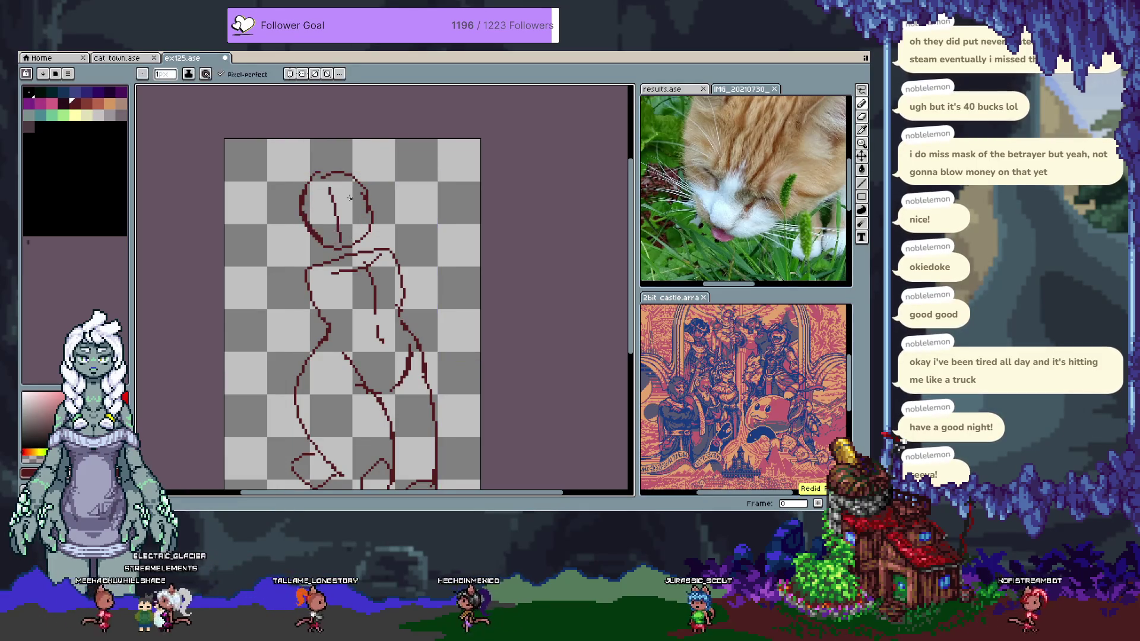
Draw a horizontal construction line across the figure's head
{"action": "key", "text": "ctrl"}
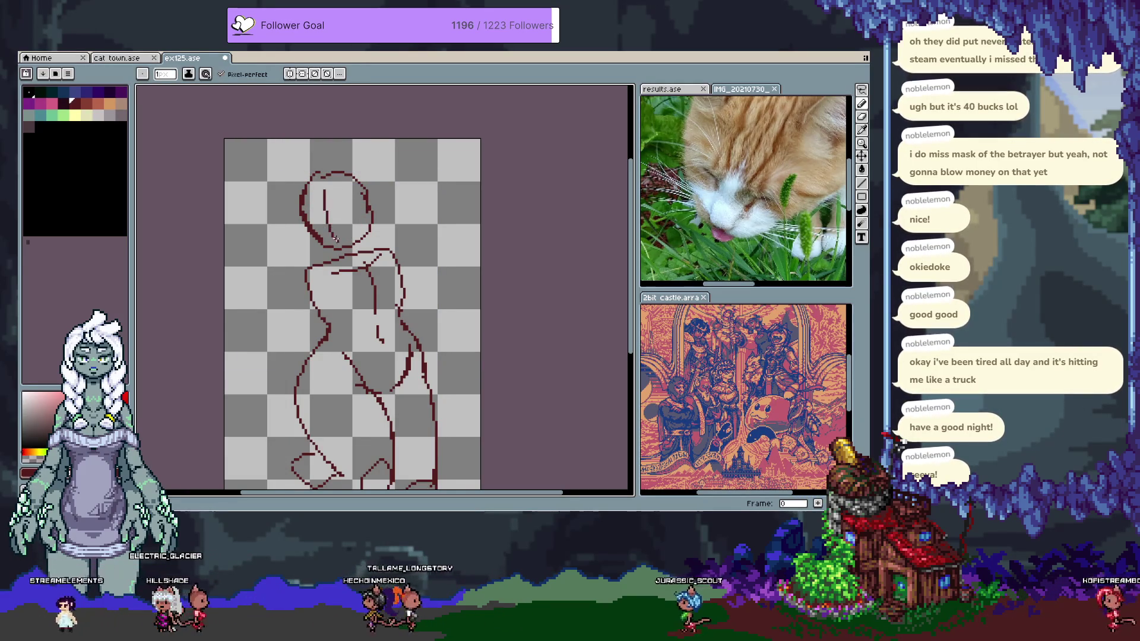
{"action": "left_click_drag", "start_coordinate": [325, 225], "coordinate": [355, 214]}
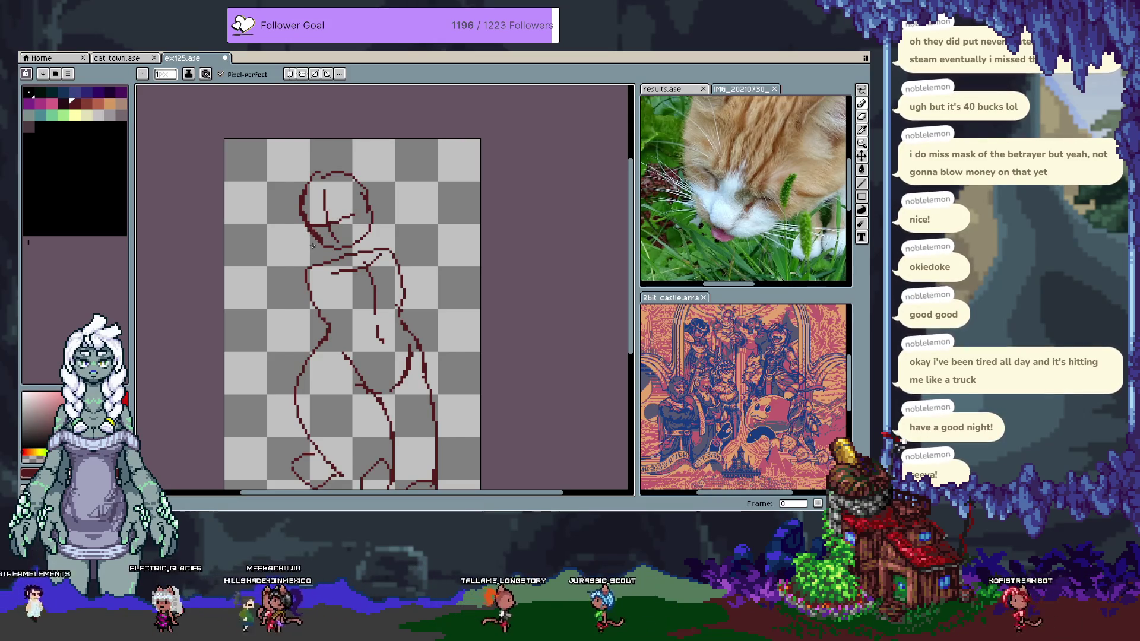
{"action": "key", "text": "ctrl"}
Redraw the head's right outline up toward the top of the head
{"action": "left_click_drag", "start_coordinate": [369, 205], "coordinate": [335, 170]}
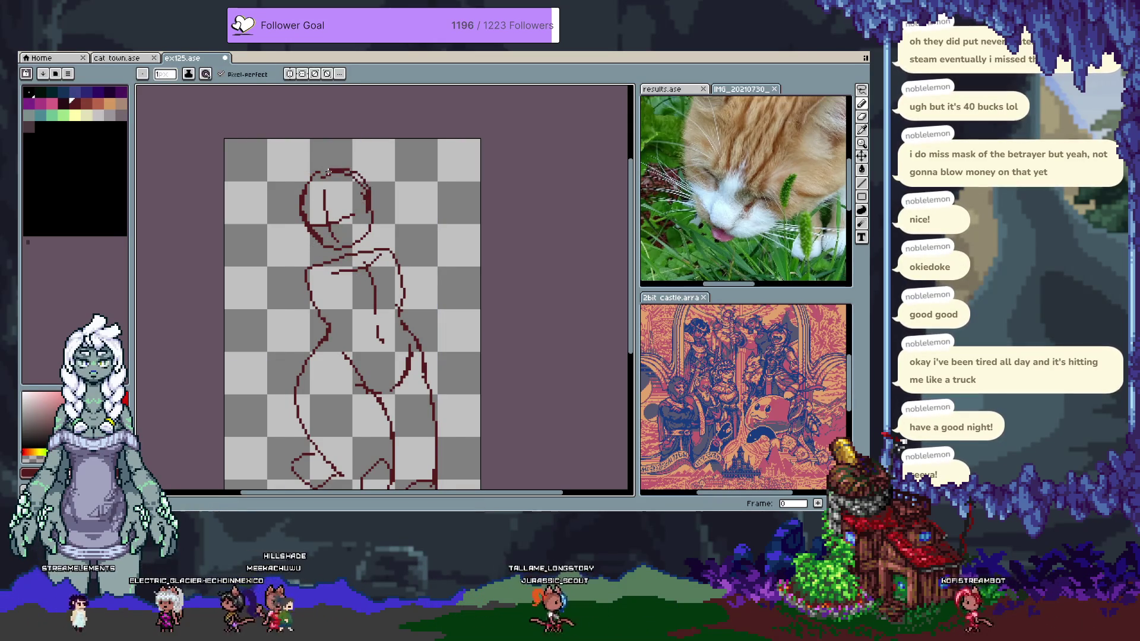
{"action": "key", "text": "e"}
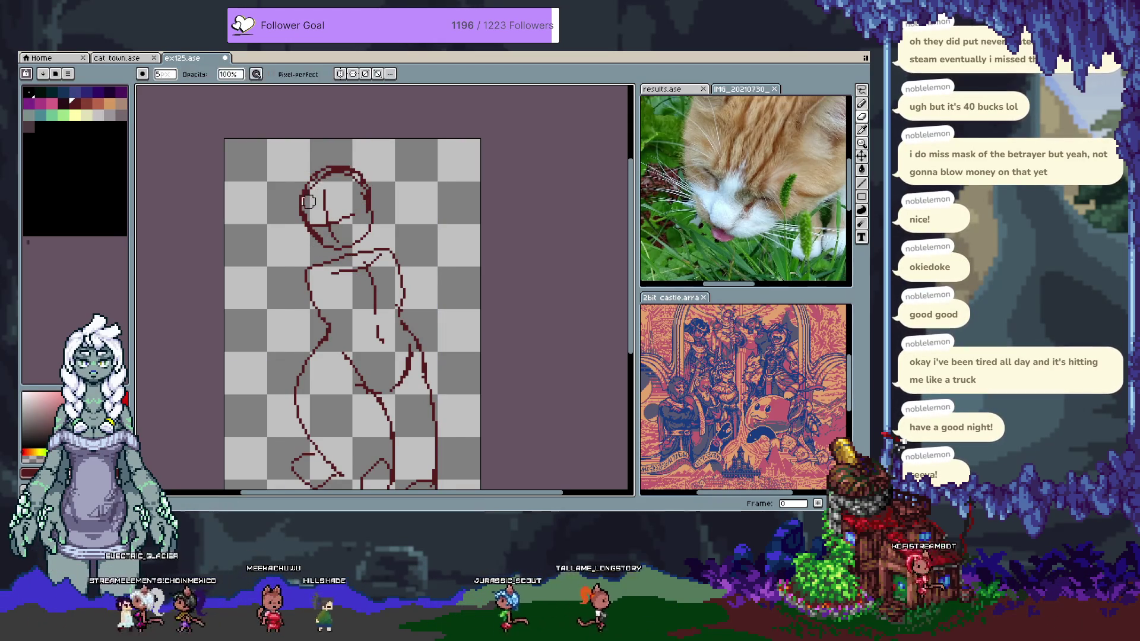
{"action": "key", "text": "b"}
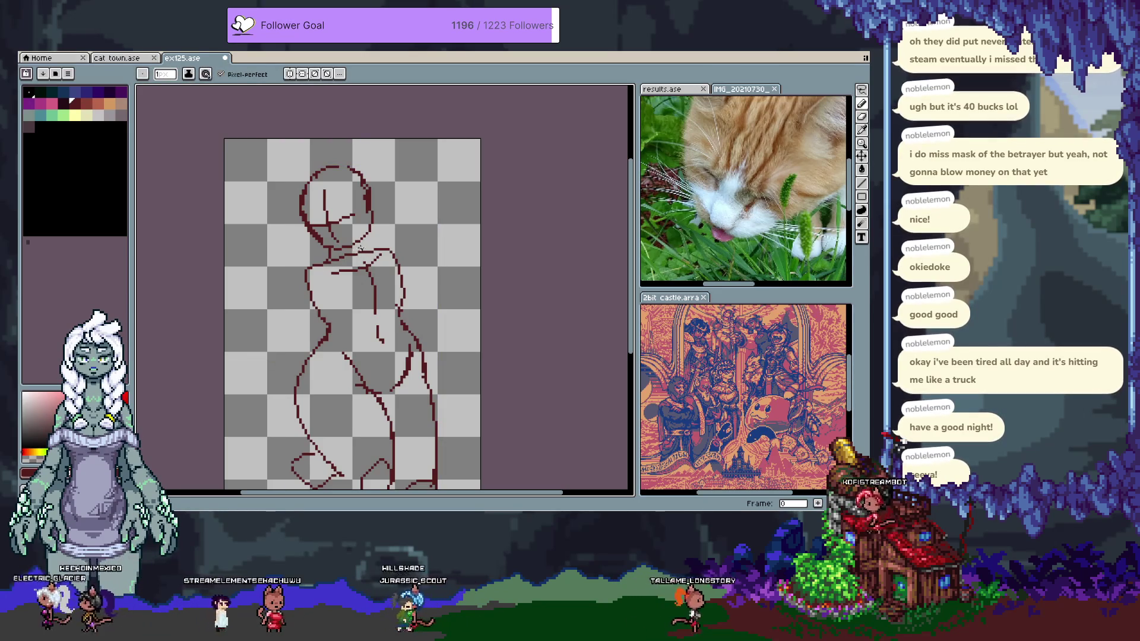
Pan the view and try a colour-based selection on the sketch, then undo it
{"action": "key", "text": "i"}
{"action": "left_click_drag", "start_coordinate": [328, 185], "coordinate": [339, 151]}
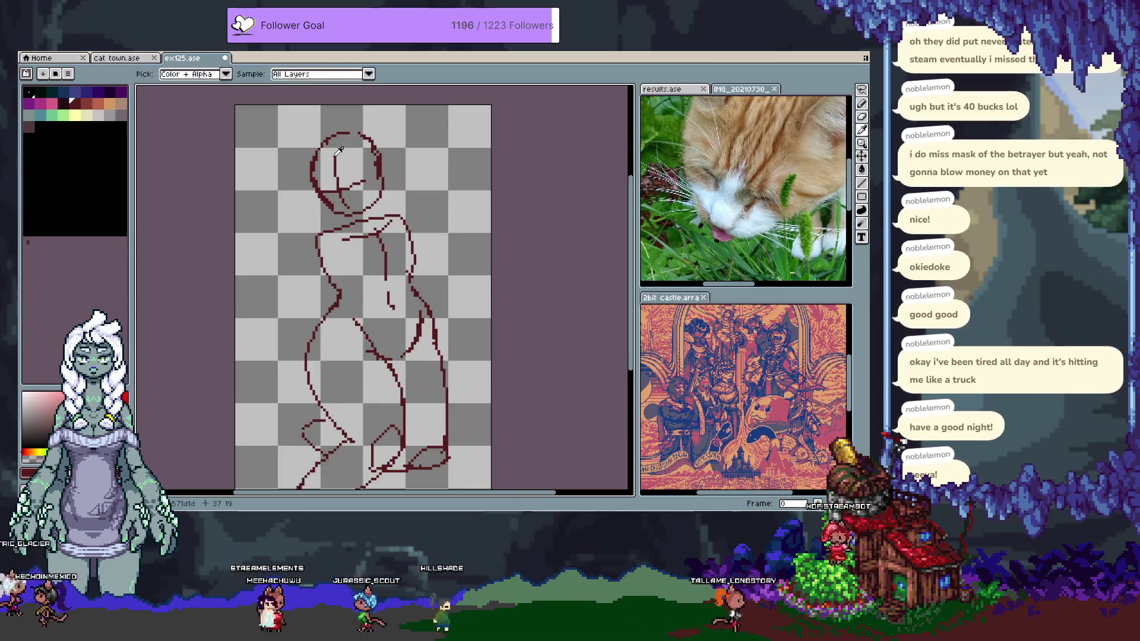
{"action": "key", "text": "w"}
{"action": "left_click", "coordinate": [309, 212]}
{"action": "key", "text": "ctrl+z"}
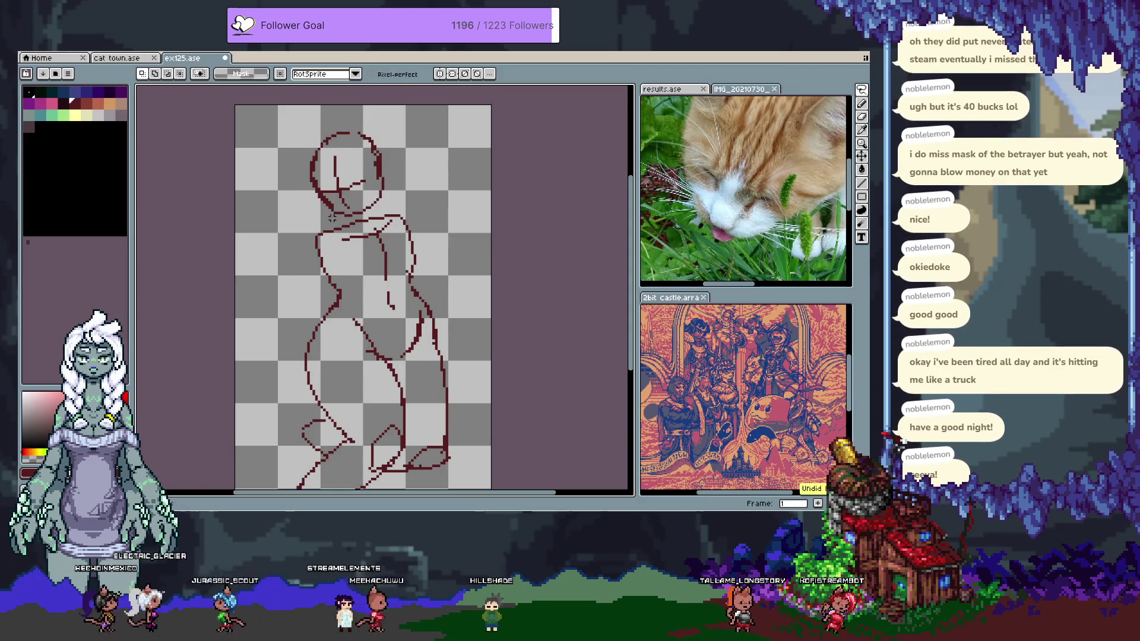
Lasso the head and nudge it slightly down
{"action": "left_click_drag", "start_coordinate": [376, 128], "coordinate": [315, 234]}
{"action": "left_click_drag", "start_coordinate": [367, 189], "coordinate": [370, 201]}
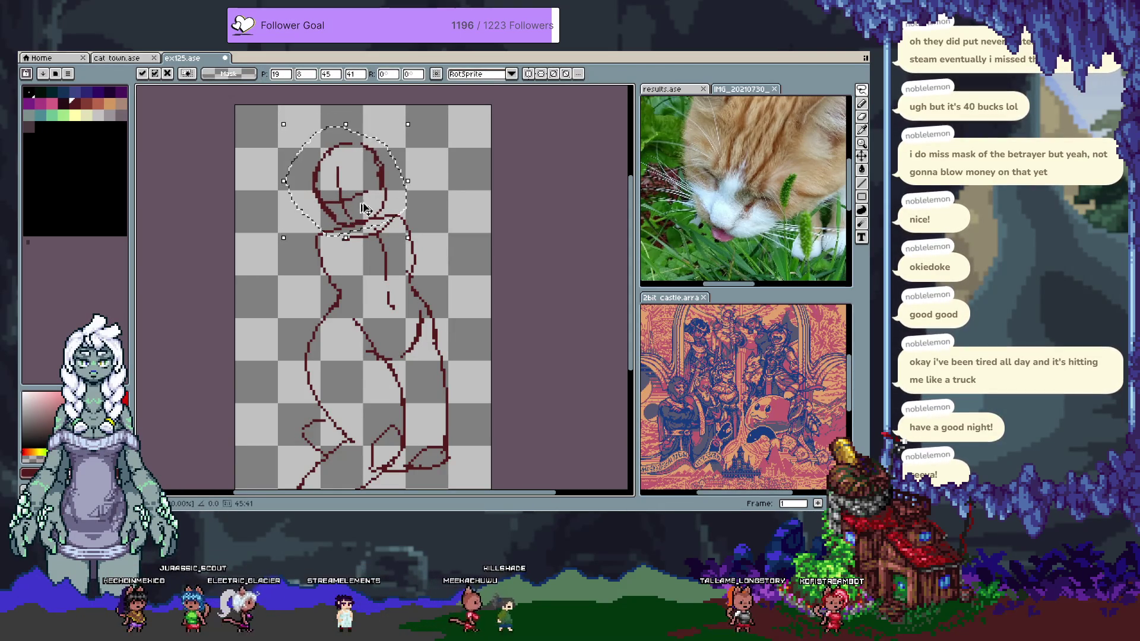
{"action": "key", "text": "b"}
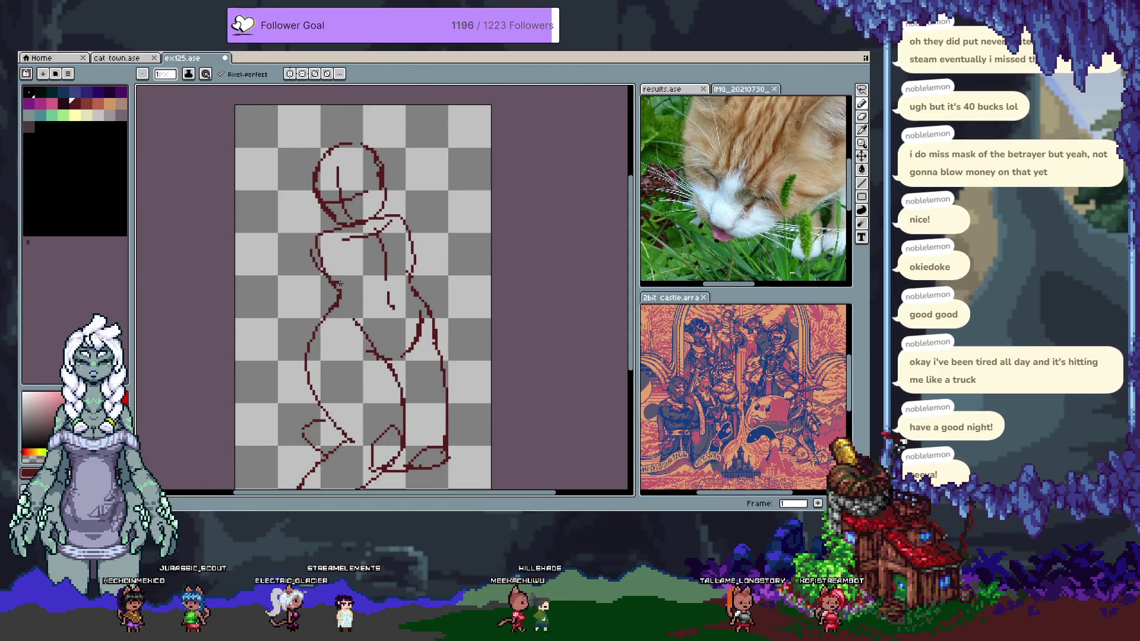
Erase the left torso line and try replacement strokes at the waist and shoulder
{"action": "key", "text": "e"}
{"action": "left_click_drag", "start_coordinate": [316, 243], "coordinate": [336, 304]}
{"action": "key", "text": "b"}
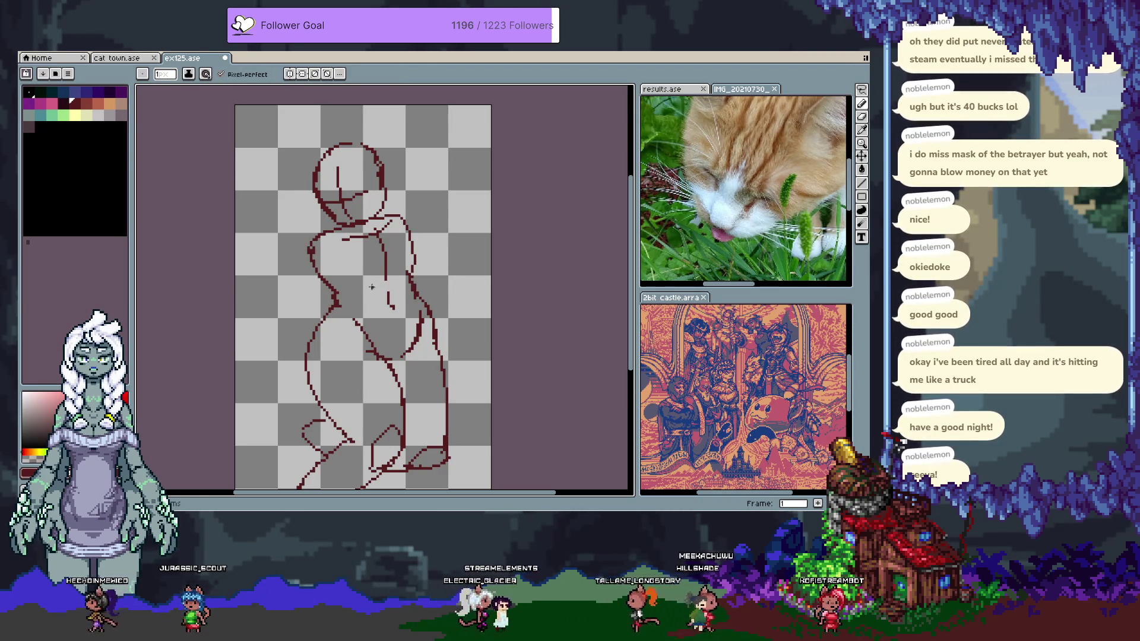
{"action": "mouse_move", "coordinate": [386, 274]}
{"action": "left_mouse_down"}
{"action": "mouse_move", "coordinate": [364, 288]}
{"action": "mouse_move", "coordinate": [343, 212]}
{"action": "mouse_move", "coordinate": [292, 287]}
{"action": "left_mouse_up"}
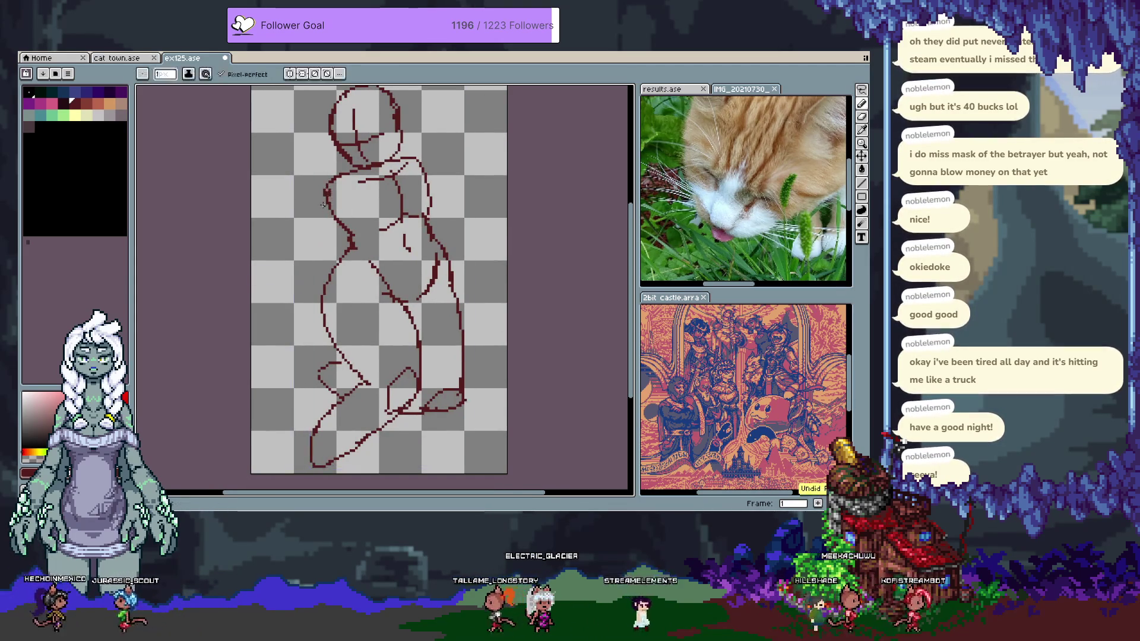
{"action": "key", "text": "ctrl+z"}
{"action": "scroll", "coordinate": [311, 233], "scroll_direction": "up", "scroll_amount": 3}
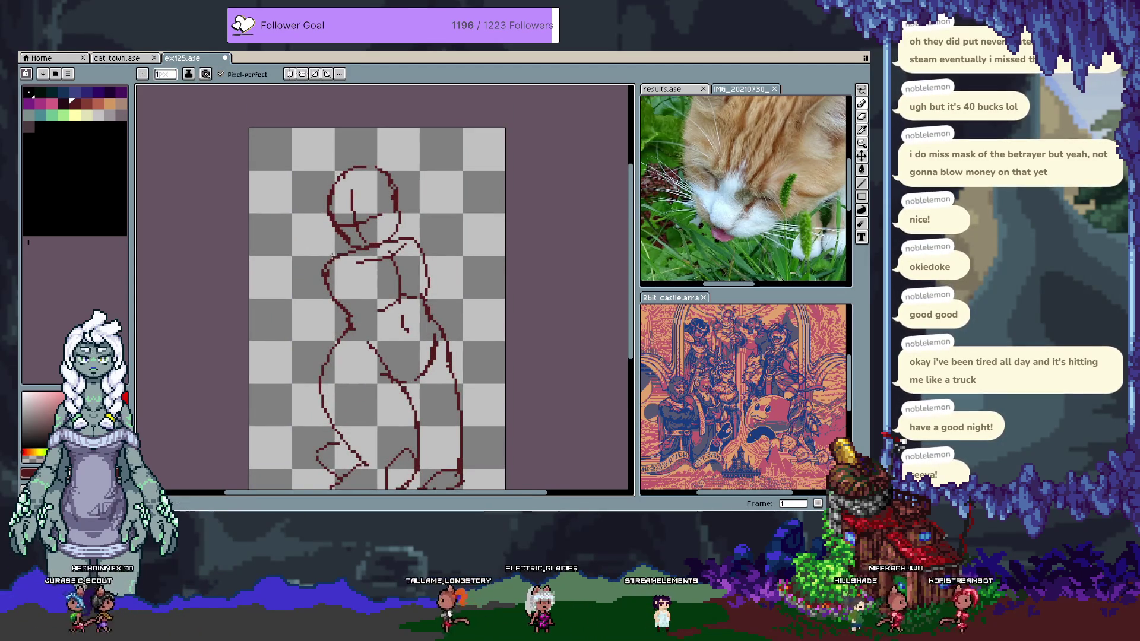
{"action": "left_click_drag", "start_coordinate": [323, 271], "coordinate": [294, 302]}
{"action": "key", "text": "ctrl+z"}
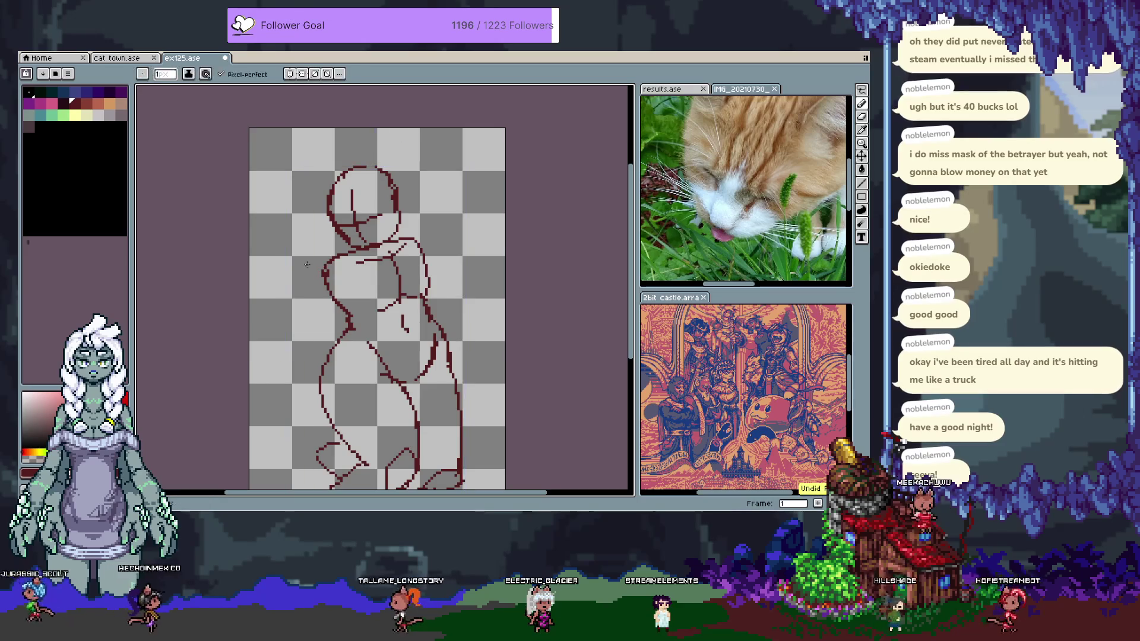
Draw a long line down-left from the left shoulder, then go to frame 2
{"action": "left_click_drag", "start_coordinate": [324, 271], "coordinate": [273, 397]}
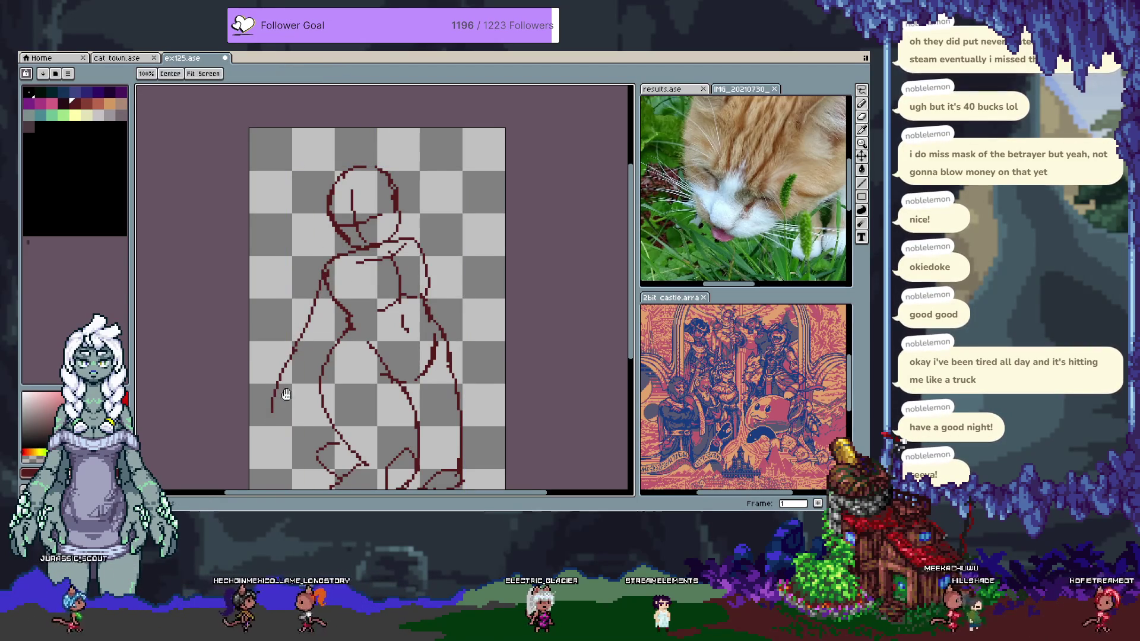
{"action": "scroll", "coordinate": [270, 383], "scroll_direction": "down", "scroll_amount": 2}
{"action": "left_click_drag", "start_coordinate": [265, 367], "coordinate": [266, 408]}
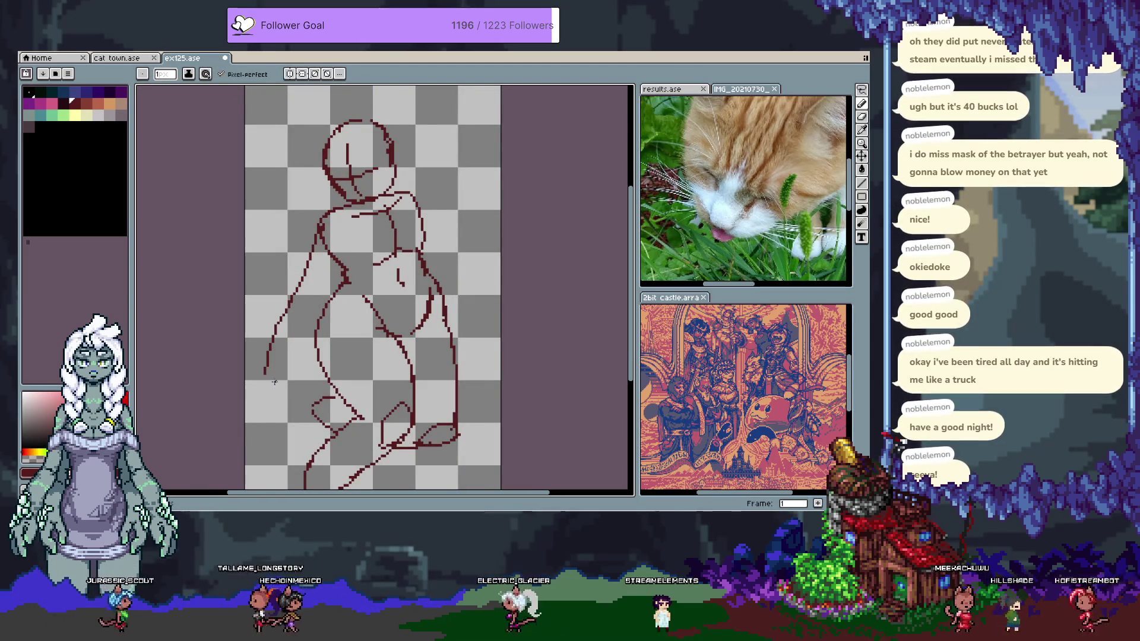
{"action": "key", "text": "ctrl+z"}
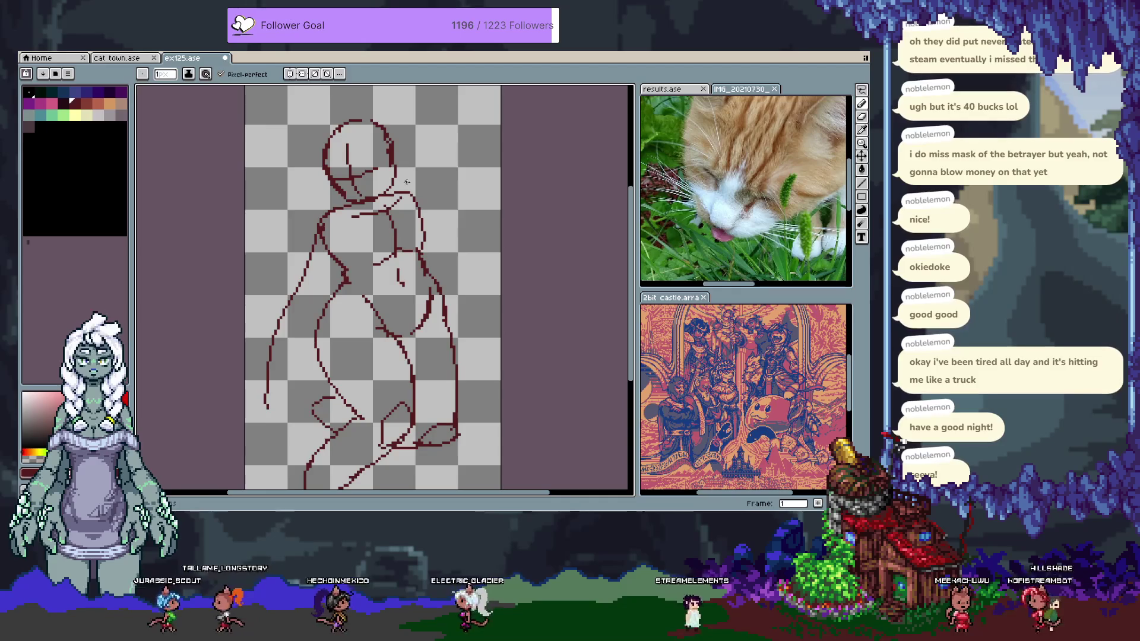
{"action": "left_click_drag", "start_coordinate": [291, 299], "coordinate": [281, 392]}
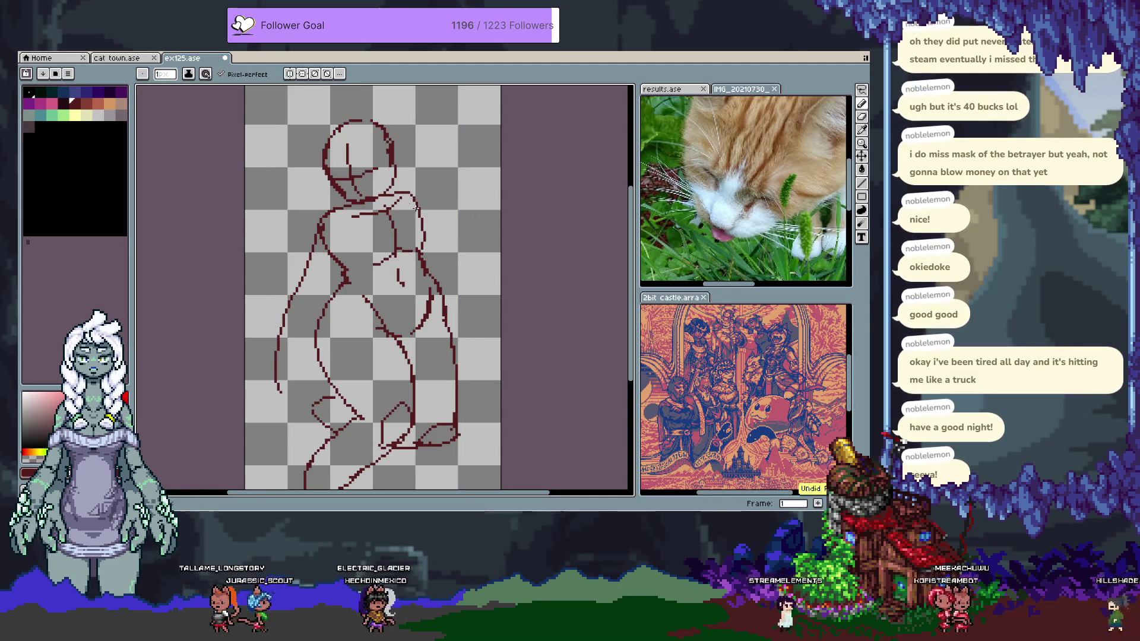
{"action": "left_click_drag", "start_coordinate": [411, 173], "coordinate": [419, 236]}
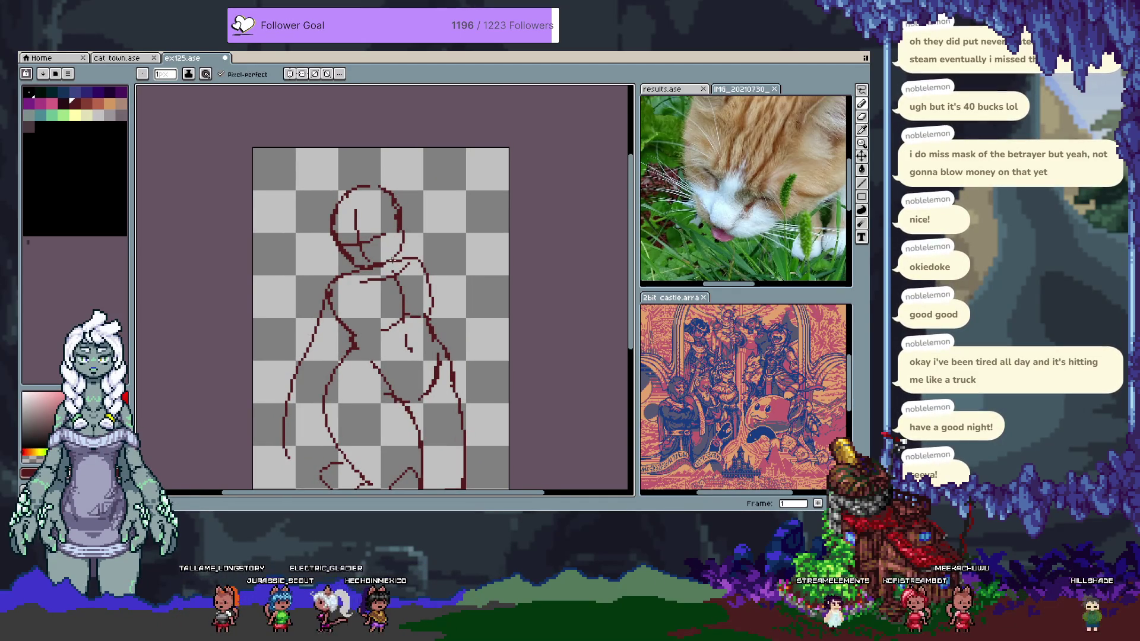
{"action": "key", "text": "alt+n"}
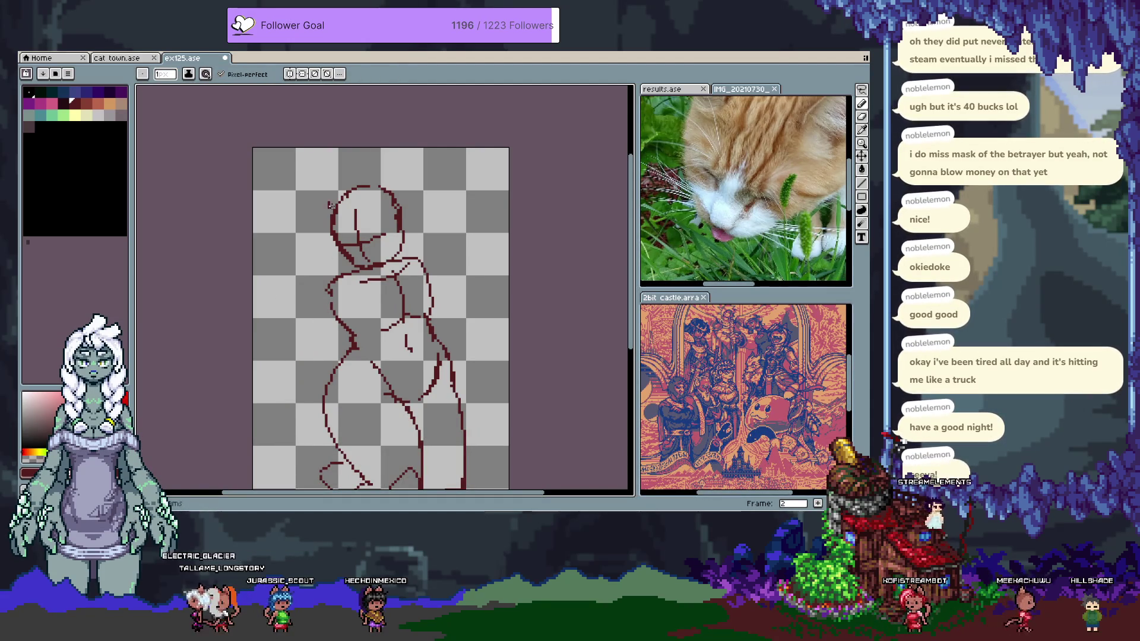
Redraw the curve along the head's right side and the upper-left arm line
{"action": "left_click_drag", "start_coordinate": [329, 204], "coordinate": [289, 274]}
{"action": "key", "text": "v"}
{"action": "key", "text": "b"}
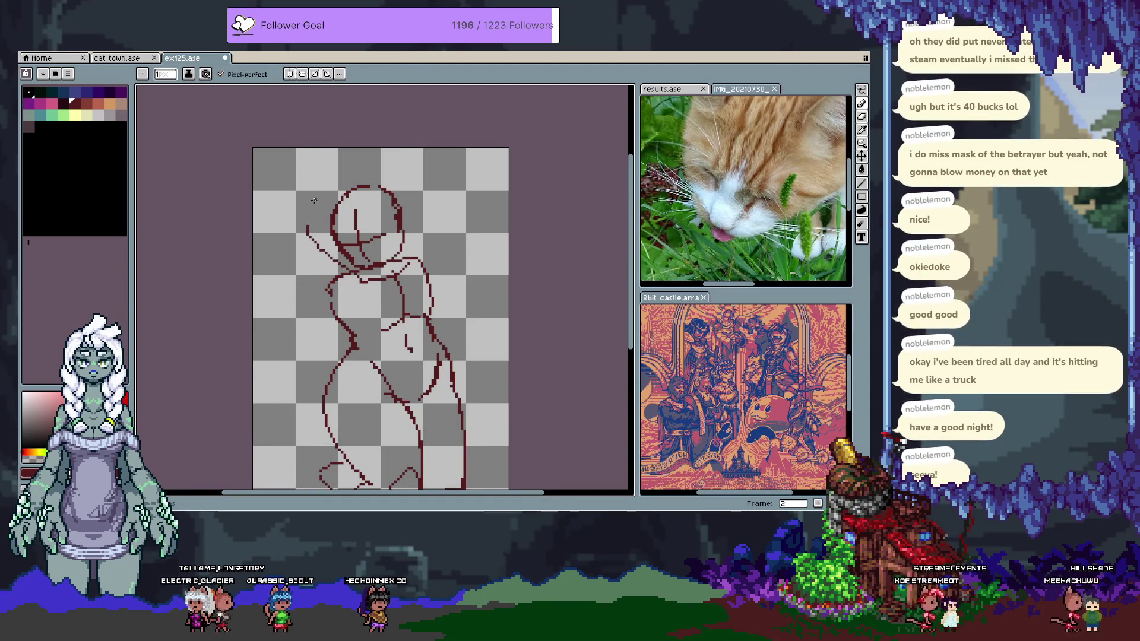
{"action": "key", "text": "ctrl+z"}
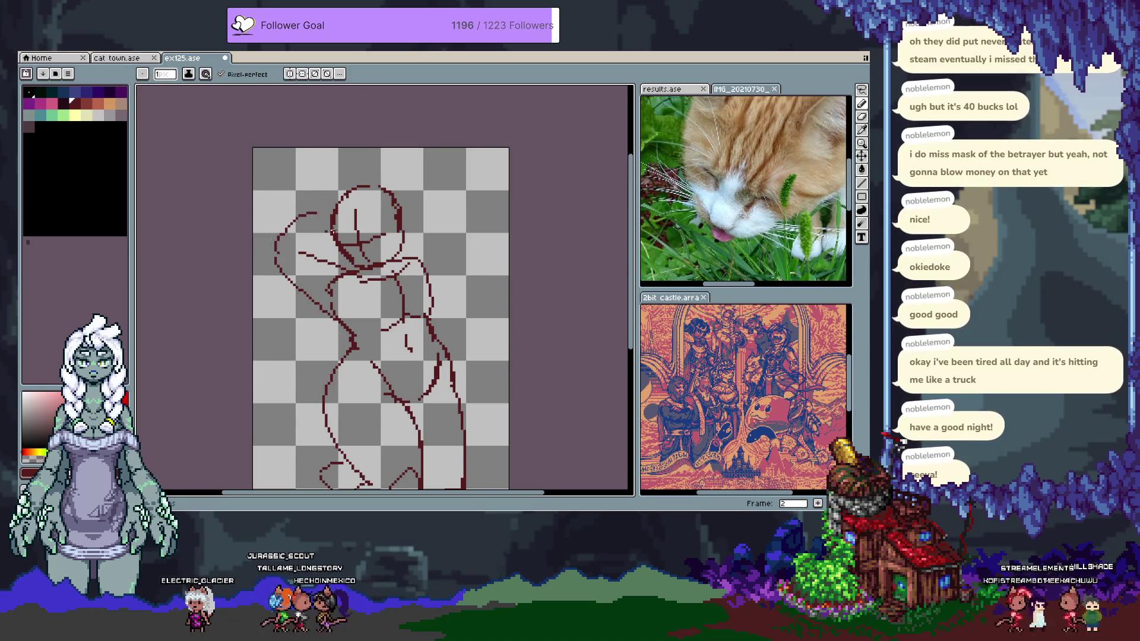
{"action": "left_click_drag", "start_coordinate": [331, 209], "coordinate": [275, 252]}
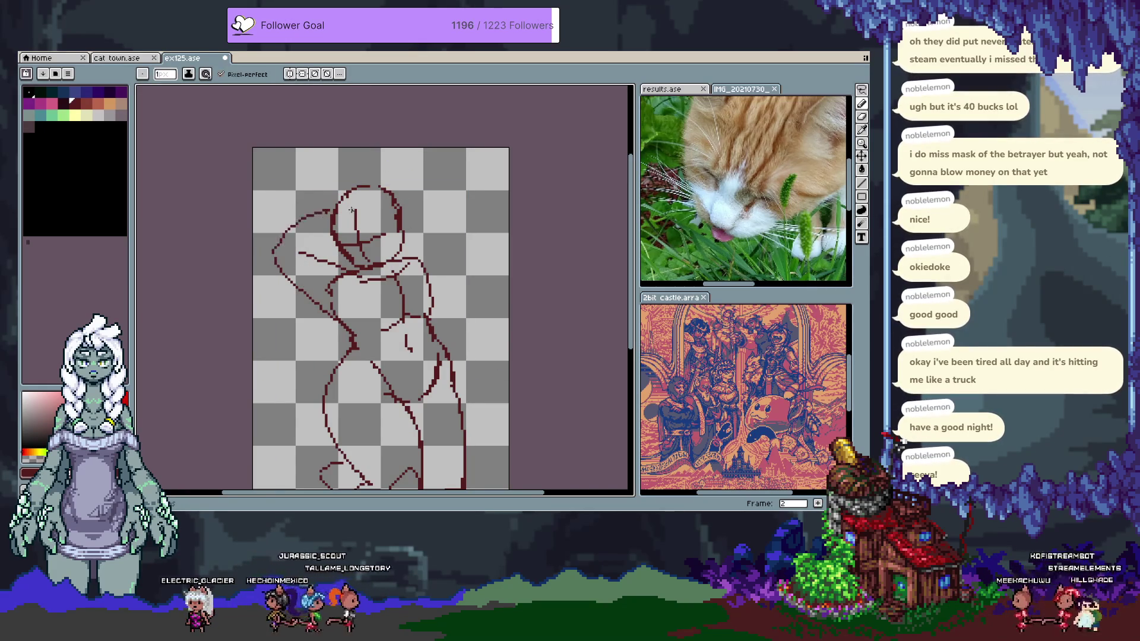
{"action": "left_click_drag", "start_coordinate": [396, 199], "coordinate": [422, 261]}
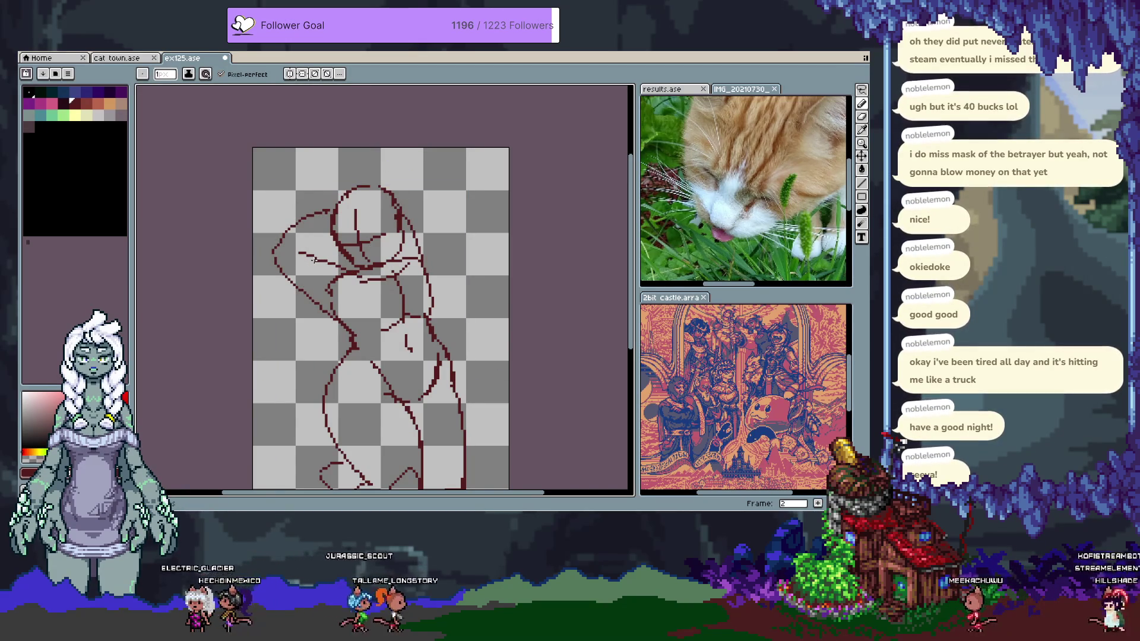
{"action": "mouse_move", "coordinate": [334, 312]}
{"action": "left_mouse_down"}
{"action": "mouse_move", "coordinate": [357, 250]}
{"action": "mouse_move", "coordinate": [344, 266]}
{"action": "mouse_move", "coordinate": [355, 274]}
{"action": "mouse_move", "coordinate": [350, 339]}
{"action": "left_mouse_up"}
Add a curved stroke at the top-left of the head, keeping the strokes near the raised hand
{"action": "key", "text": "v"}
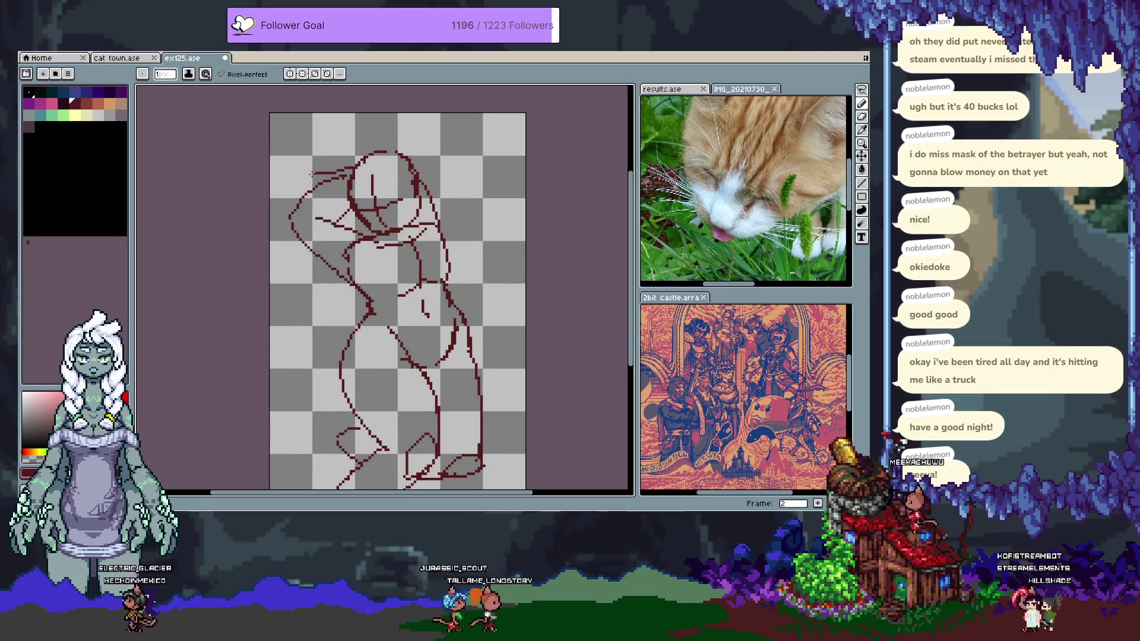
{"action": "key", "text": "b"}
{"action": "mouse_move", "coordinate": [355, 164]}
{"action": "left_mouse_down"}
{"action": "mouse_move", "coordinate": [306, 145]}
{"action": "mouse_move", "coordinate": [278, 195]}
{"action": "mouse_move", "coordinate": [278, 160]}
{"action": "mouse_move", "coordinate": [306, 171]}
{"action": "mouse_move", "coordinate": [287, 168]}
{"action": "mouse_move", "coordinate": [300, 162]}
{"action": "mouse_move", "coordinate": [292, 193]}
{"action": "left_mouse_up"}
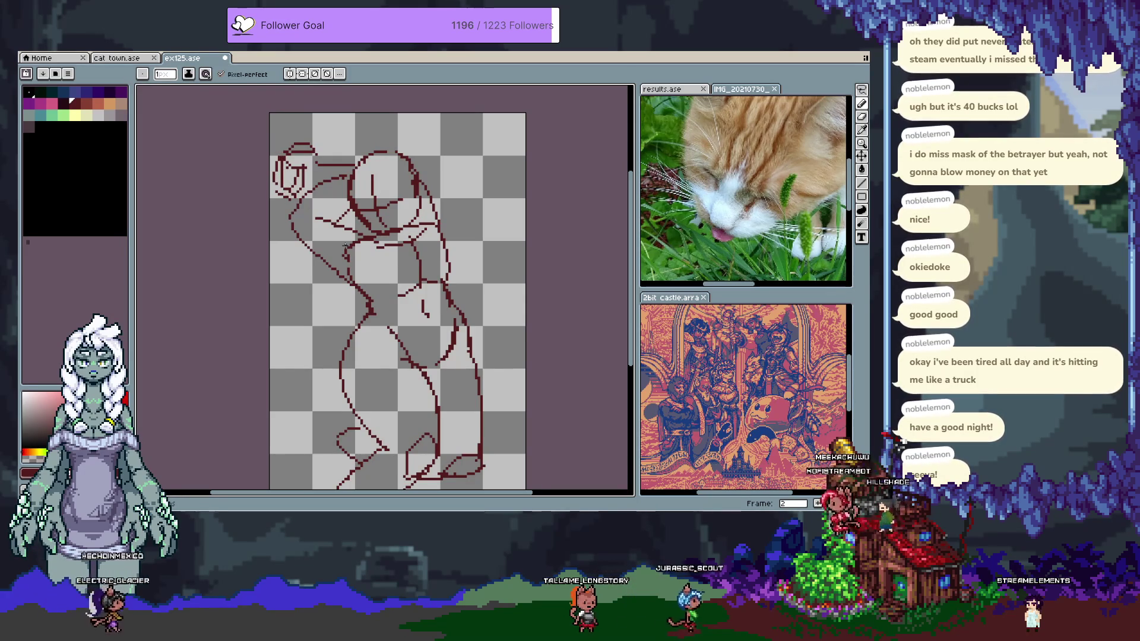
{"action": "key", "text": "e"}
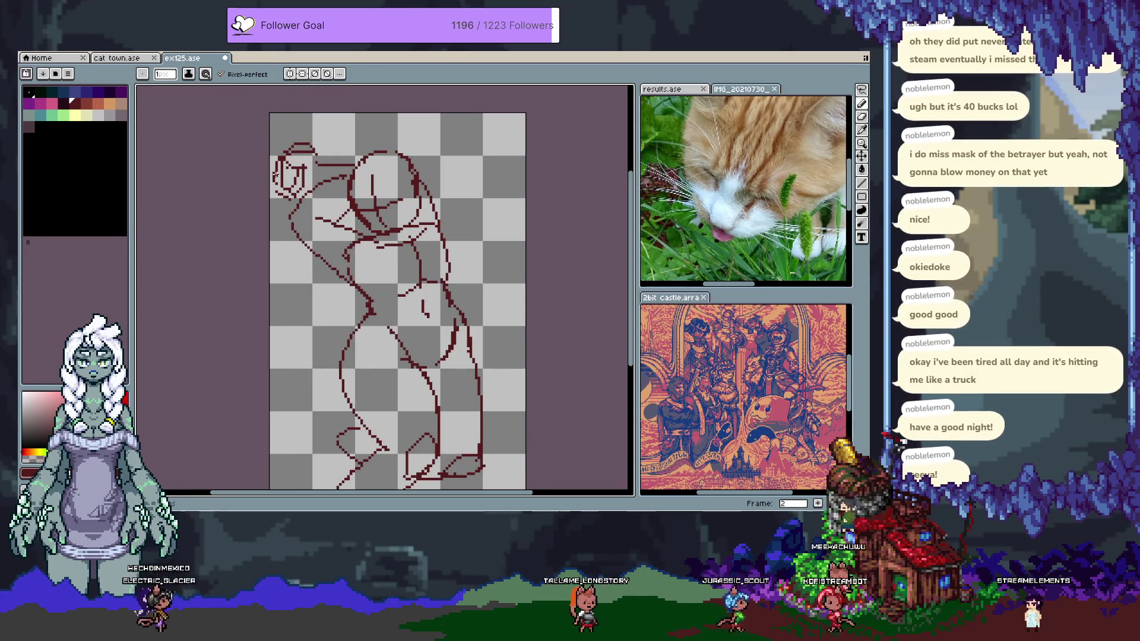
{"action": "left_click_drag", "start_coordinate": [277, 178], "coordinate": [279, 152]}
{"action": "key", "text": "v"}
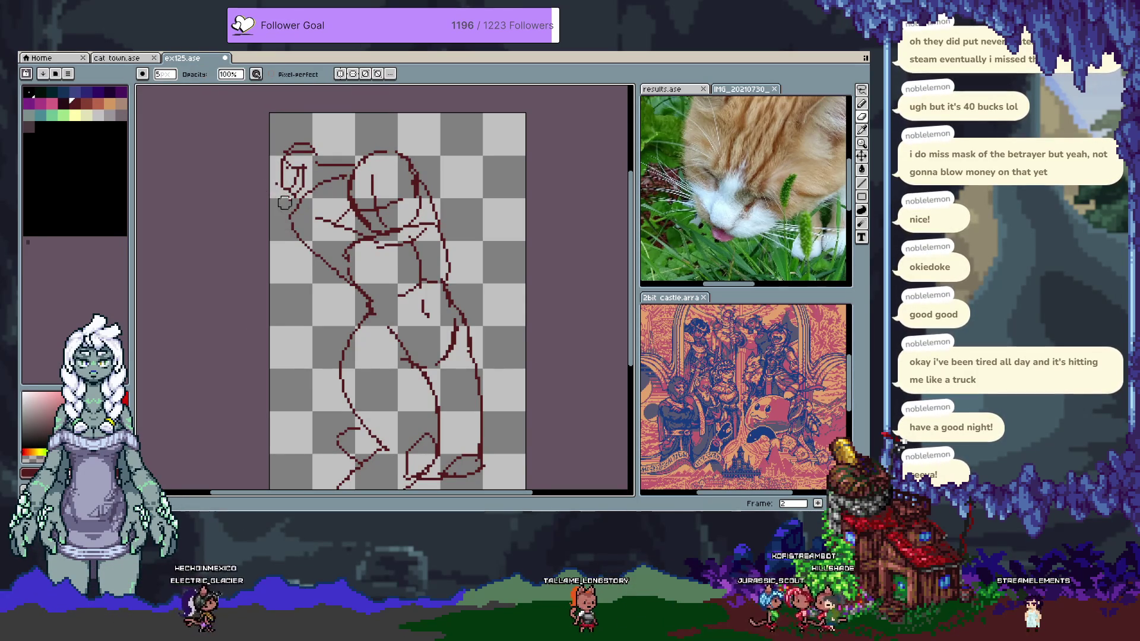
{"action": "key", "text": "ctrl+z"}
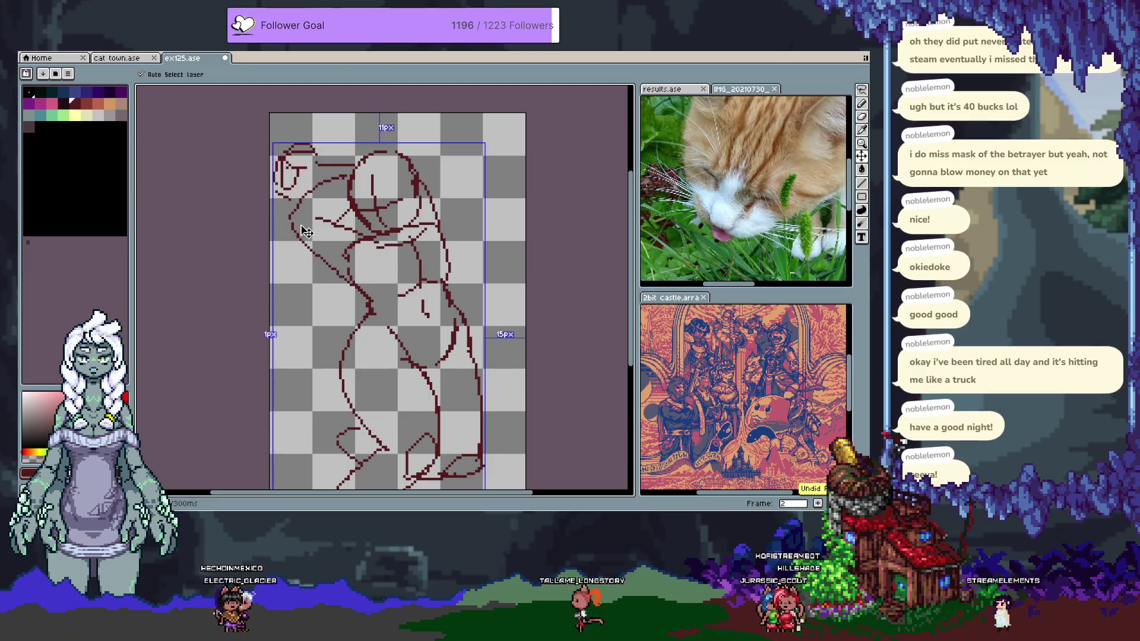
{"action": "key", "text": "b"}
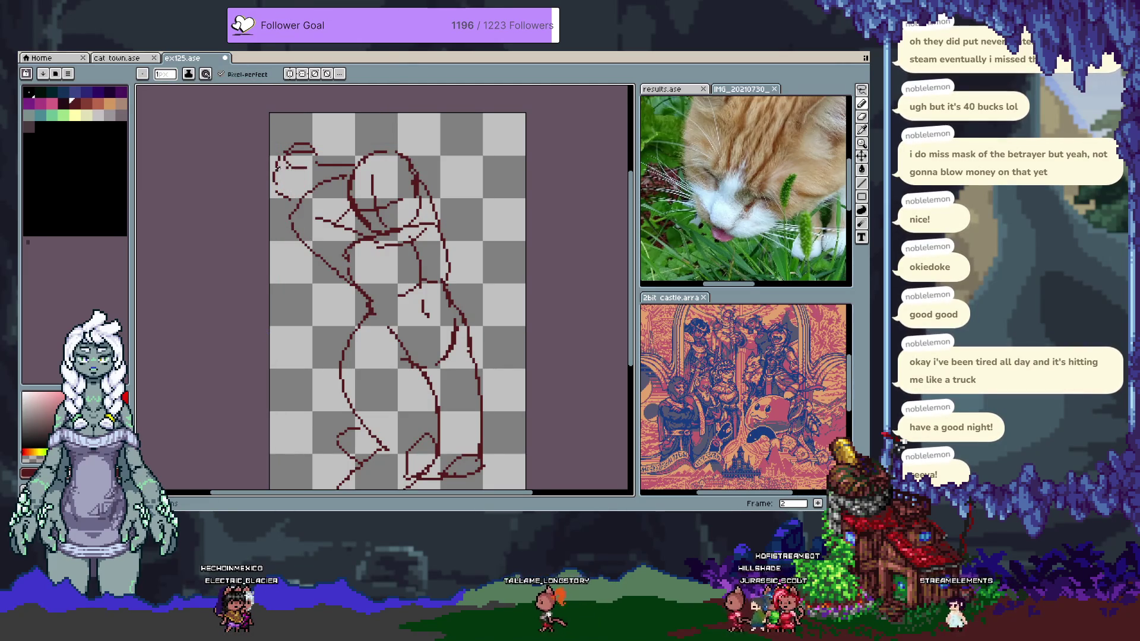
Round out the head with a looped stroke, discarding an ear-like loop
{"action": "mouse_move", "coordinate": [276, 177]}
{"action": "left_mouse_down"}
{"action": "mouse_move", "coordinate": [306, 167]}
{"action": "mouse_move", "coordinate": [285, 188]}
{"action": "left_mouse_up"}
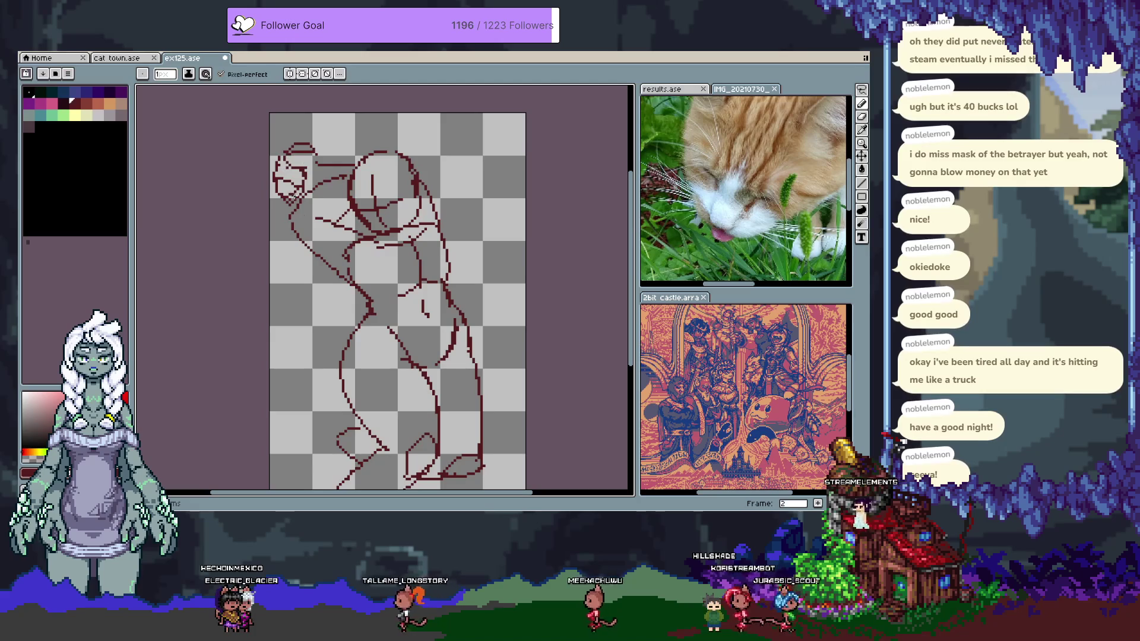
{"action": "left_click_drag", "start_coordinate": [415, 285], "coordinate": [376, 292]}
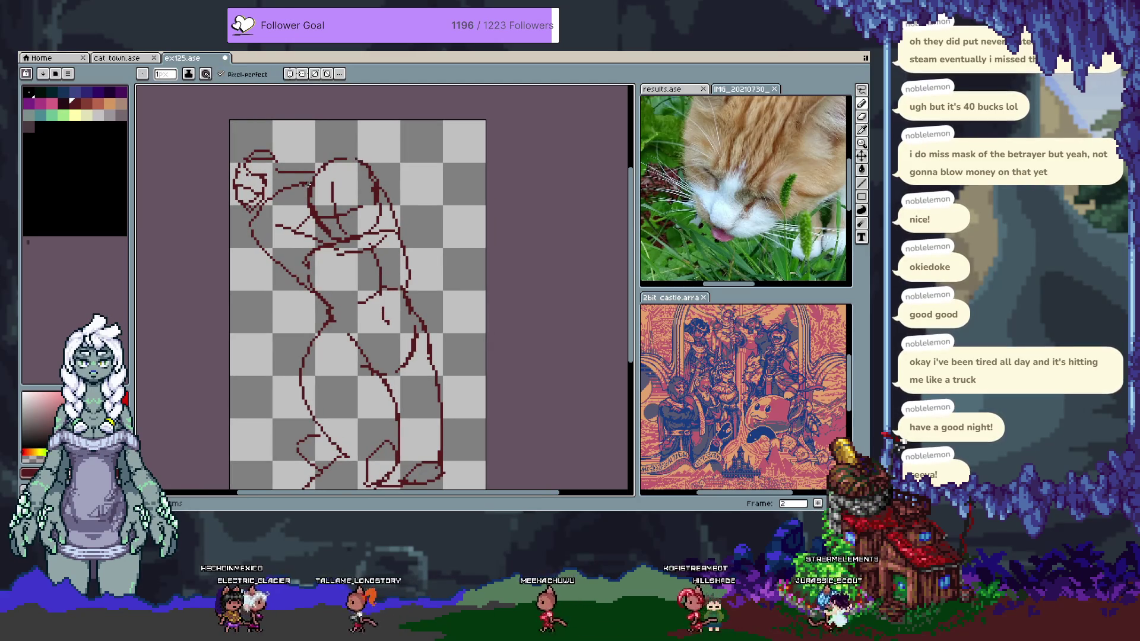
{"action": "mouse_move", "coordinate": [355, 158]}
{"action": "left_mouse_down"}
{"action": "mouse_move", "coordinate": [381, 144]}
{"action": "mouse_move", "coordinate": [375, 134]}
{"action": "left_mouse_up"}
{"action": "key", "text": "ctrl+z"}
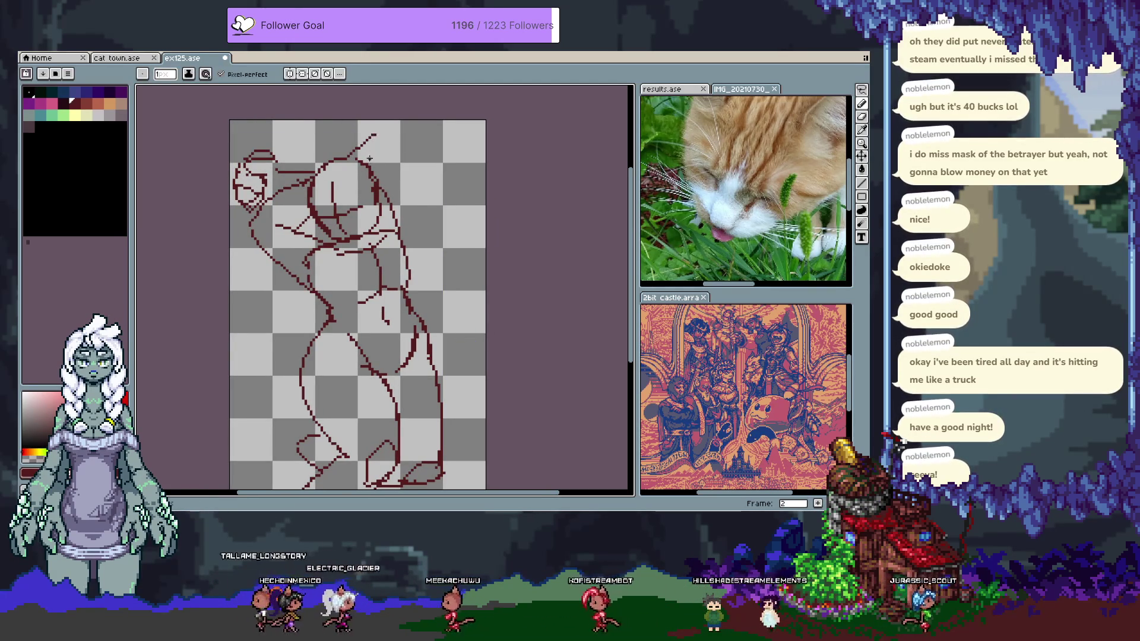
Redraw the curved outline across the head top and advance to frame 3
{"action": "left_click_drag", "start_coordinate": [371, 163], "coordinate": [391, 161]}
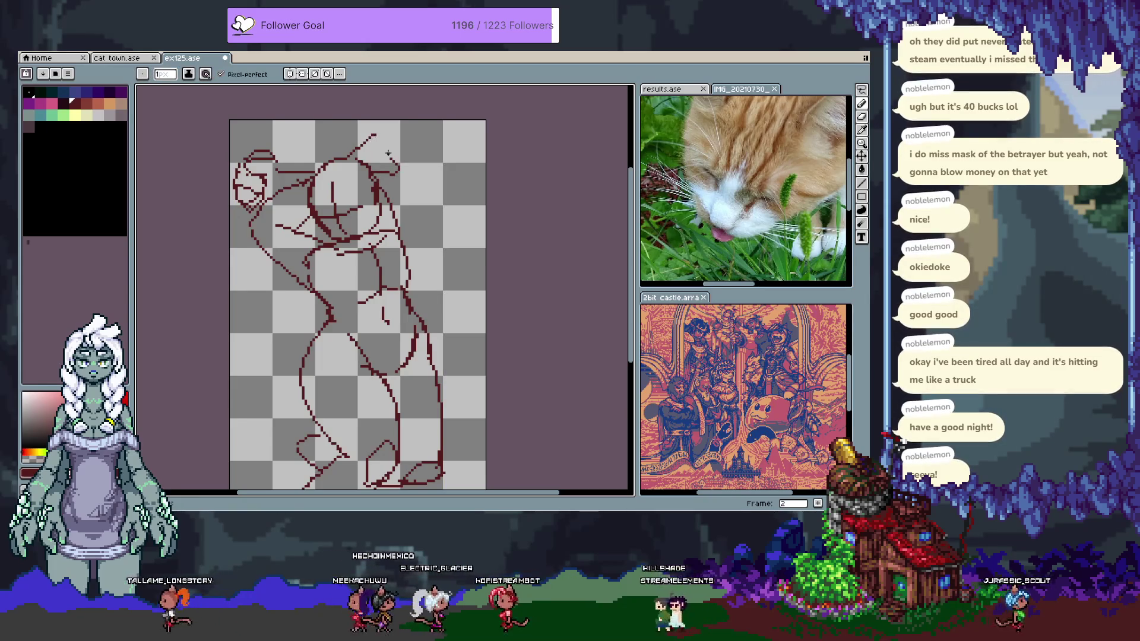
{"action": "key", "text": "ctrl+z"}
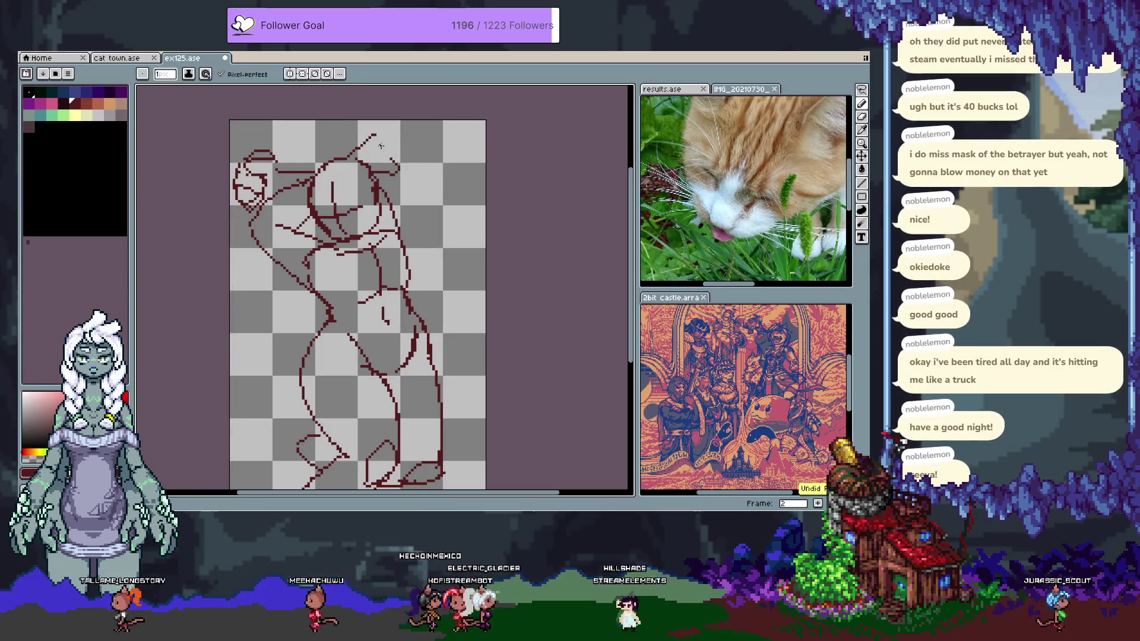
{"action": "key", "text": "ctrl+z"}
{"action": "mouse_move", "coordinate": [392, 159]}
{"action": "left_mouse_down"}
{"action": "mouse_move", "coordinate": [400, 131]}
{"action": "mouse_move", "coordinate": [383, 134]}
{"action": "left_mouse_up"}
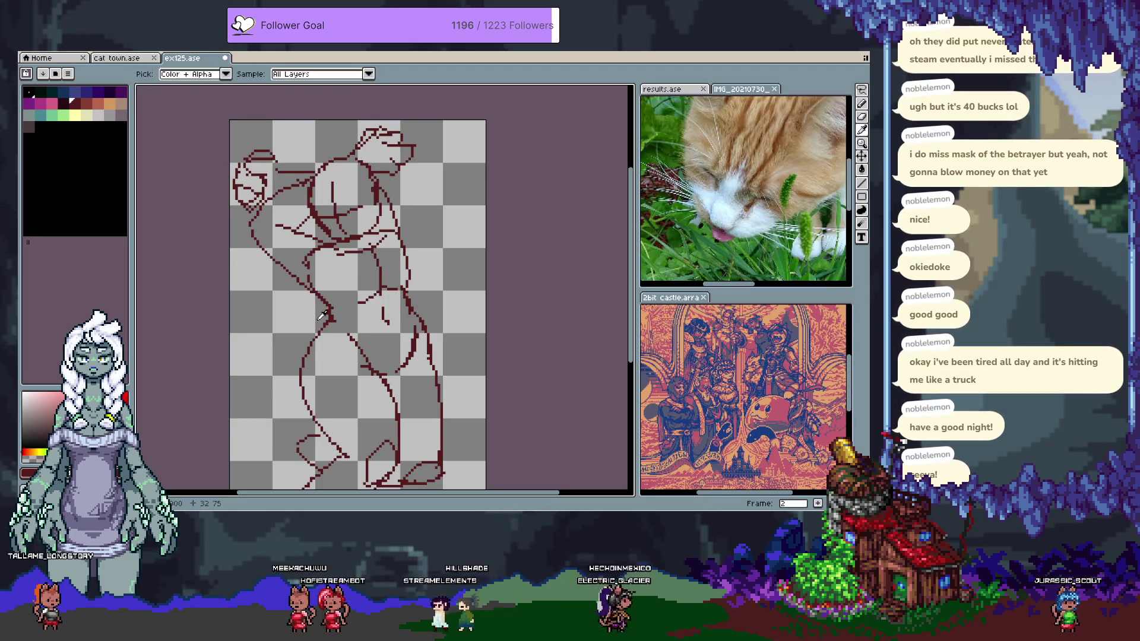
{"action": "key", "text": "period"}
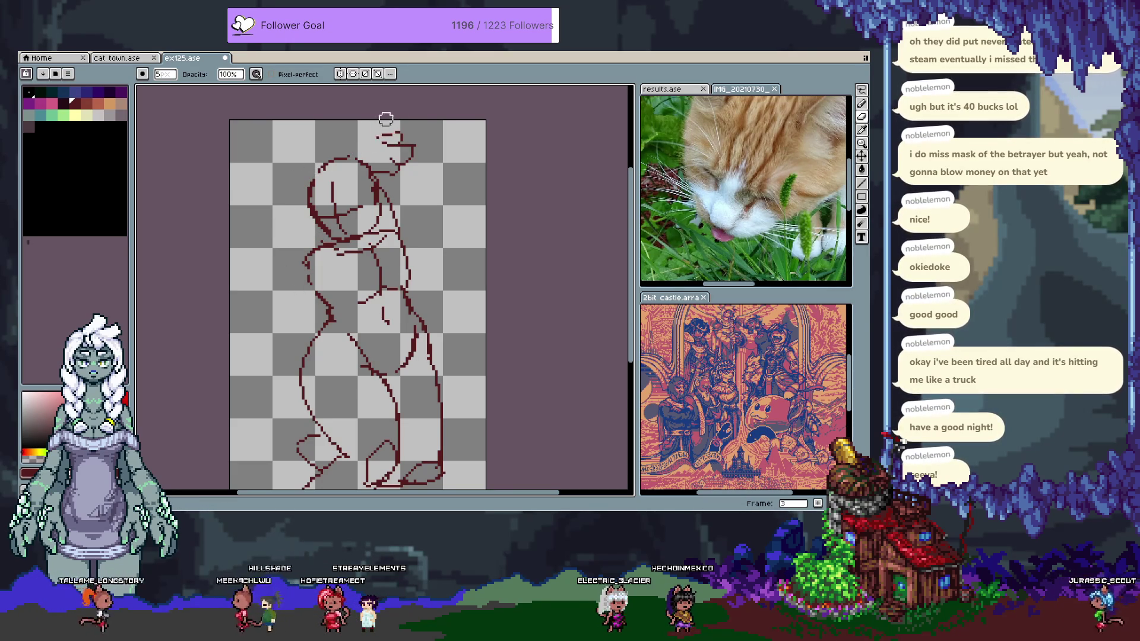
Remove the strokes above the head and redraw the left arm as a longer down-left line
{"action": "key", "text": "ctrl+z"}
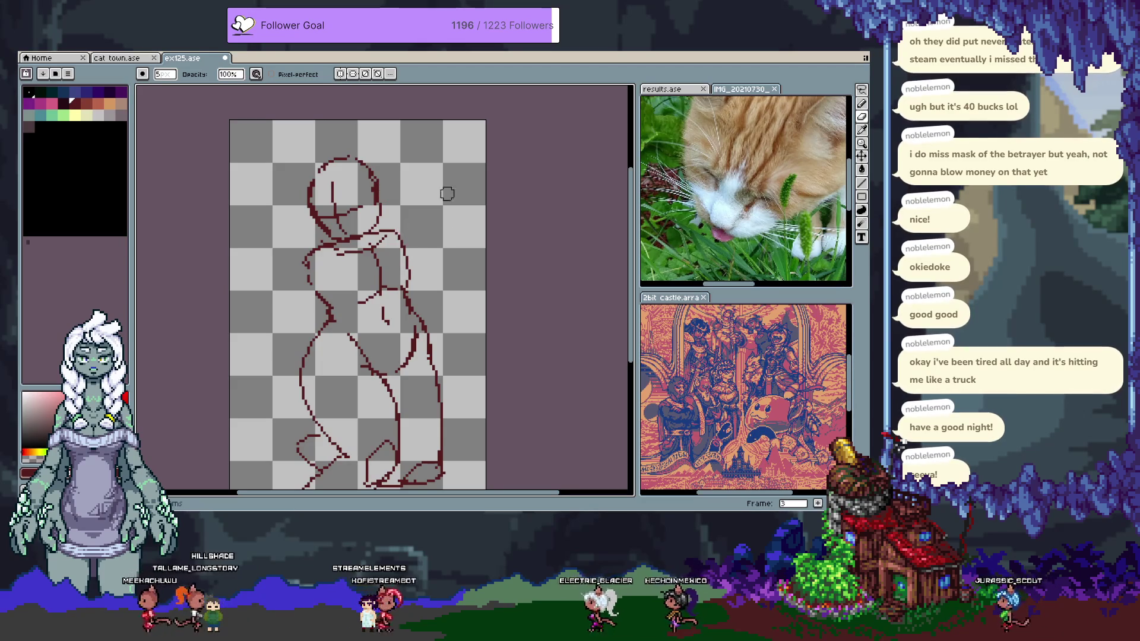
{"action": "key", "text": "b"}
{"action": "scroll", "coordinate": [307, 215], "scroll_direction": "down", "scroll_amount": 2}
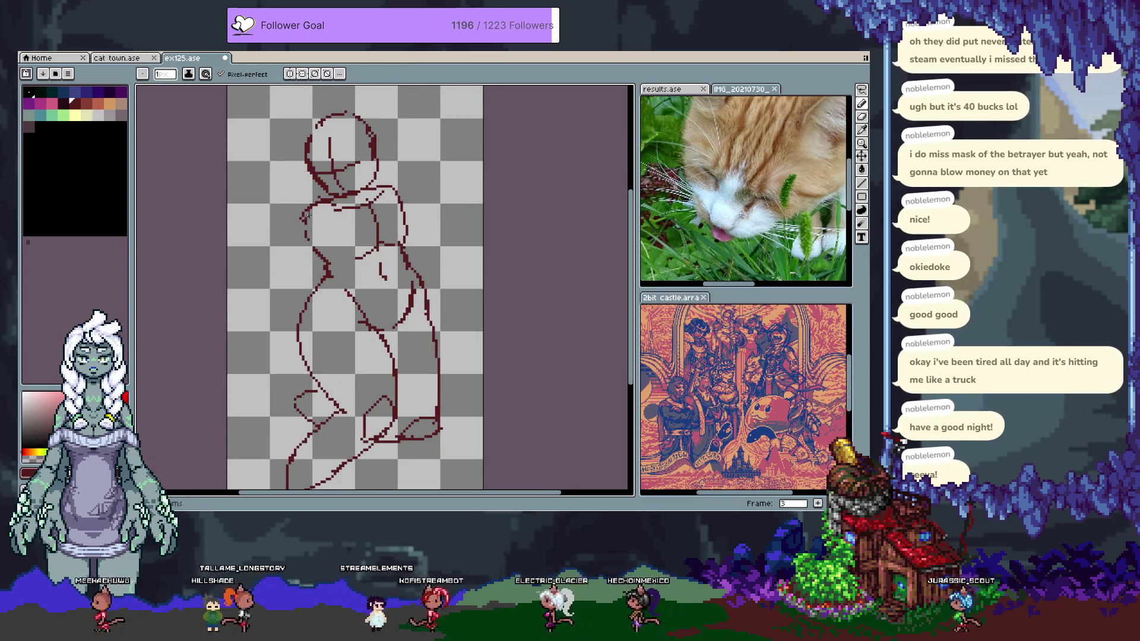
{"action": "mouse_move", "coordinate": [284, 264]}
{"action": "left_mouse_down"}
{"action": "mouse_move", "coordinate": [233, 351]}
{"action": "mouse_move", "coordinate": [269, 341]}
{"action": "left_mouse_up"}
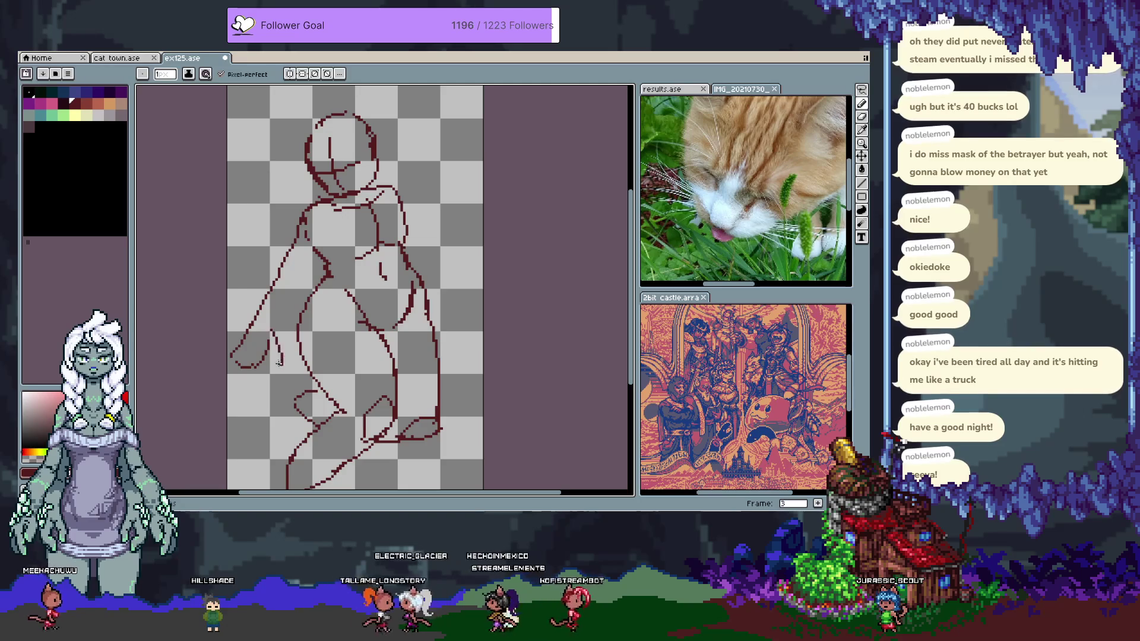
Try small strokes in the hand, undoing each attempt
{"action": "left_click_drag", "start_coordinate": [273, 326], "coordinate": [271, 368]}
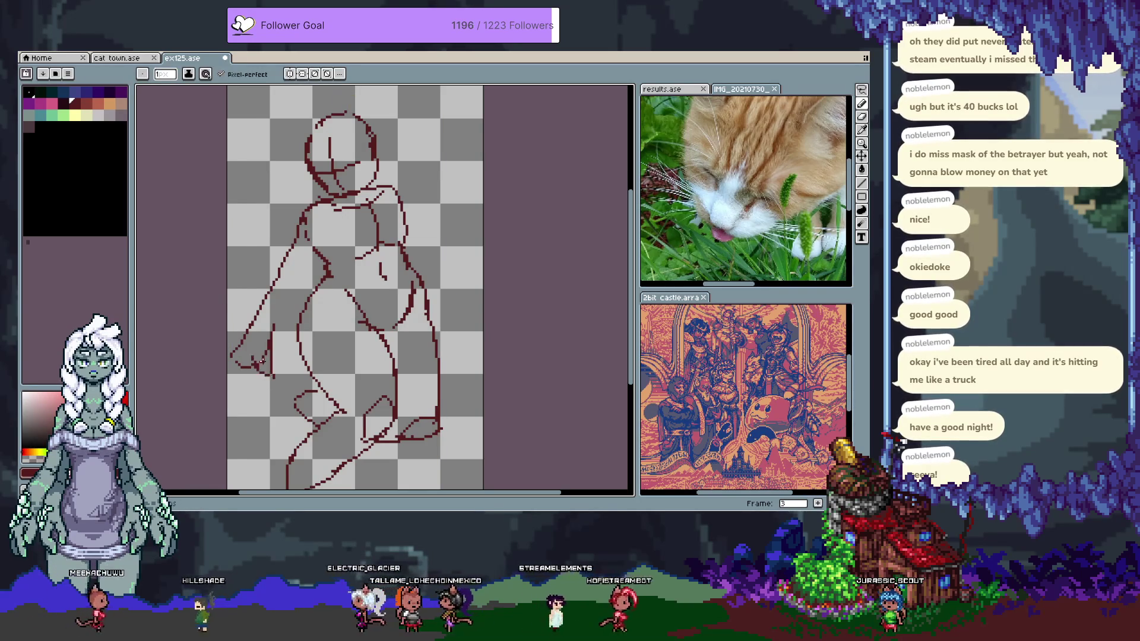
{"action": "key", "text": "ctrl+z"}
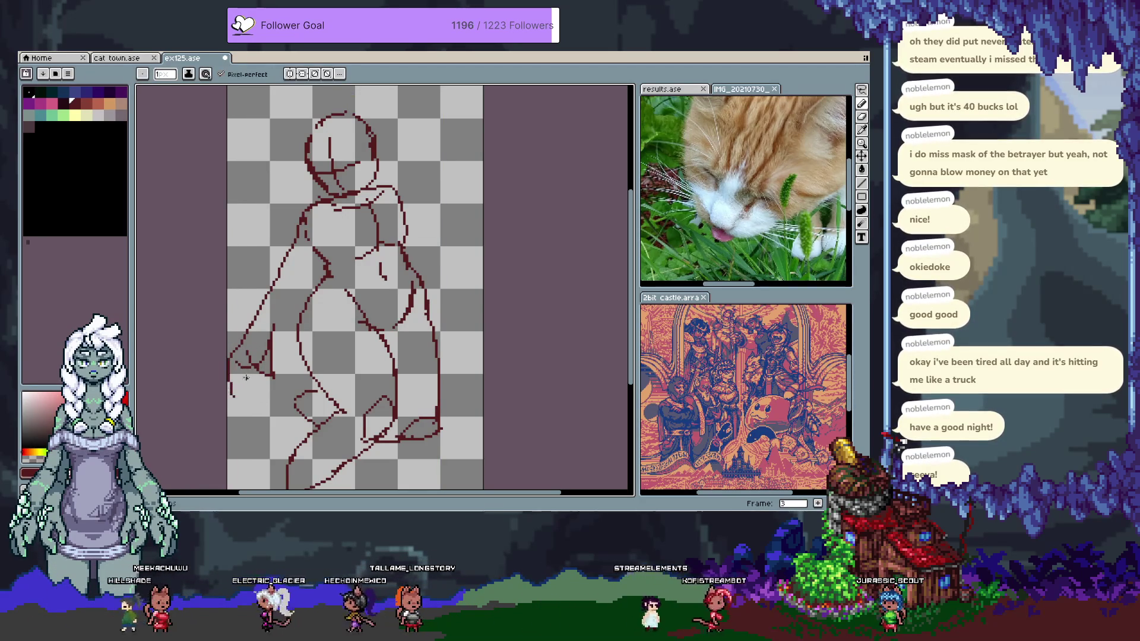
{"action": "key", "text": "ctrl+z"}
{"action": "key", "text": "ctrl+z"}
{"action": "left_click_drag", "start_coordinate": [249, 347], "coordinate": [254, 361]}
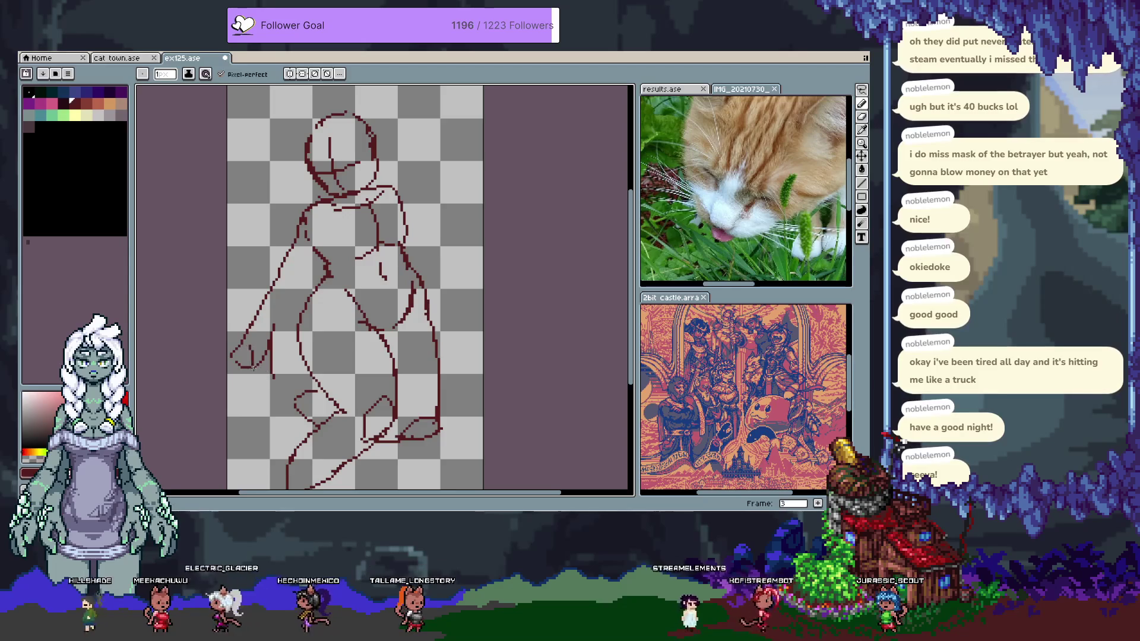
{"action": "key", "text": "ctrl+z"}
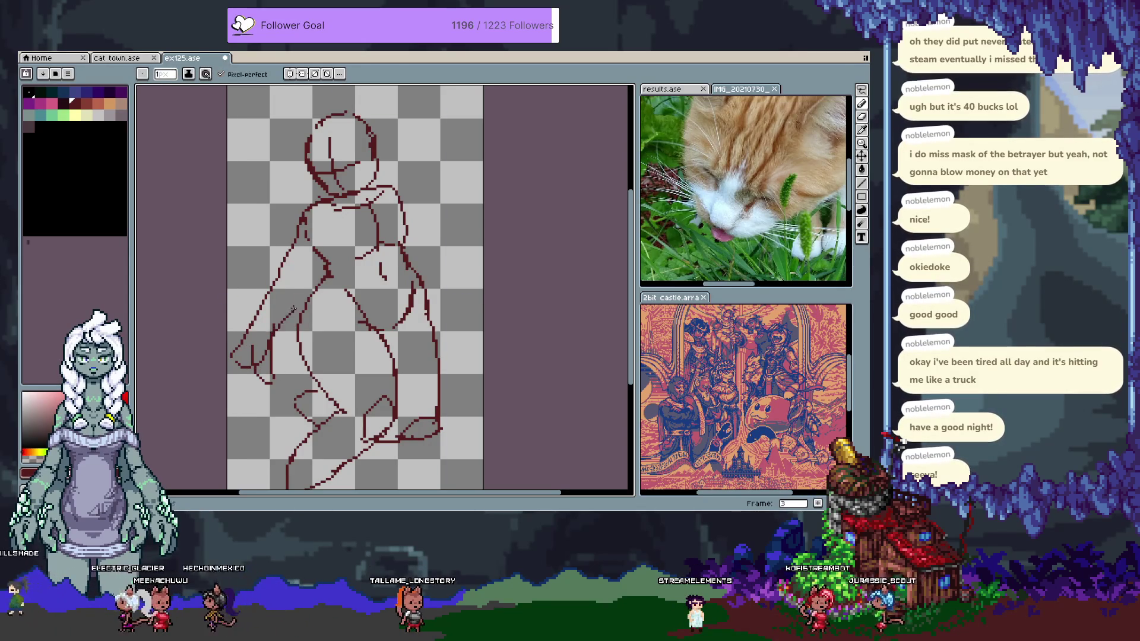
{"action": "key", "text": "ctrl+z"}
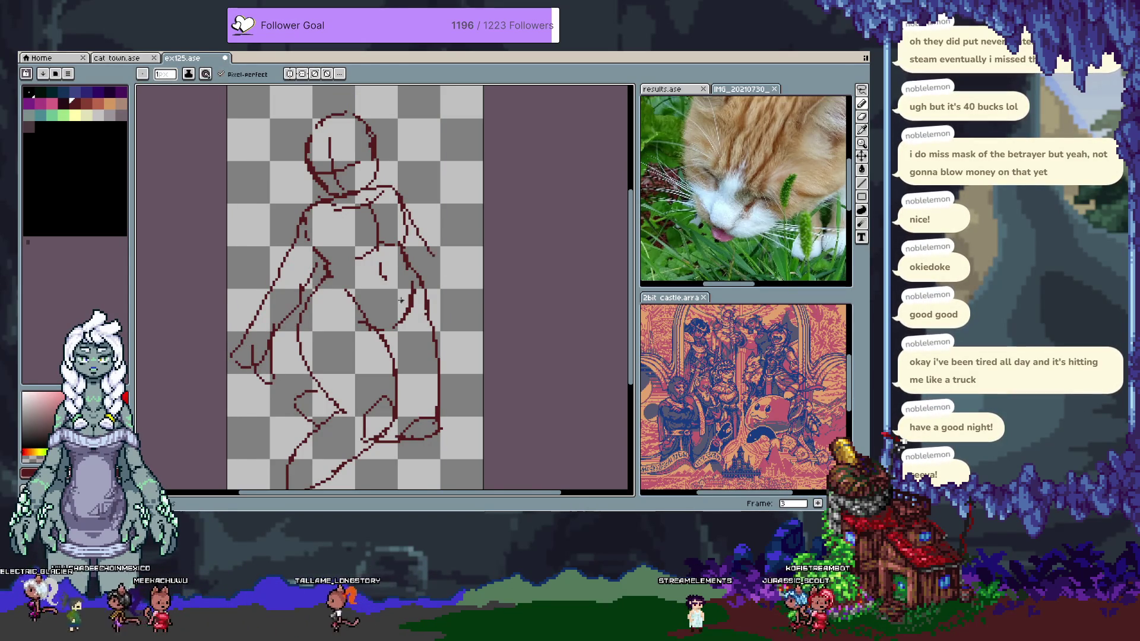
Shift the sketch right and down and extend the left arm line down-left
{"action": "left_click_drag", "start_coordinate": [370, 324], "coordinate": [364, 314]}
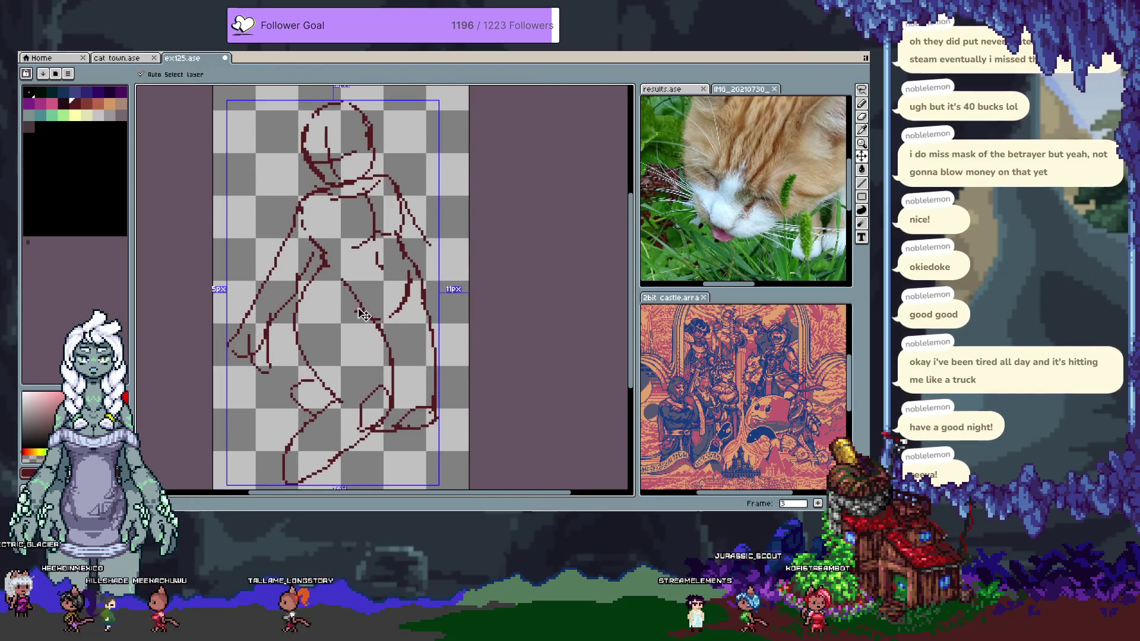
{"action": "key", "text": "b"}
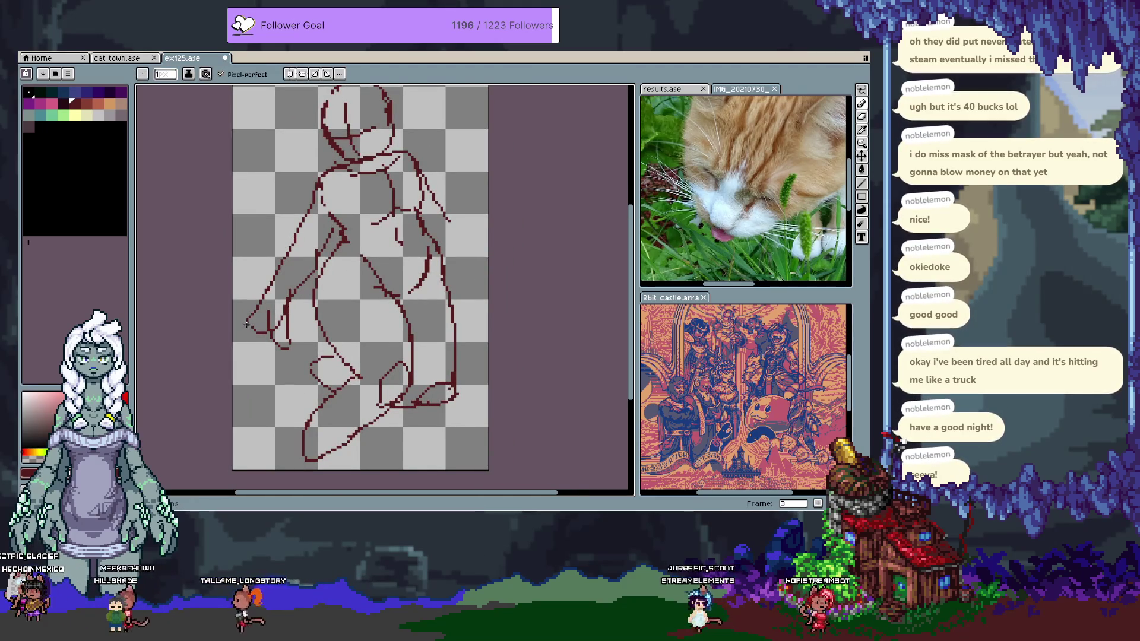
{"action": "key", "text": "v"}
{"action": "left_click_drag", "start_coordinate": [262, 359], "coordinate": [315, 327]}
{"action": "key", "text": "b"}
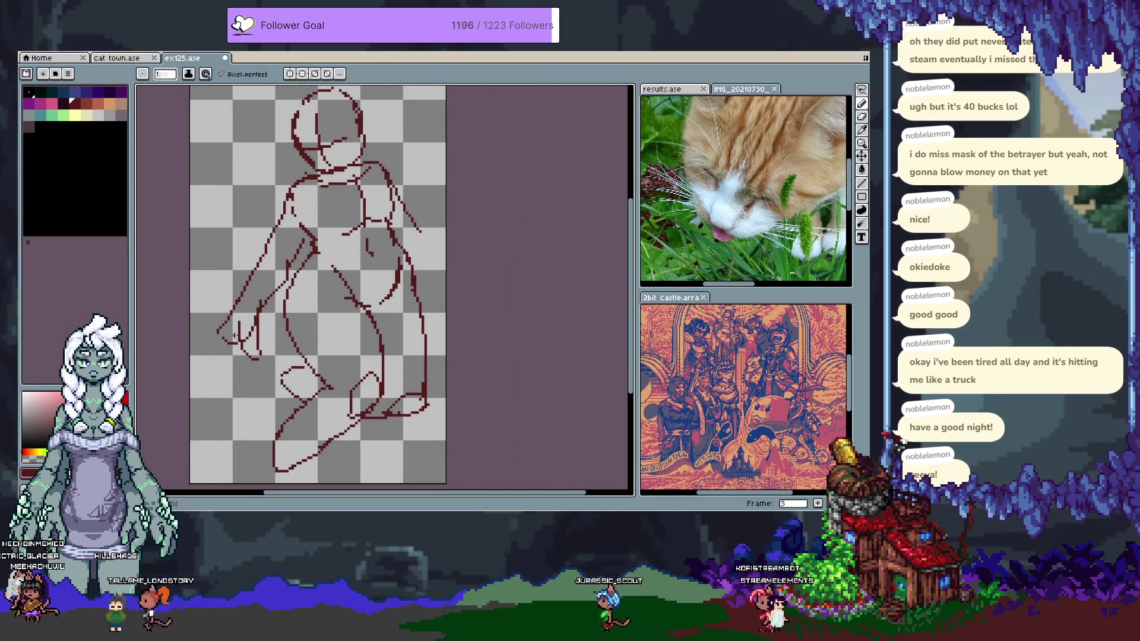
{"action": "left_click_drag", "start_coordinate": [218, 331], "coordinate": [201, 346]}
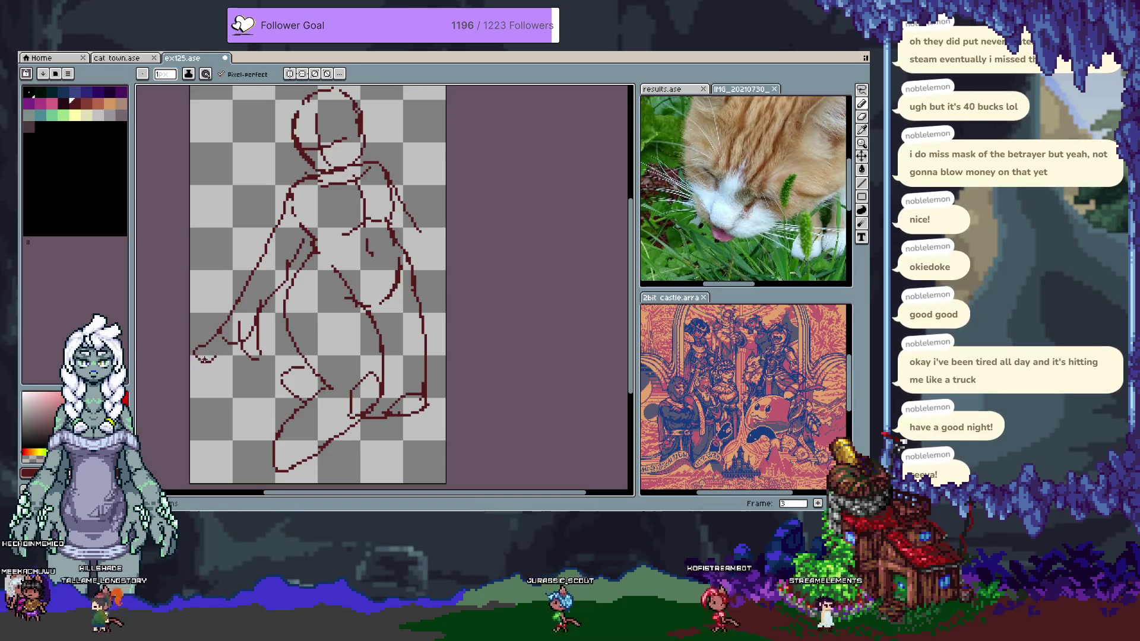
Extend the left arm line further down-left, then bring the top of the head into view
{"action": "key", "text": "v"}
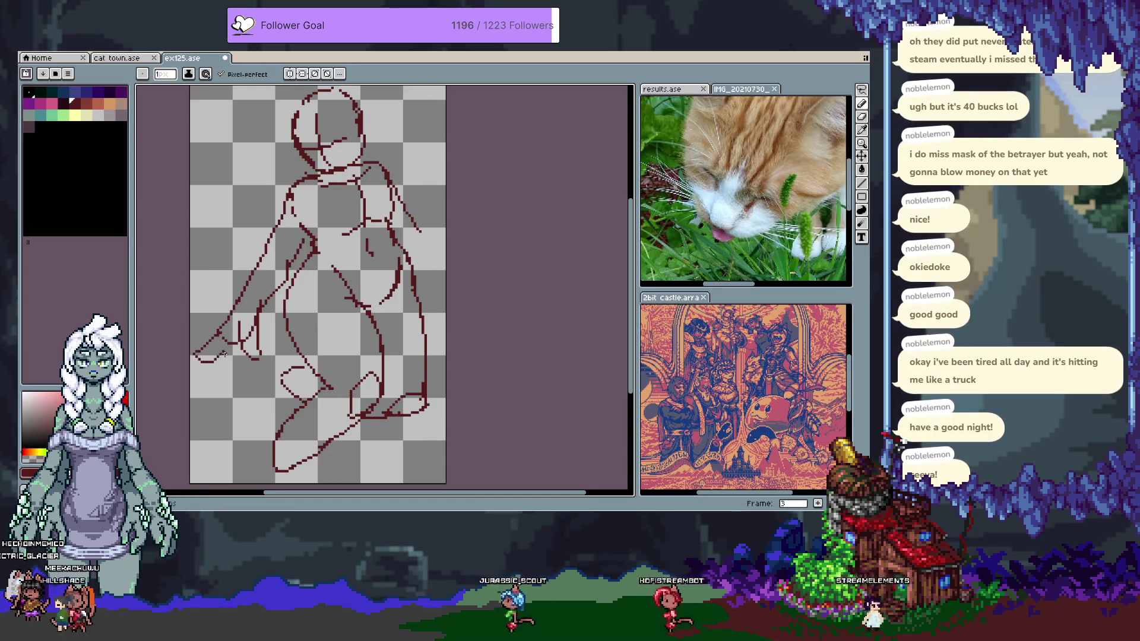
{"action": "key", "text": "b"}
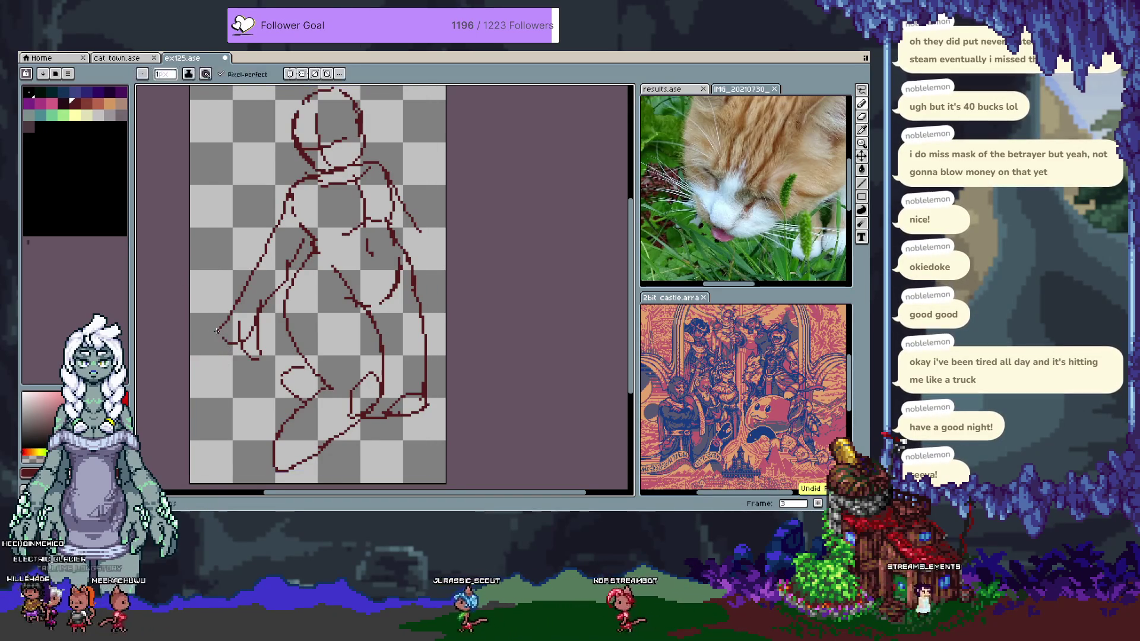
{"action": "key", "text": "v"}
{"action": "key", "text": "b"}
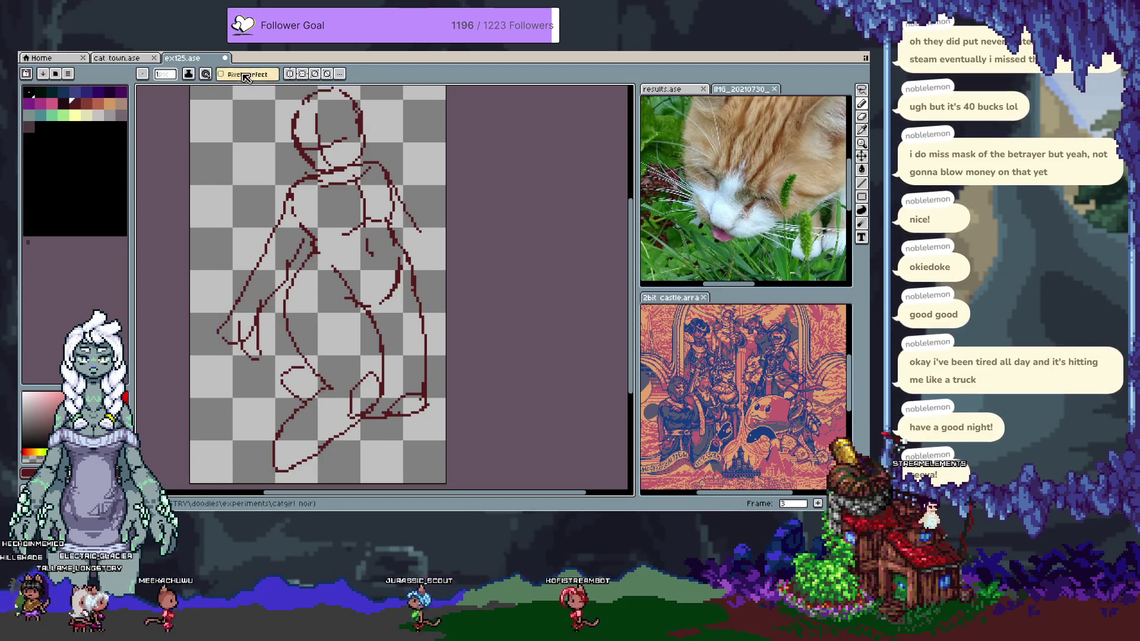
{"action": "mouse_move", "coordinate": [217, 334]}
{"action": "left_mouse_down"}
{"action": "mouse_move", "coordinate": [199, 346]}
{"action": "mouse_move", "coordinate": [255, 353]}
{"action": "left_mouse_up"}
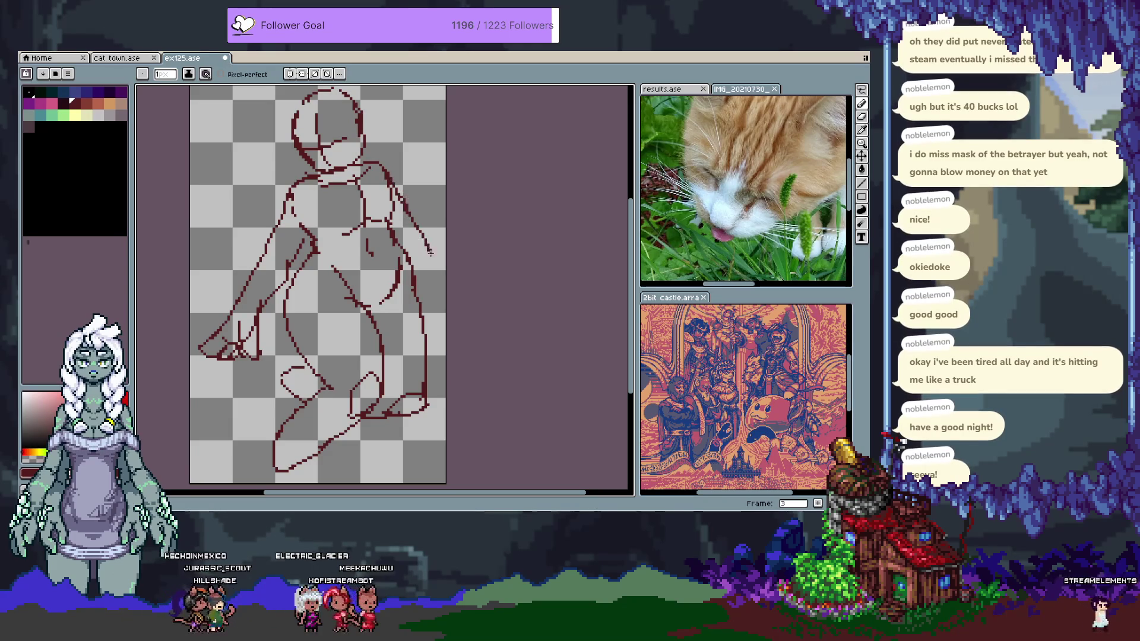
{"action": "left_click_drag", "start_coordinate": [424, 259], "coordinate": [405, 236]}
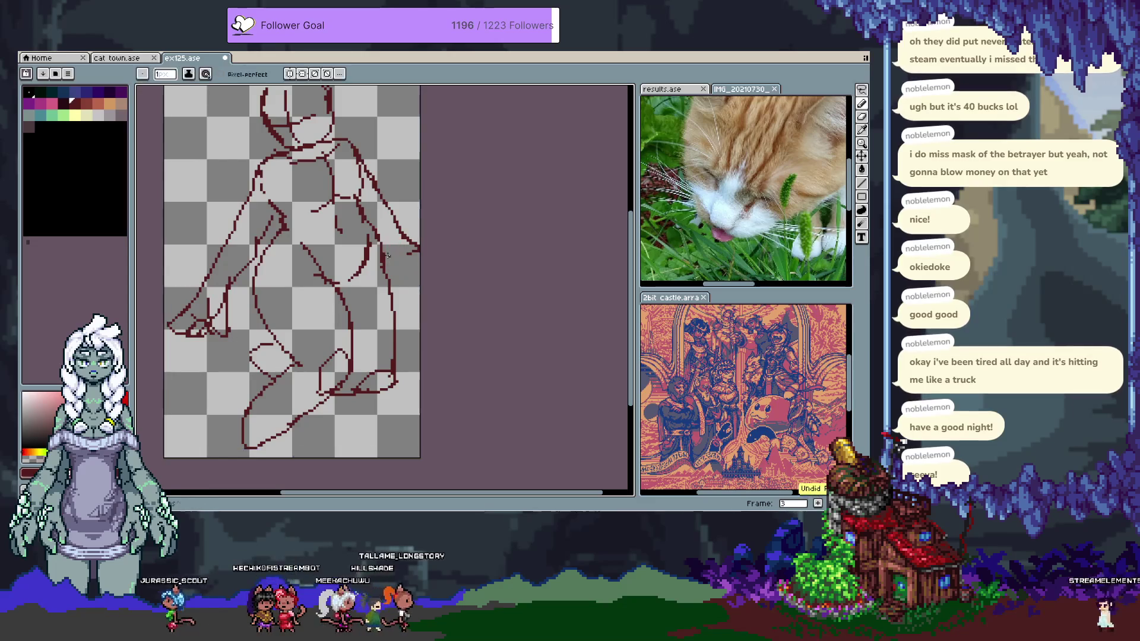
{"action": "left_click_drag", "start_coordinate": [403, 242], "coordinate": [437, 332]}
{"action": "key", "text": "space"}
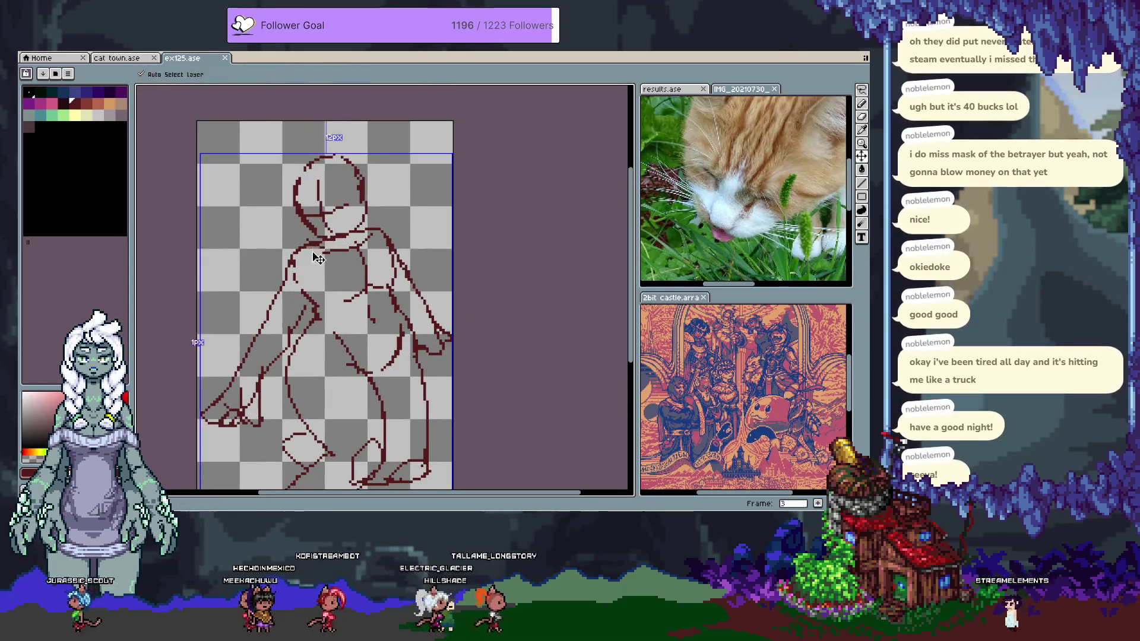
Undo all the pointed ear and hood strokes above the head
{"action": "mouse_move", "coordinate": [353, 247]}
{"action": "left_mouse_down"}
{"action": "mouse_move", "coordinate": [344, 113]}
{"action": "mouse_move", "coordinate": [345, 208]}
{"action": "left_mouse_up"}
{"action": "key", "text": "ctrl+z"}
{"action": "key", "text": "ctrl+z"}
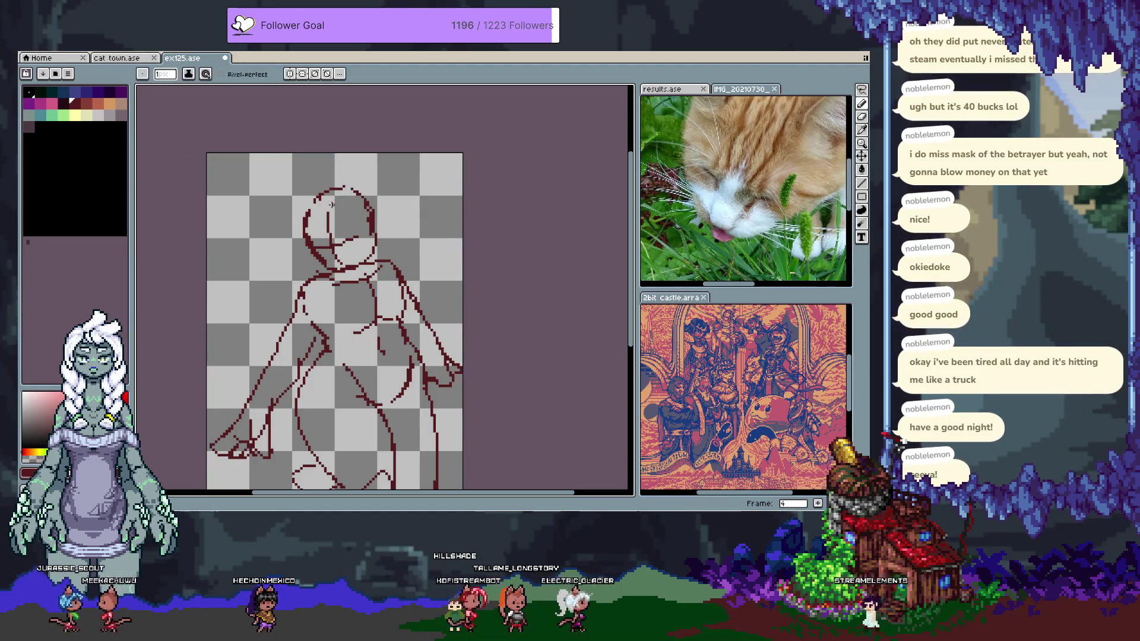
{"action": "key", "text": "ctrl+z"}
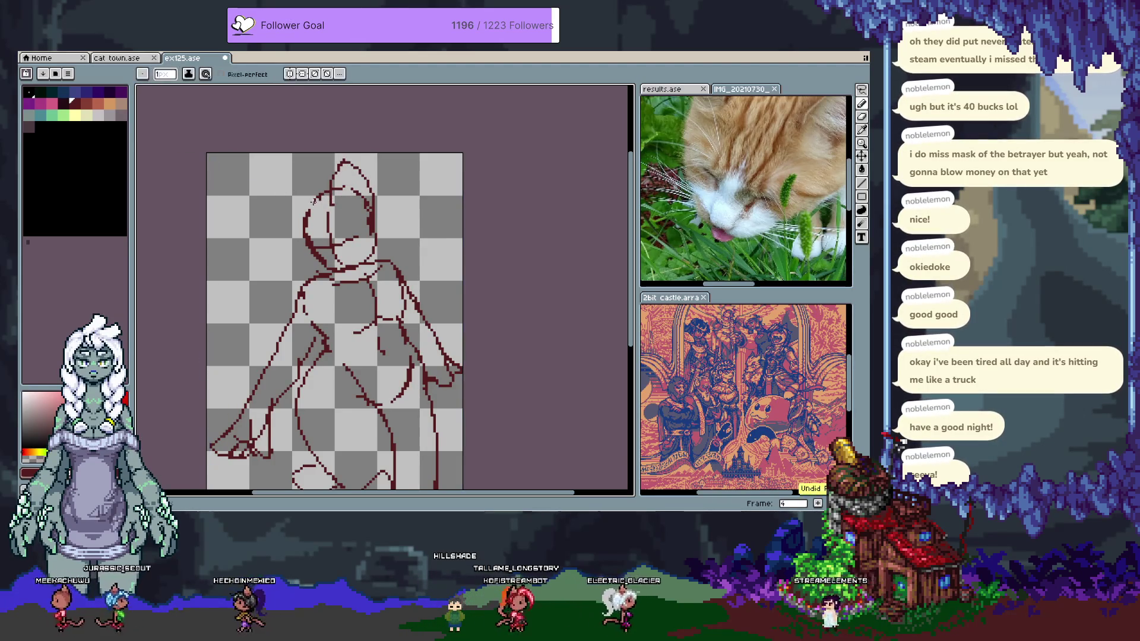
{"action": "key", "text": "ctrl+z"}
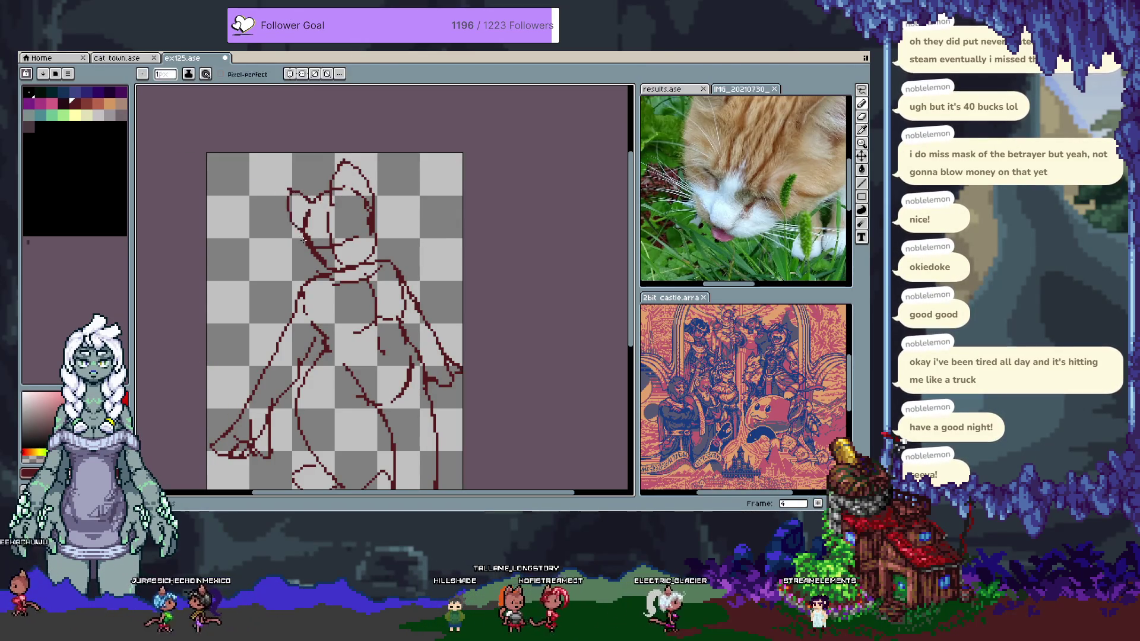
{"action": "key", "text": "ctrl+z"}
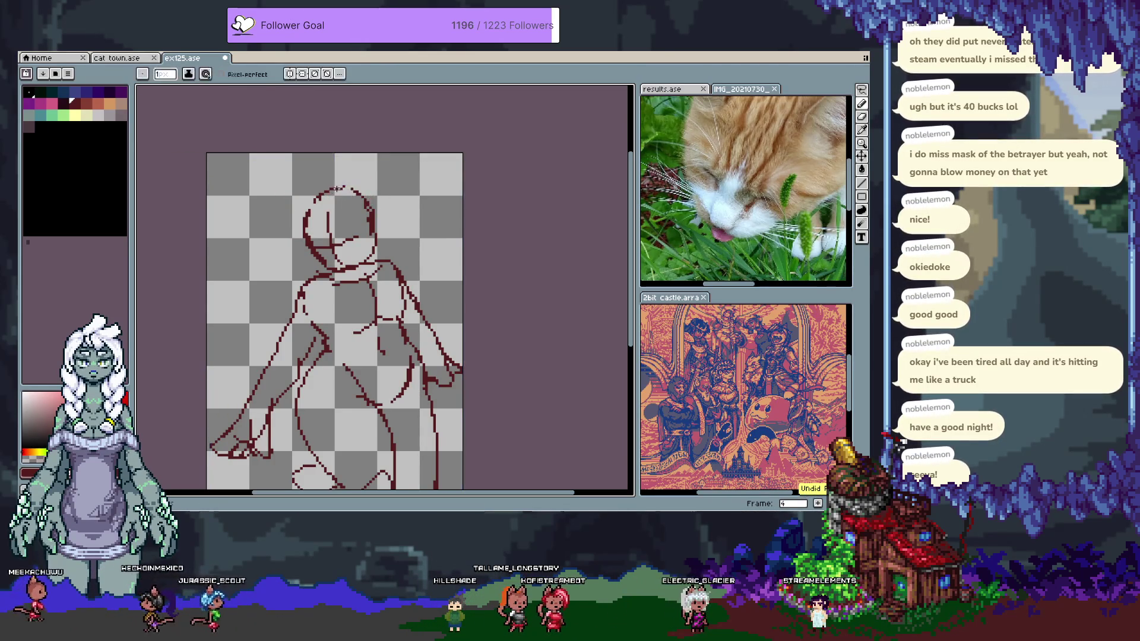
{"action": "key", "text": "ctrl+z"}
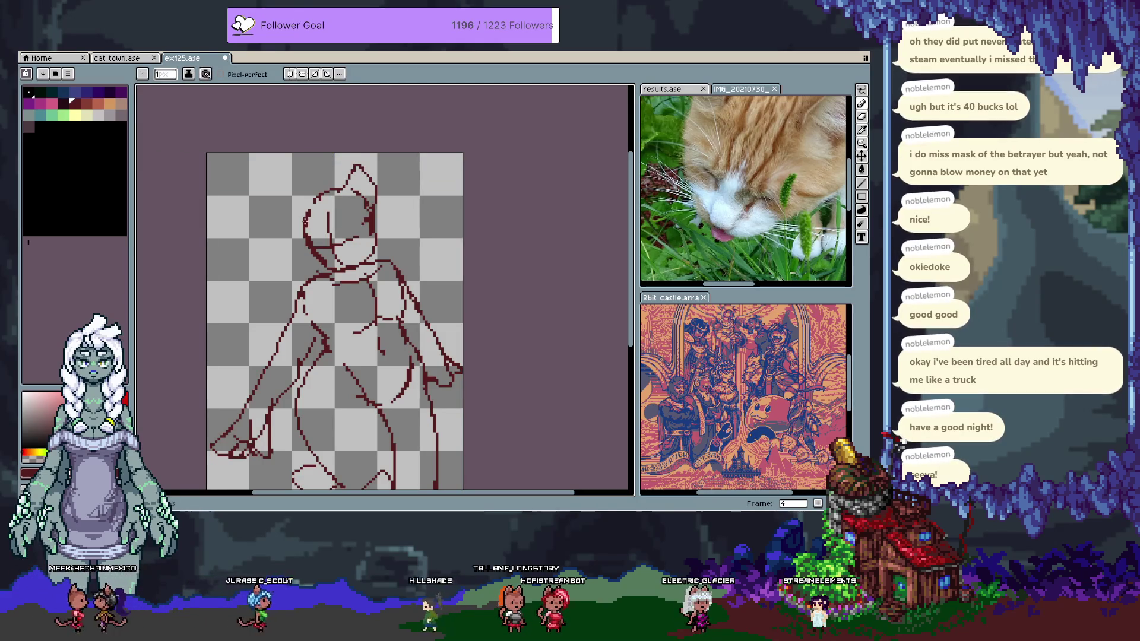
{"action": "key", "text": "ctrl+z"}
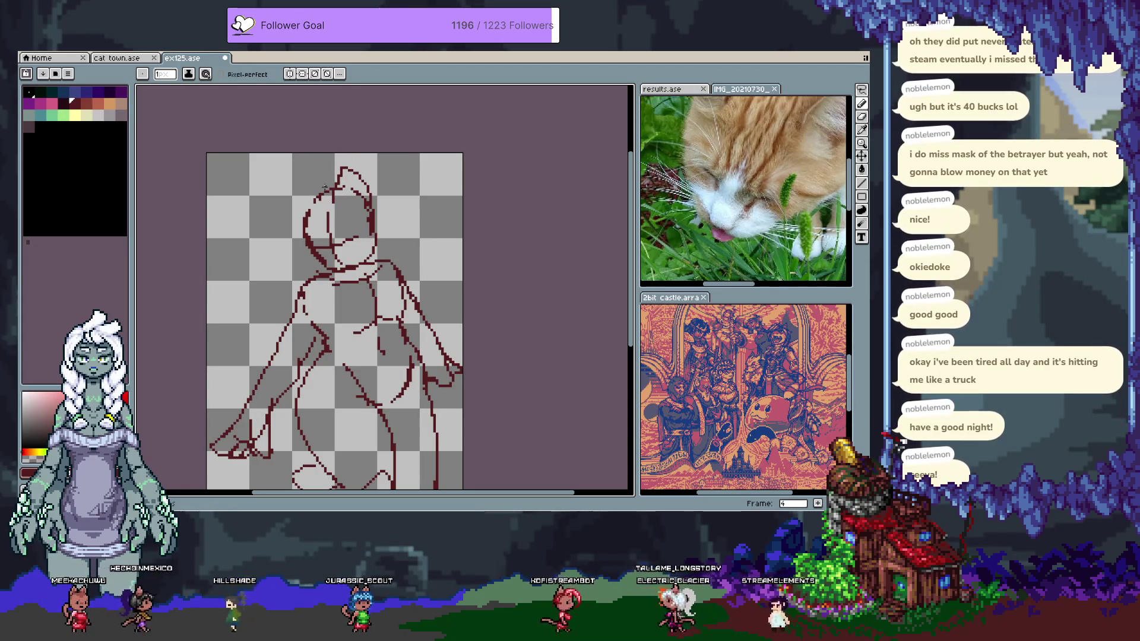
Redraw the pointed left ear and its top edge on the head outline
{"action": "left_click_drag", "start_coordinate": [301, 219], "coordinate": [304, 185]}
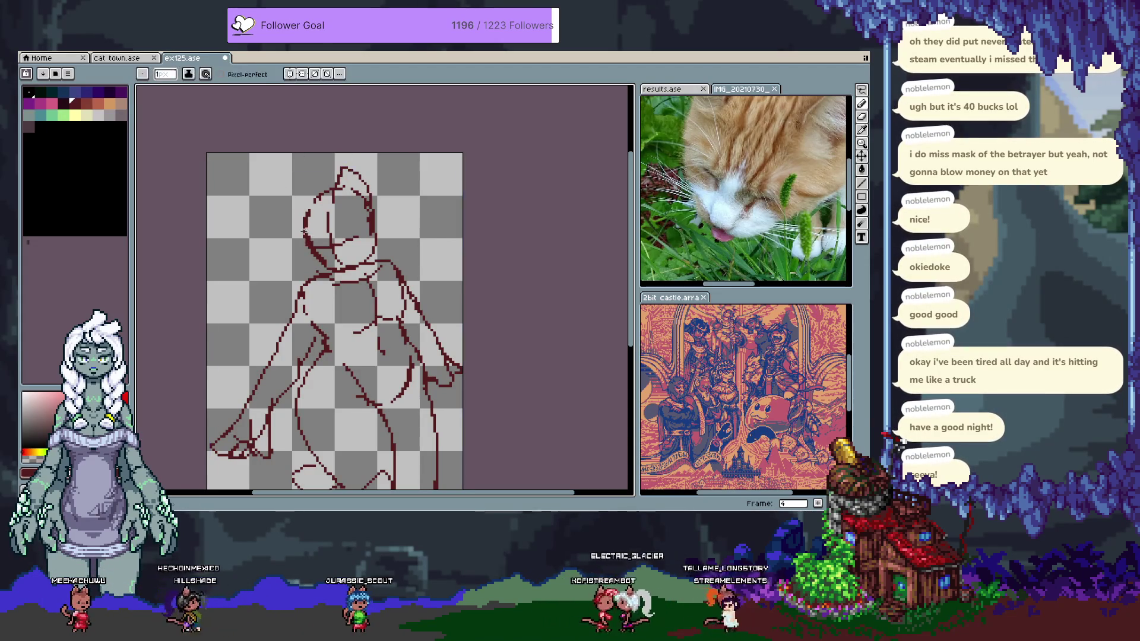
{"action": "key", "text": "ctrl+z"}
{"action": "key", "text": "ctrl+z"}
{"action": "key", "text": "ctrl+z"}
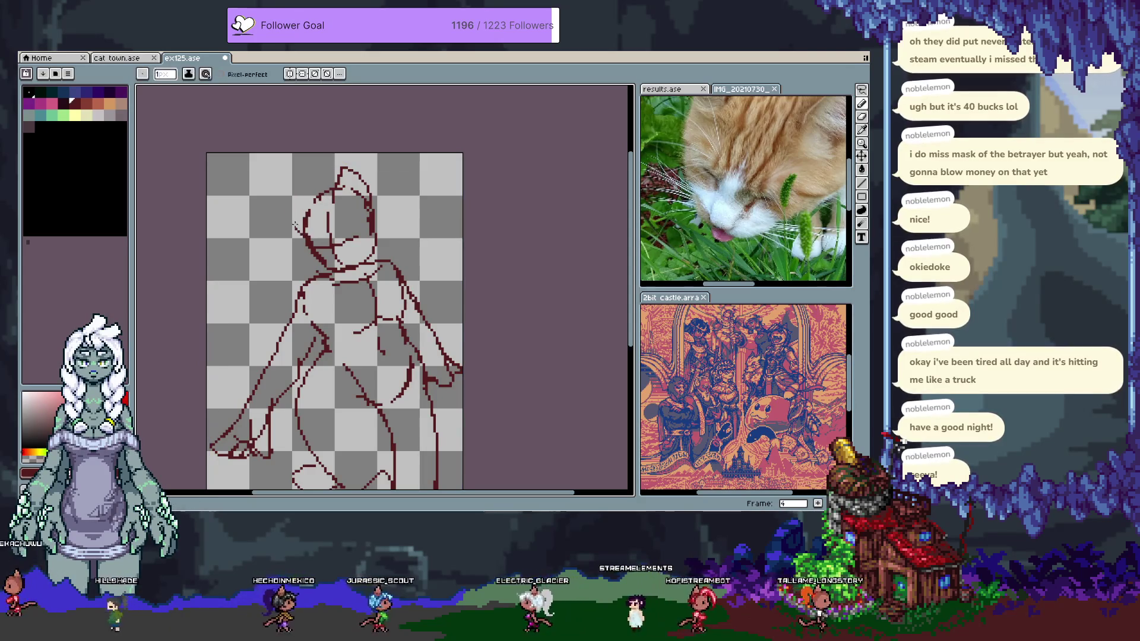
{"action": "mouse_move", "coordinate": [288, 193]}
{"action": "left_mouse_down"}
{"action": "mouse_move", "coordinate": [310, 202]}
{"action": "mouse_move", "coordinate": [281, 183]}
{"action": "left_mouse_up"}
{"action": "key", "text": "alt"}
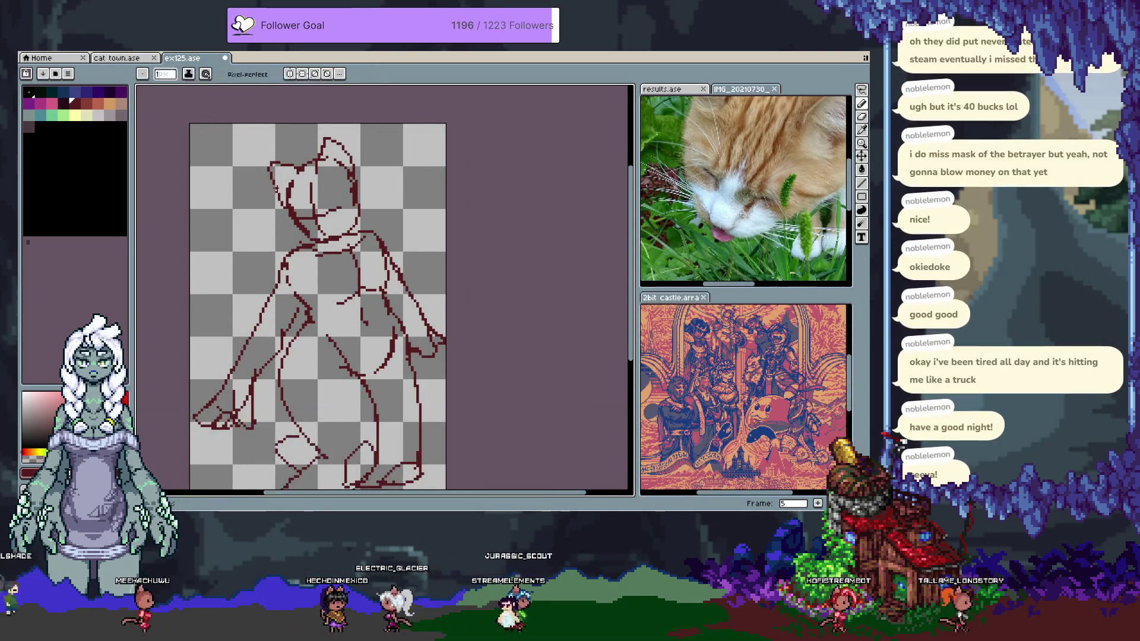
Advance to frame 5 and add a small mark on the figure's face
{"action": "key", "text": "Right"}
{"action": "scroll", "coordinate": [297, 190], "scroll_direction": "down", "scroll_amount": 2}
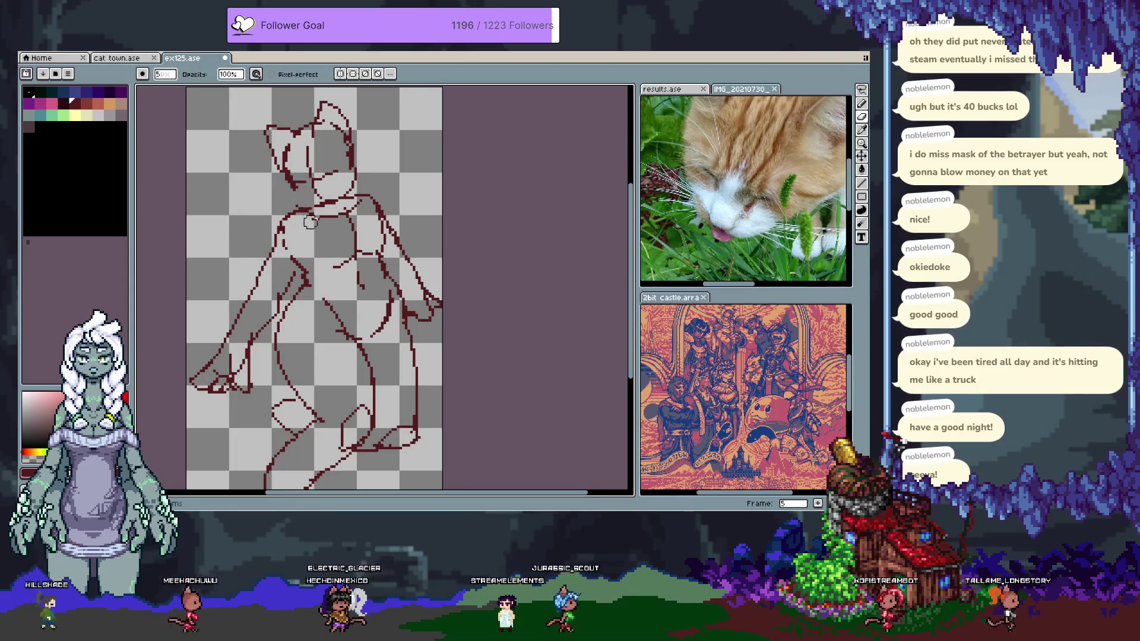
{"action": "key", "text": "e"}
{"action": "key", "text": "v"}
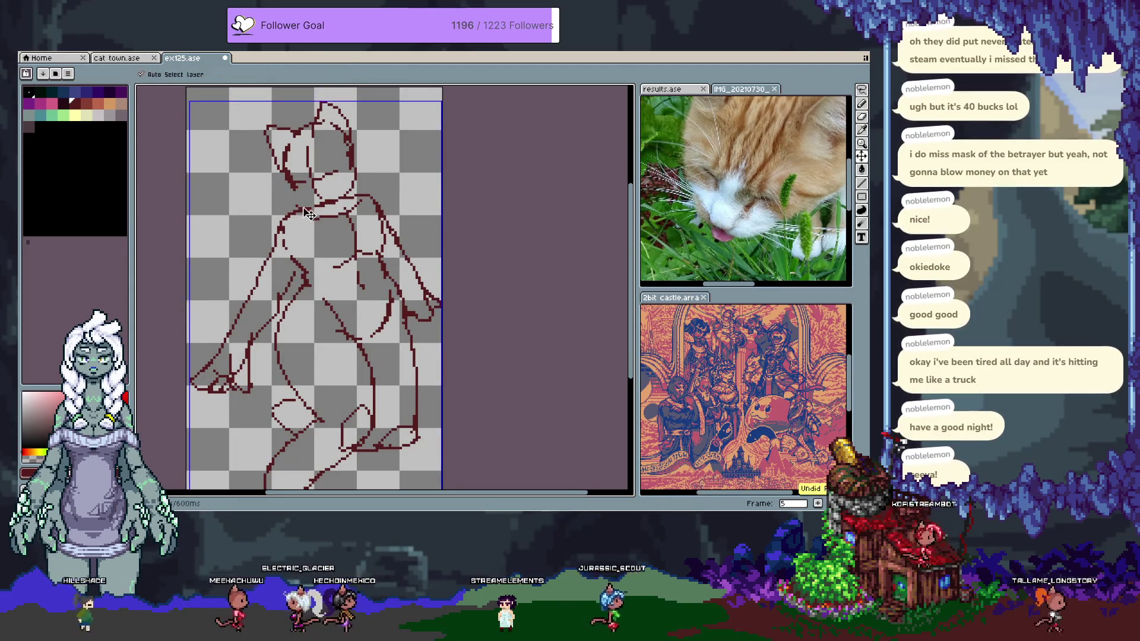
{"action": "key", "text": "b"}
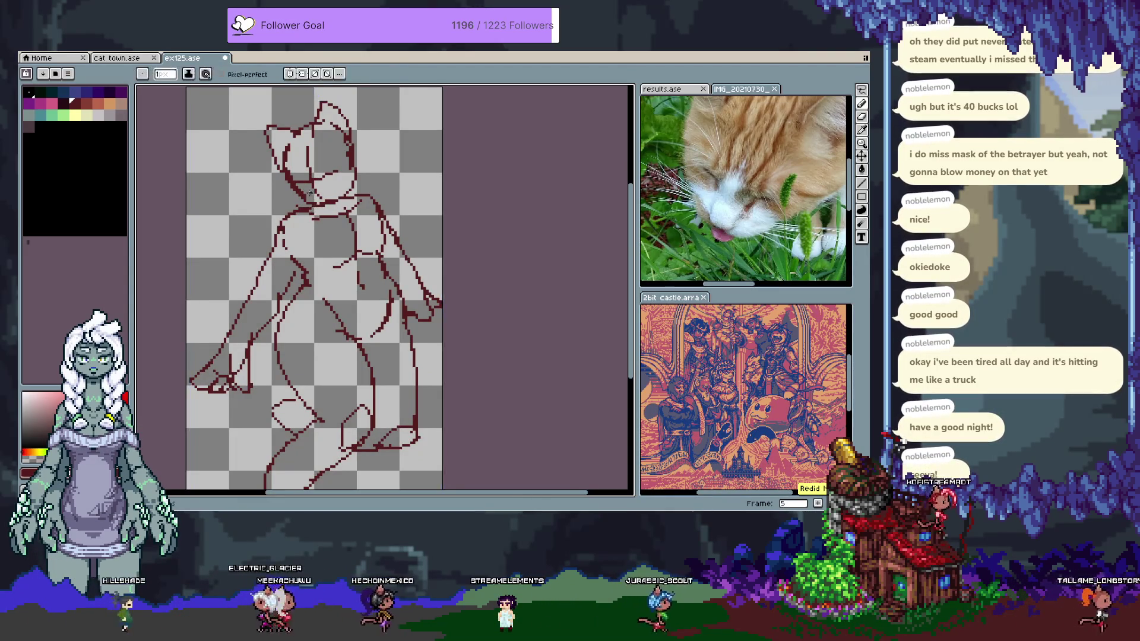
{"action": "key", "text": "Right"}
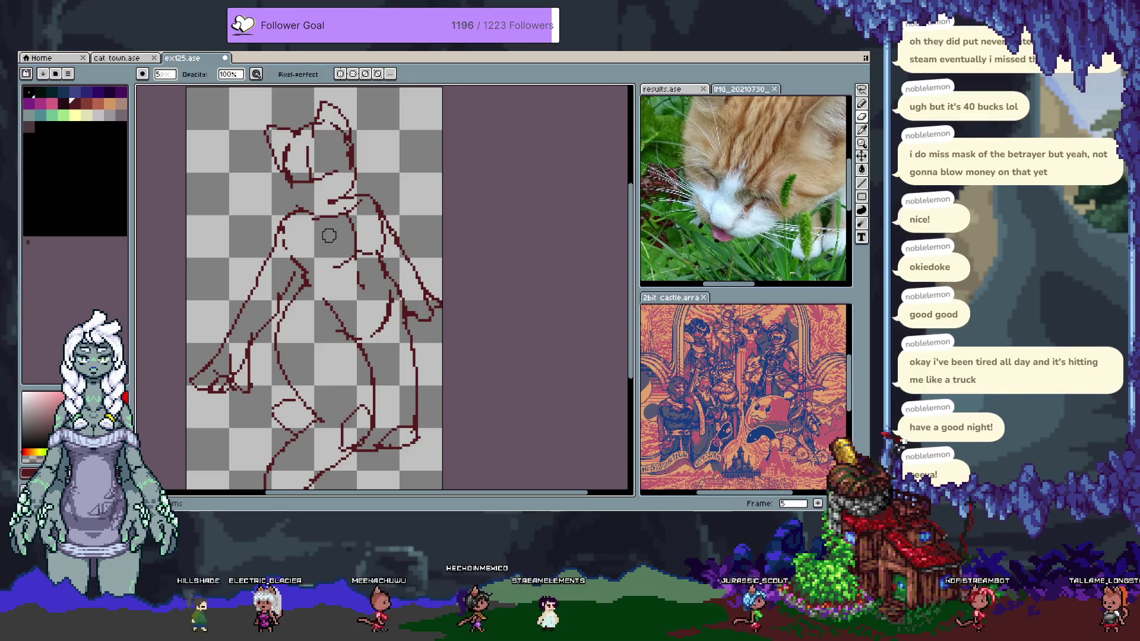
Enable Pixel-perfect strokes and open the Canvas Size dialog
{"action": "key", "text": "e"}
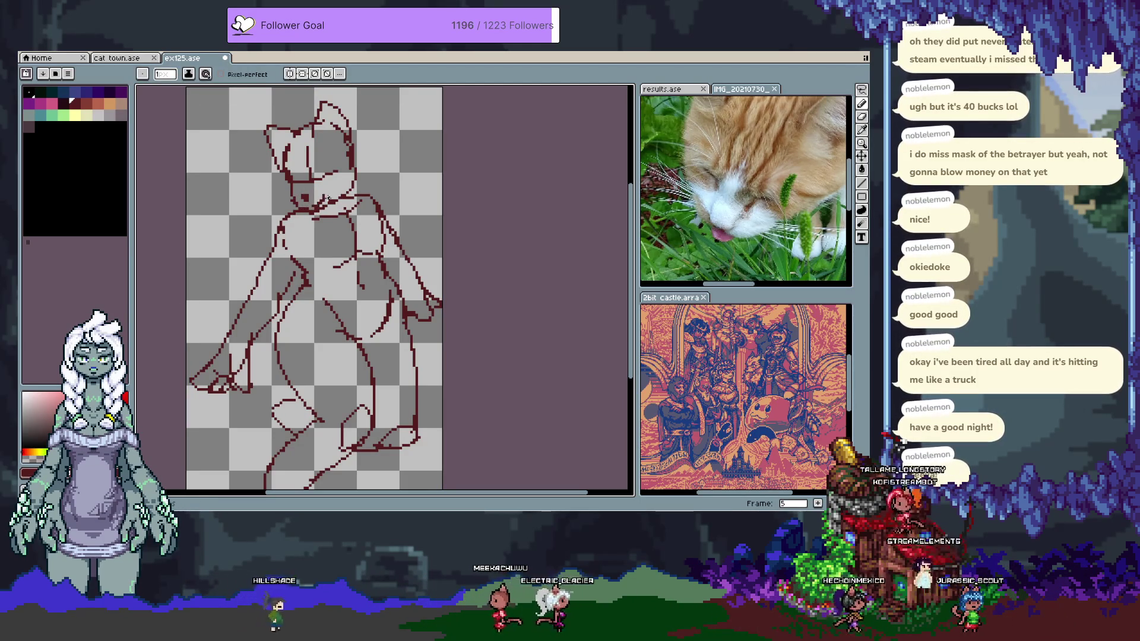
{"action": "left_click", "coordinate": [222, 74]}
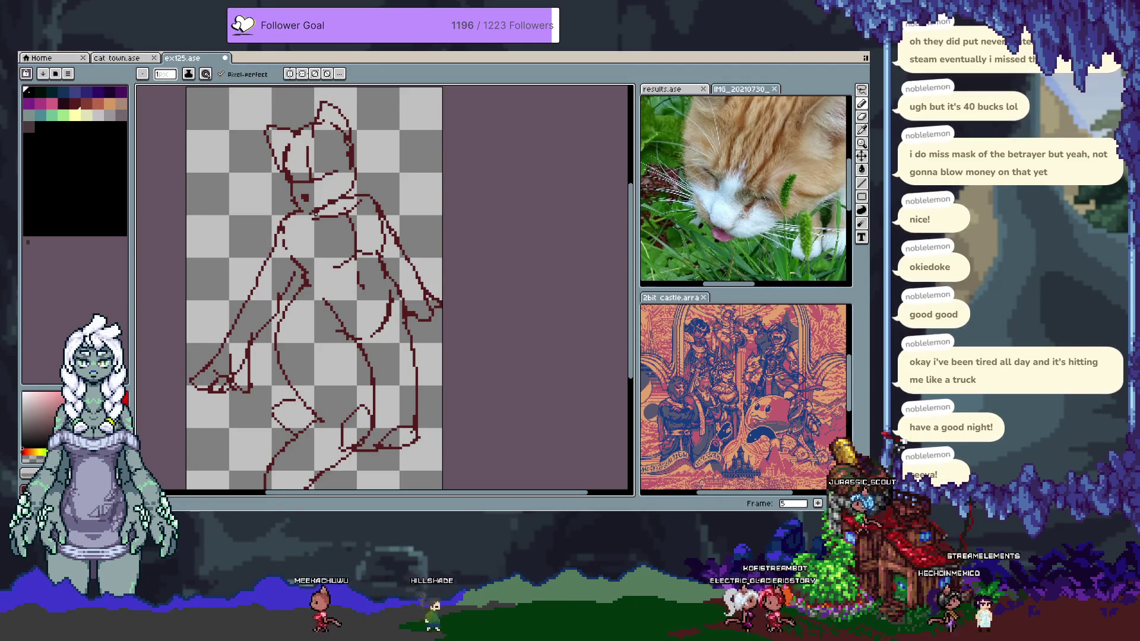
{"action": "key", "text": "ctrl+alt+c"}
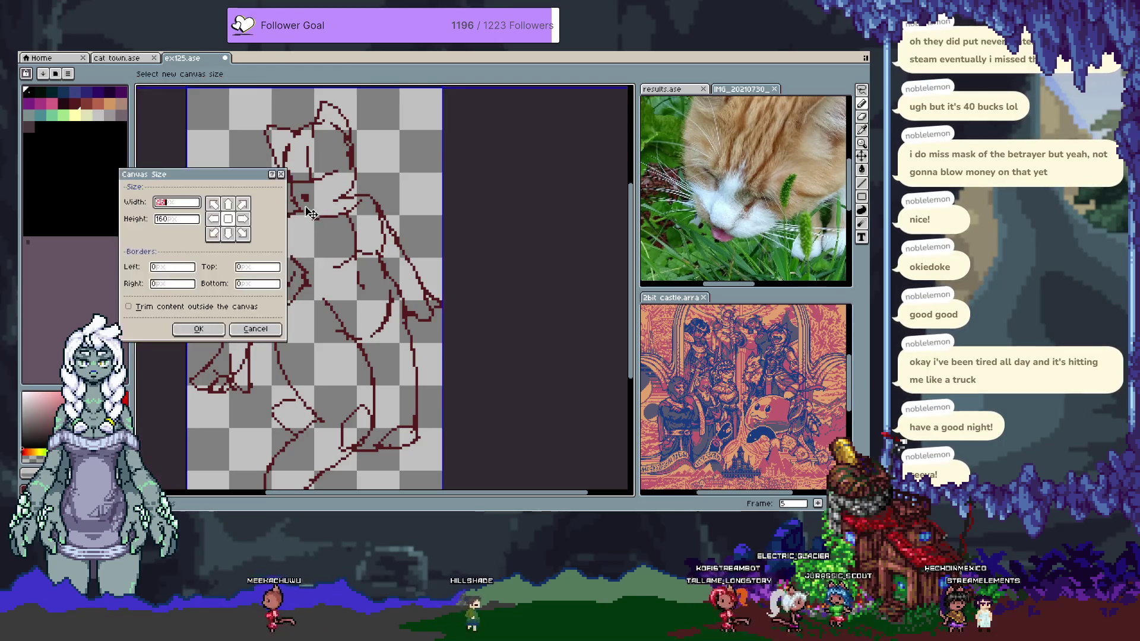
Close Canvas Size, undo the last stroke, and dock cat town.ase as a lower-right reference panel
{"action": "key", "text": "Escape"}
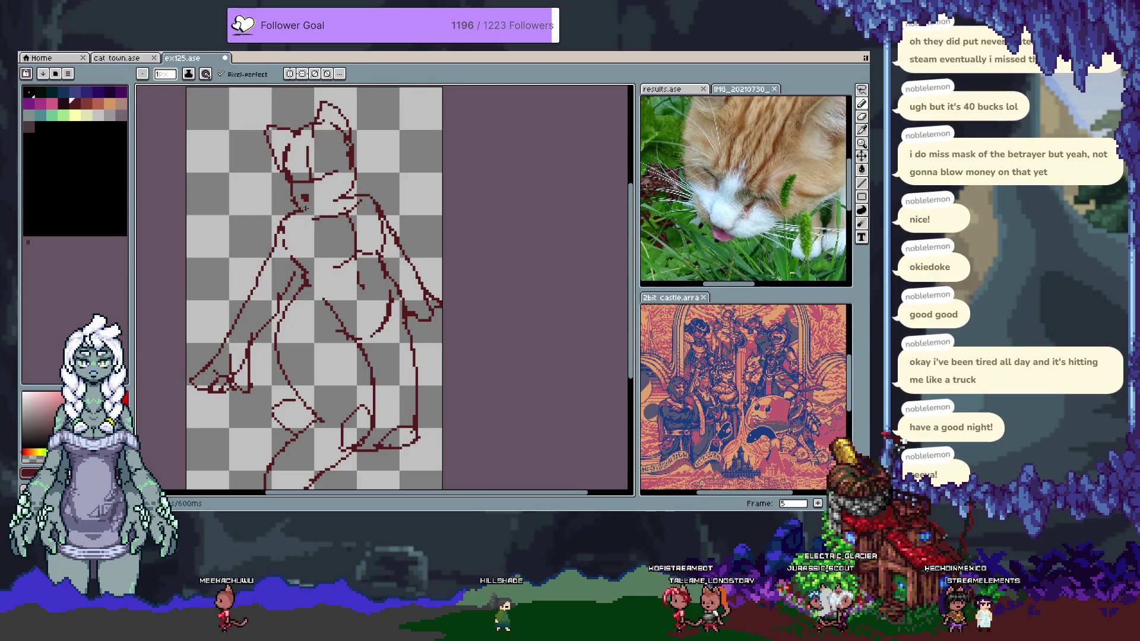
{"action": "key", "text": "ctrl+z"}
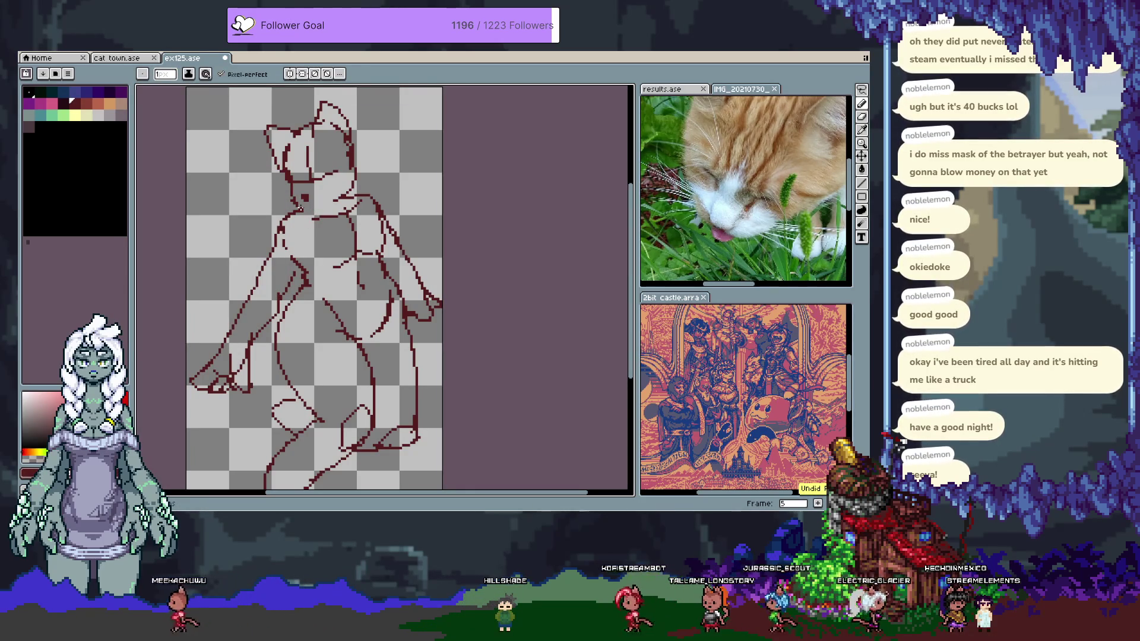
{"action": "left_click", "coordinate": [129, 59]}
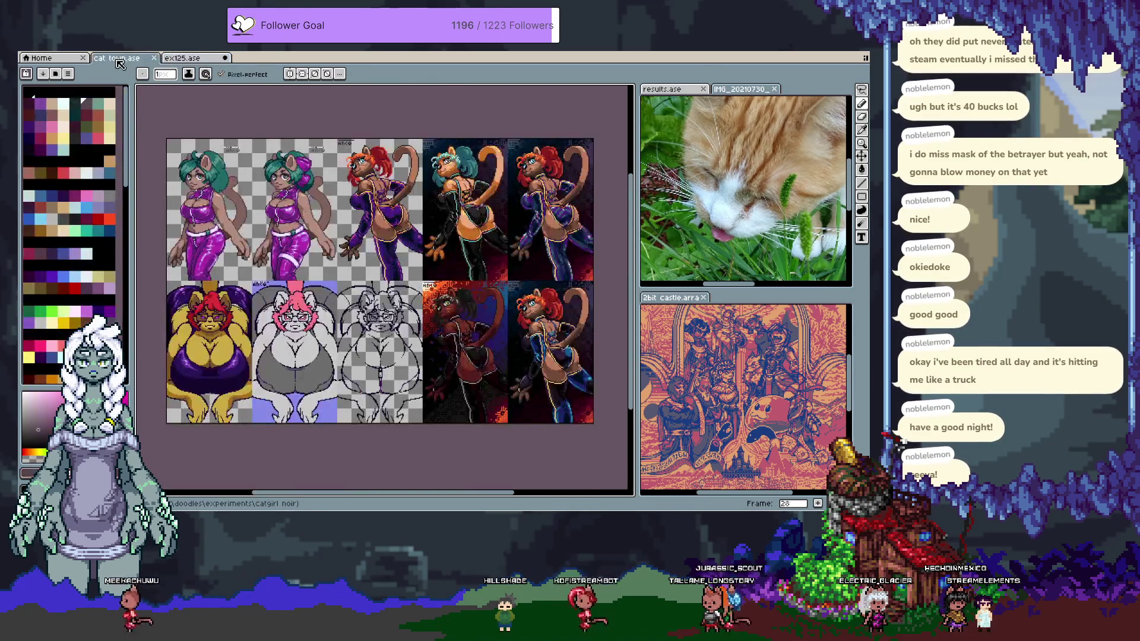
{"action": "mouse_move", "coordinate": [129, 60]}
{"action": "left_mouse_down"}
{"action": "mouse_move", "coordinate": [415, 106]}
{"action": "mouse_move", "coordinate": [723, 137]}
{"action": "mouse_move", "coordinate": [739, 299]}
{"action": "left_mouse_up"}
{"action": "mouse_move", "coordinate": [769, 428]}
{"action": "left_mouse_down"}
{"action": "mouse_move", "coordinate": [785, 371]}
{"action": "mouse_move", "coordinate": [806, 370]}
{"action": "mouse_move", "coordinate": [770, 456]}
{"action": "left_mouse_up"}
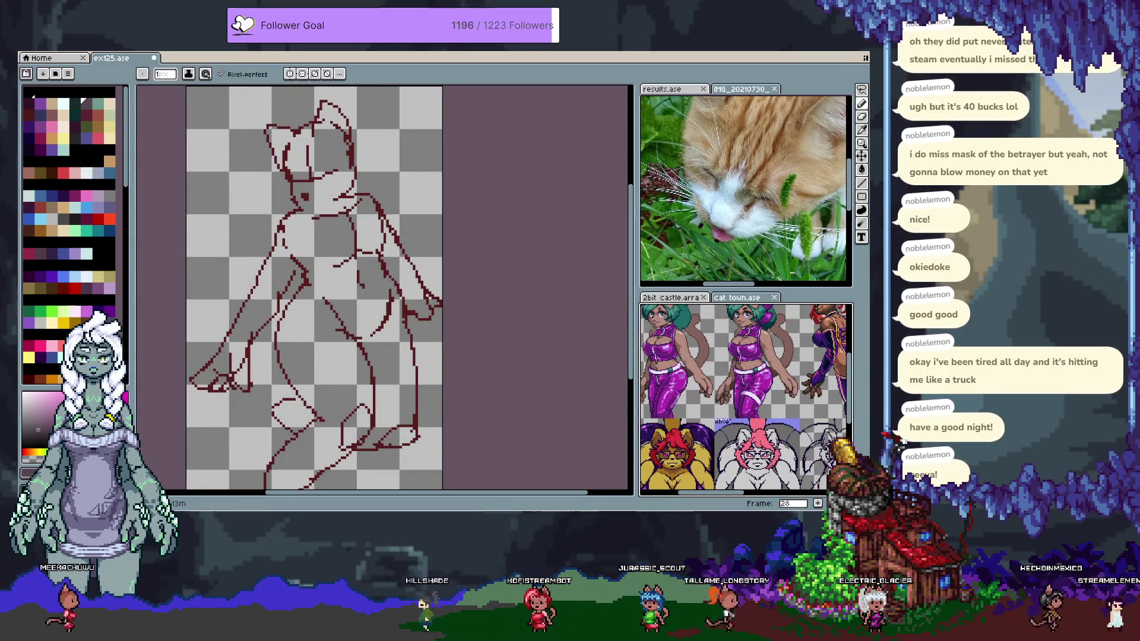
{"action": "left_click", "coordinate": [306, 203]}
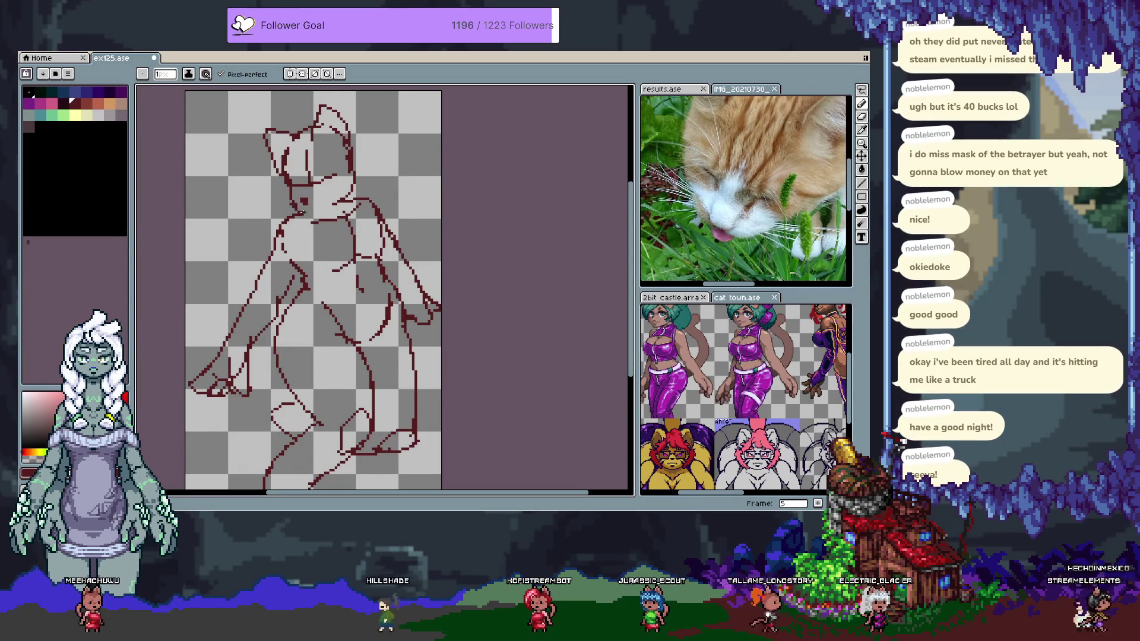
Undo two stray strokes, pick the dark-red swatch, and add frame 6 with the timeline shown
{"action": "key", "text": "ctrl+z"}
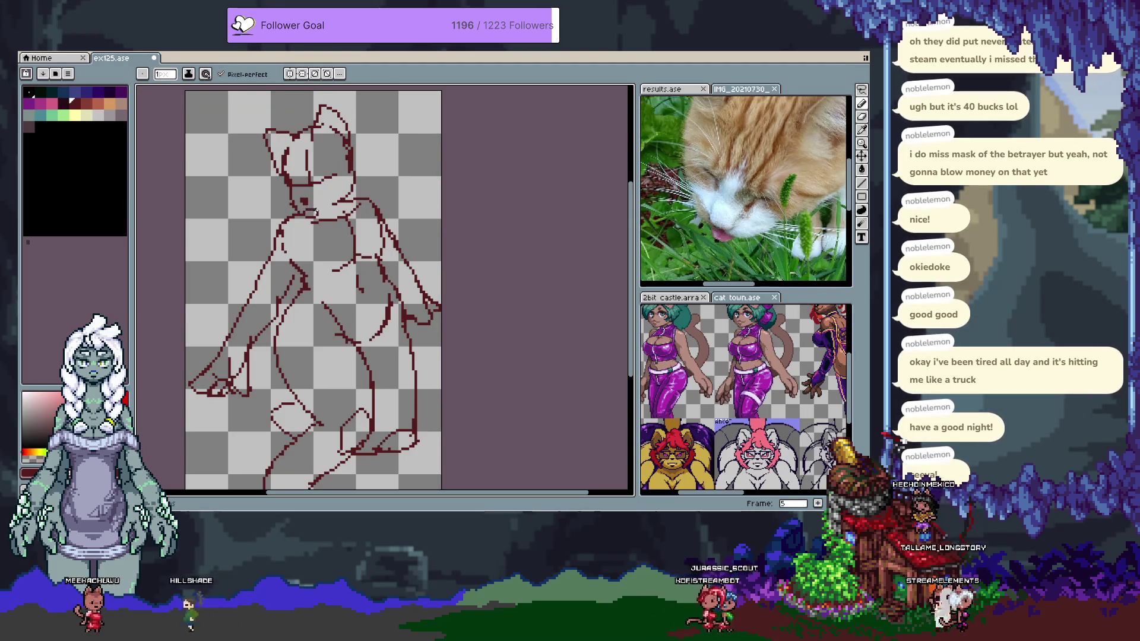
{"action": "key", "text": "ctrl+z"}
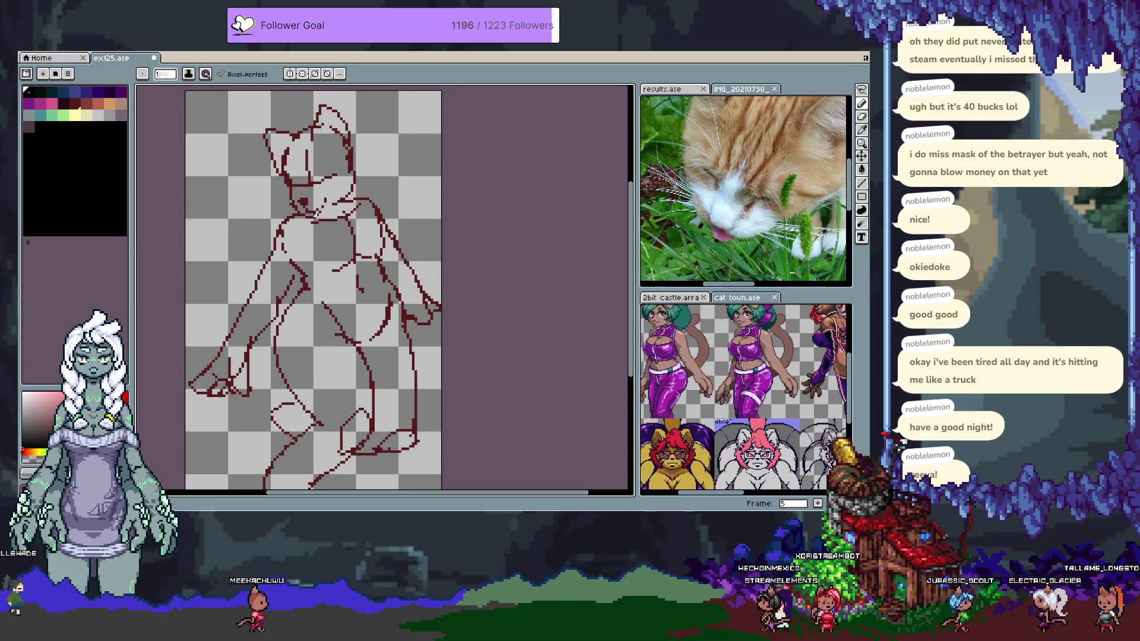
{"action": "left_click", "coordinate": [73, 102]}
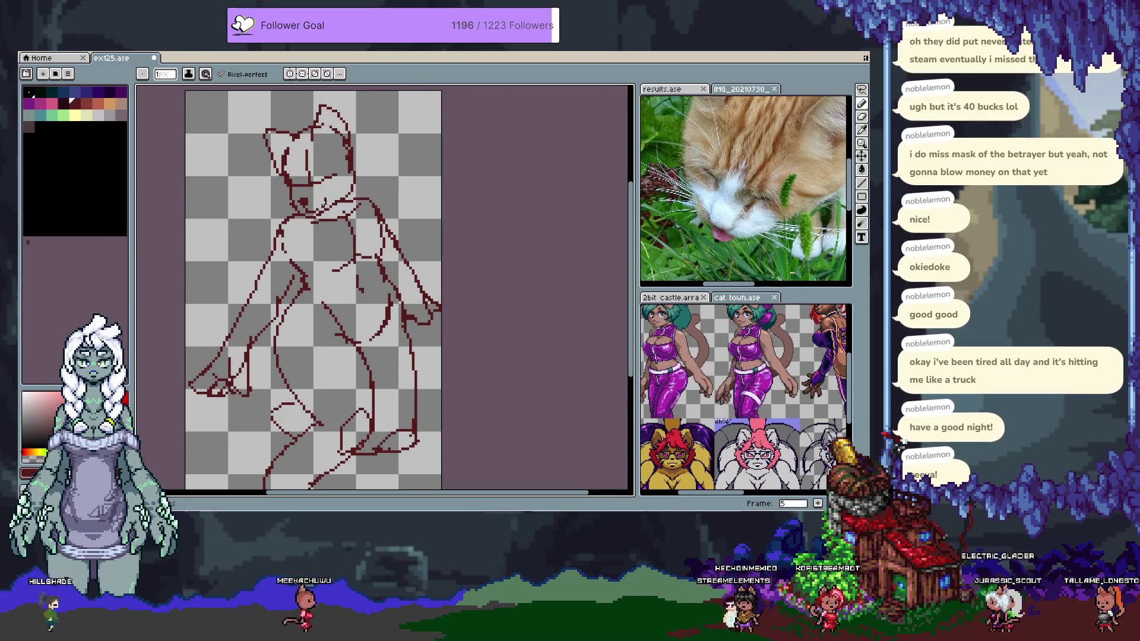
{"action": "key", "text": "alt+n"}
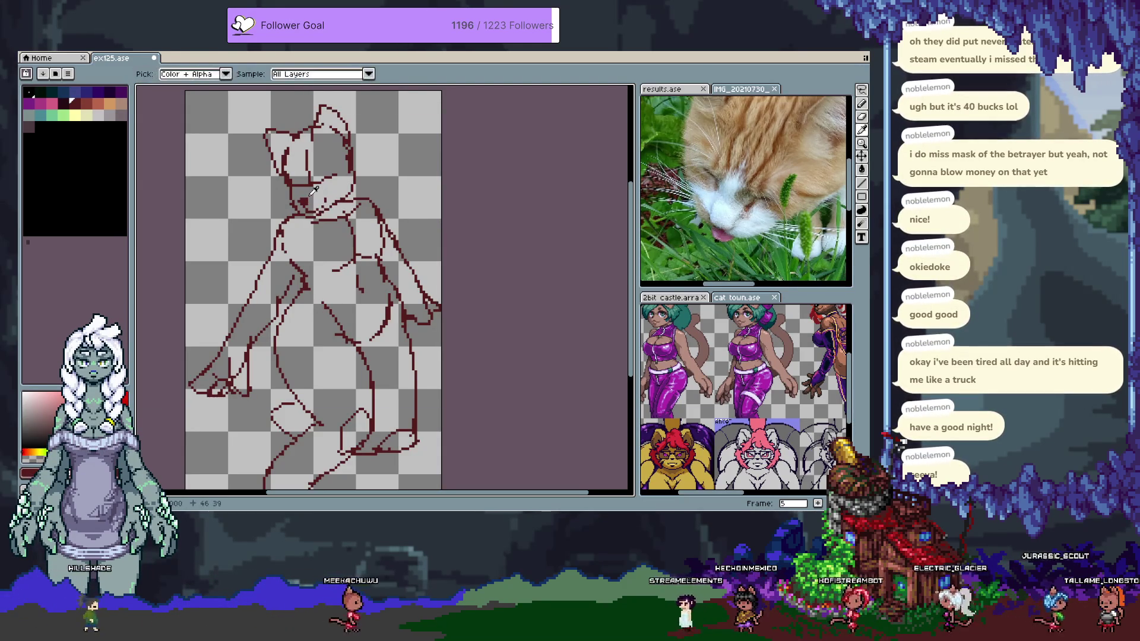
{"action": "key", "text": "Tab"}
Erase and redraw the chin and neck lines on frame 6, then step back to frame 5
{"action": "key", "text": "w"}
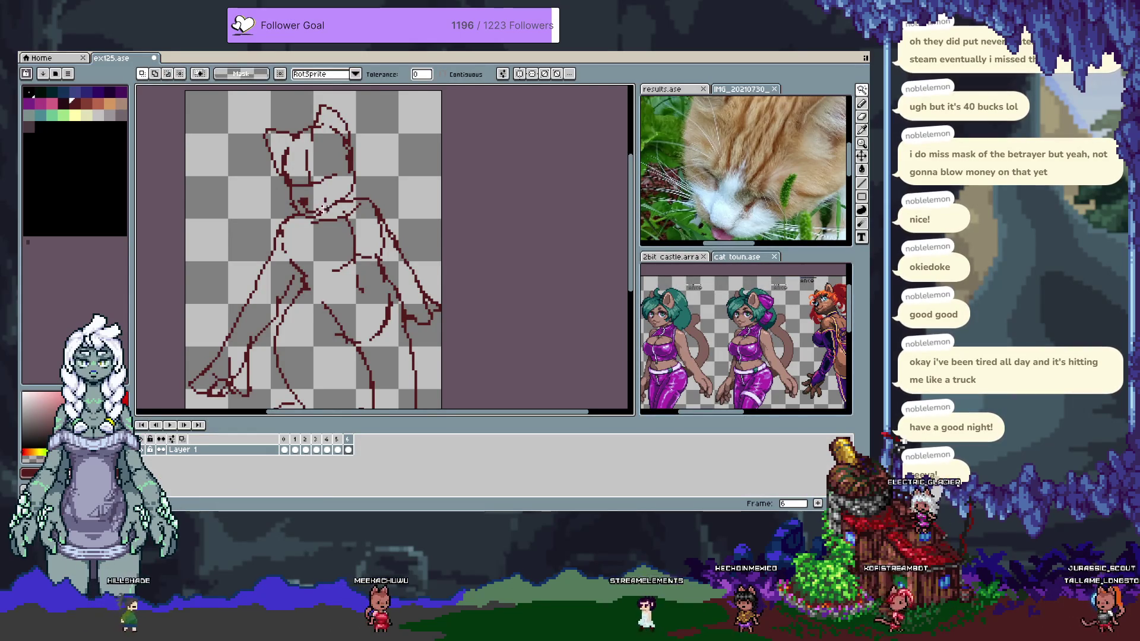
{"action": "key", "text": "e"}
{"action": "key", "text": "Tab"}
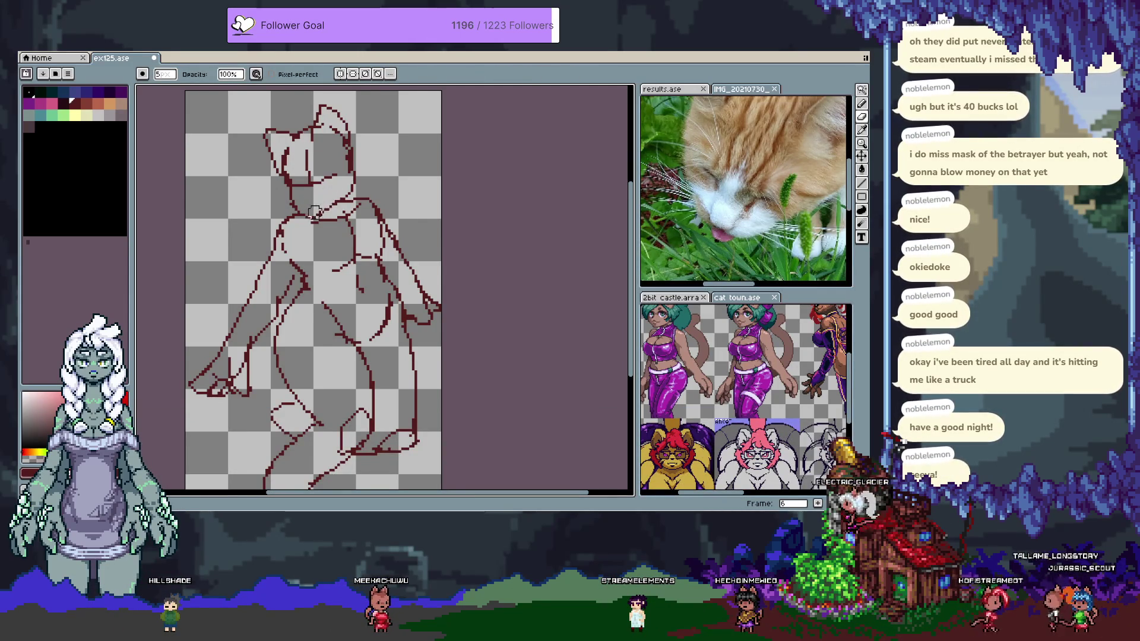
{"action": "key", "text": "b"}
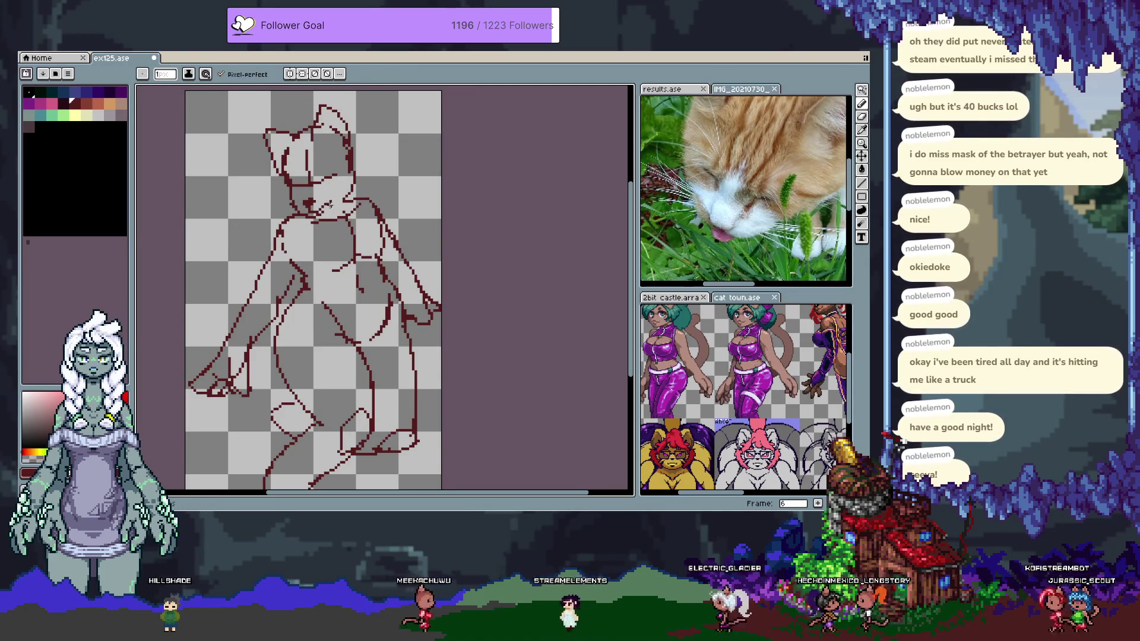
{"action": "key", "text": "v"}
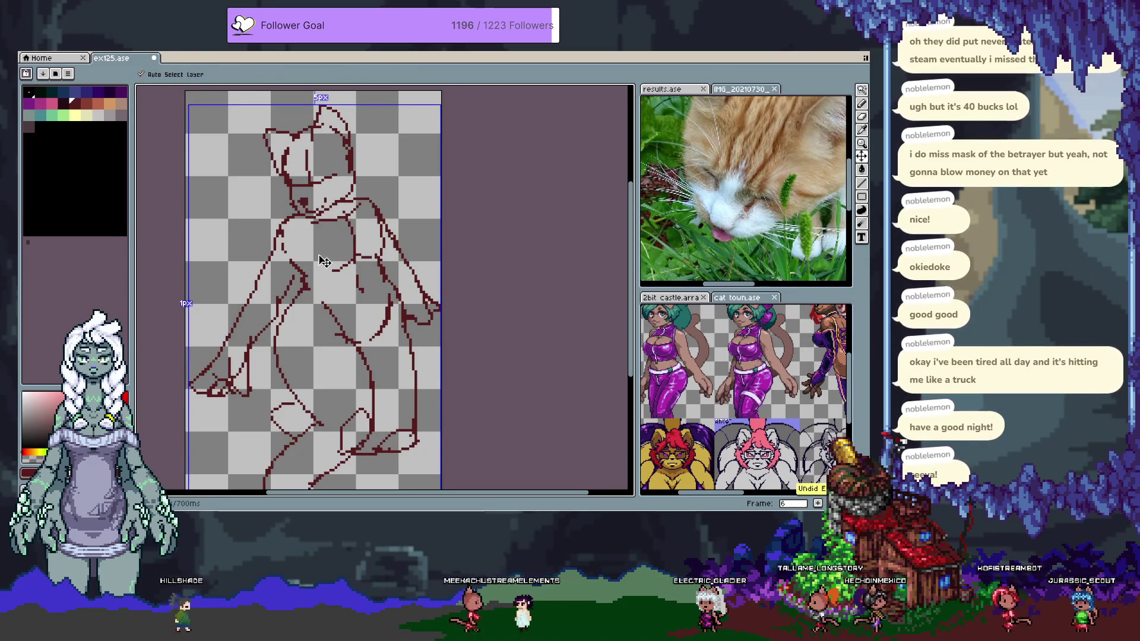
{"action": "key", "text": "ctrl+y"}
{"action": "key", "text": "b"}
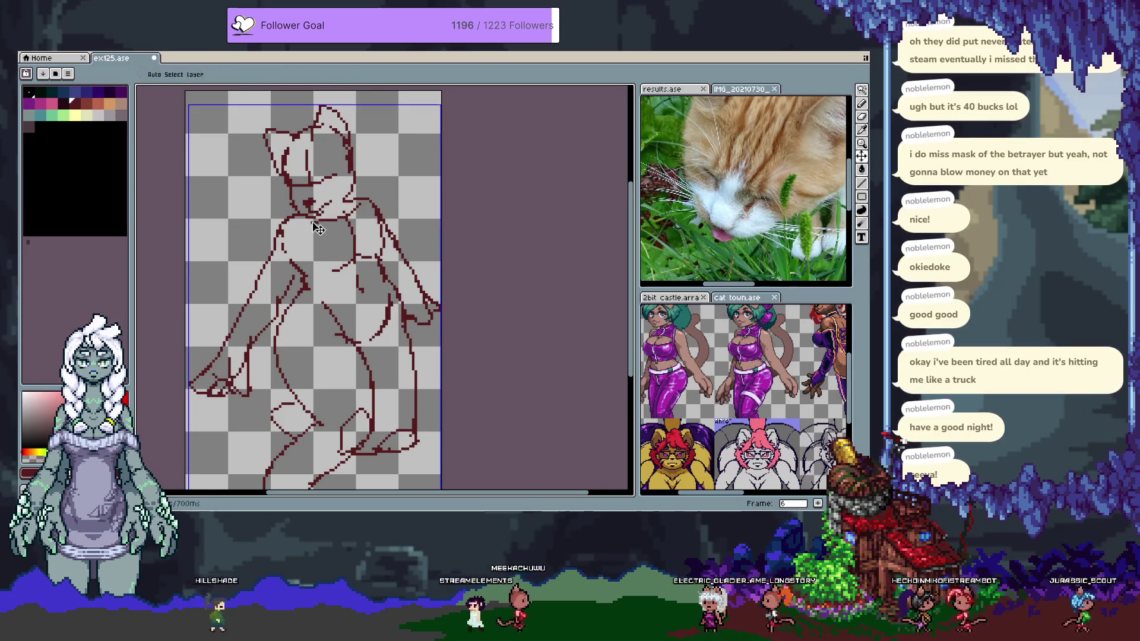
{"action": "key", "text": "Left"}
{"action": "key", "text": "Left"}
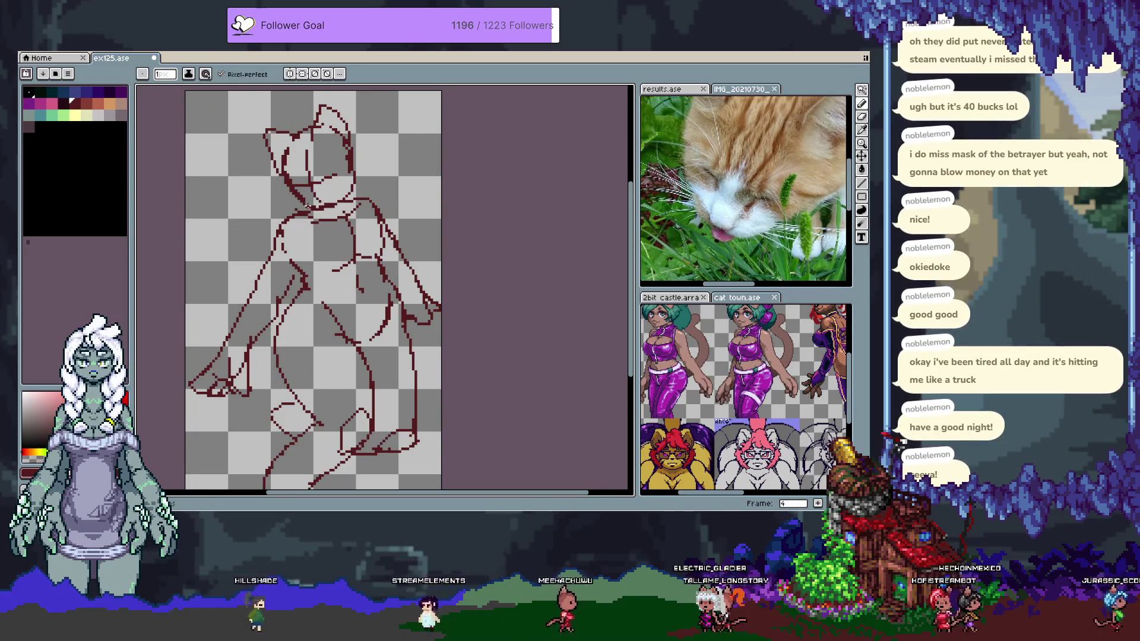
{"action": "key", "text": "Tab"}
{"action": "key", "text": "Tab"}
{"action": "key", "text": "Tab"}
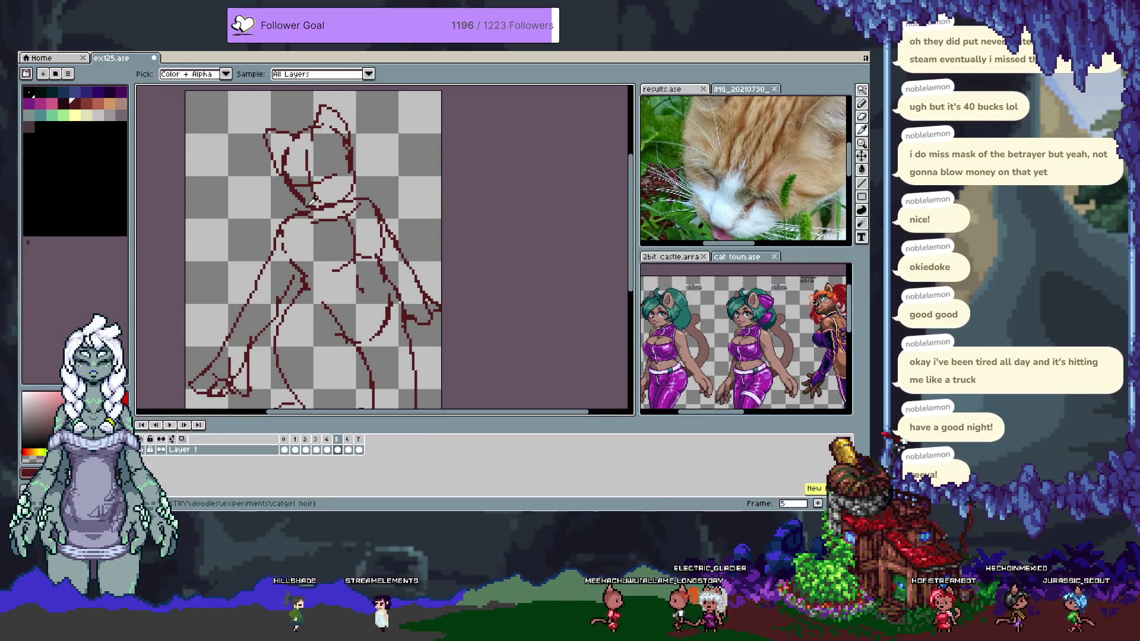
Select frame 5's cel and hide the timeline to enlarge the canvas
{"action": "key", "text": "Right"}
{"action": "left_click", "coordinate": [339, 440]}
{"action": "key", "text": "Tab"}
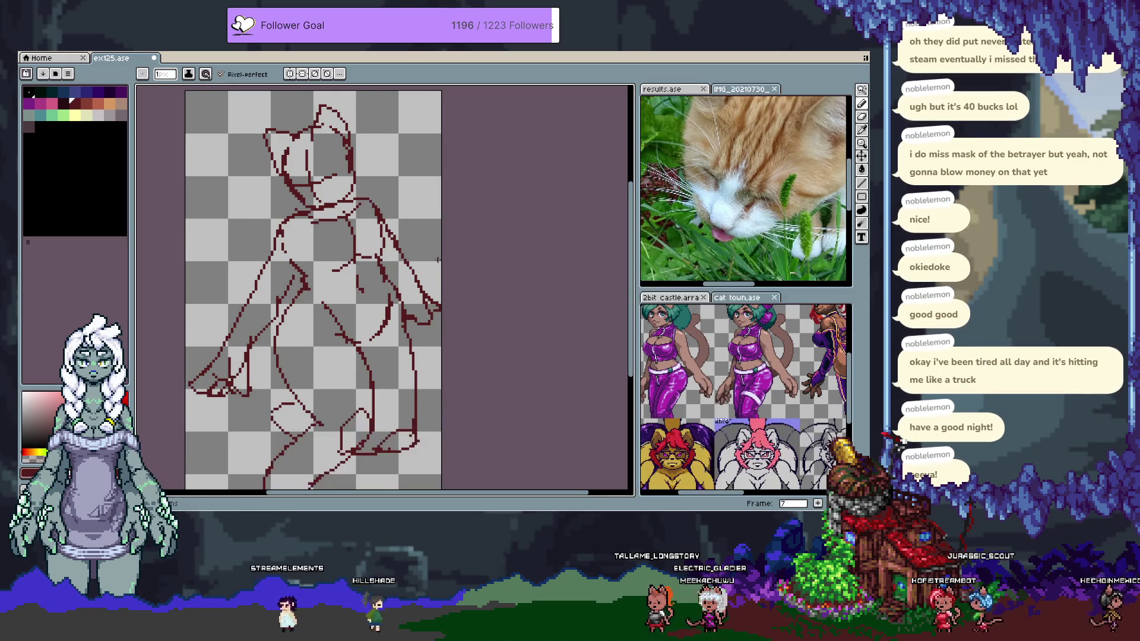
{"action": "key", "text": "e"}
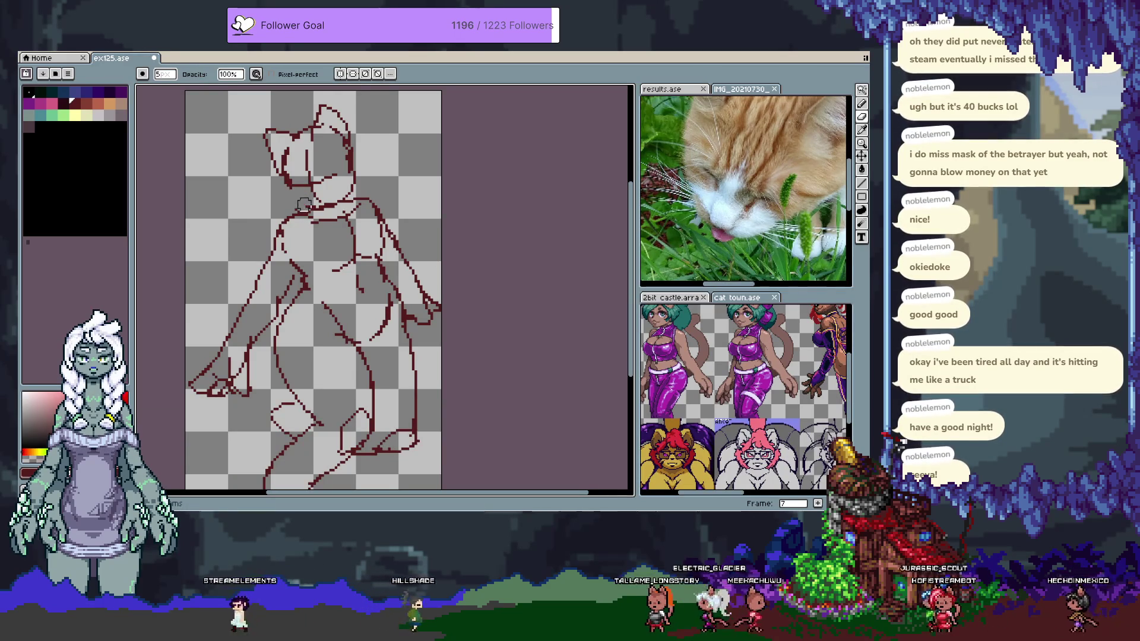
{"action": "key", "text": "b"}
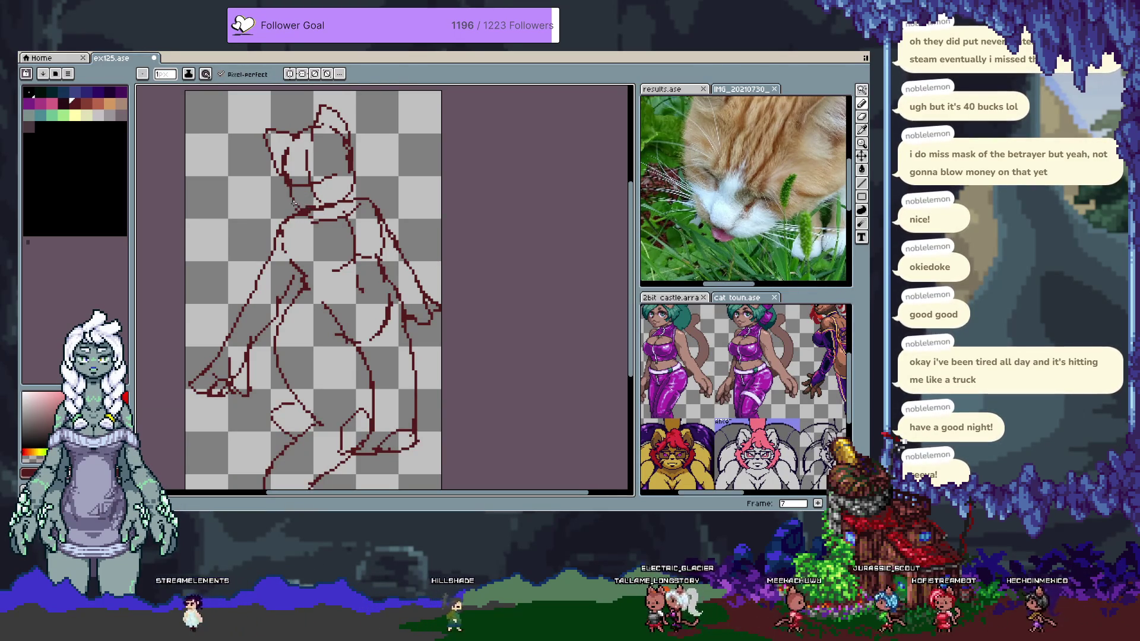
{"action": "key", "text": "x"}
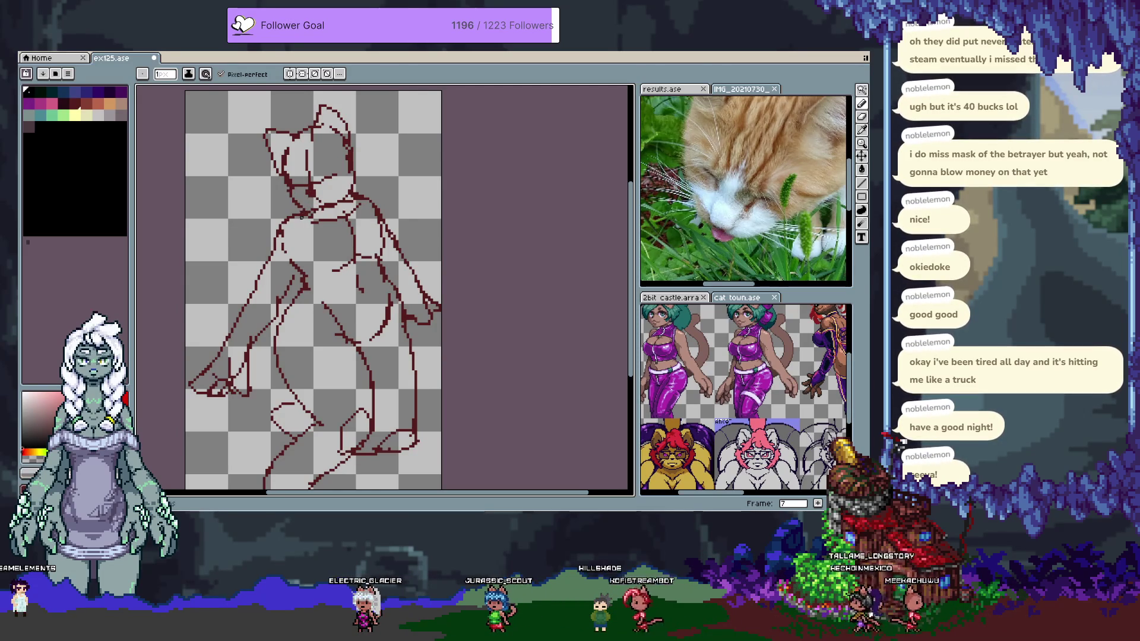
Eyedrop the sketch's dark red and touch up the head lines
{"action": "left_click", "coordinate": [317, 204], "text": "alt"}
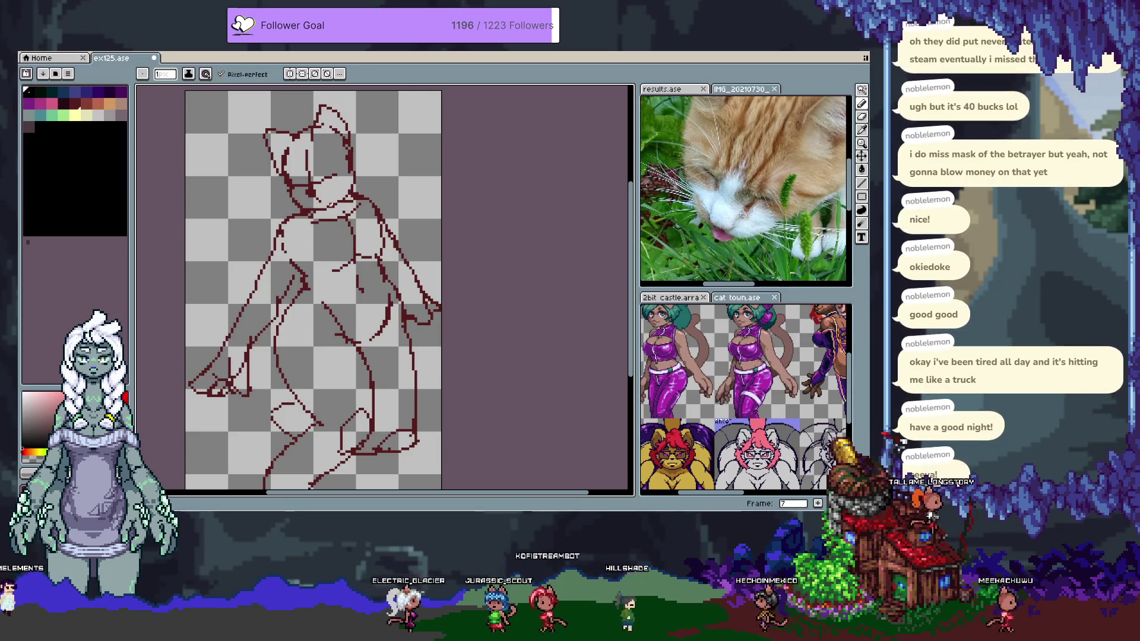
{"action": "left_click", "coordinate": [318, 199], "text": "alt"}
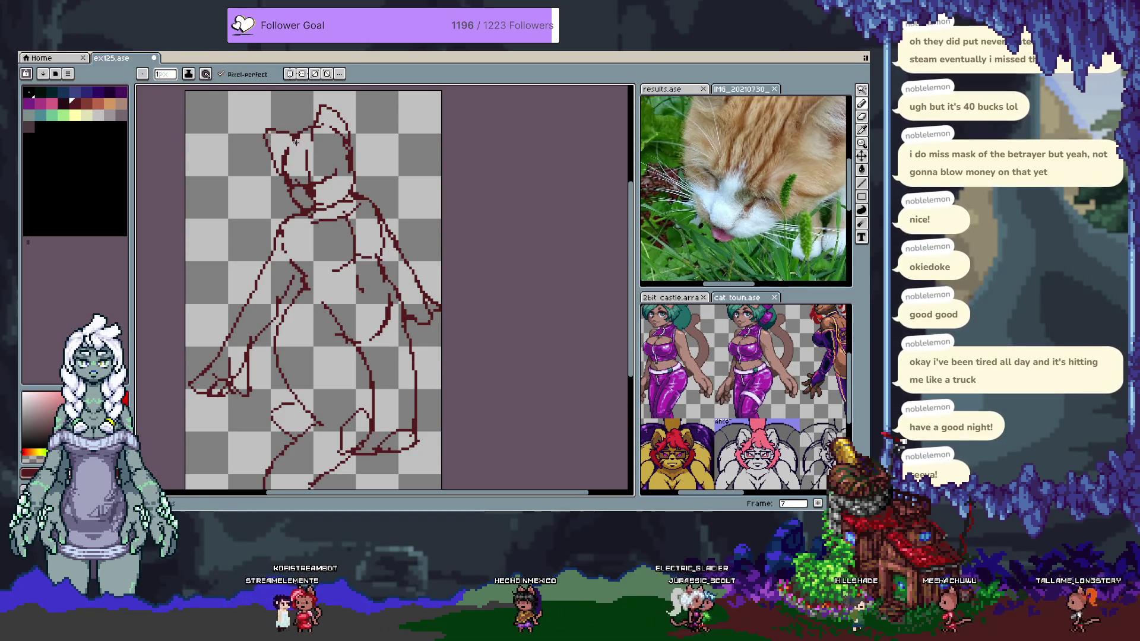
{"action": "key", "text": "e"}
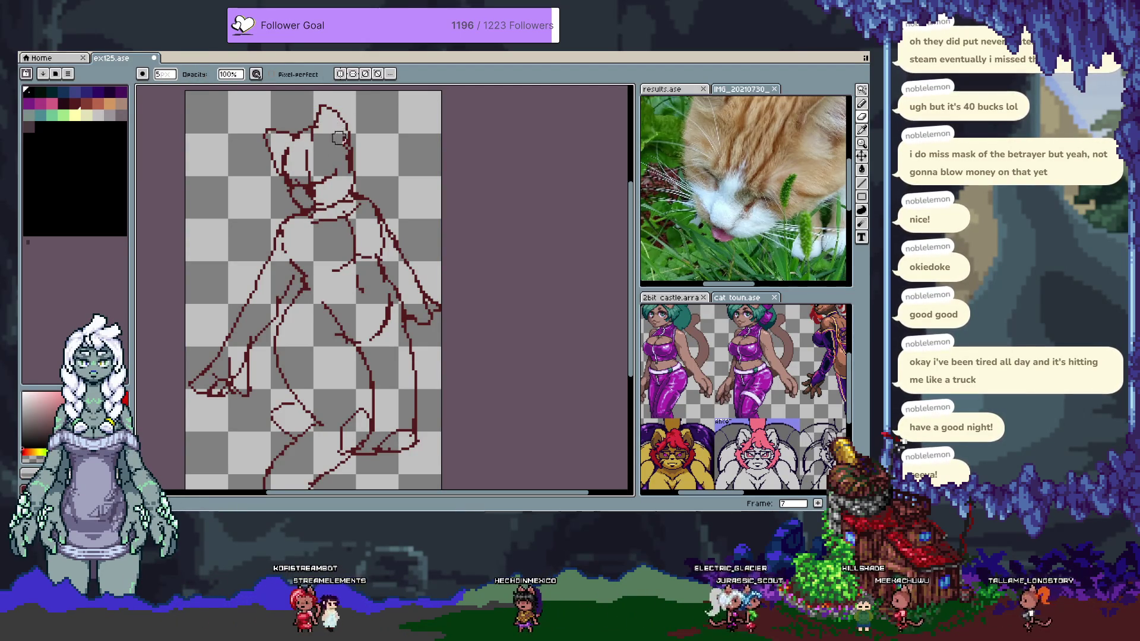
{"action": "key", "text": "b"}
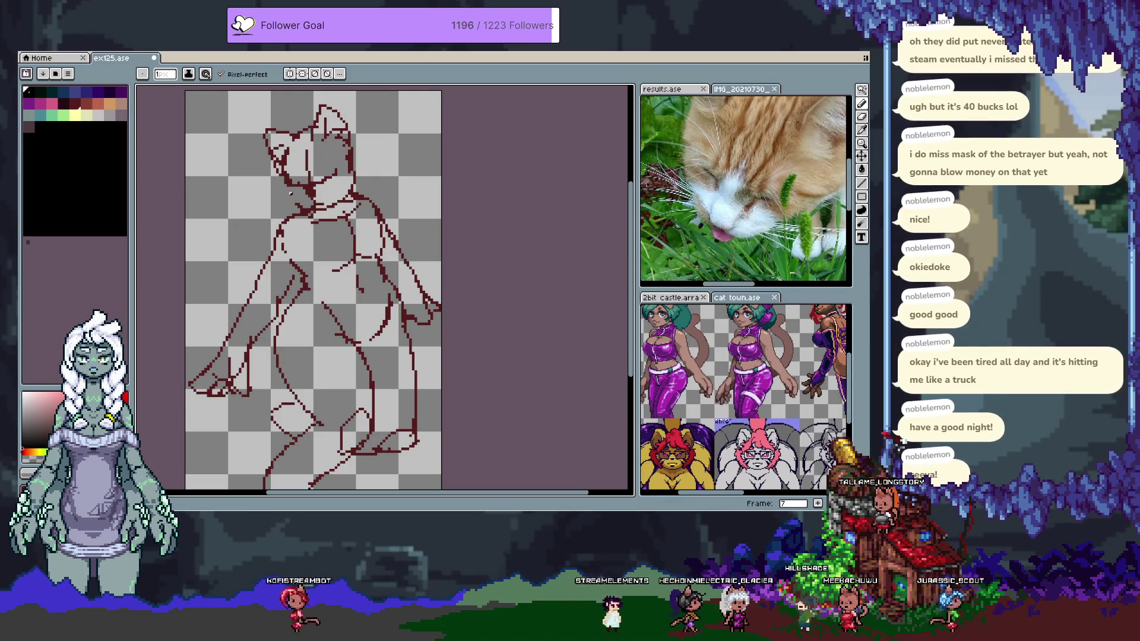
{"action": "left_click", "coordinate": [297, 193], "text": "alt"}
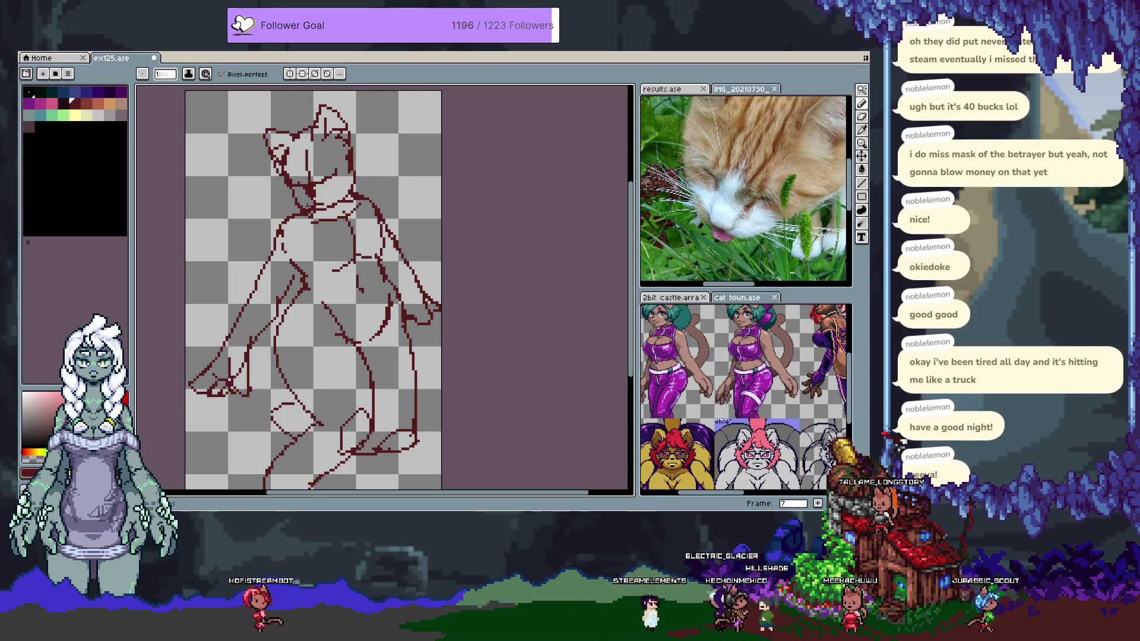
{"action": "key", "text": "x"}
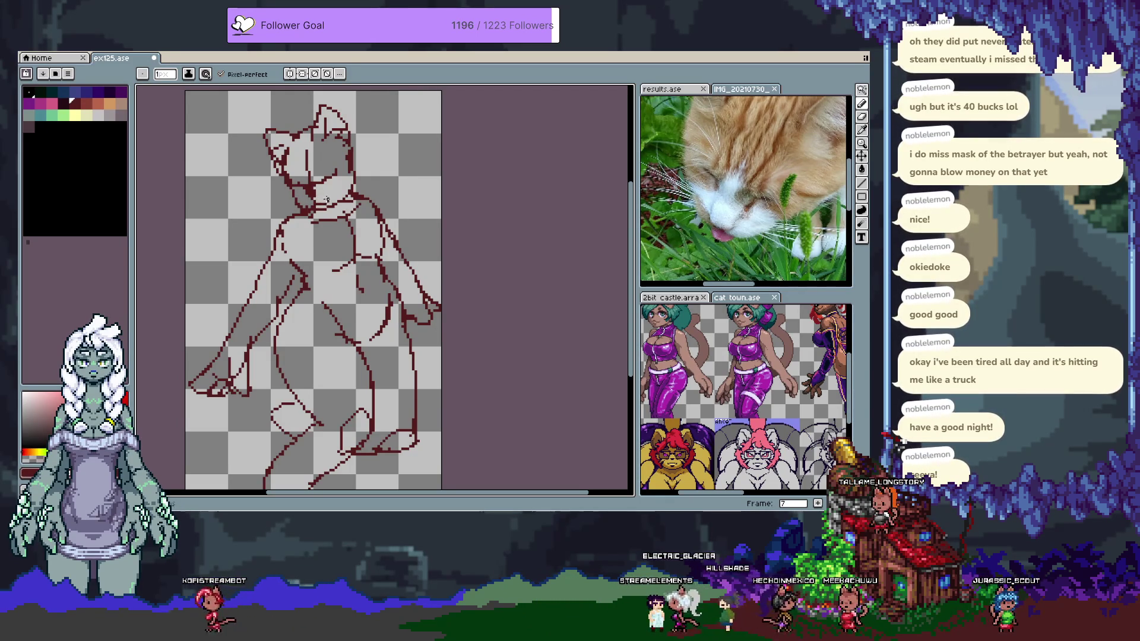
Continue refining the head lines, swapping the drawing colour between dark red and grey
{"action": "left_click", "coordinate": [318, 211], "text": "alt"}
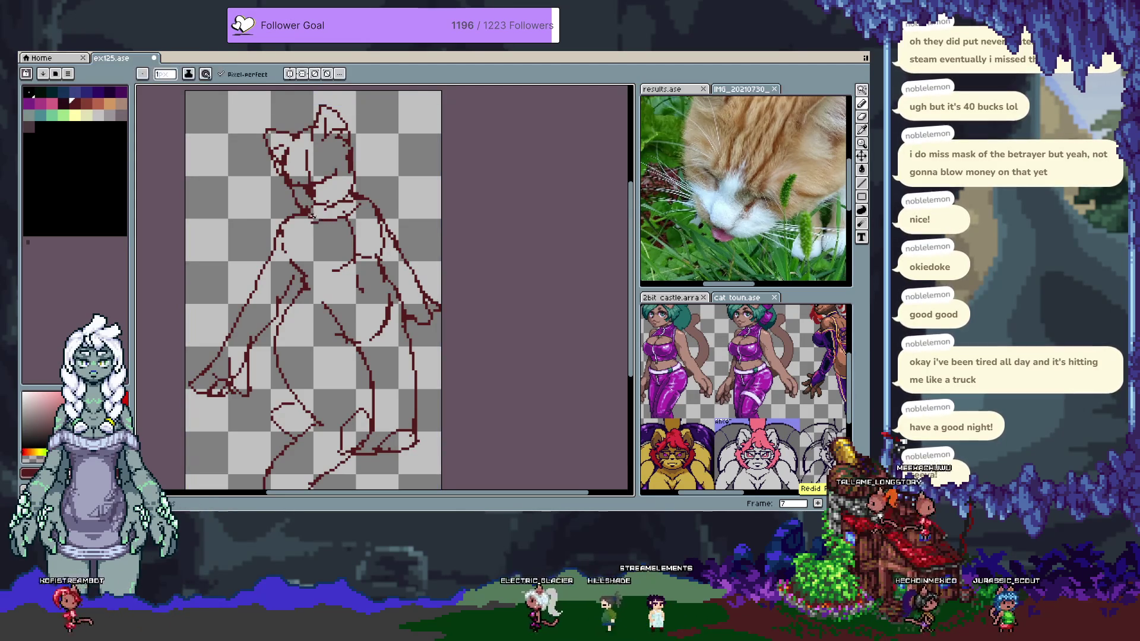
{"action": "key", "text": "x"}
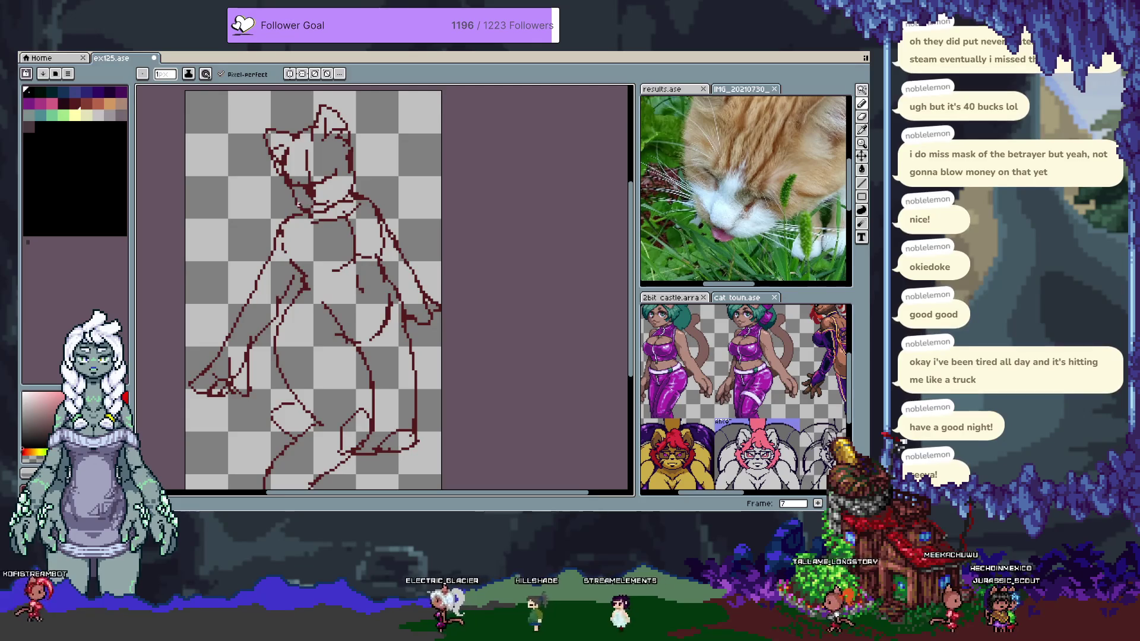
{"action": "key", "text": "x"}
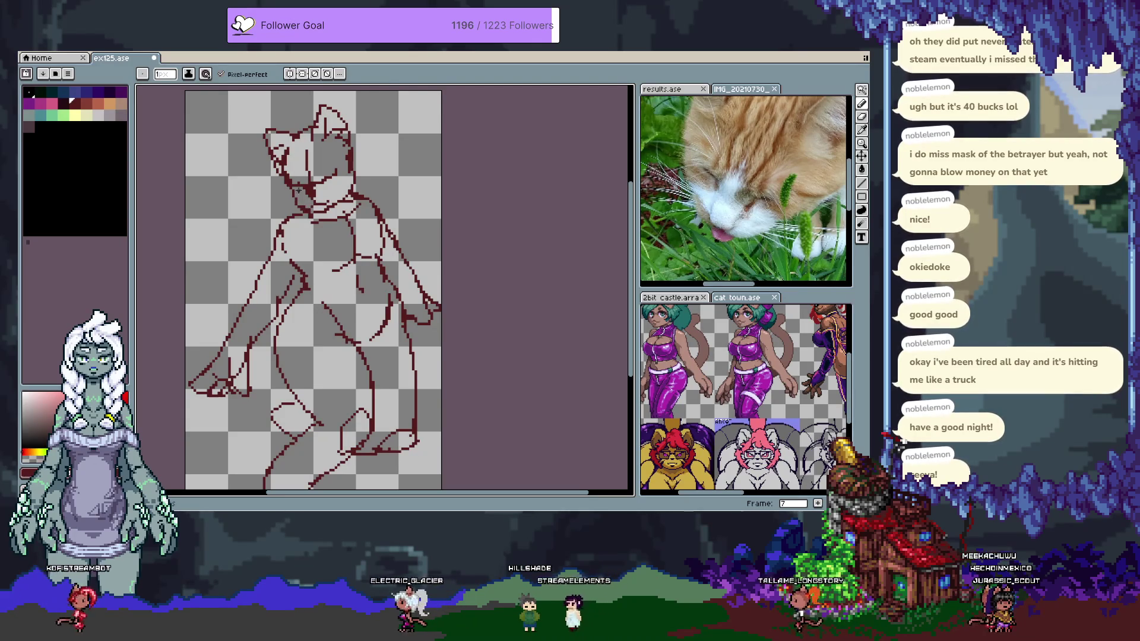
{"action": "key", "text": "x"}
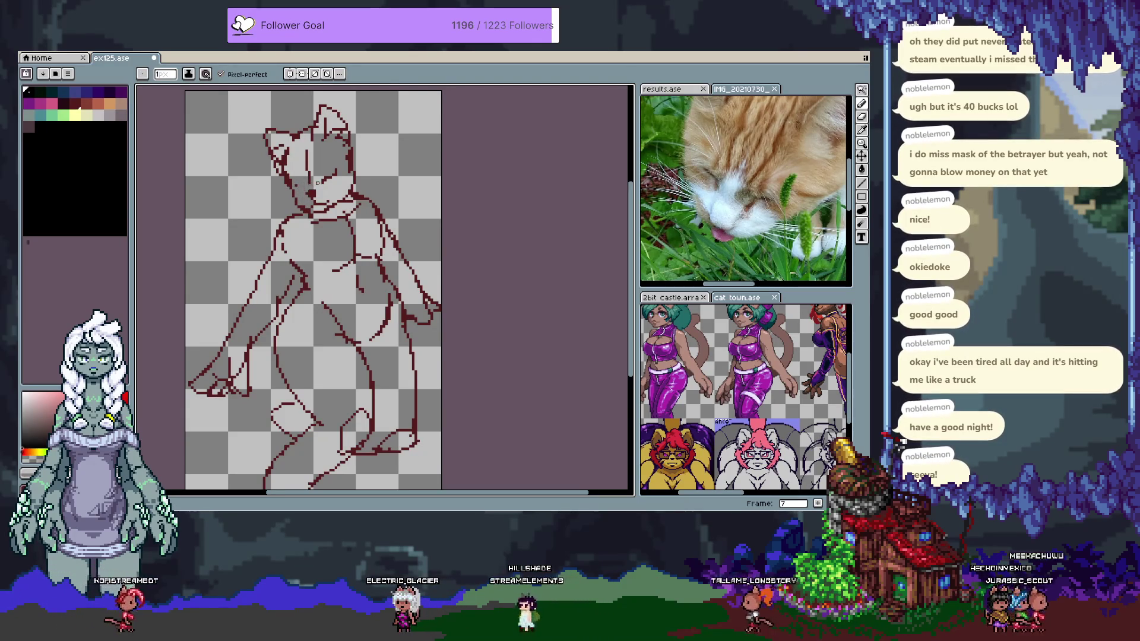
{"action": "key", "text": "x"}
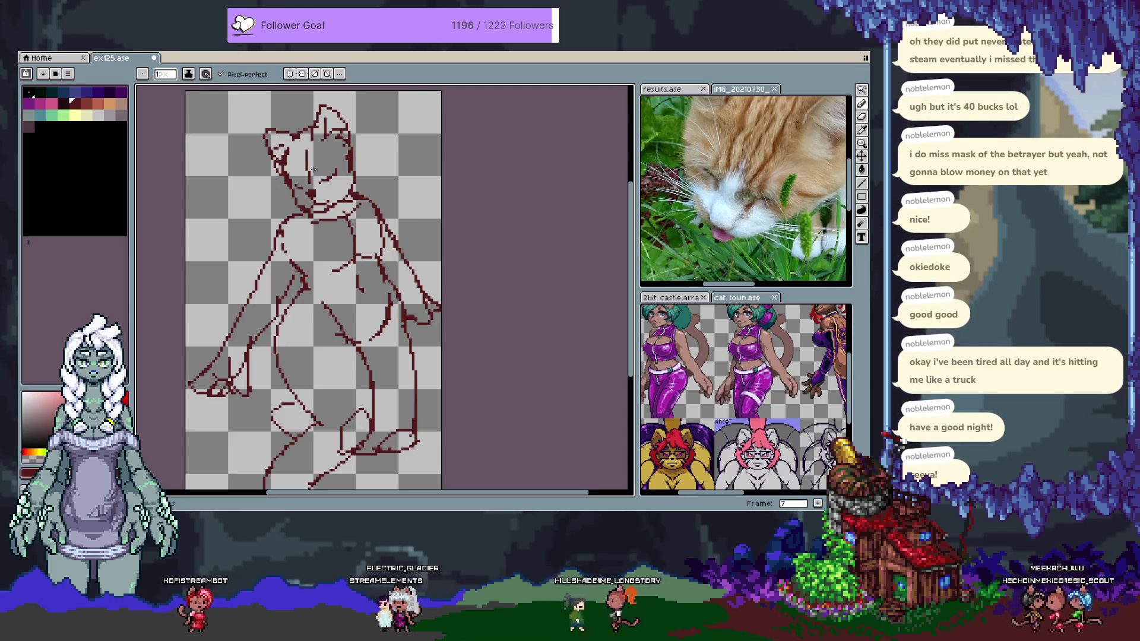
{"action": "key", "text": "e"}
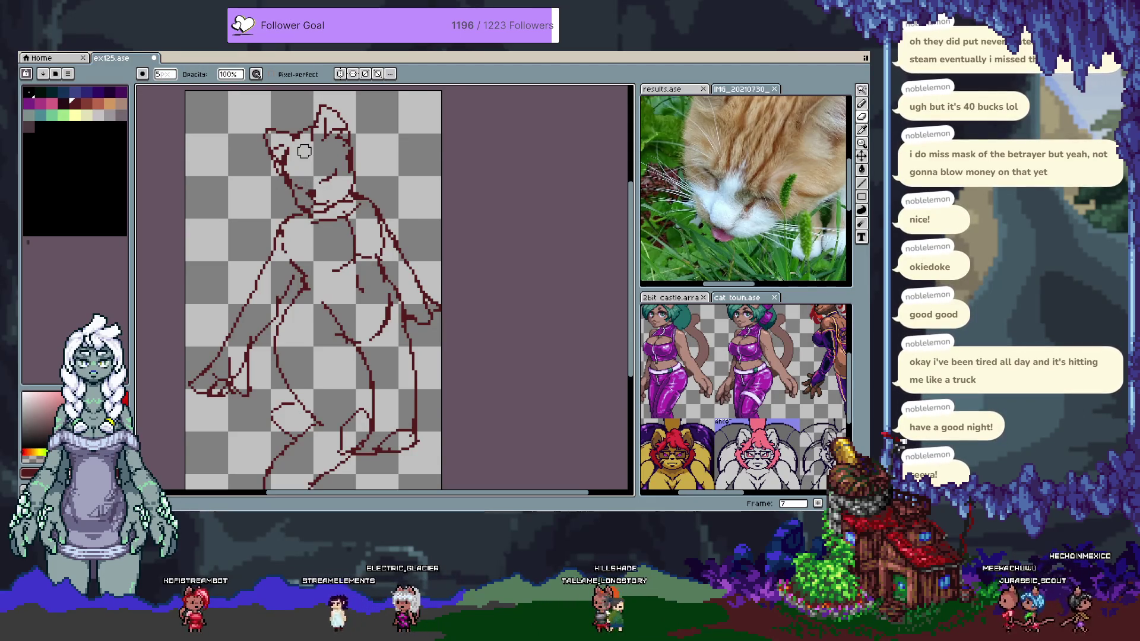
Pan over frame 8's sketch, try a belly curve and undo it, then advance to frame 9
{"action": "key", "text": "h"}
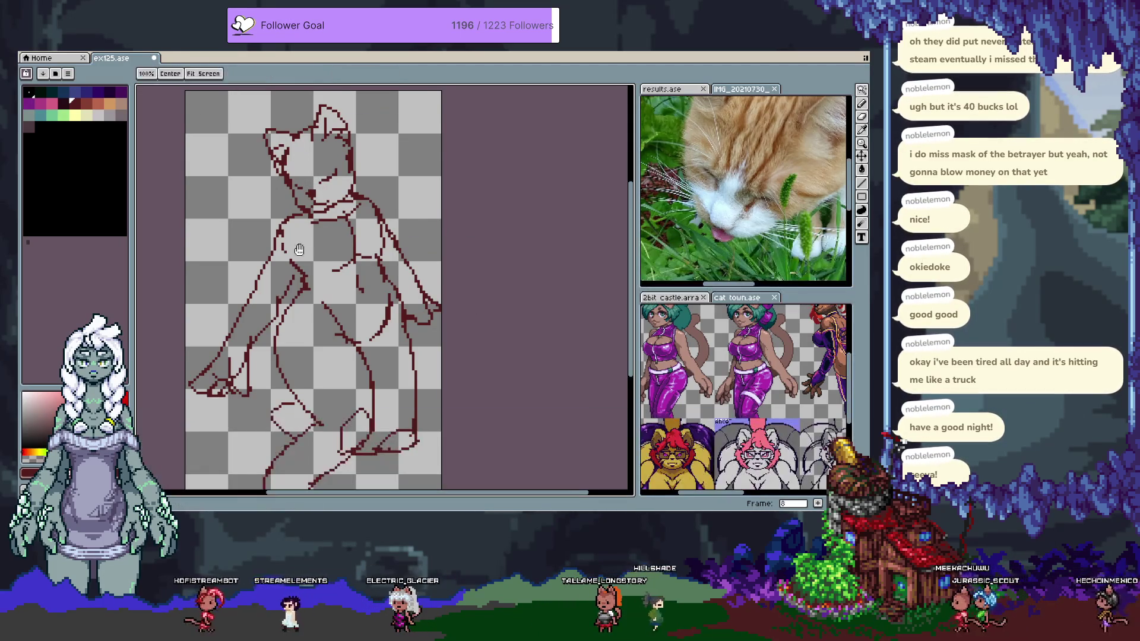
{"action": "left_click_drag", "start_coordinate": [301, 156], "coordinate": [290, 117]}
{"action": "key", "text": "b"}
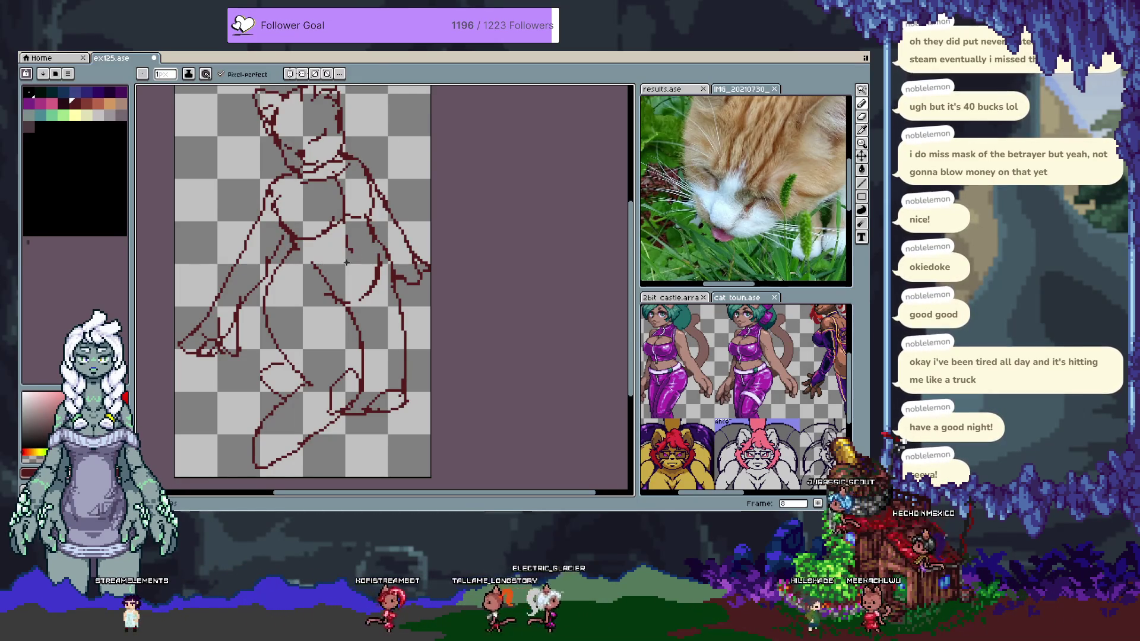
{"action": "scroll", "coordinate": [314, 258], "scroll_direction": "up", "scroll_amount": 3}
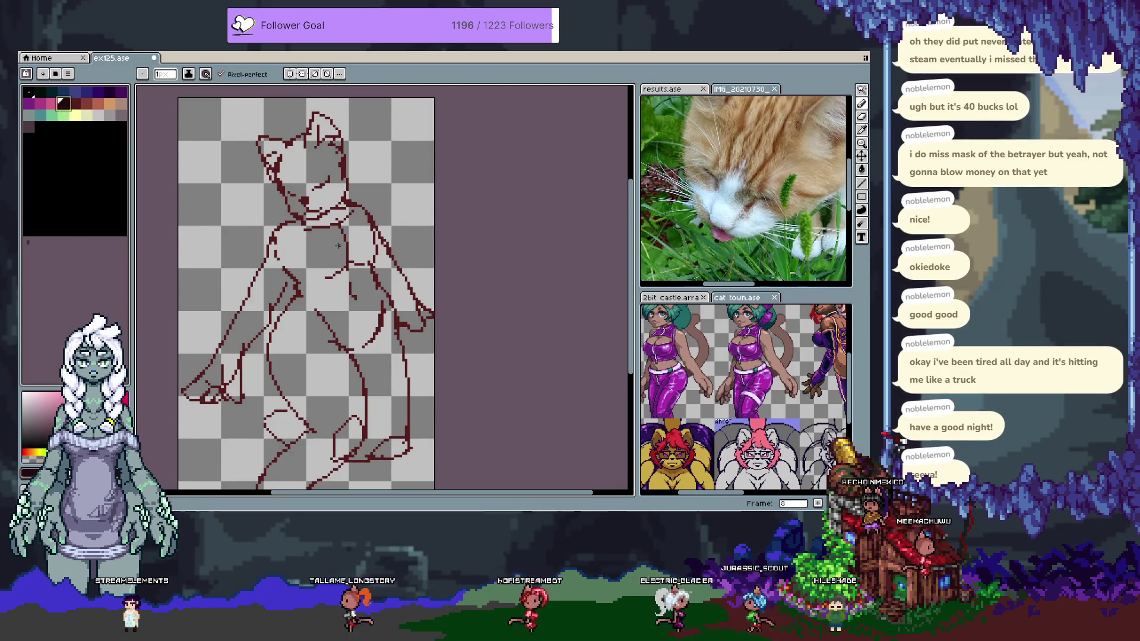
{"action": "left_click_drag", "start_coordinate": [293, 262], "coordinate": [344, 263]}
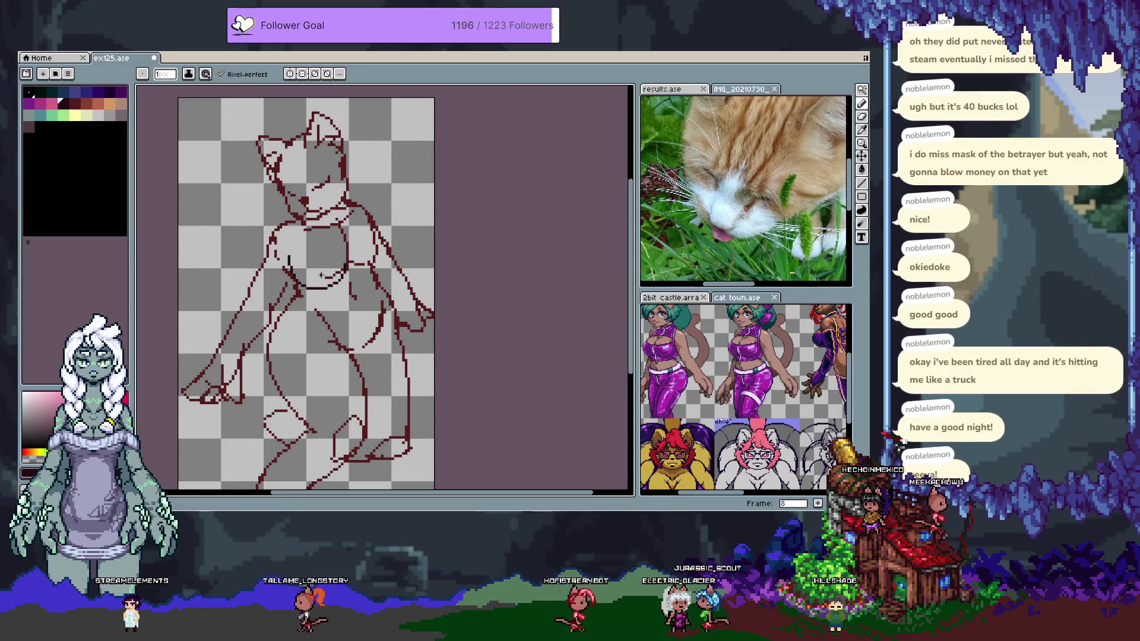
{"action": "key", "text": "ctrl+z"}
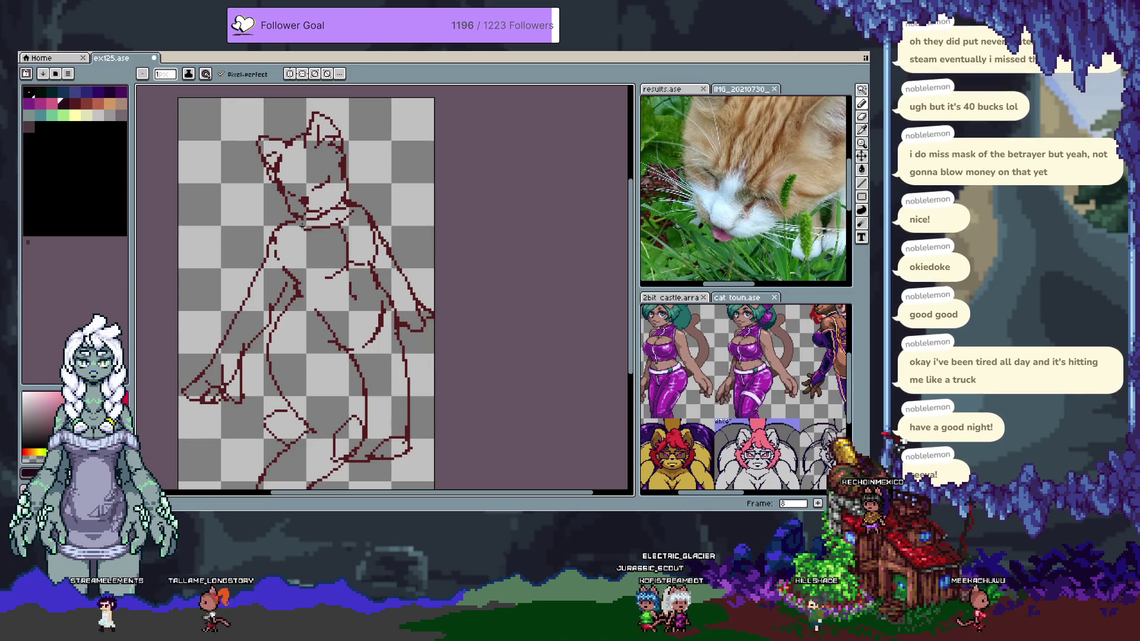
{"action": "key", "text": "alt+n"}
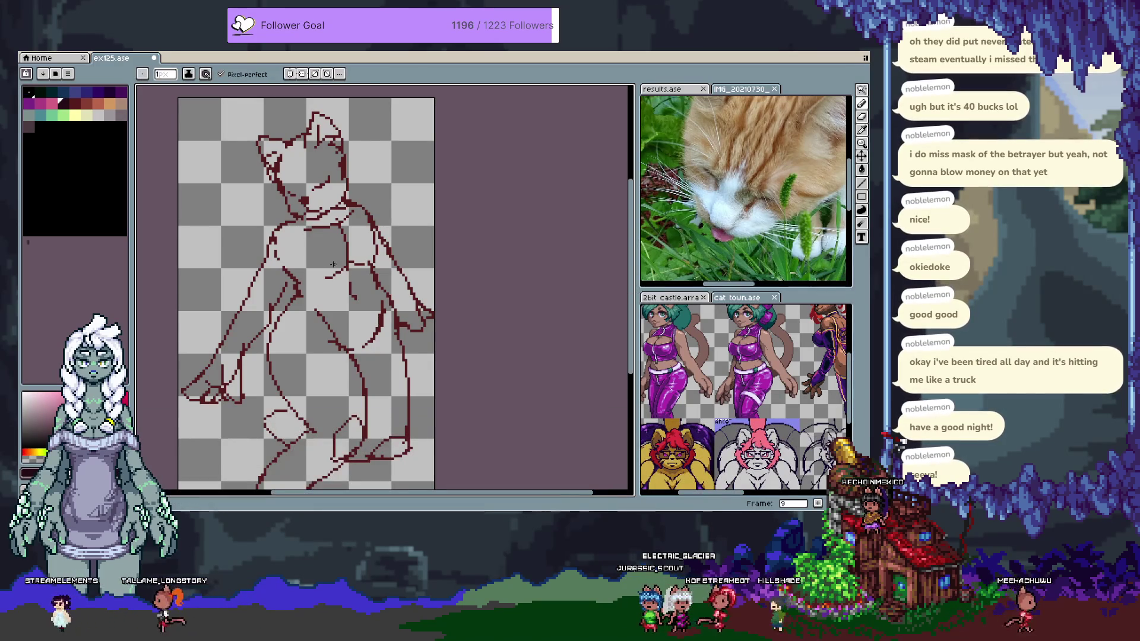
{"action": "key", "text": "ctrl+z"}
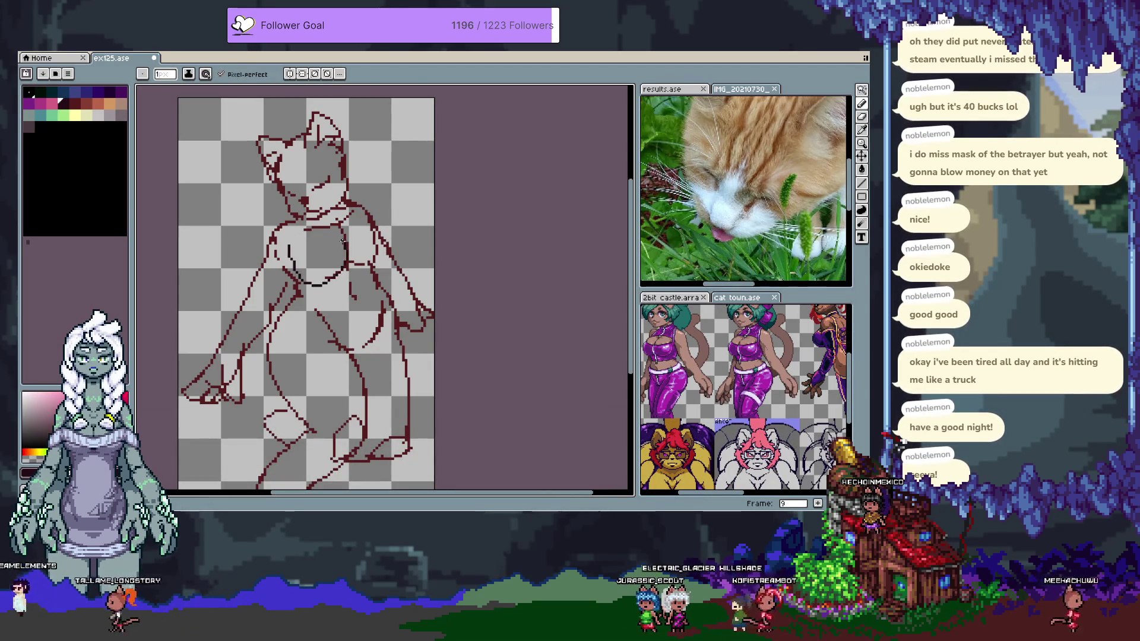
{"action": "key", "text": "ctrl+z"}
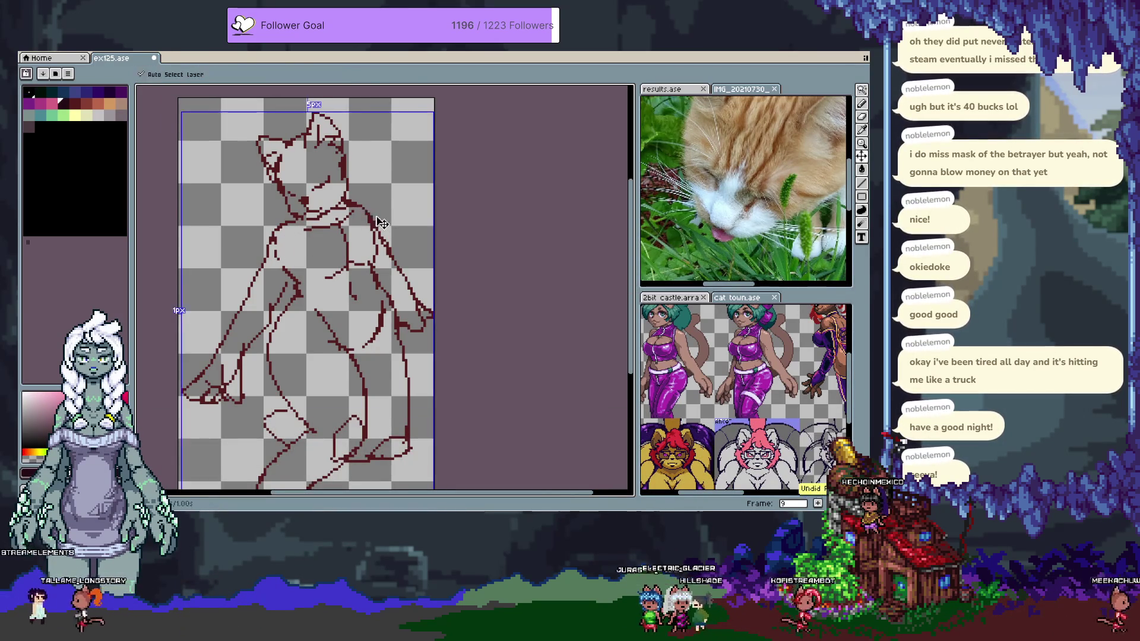
{"action": "key", "text": "ctrl+z"}
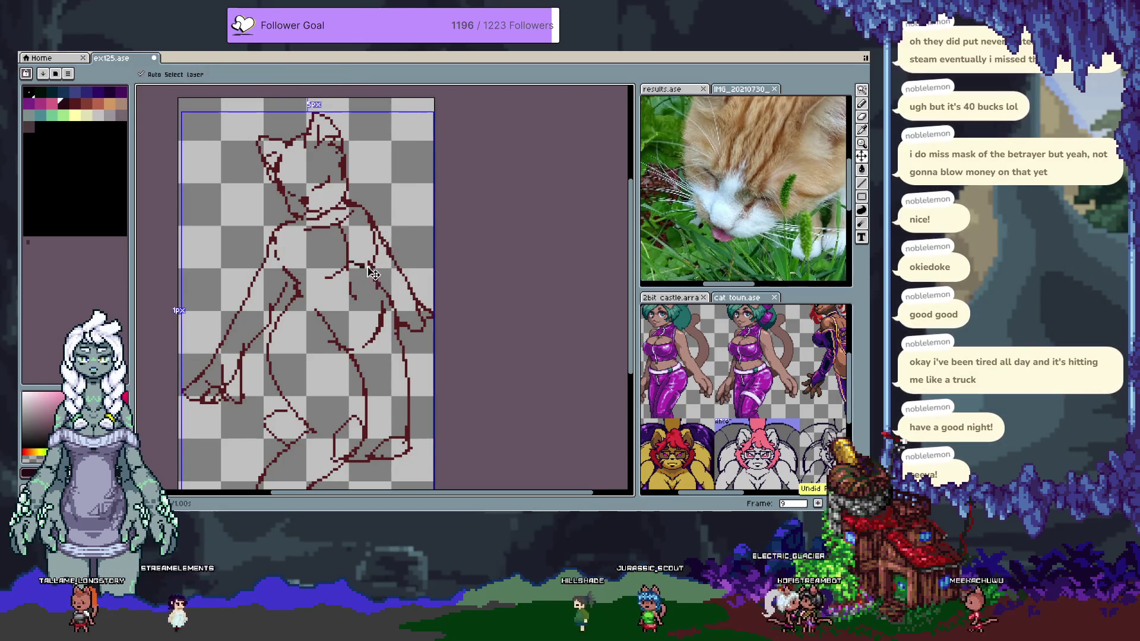
{"action": "key", "text": "ctrl+z"}
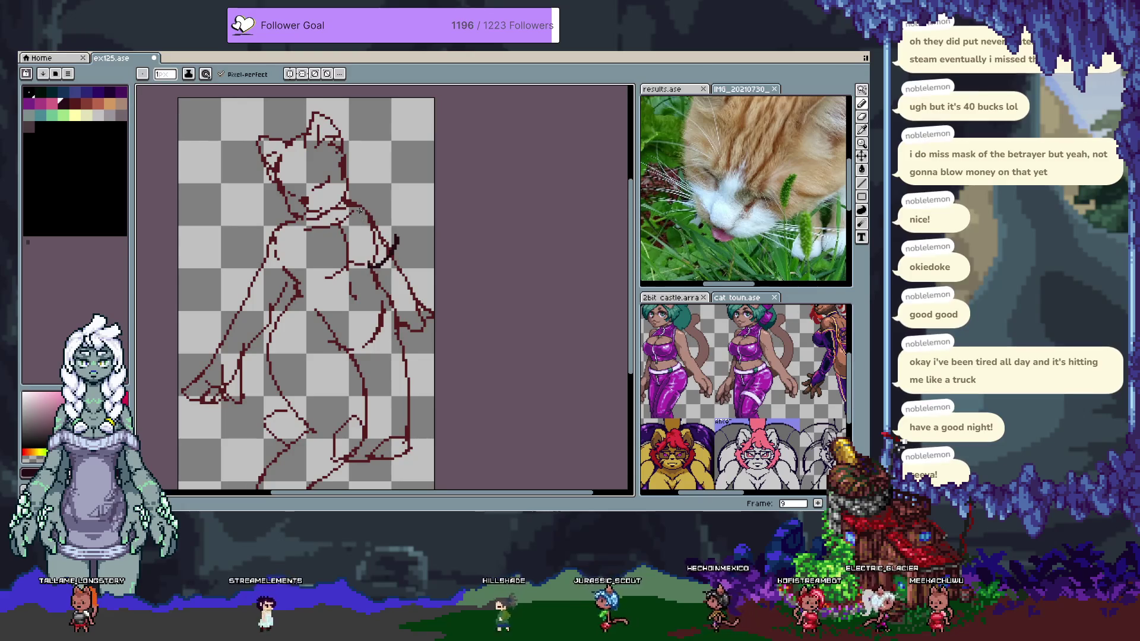
{"action": "key", "text": "ctrl+z"}
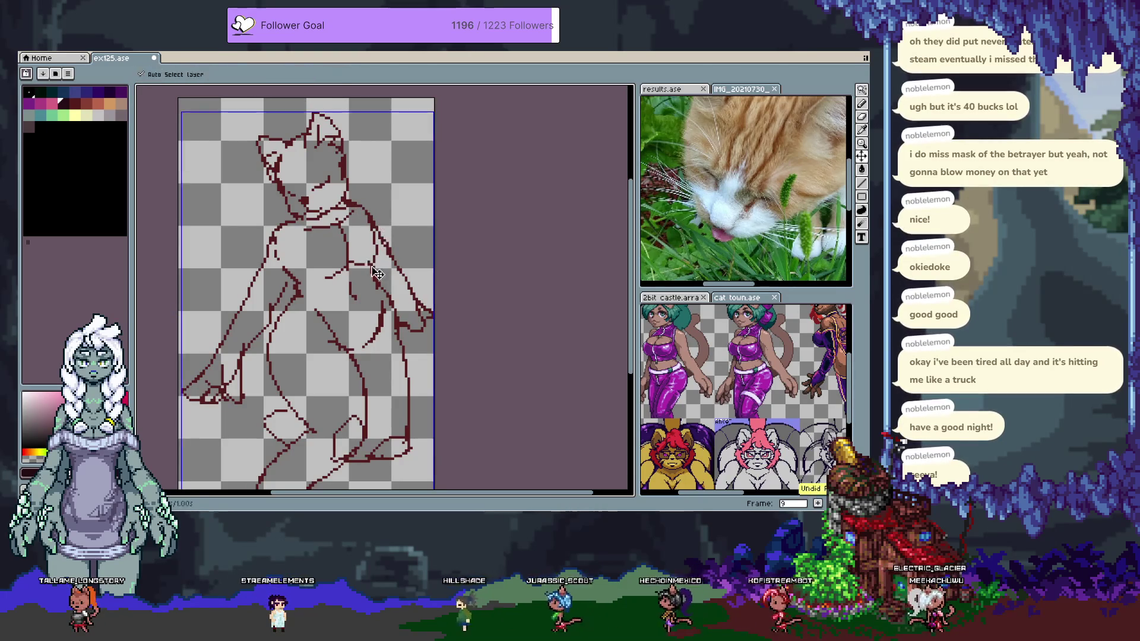
{"action": "left_click_drag", "start_coordinate": [332, 285], "coordinate": [352, 269]}
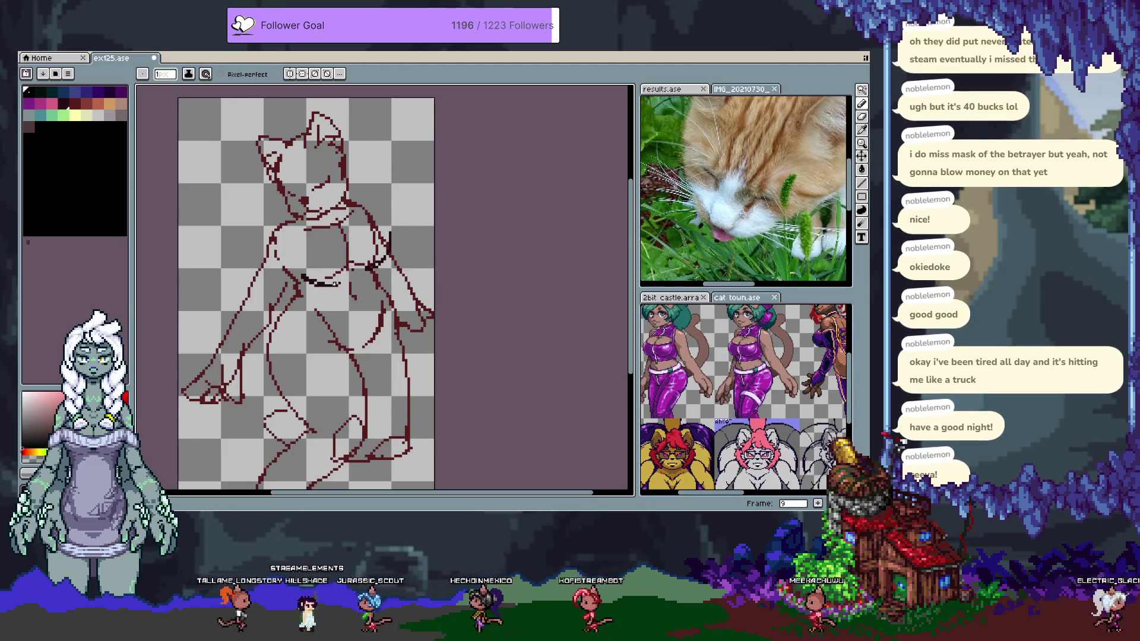
{"action": "left_click_drag", "start_coordinate": [338, 284], "coordinate": [342, 230]}
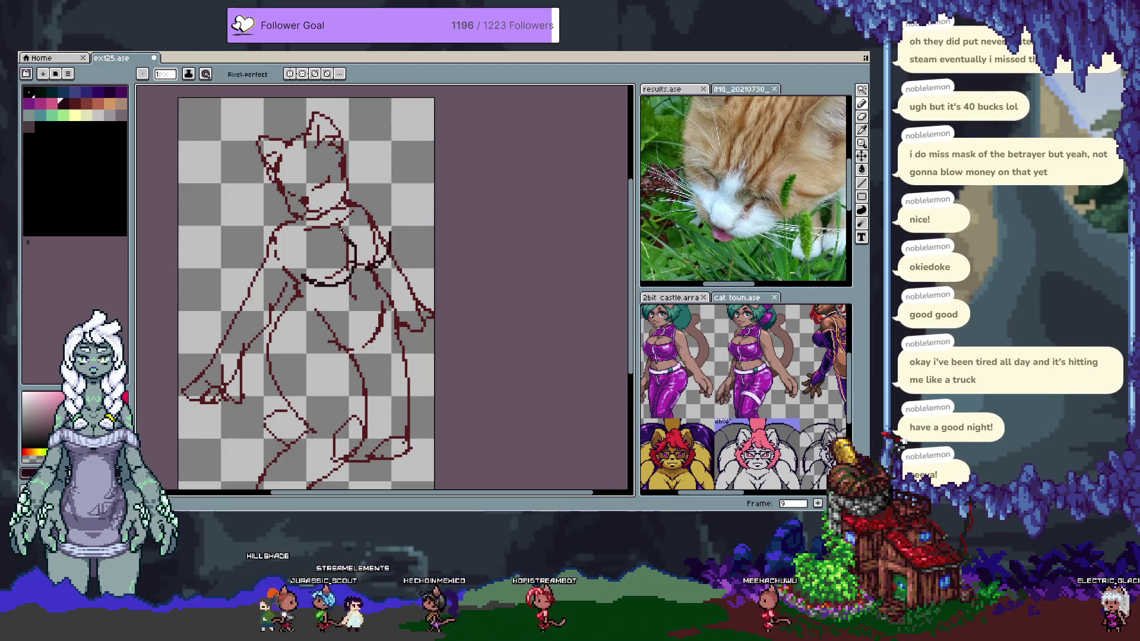
{"action": "key", "text": "ctrl+z"}
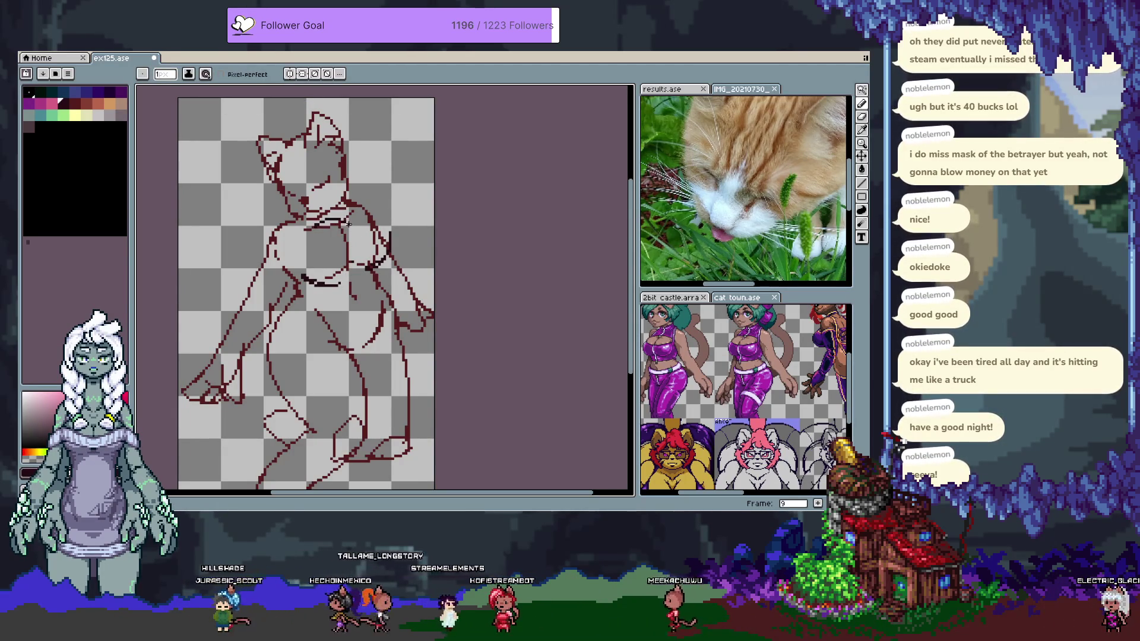
Sketch curved strokes on the torso's right side, discarding the two shoulder strokes
{"action": "left_click_drag", "start_coordinate": [352, 225], "coordinate": [362, 243]}
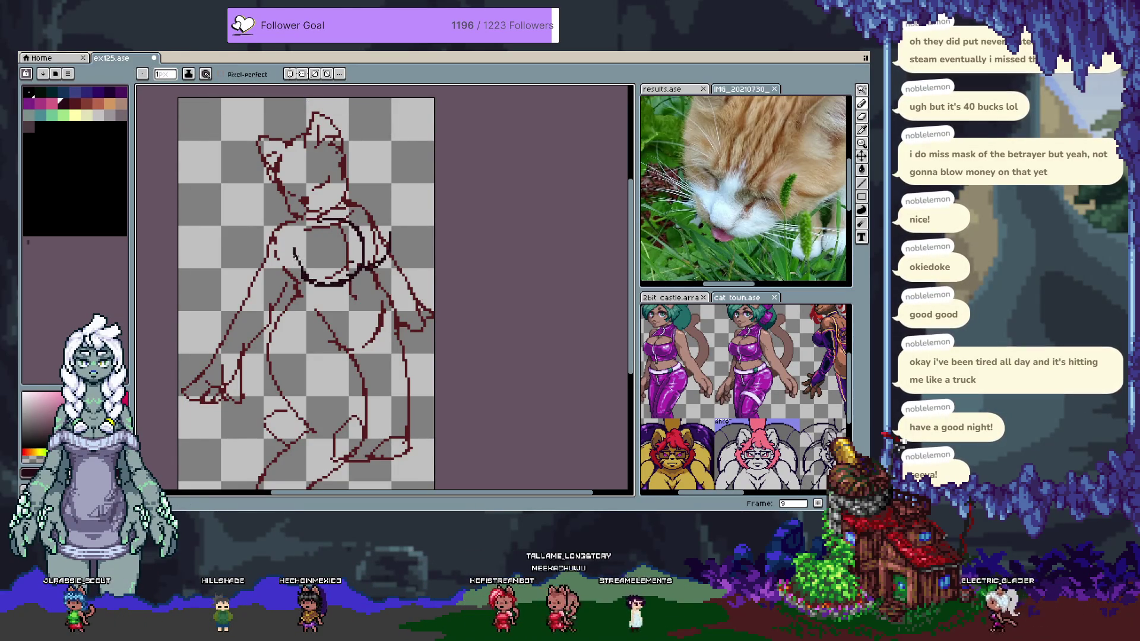
{"action": "left_click_drag", "start_coordinate": [288, 257], "coordinate": [298, 262]}
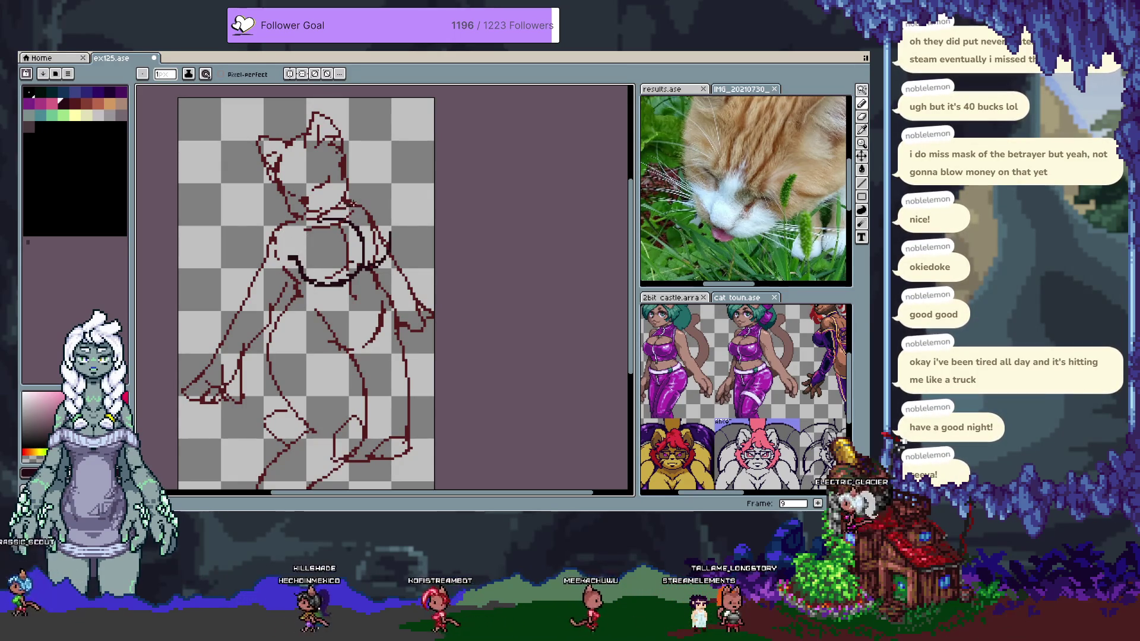
{"action": "left_click_drag", "start_coordinate": [348, 205], "coordinate": [385, 201]}
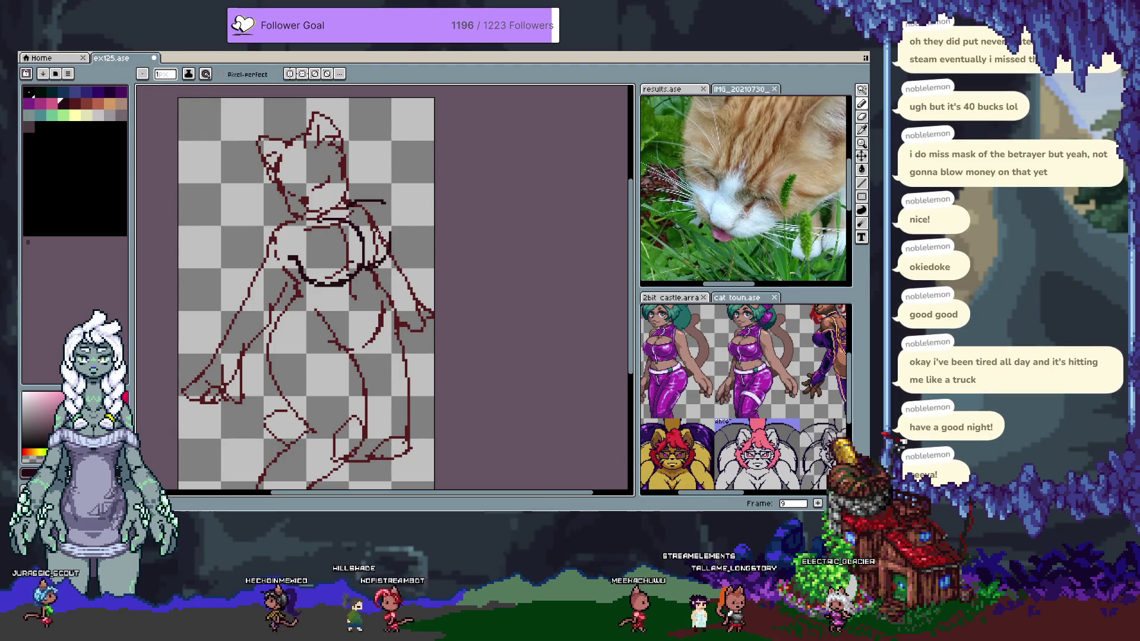
{"action": "key", "text": "ctrl+z"}
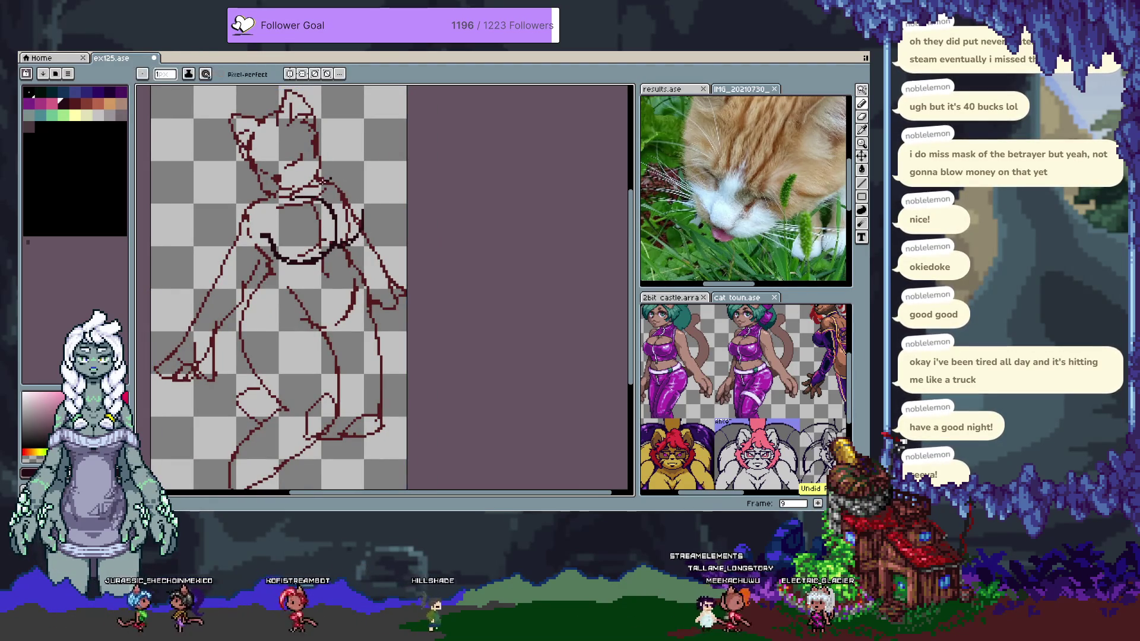
{"action": "mouse_move", "coordinate": [365, 199]}
{"action": "left_mouse_down"}
{"action": "mouse_move", "coordinate": [331, 180]}
{"action": "mouse_move", "coordinate": [358, 242]}
{"action": "left_mouse_up"}
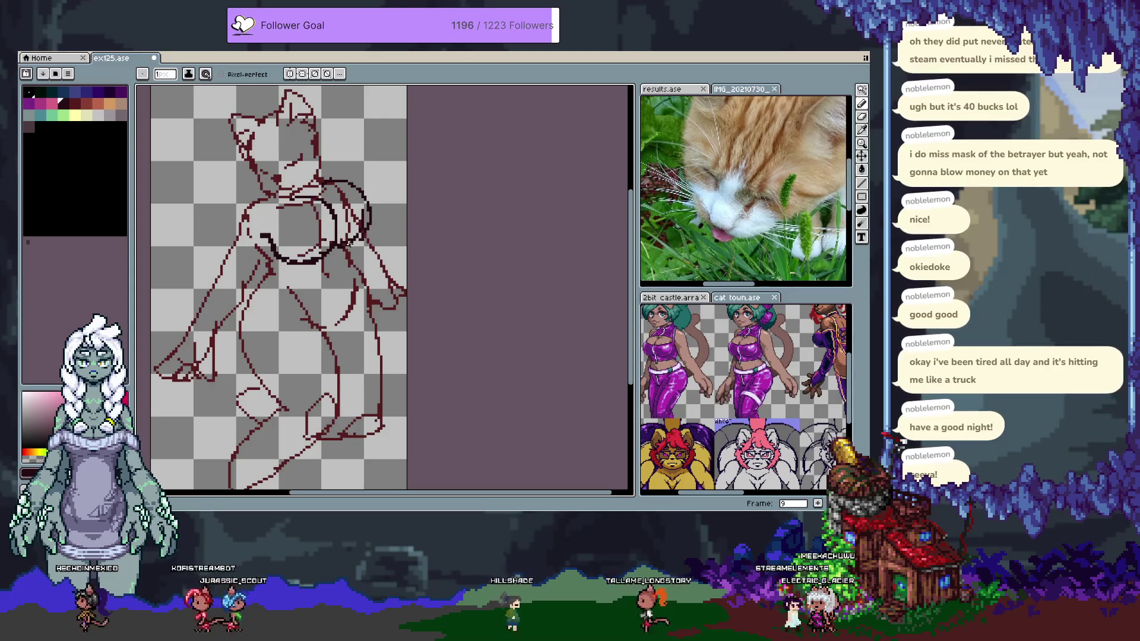
{"action": "key", "text": "ctrl+z"}
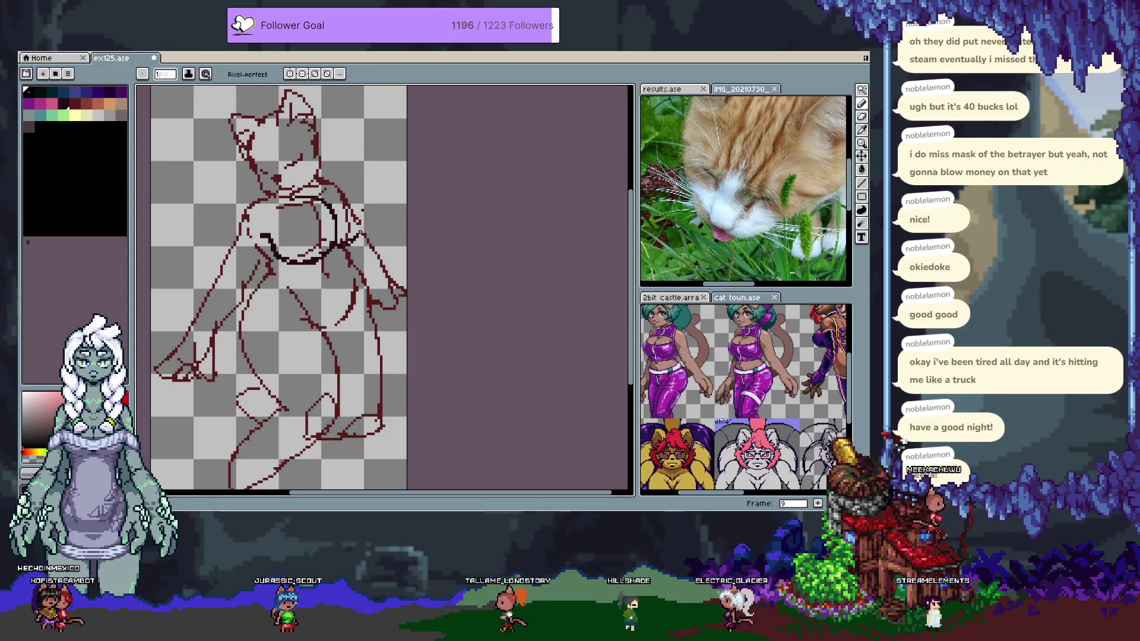
Pick dark red and redraw the rounded right chest circle, tidying and undoing stray parts
{"action": "left_click", "coordinate": [360, 221], "text": "alt"}
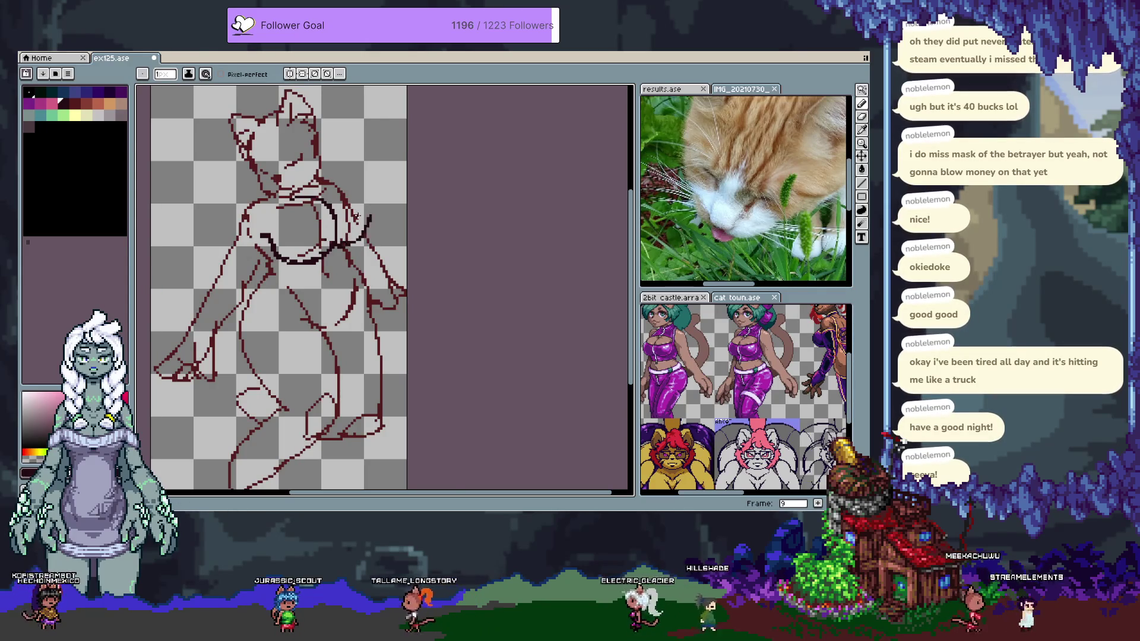
{"action": "mouse_move", "coordinate": [325, 181]}
{"action": "left_mouse_down"}
{"action": "mouse_move", "coordinate": [368, 196]}
{"action": "mouse_move", "coordinate": [356, 245]}
{"action": "left_mouse_up"}
{"action": "key", "text": "ctrl+z"}
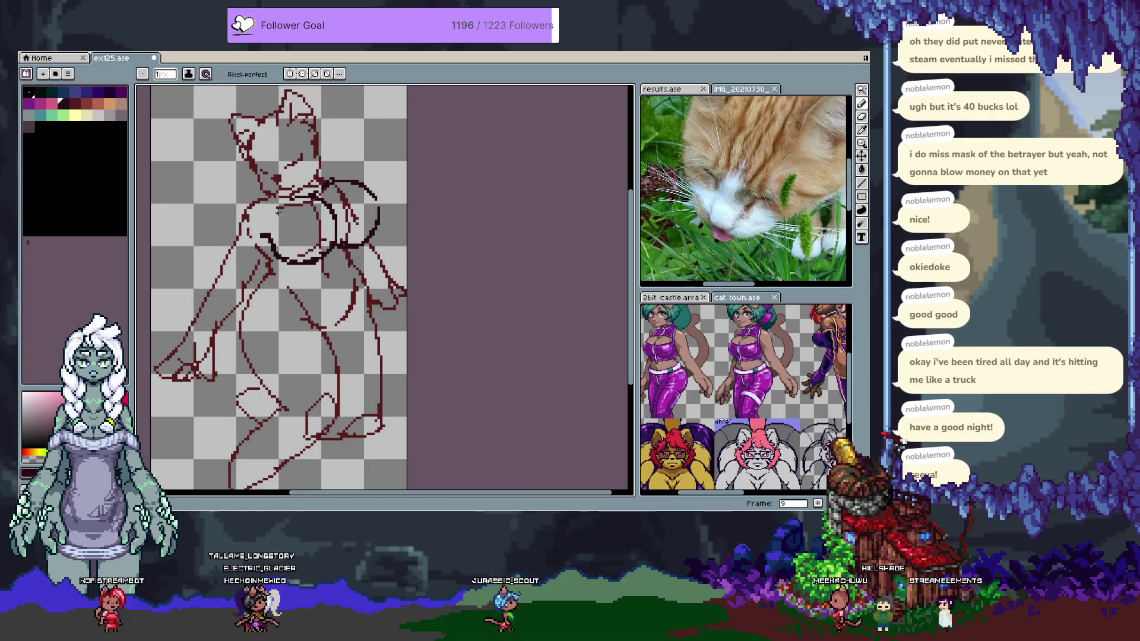
{"action": "key", "text": "e"}
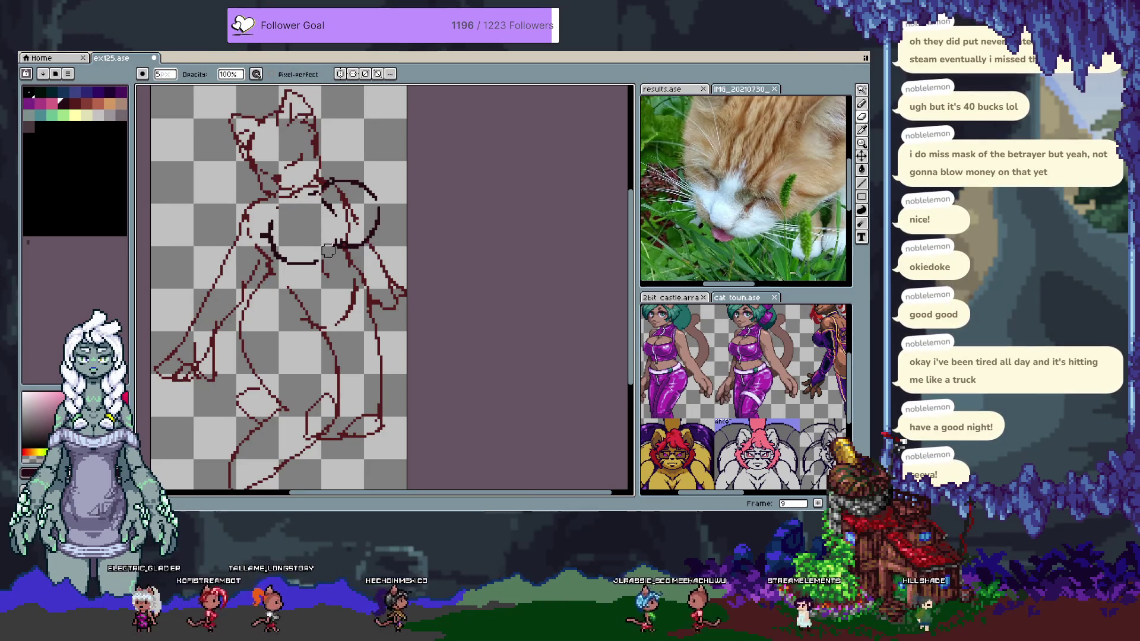
{"action": "key", "text": "b"}
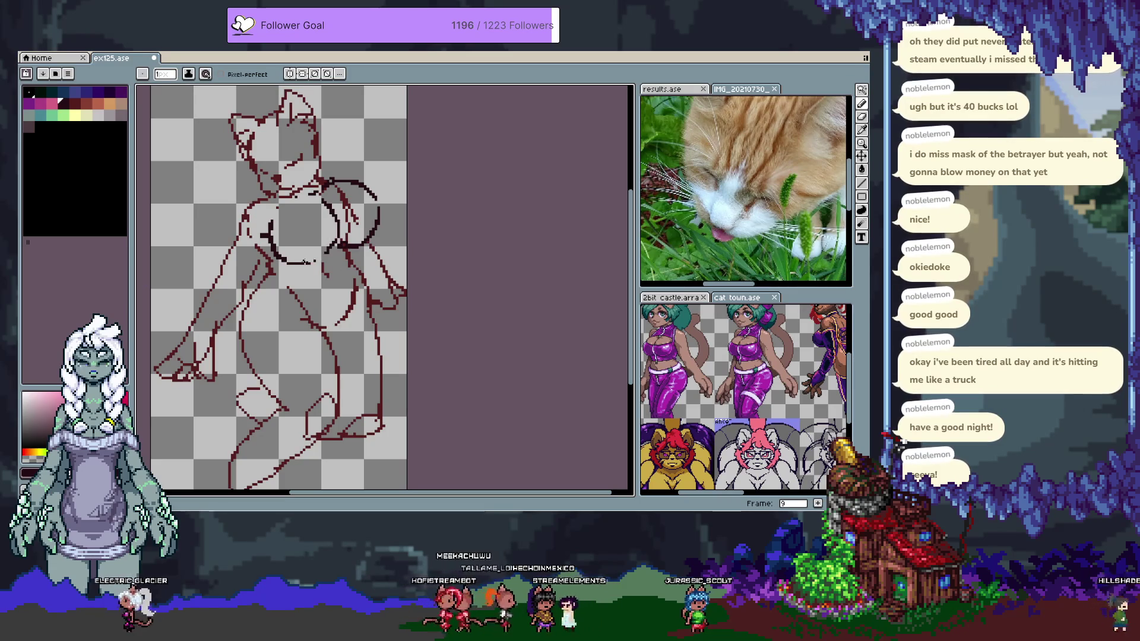
{"action": "key", "text": "ctrl+z"}
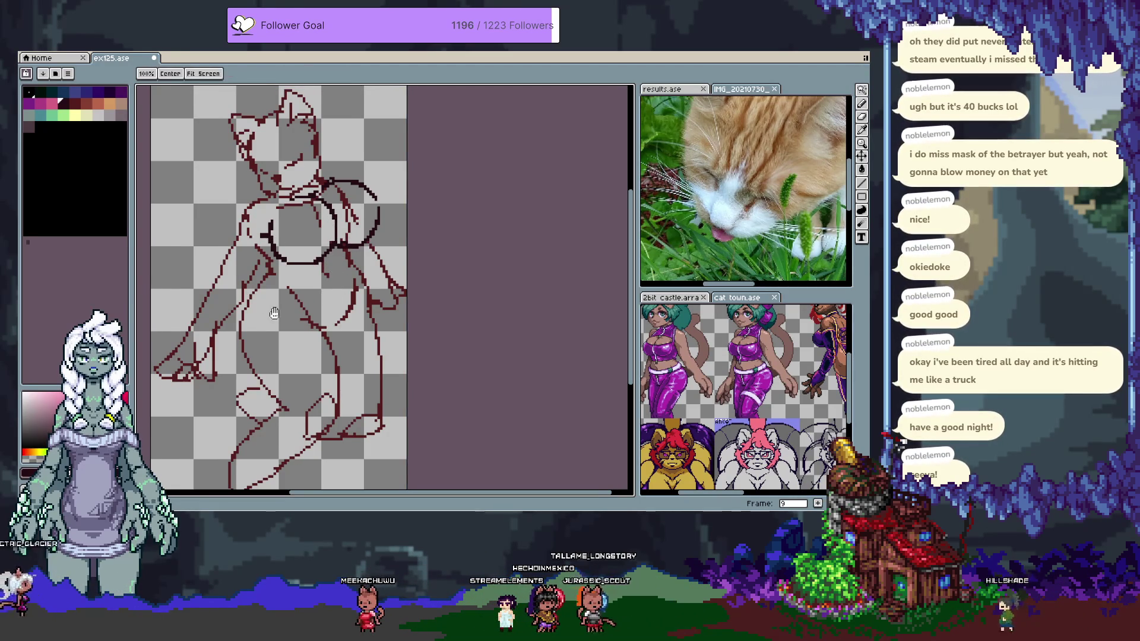
Sample the dark-red line colour and erase stray pixels around the chest
{"action": "left_click_drag", "start_coordinate": [274, 241], "coordinate": [269, 220]}
{"action": "left_click_drag", "start_coordinate": [302, 310], "coordinate": [320, 335]}
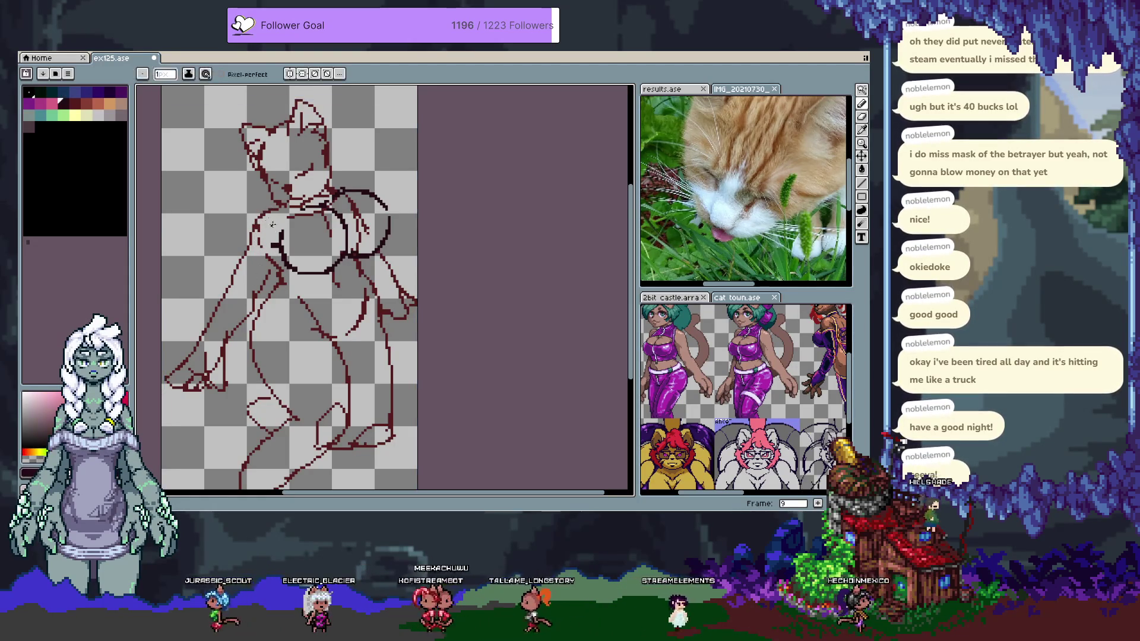
{"action": "left_click", "coordinate": [271, 270], "text": "alt"}
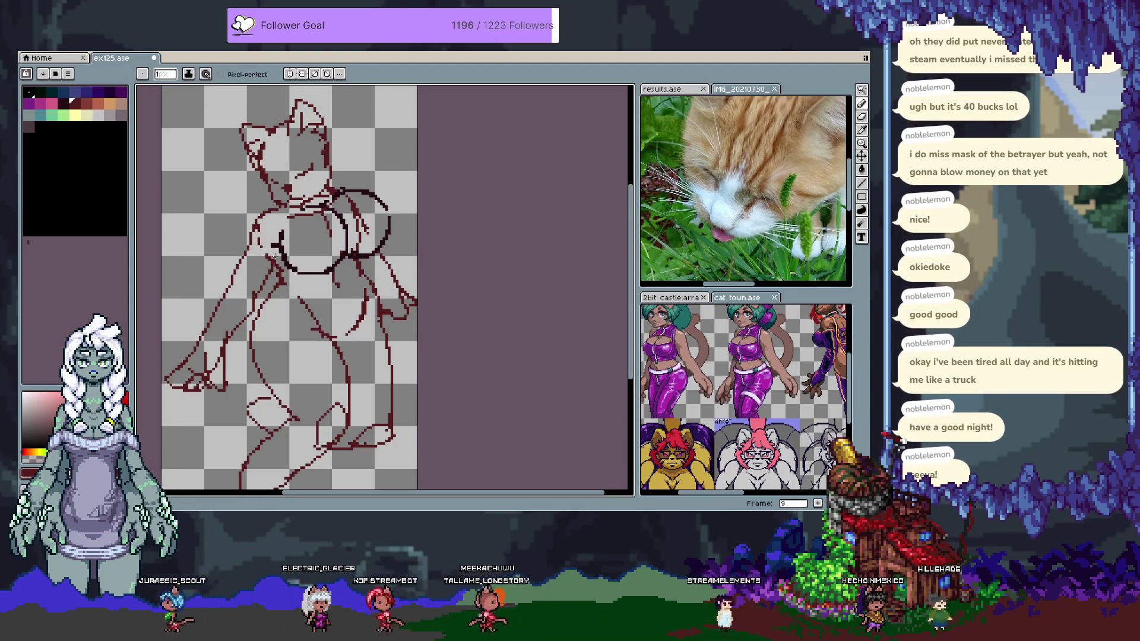
{"action": "key", "text": "b"}
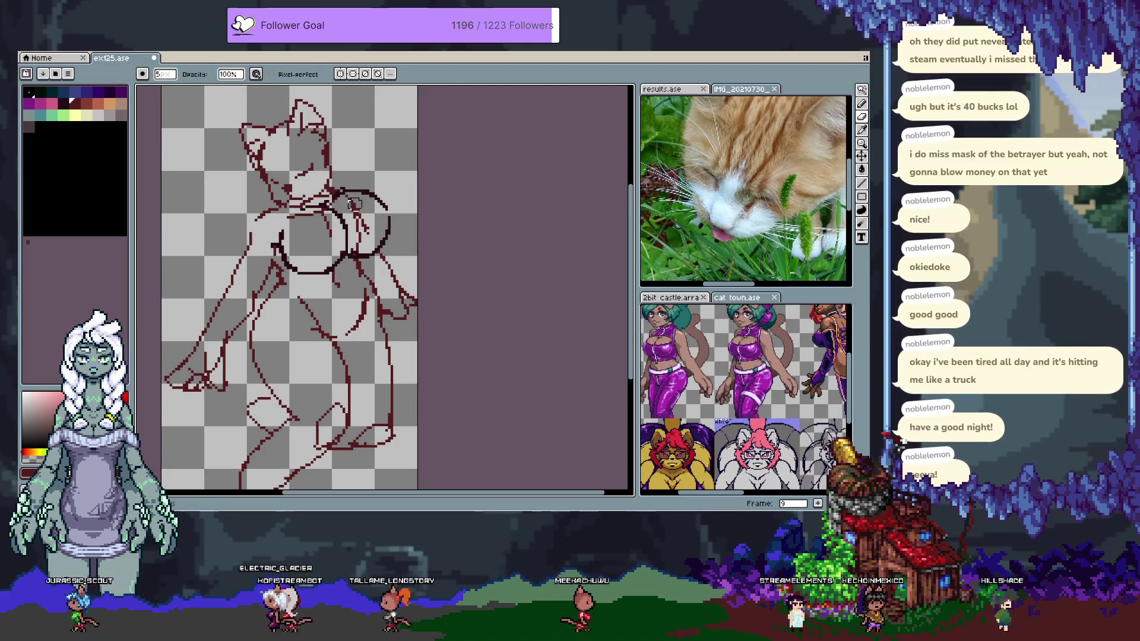
{"action": "key", "text": "space"}
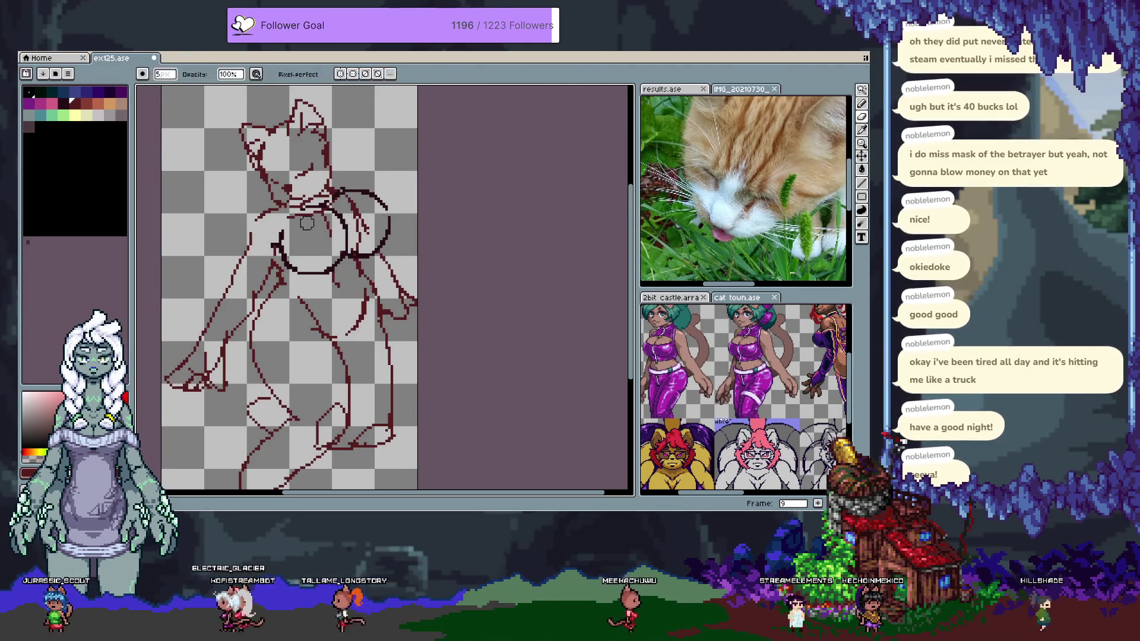
{"action": "key", "text": "ctrl+z"}
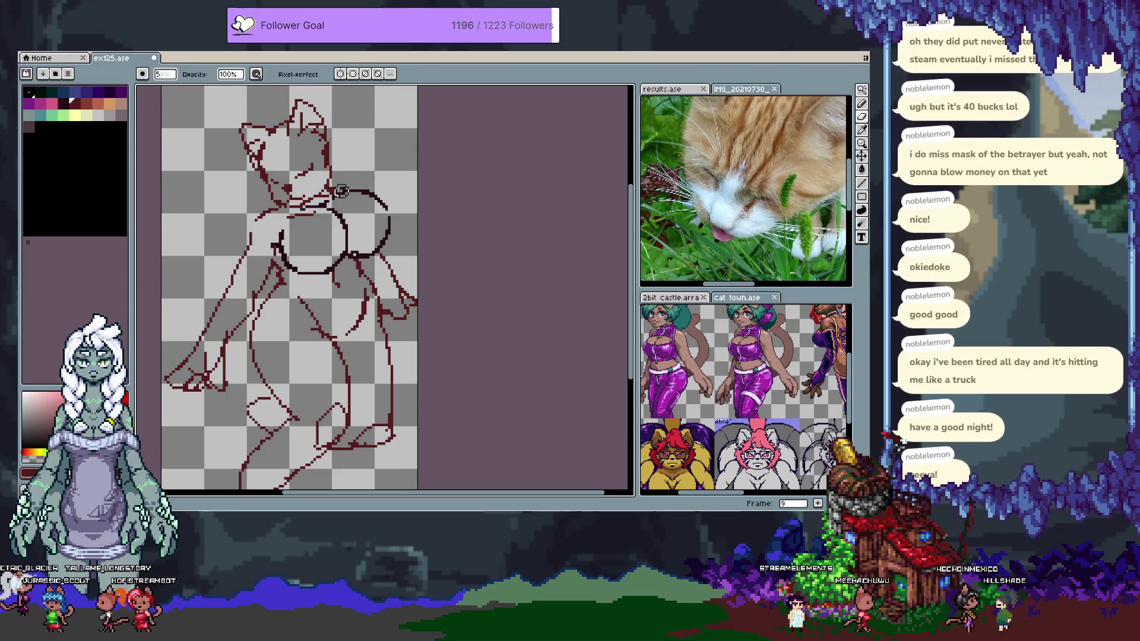
{"action": "key", "text": "e"}
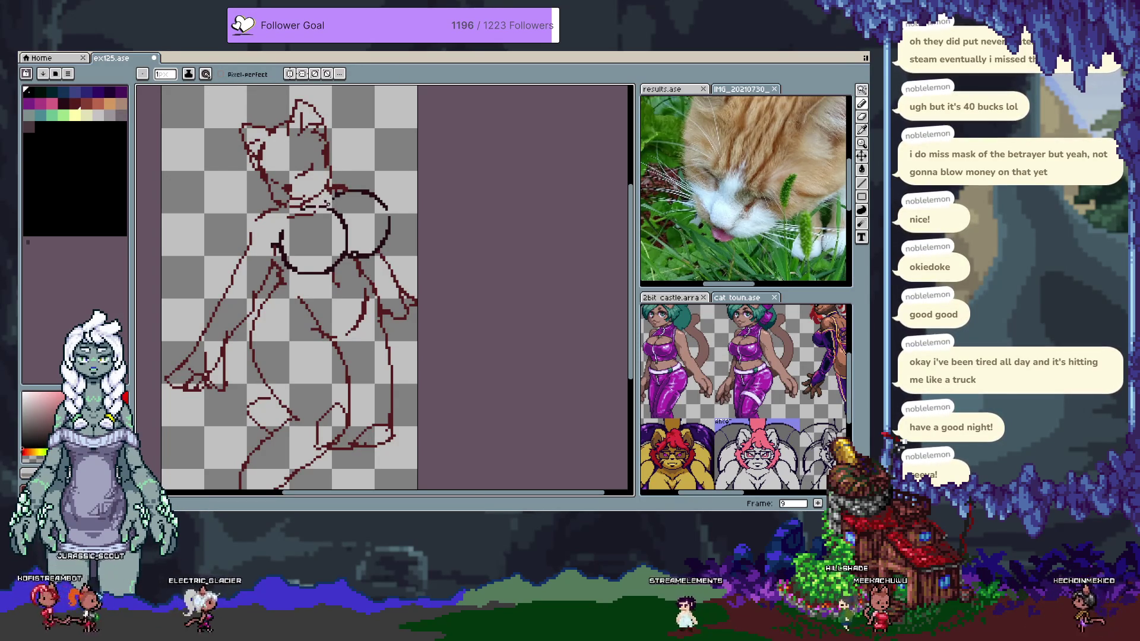
Lasso and reposition the small neck line piece, tidy with the eraser, then move to frame 10 with grey-teal
{"action": "key", "text": "q"}
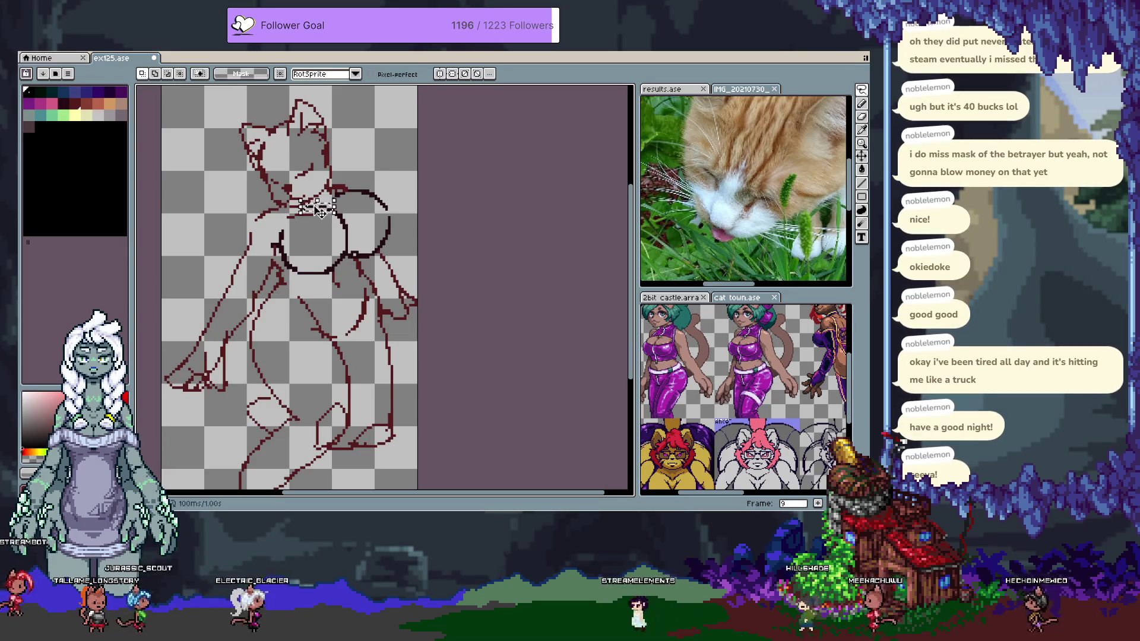
{"action": "left_click_drag", "start_coordinate": [312, 206], "coordinate": [331, 213]}
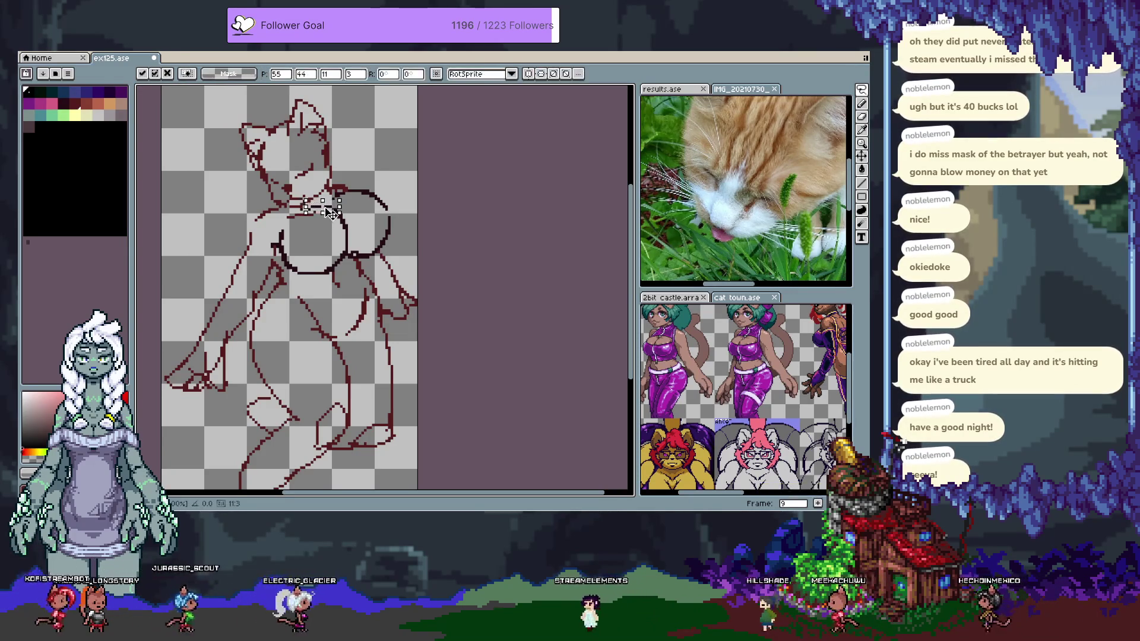
{"action": "key", "text": "b"}
{"action": "left_click", "coordinate": [339, 210], "text": "alt"}
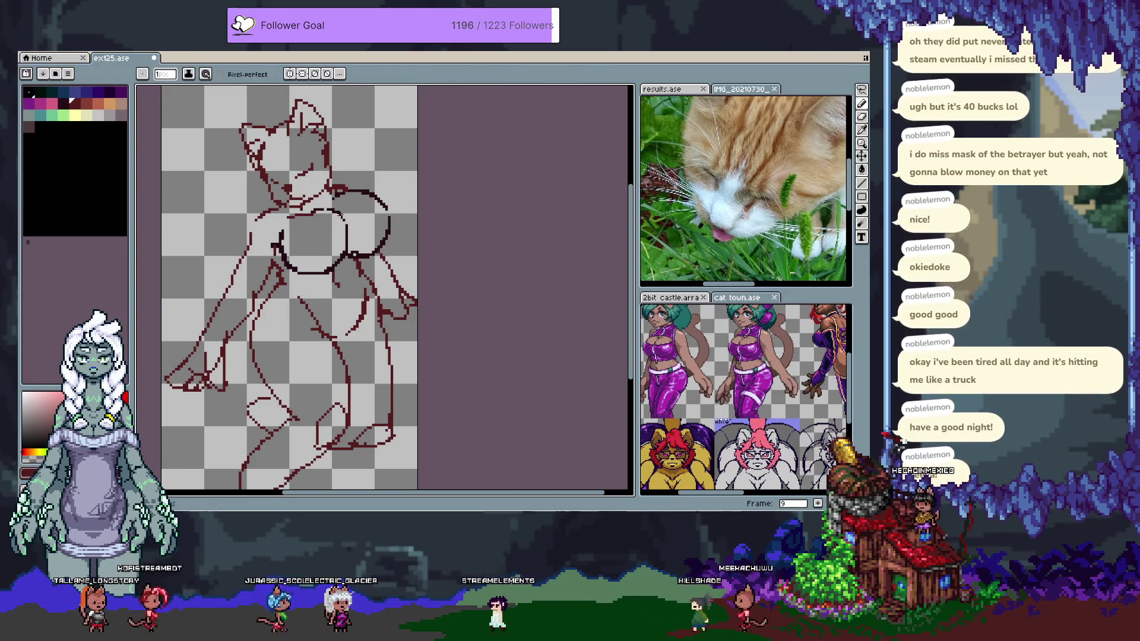
{"action": "key", "text": "i"}
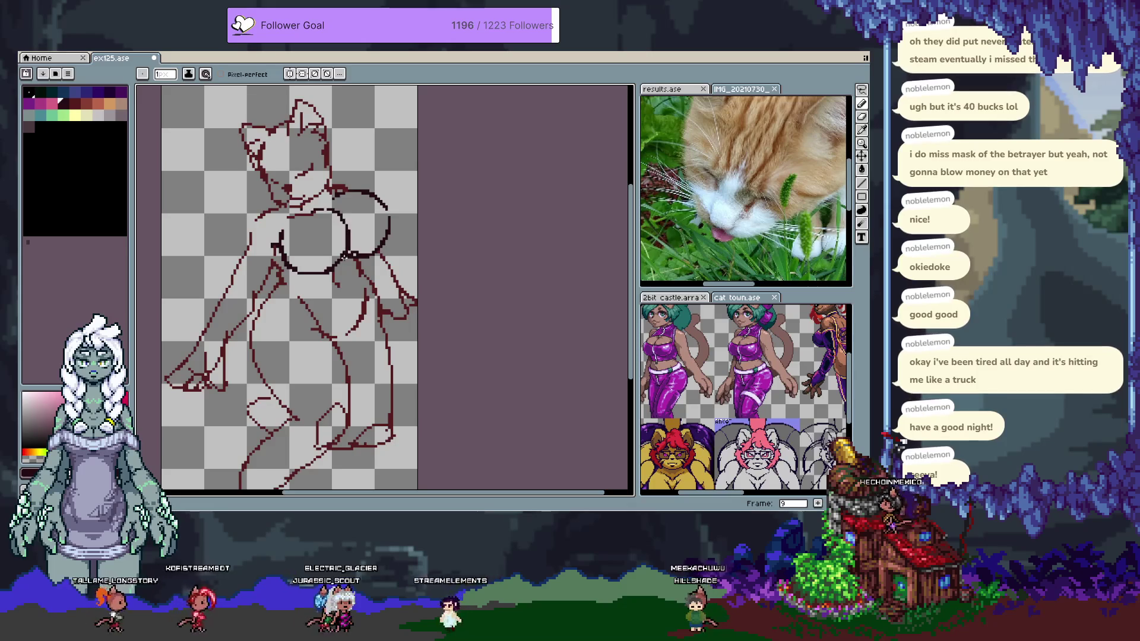
{"action": "key", "text": "e"}
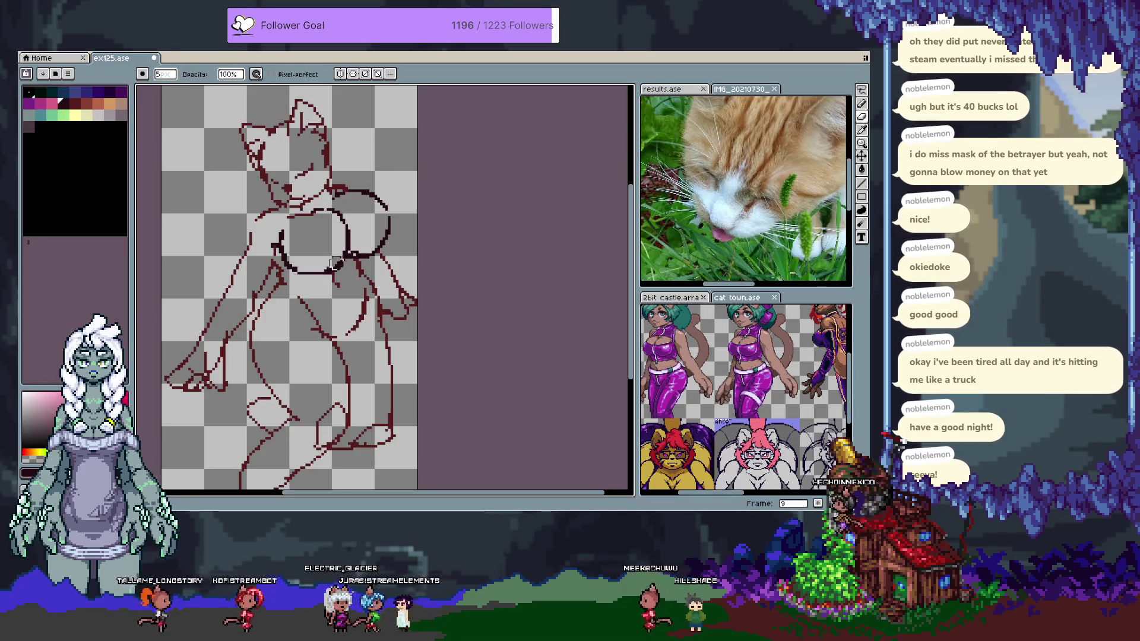
{"action": "key", "text": "ctrl+z"}
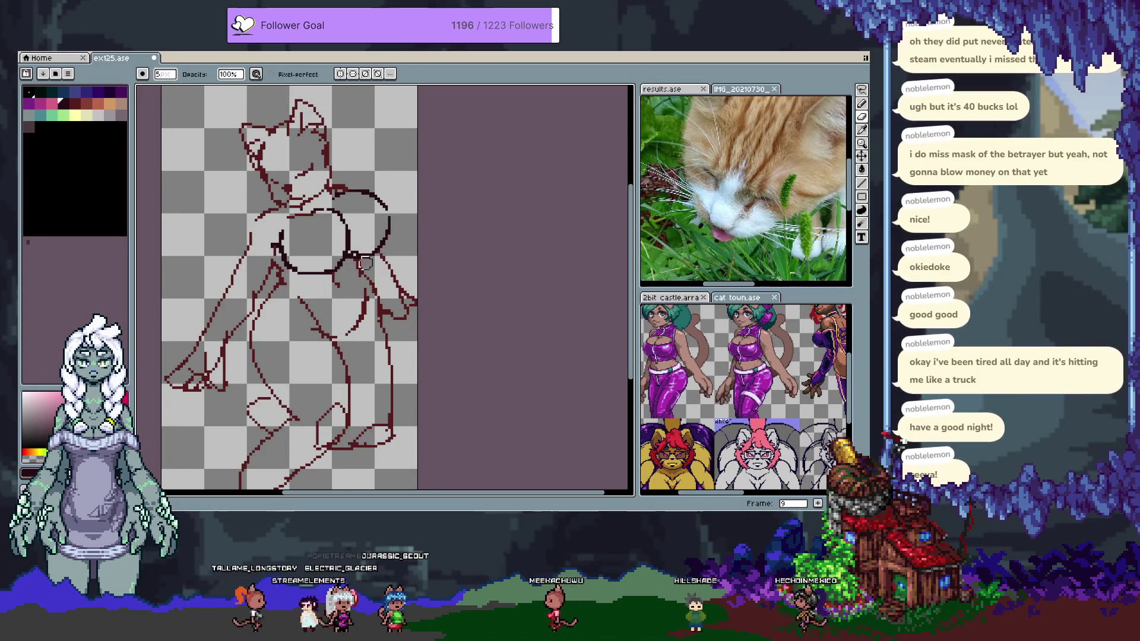
{"action": "key", "text": "Right"}
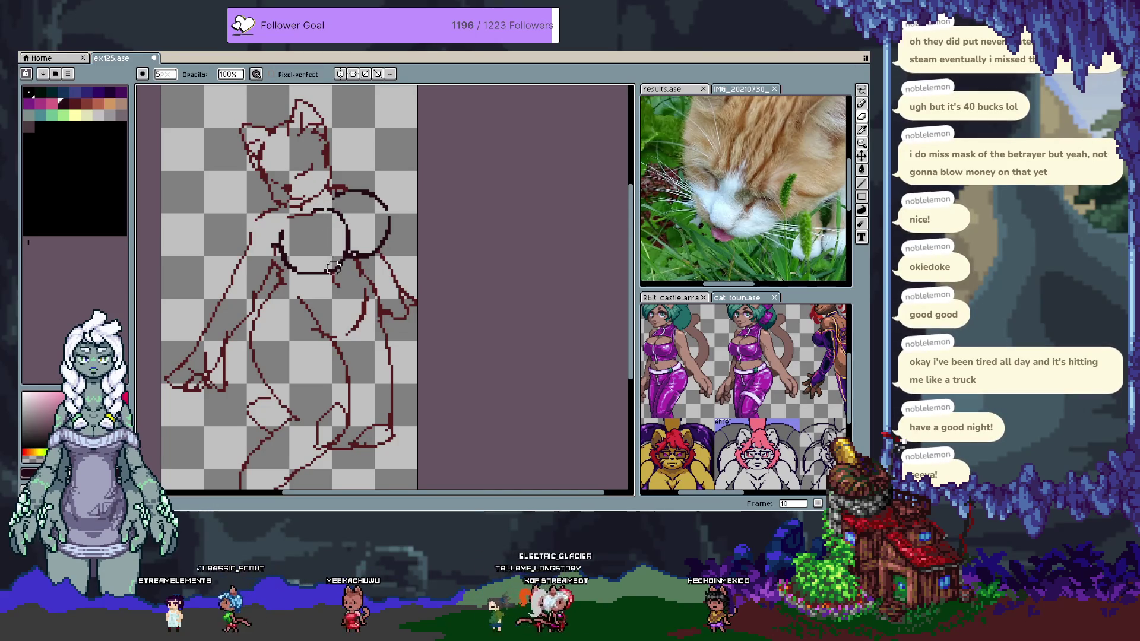
{"action": "left_click", "coordinate": [40, 115]}
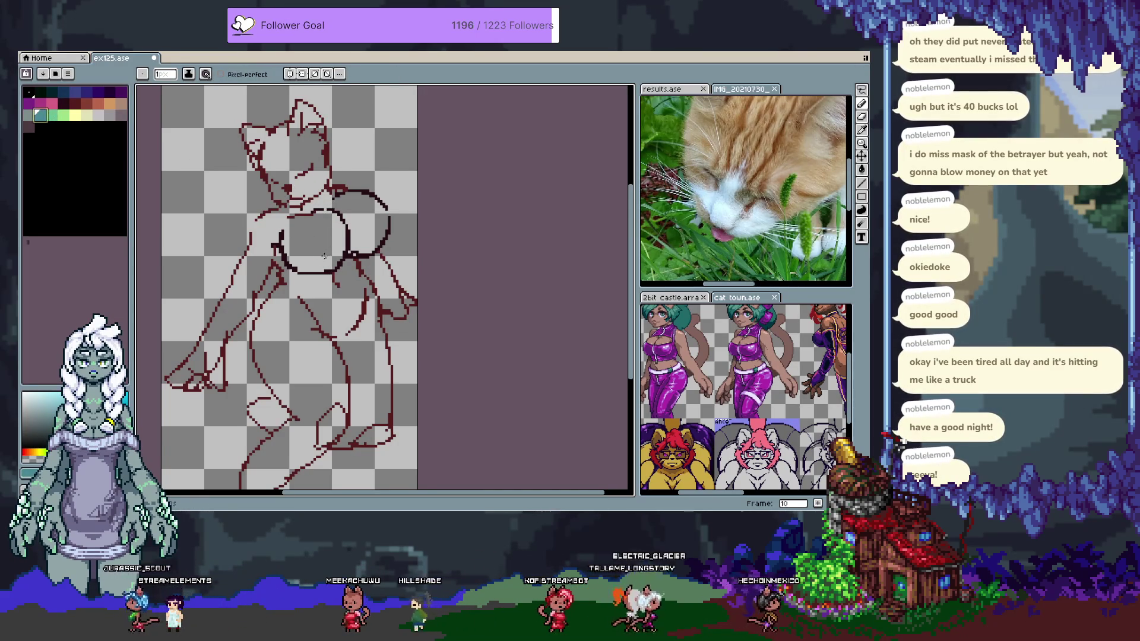
Test a short teal guide line left of the chest circle, then undo it
{"action": "key", "text": "alt+n"}
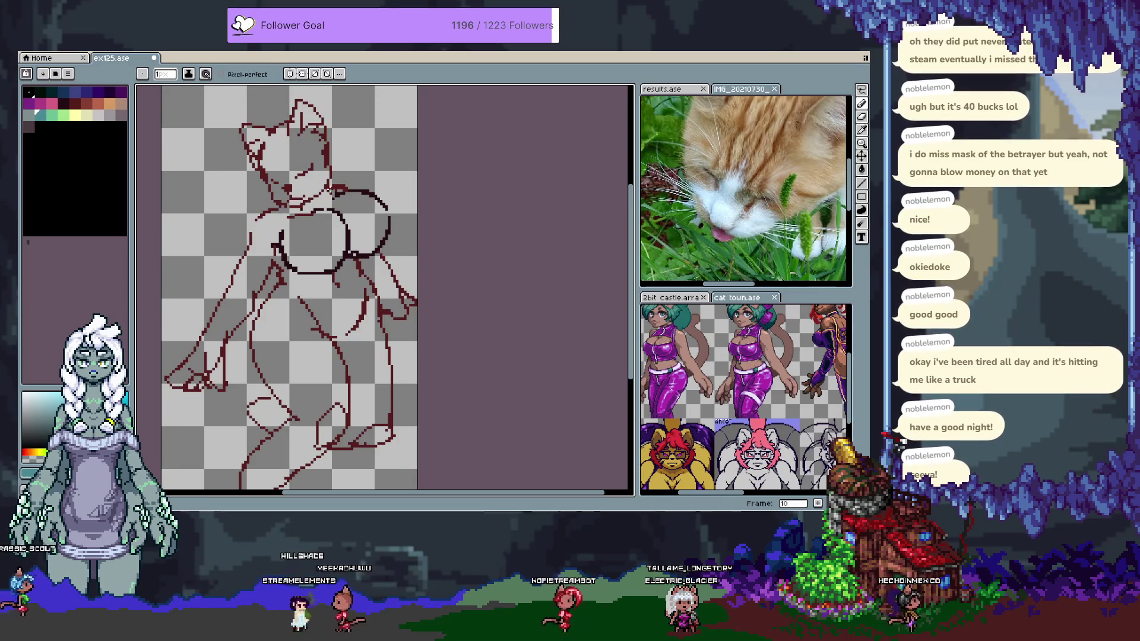
{"action": "key", "text": "v"}
{"action": "key", "text": "b"}
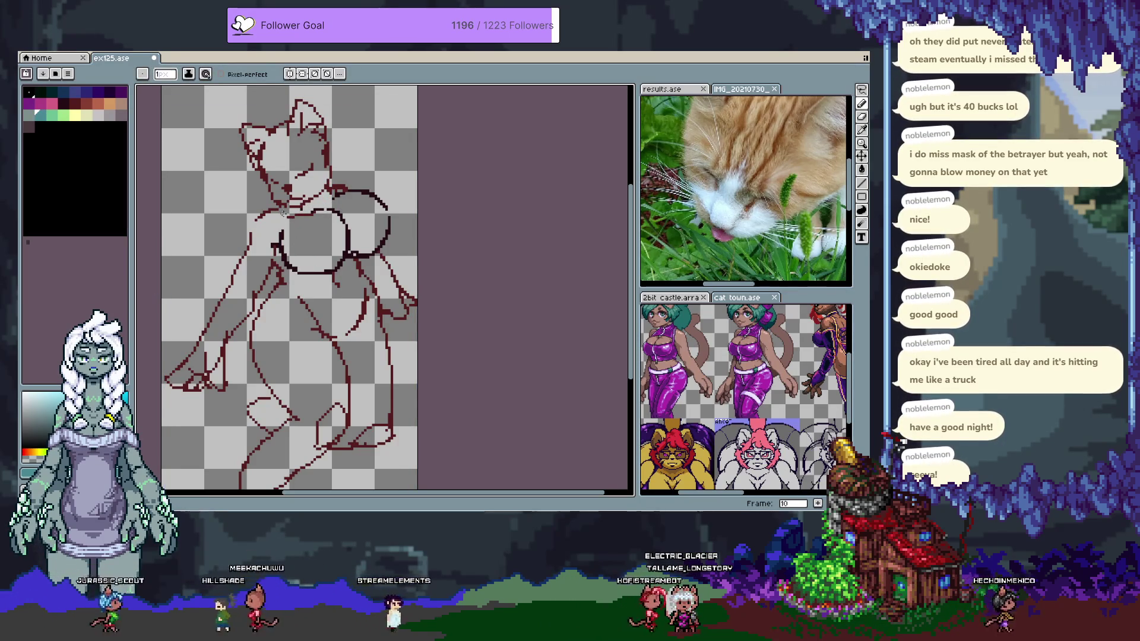
{"action": "left_click_drag", "start_coordinate": [277, 209], "coordinate": [282, 254]}
{"action": "key", "text": "ctrl+z"}
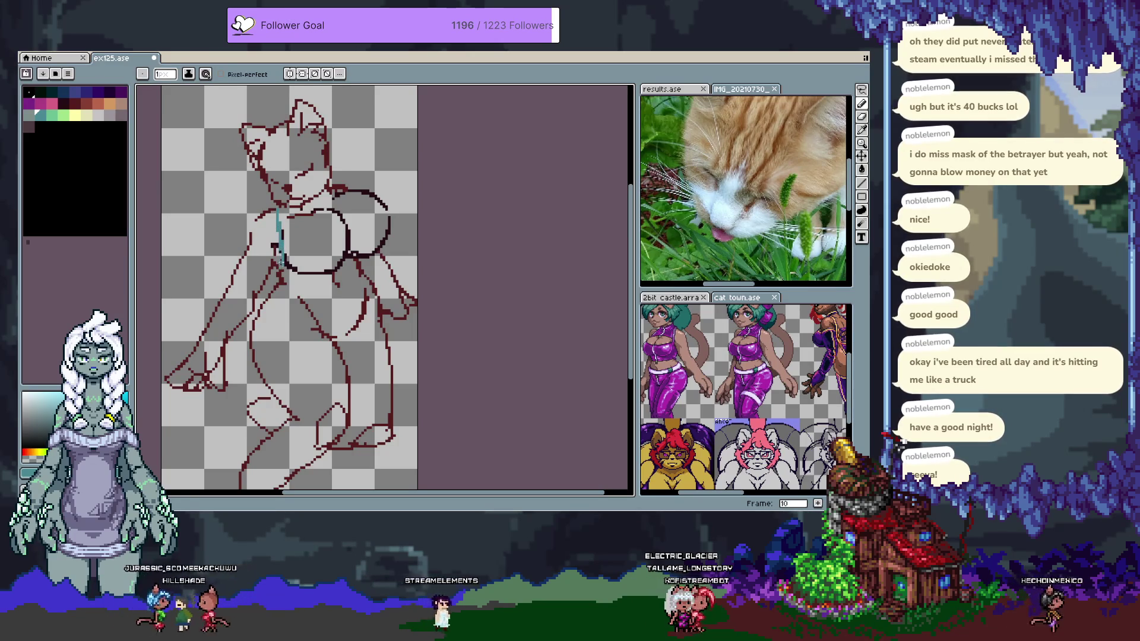
{"action": "key", "text": "v"}
{"action": "key", "text": "ctrl+z"}
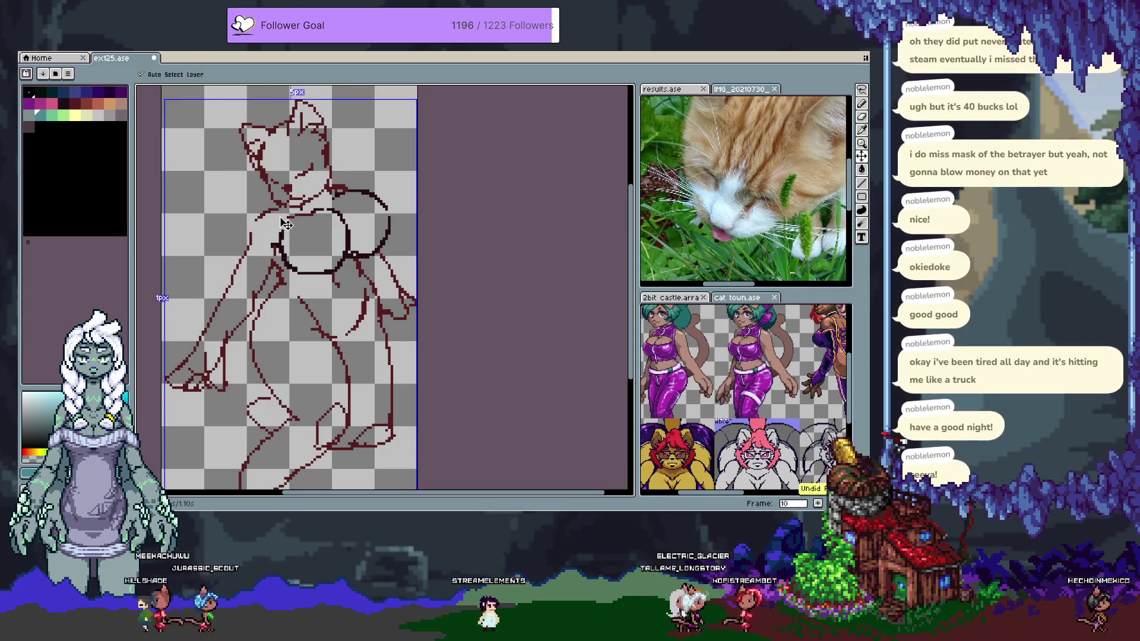
{"action": "key", "text": "b"}
Try teal curves around and across the left chest circle, then undo them
{"action": "left_click_drag", "start_coordinate": [372, 192], "coordinate": [363, 246]}
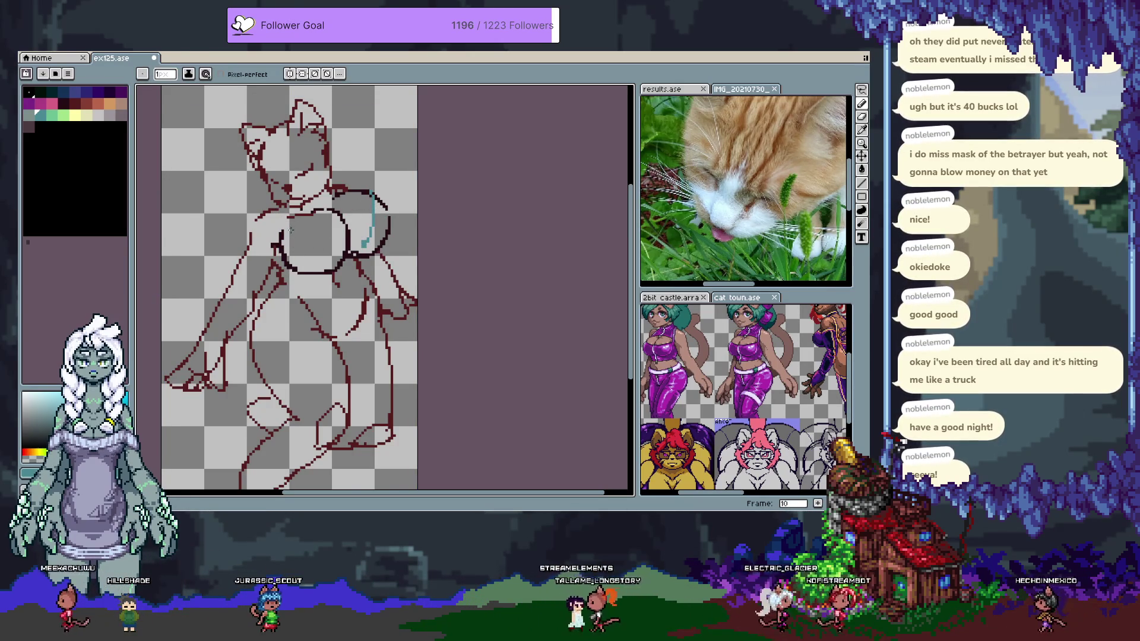
{"action": "left_click_drag", "start_coordinate": [287, 211], "coordinate": [304, 267]}
{"action": "left_click_drag", "start_coordinate": [289, 209], "coordinate": [349, 234]}
{"action": "key", "text": "ctrl+z"}
{"action": "key", "text": "ctrl+z"}
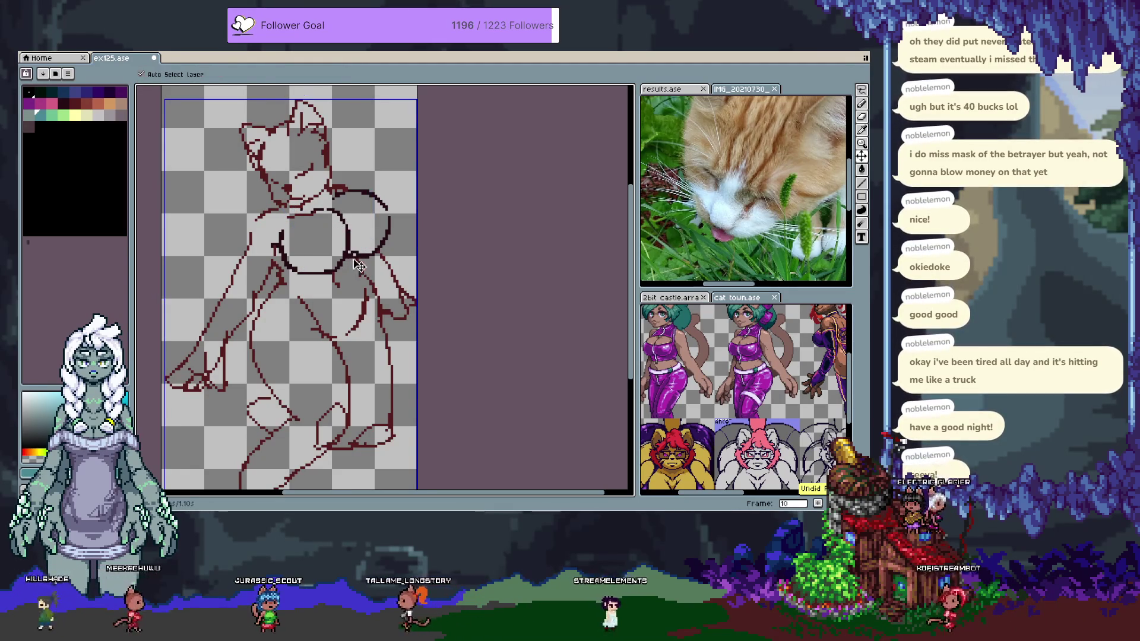
{"action": "key", "text": "ctrl+z"}
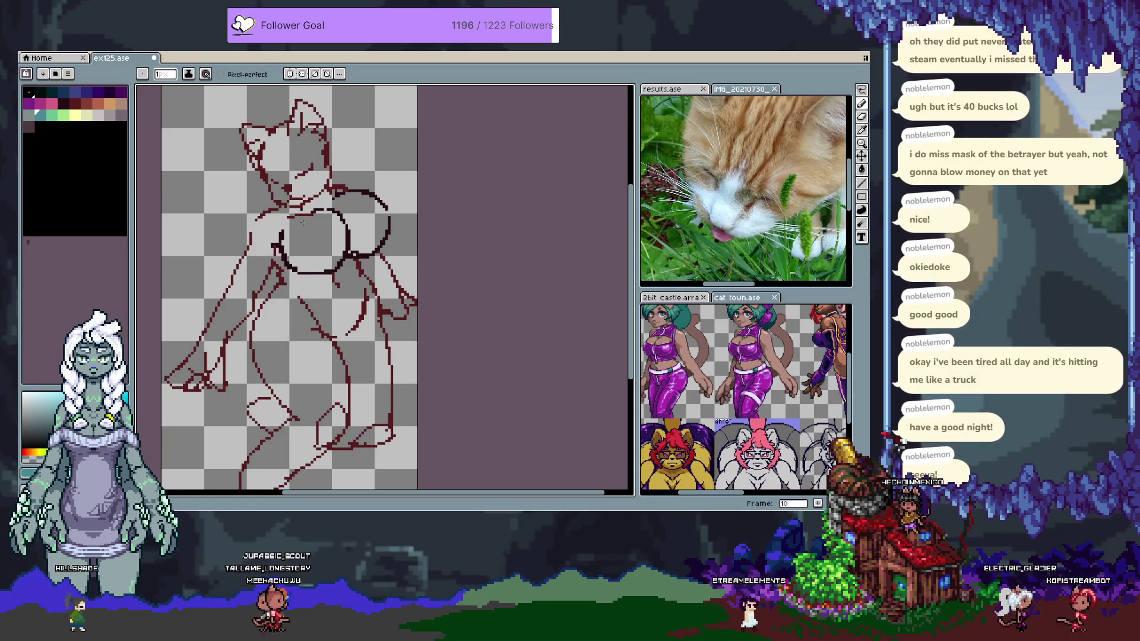
{"action": "key", "text": "e"}
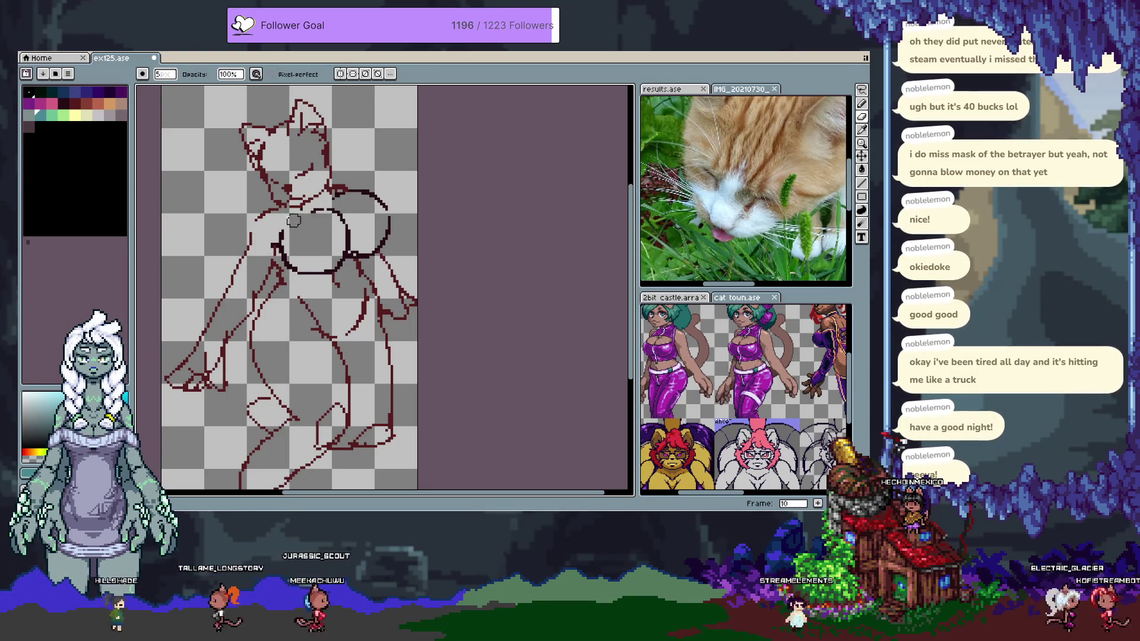
{"action": "key", "text": "b"}
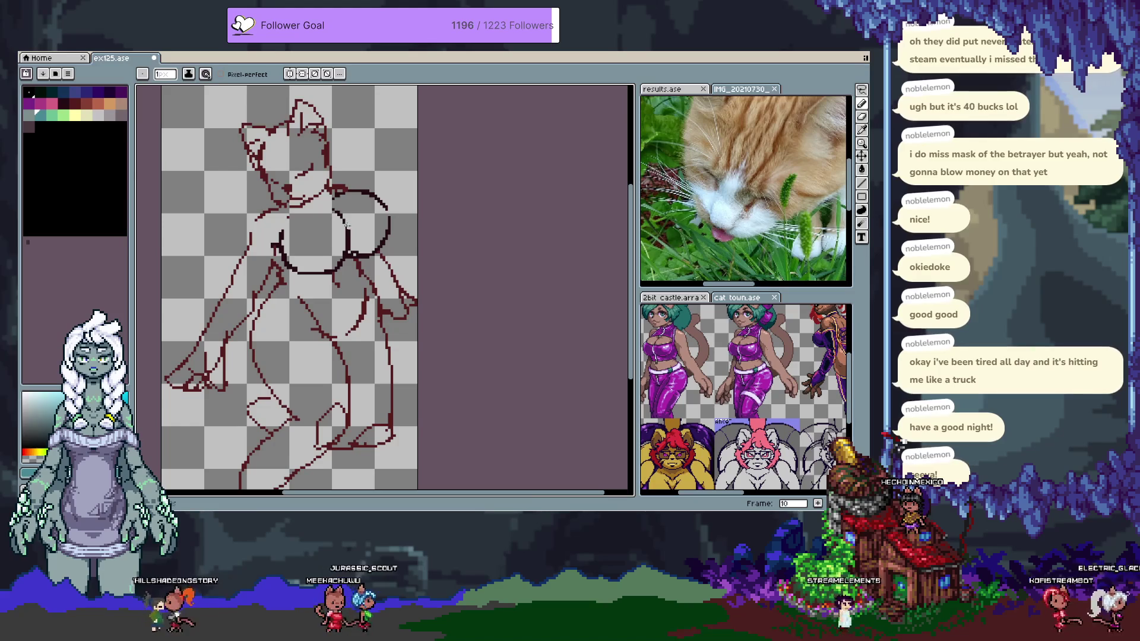
Pick the maroon then teal palette swatch and add a new frame 11
{"action": "left_click", "coordinate": [331, 215], "text": "alt"}
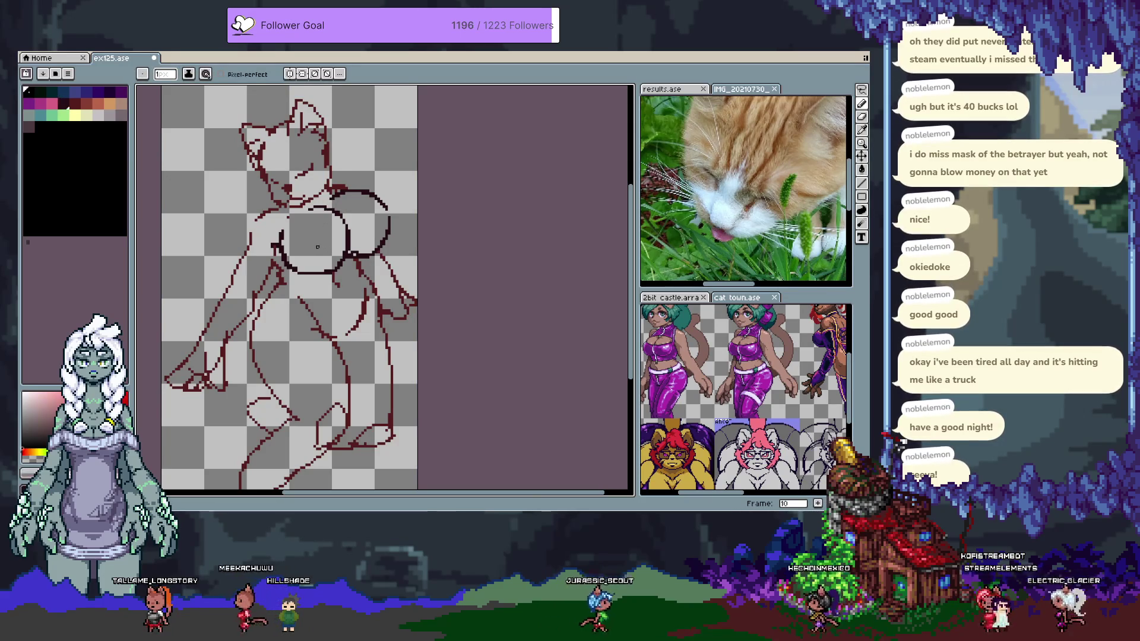
{"action": "left_click", "coordinate": [41, 114]}
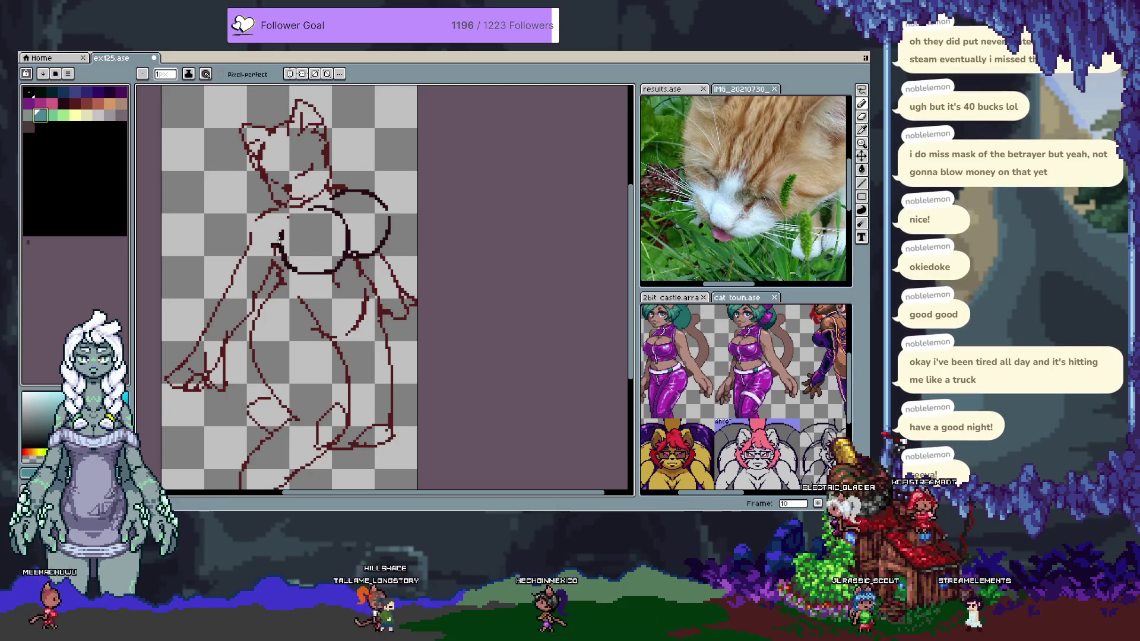
{"action": "key", "text": "alt+n"}
{"action": "key", "text": "Tab"}
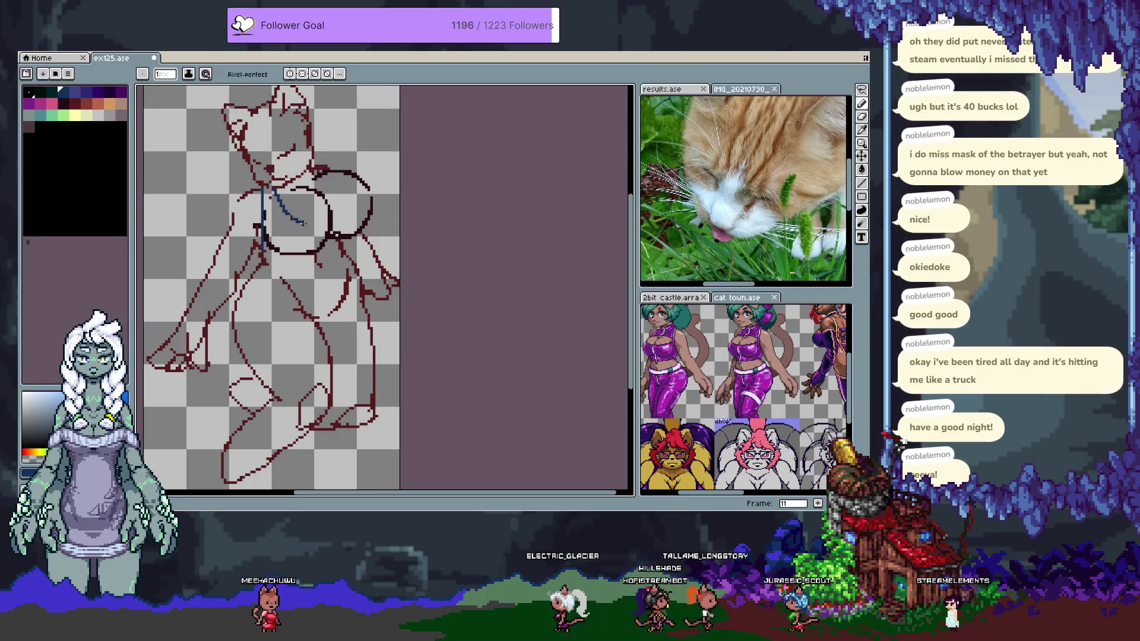
Undo the earlier blue test strokes across the chest circle
{"action": "key", "text": "ctrl+z"}
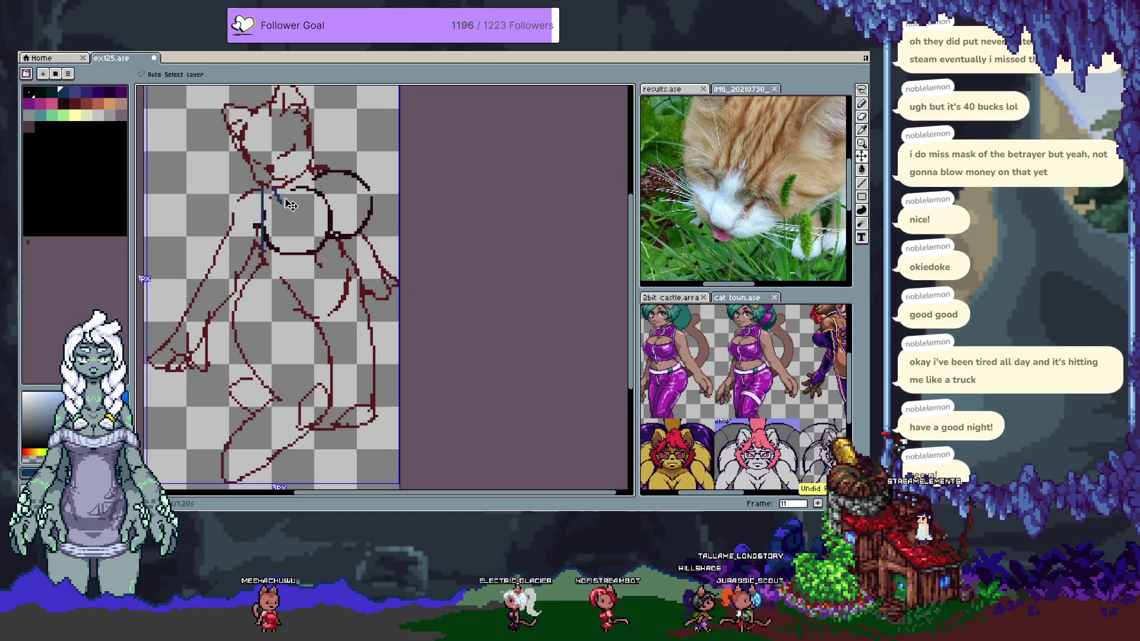
{"action": "key", "text": "ctrl+z"}
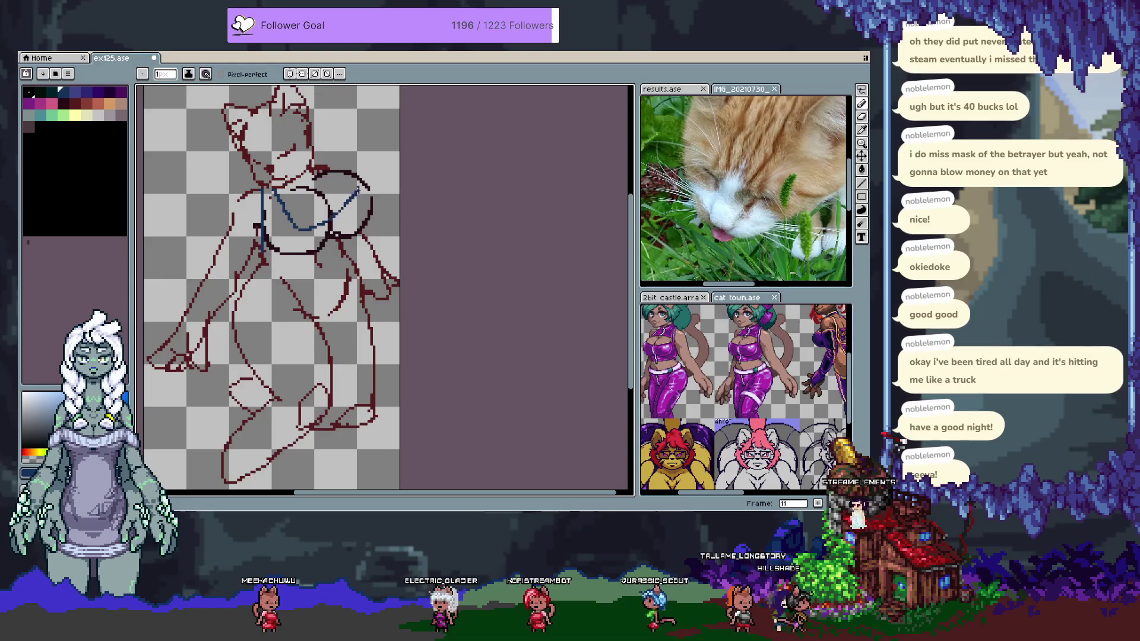
{"action": "key", "text": "v"}
{"action": "key", "text": "ctrl+z"}
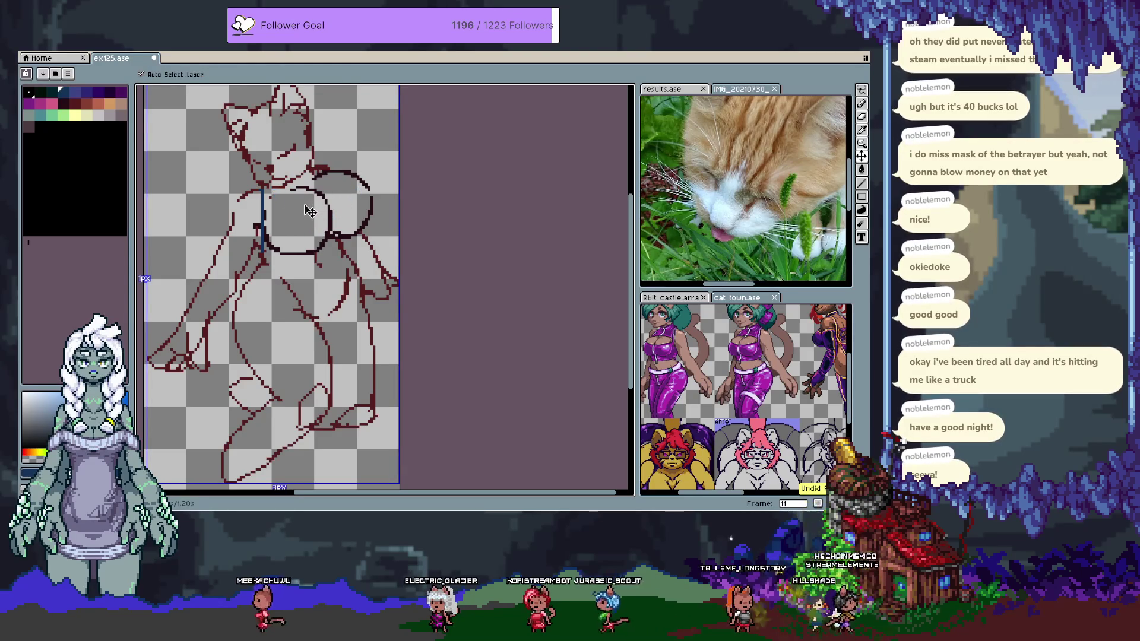
{"action": "key", "text": "b"}
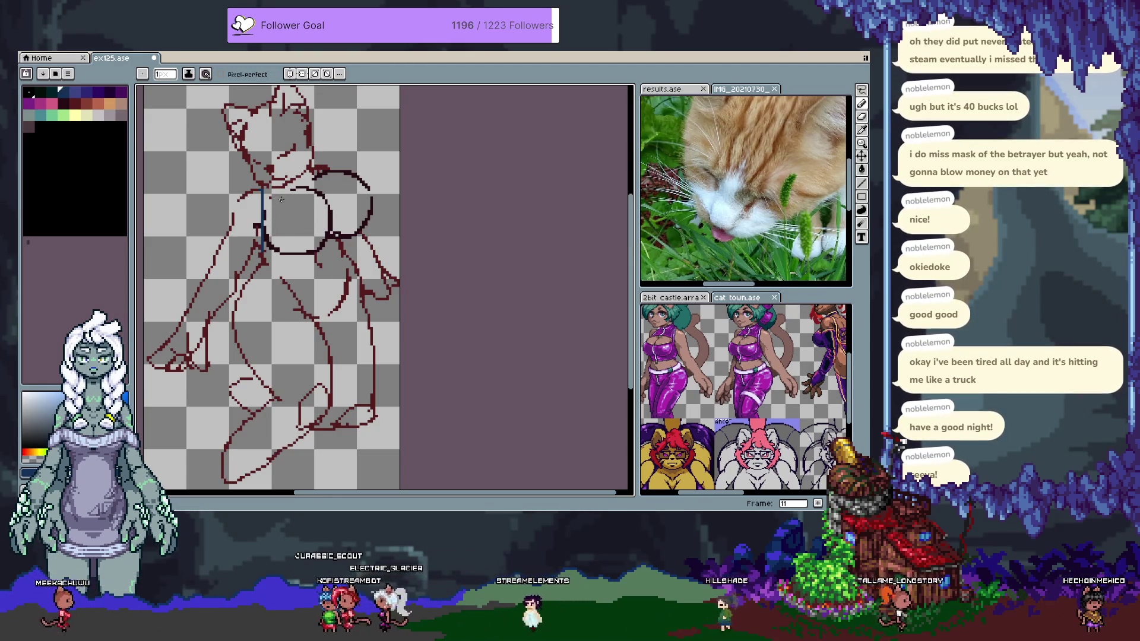
Trace blue arcs along the left and right chest circles, then go to frame 12
{"action": "left_click_drag", "start_coordinate": [272, 193], "coordinate": [284, 206]}
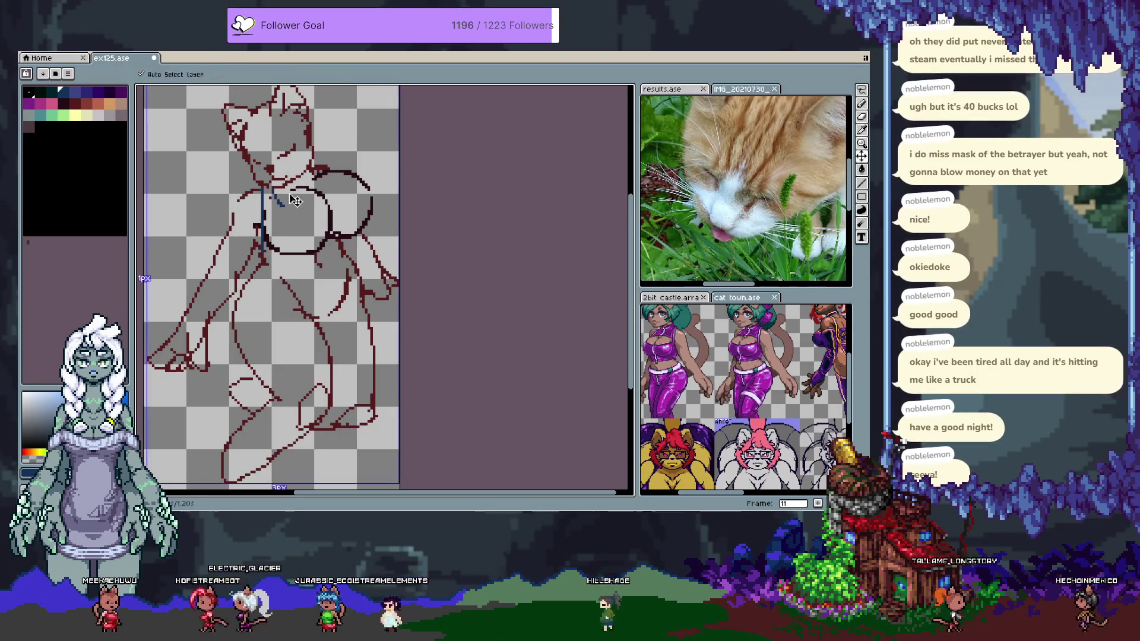
{"action": "left_click_drag", "start_coordinate": [275, 191], "coordinate": [320, 238]}
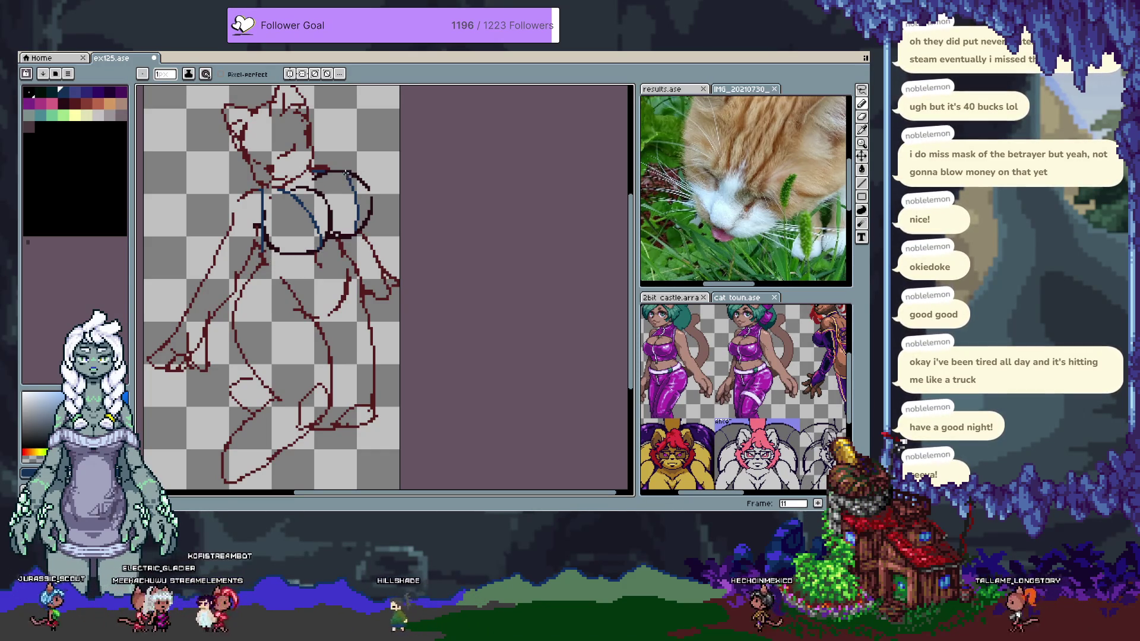
{"action": "left_click_drag", "start_coordinate": [374, 193], "coordinate": [369, 228]}
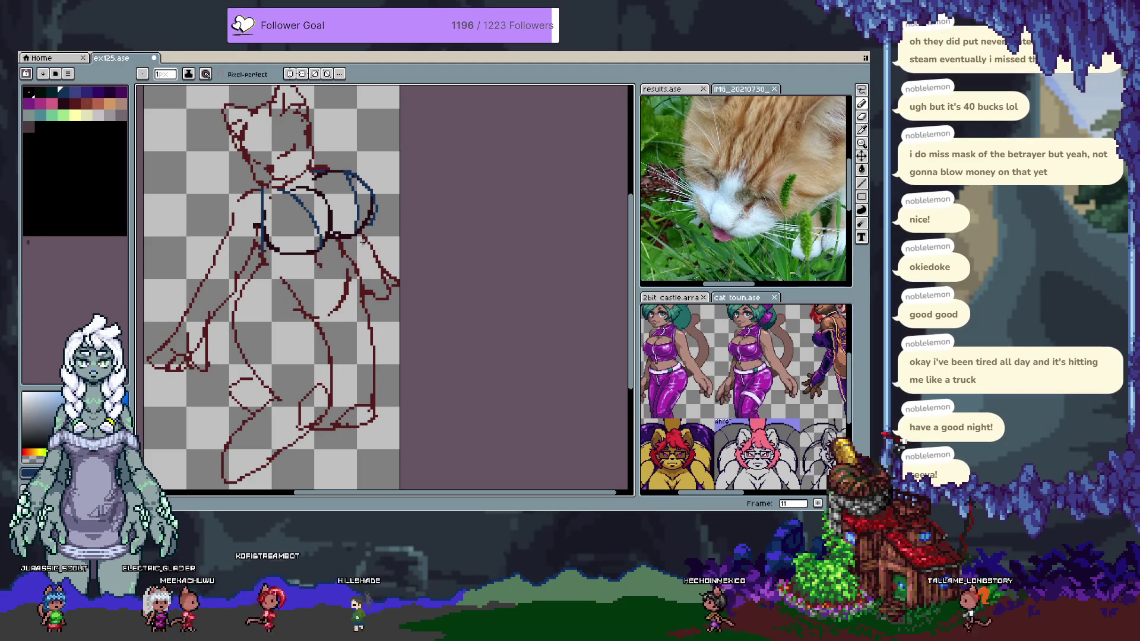
{"action": "key", "text": "period"}
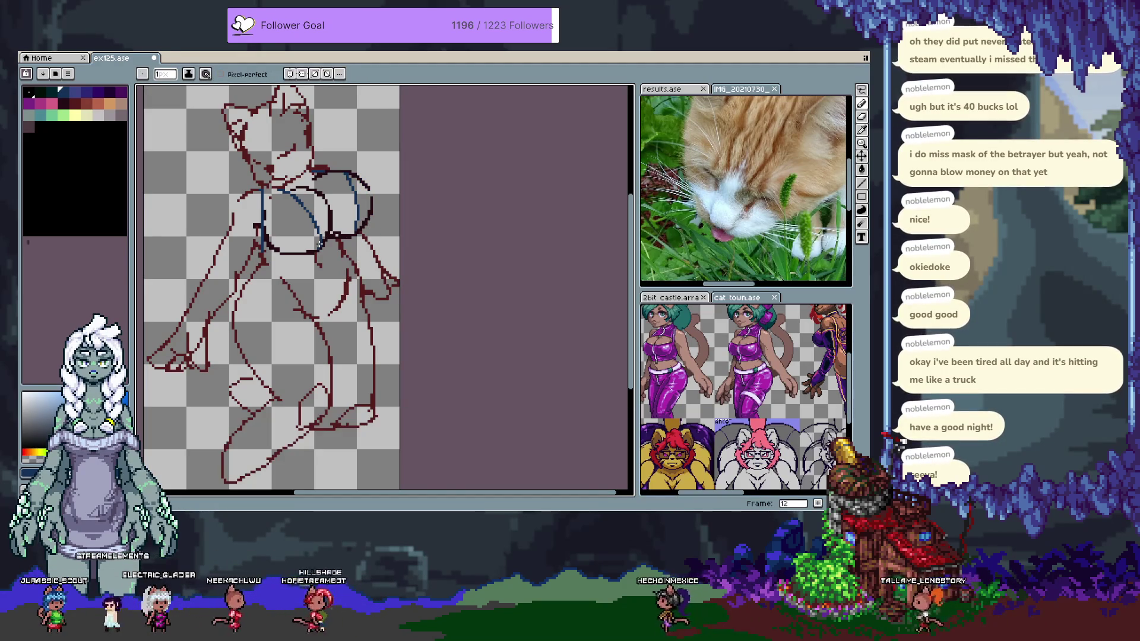
Zoom onto the chest circles and select all blue guide pixels with the Magic Wand
{"action": "scroll", "coordinate": [319, 243], "scroll_direction": "up", "scroll_amount": 2}
{"action": "left_click_drag", "start_coordinate": [418, 274], "coordinate": [394, 284]}
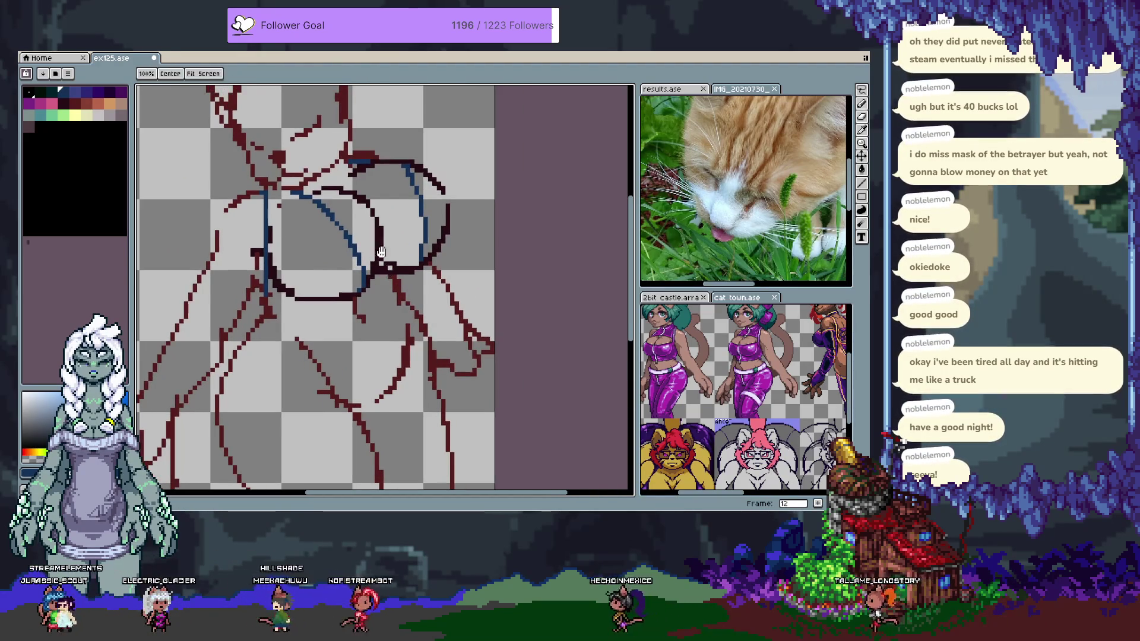
{"action": "key", "text": "e"}
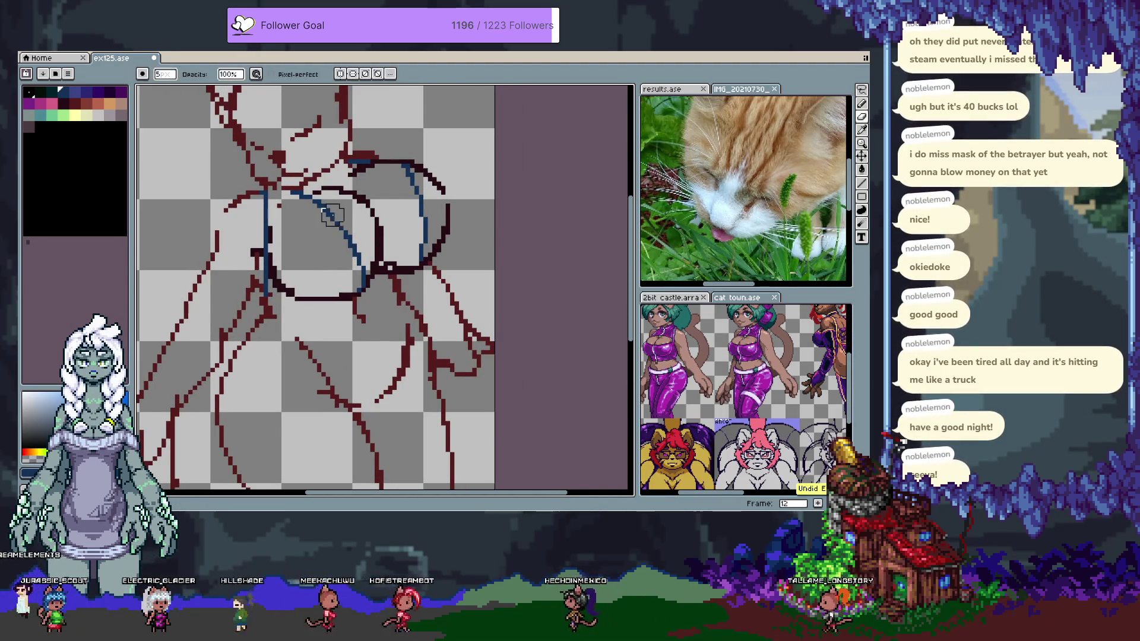
{"action": "key", "text": "w"}
{"action": "left_click", "coordinate": [307, 205]}
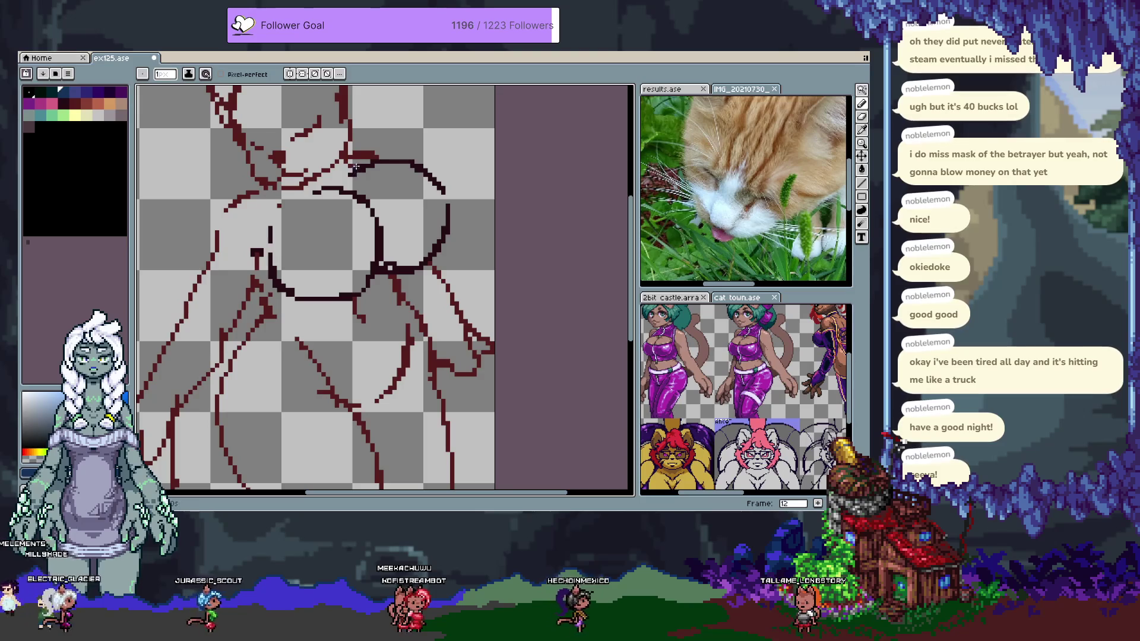
Pan over the upper body and try a straight blue line across the chest, then undo it
{"action": "left_click_drag", "start_coordinate": [356, 145], "coordinate": [343, 119]}
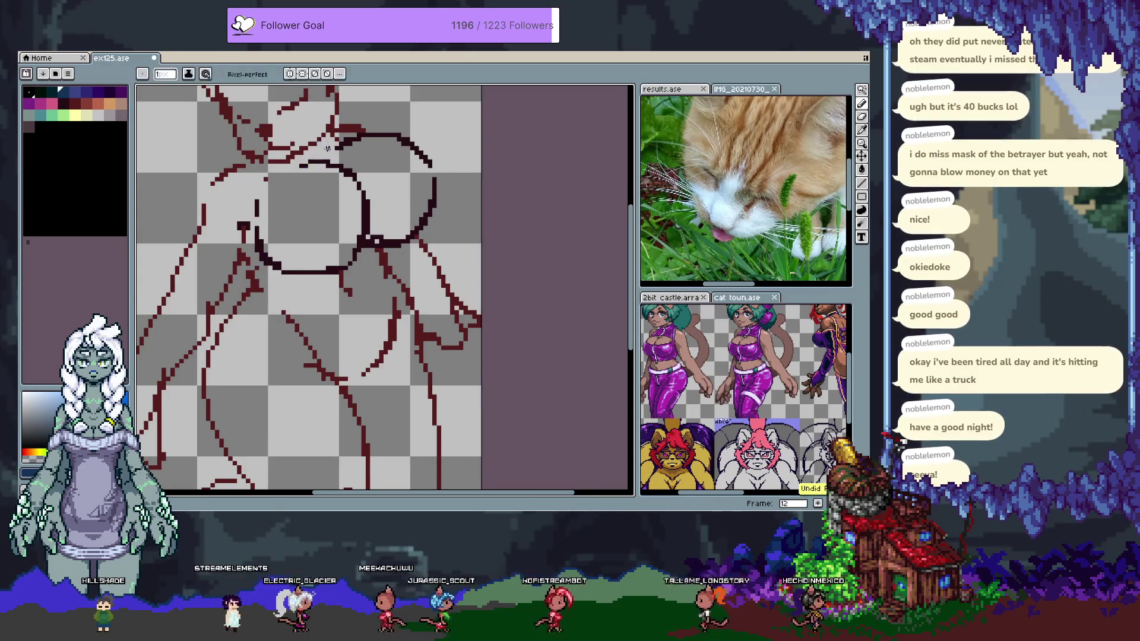
{"action": "left_click_drag", "start_coordinate": [323, 143], "coordinate": [282, 182]}
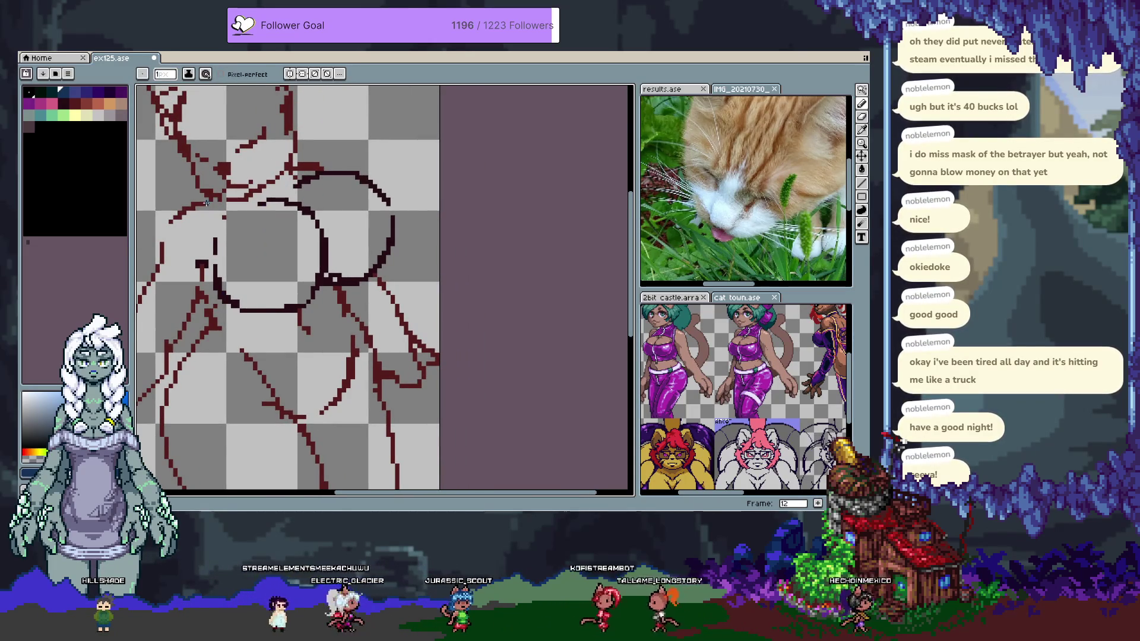
{"action": "left_click_drag", "start_coordinate": [206, 205], "coordinate": [268, 309]}
{"action": "key", "text": "ctrl+z"}
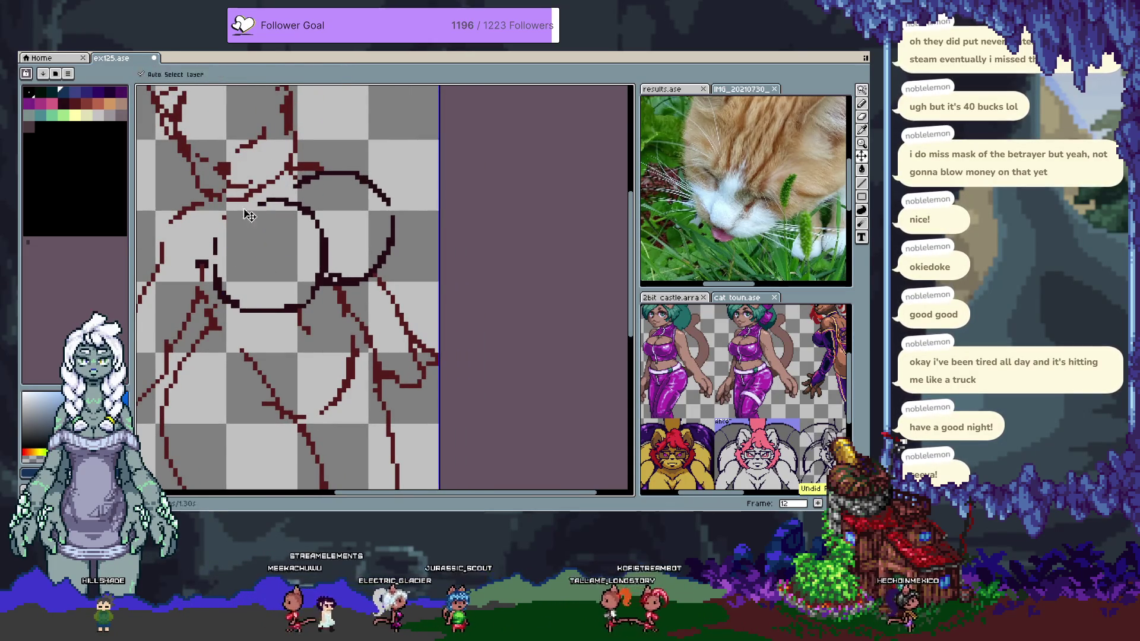
Try several blue strokes across the sketch and body outline, undoing each
{"action": "left_click_drag", "start_coordinate": [263, 275], "coordinate": [366, 208]}
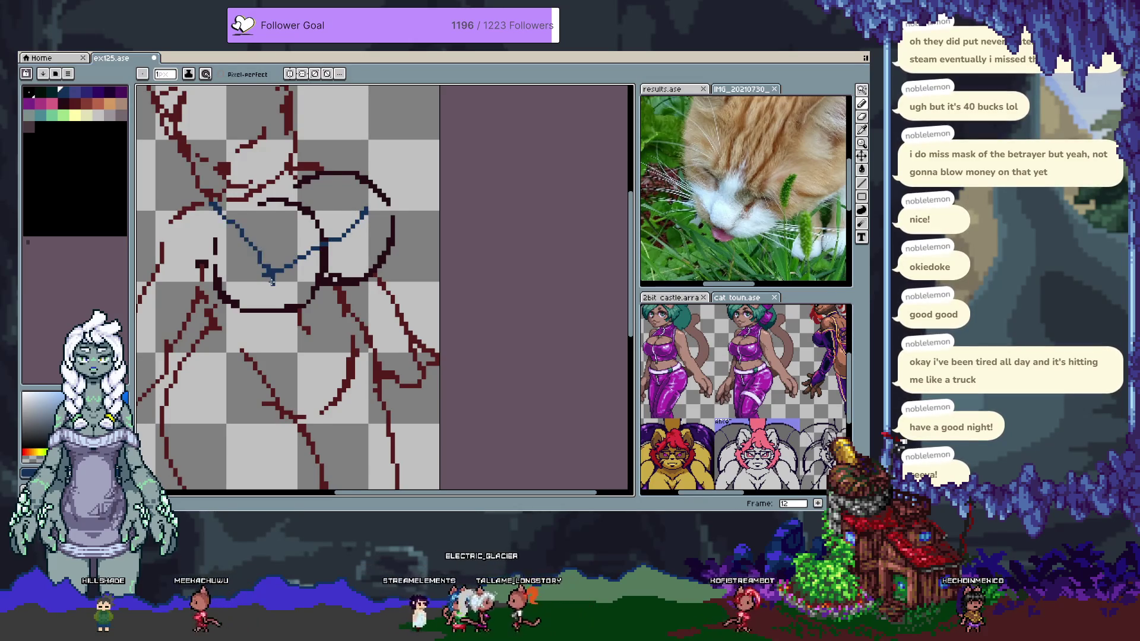
{"action": "key", "text": "ctrl+z"}
{"action": "key", "text": "ctrl+z"}
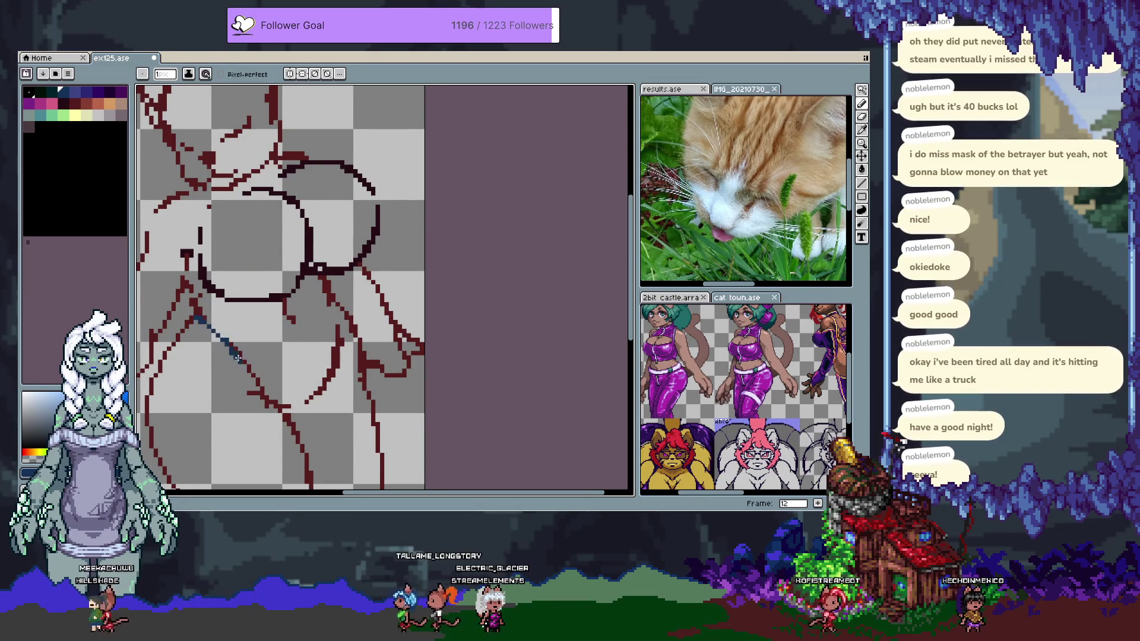
{"action": "mouse_move", "coordinate": [248, 344]}
{"action": "left_mouse_down"}
{"action": "mouse_move", "coordinate": [294, 418]}
{"action": "mouse_move", "coordinate": [323, 402]}
{"action": "left_mouse_up"}
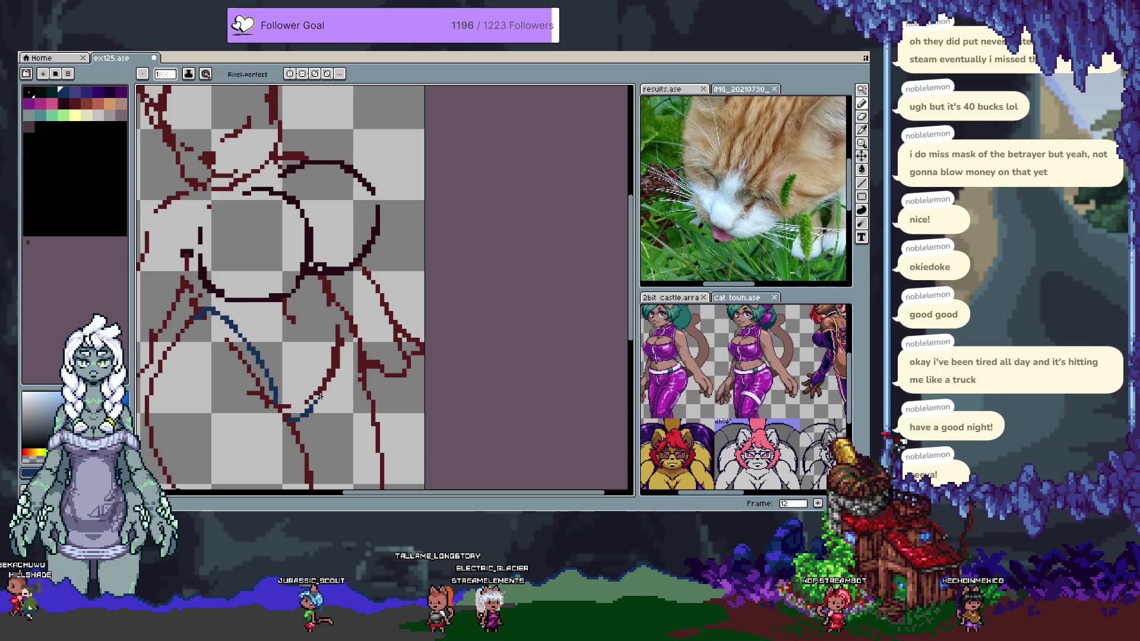
{"action": "key", "text": "ctrl+z"}
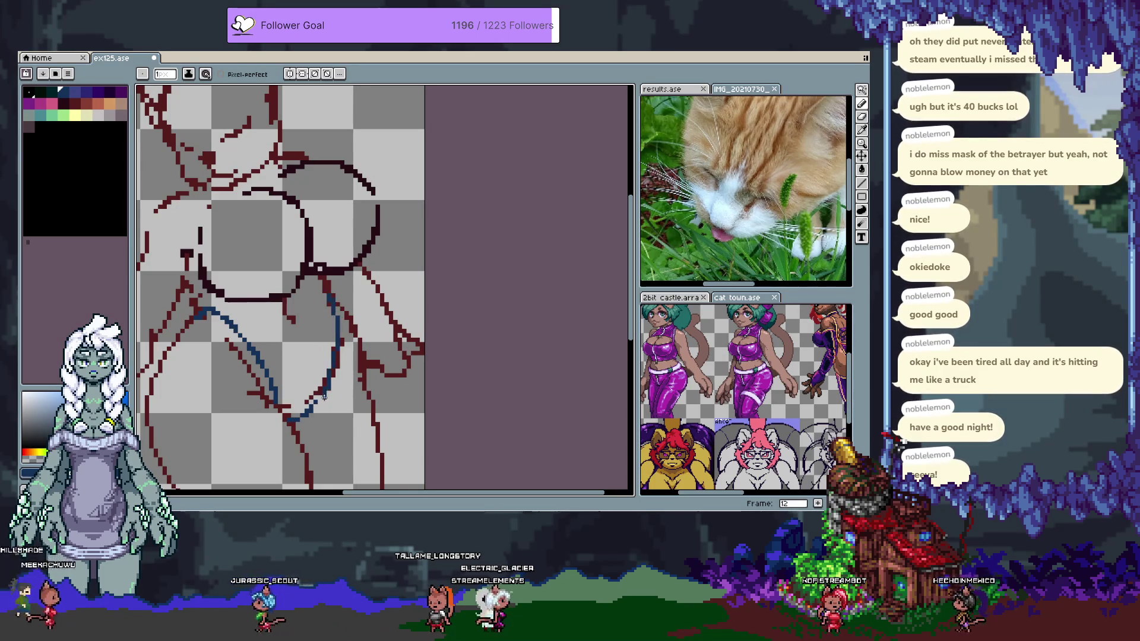
{"action": "left_click_drag", "start_coordinate": [196, 295], "coordinate": [239, 309]}
{"action": "key", "text": "ctrl+z"}
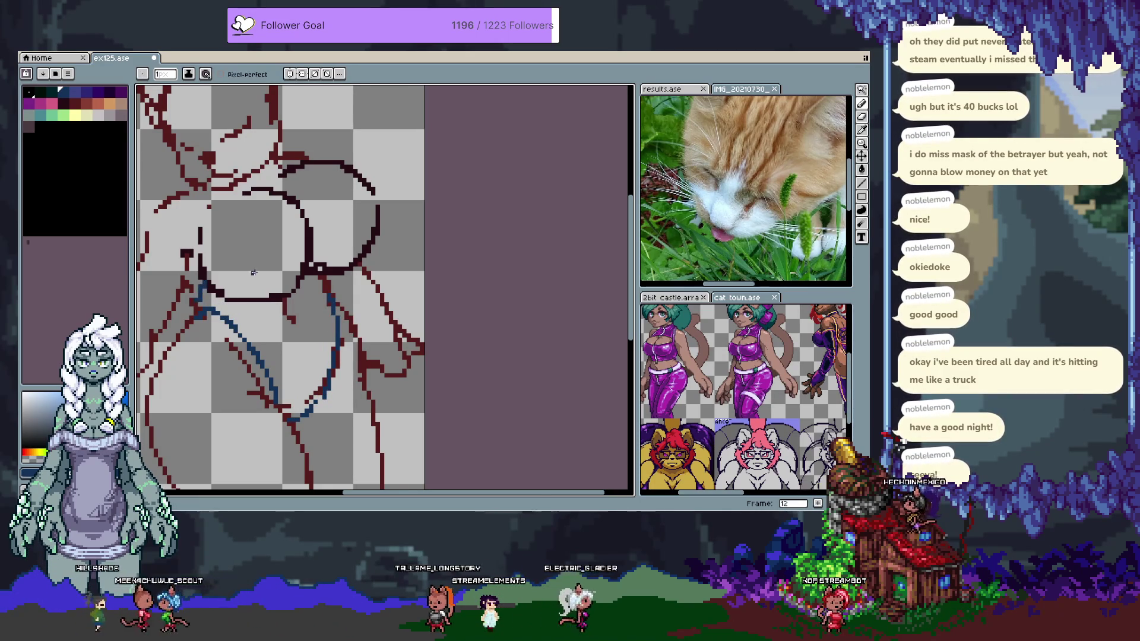
Discard a diagonal blue guide and curve blue along the right chest circle's outer edge
{"action": "left_click_drag", "start_coordinate": [214, 189], "coordinate": [286, 278]}
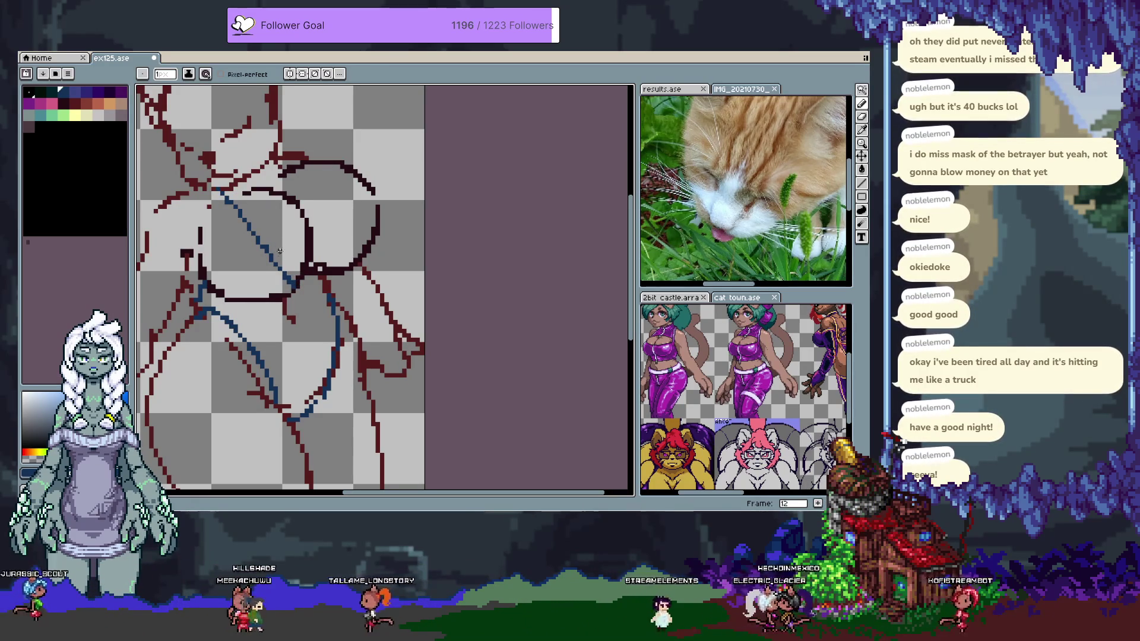
{"action": "key", "text": "v"}
{"action": "scroll", "coordinate": [271, 191], "scroll_direction": "down", "scroll_amount": 1}
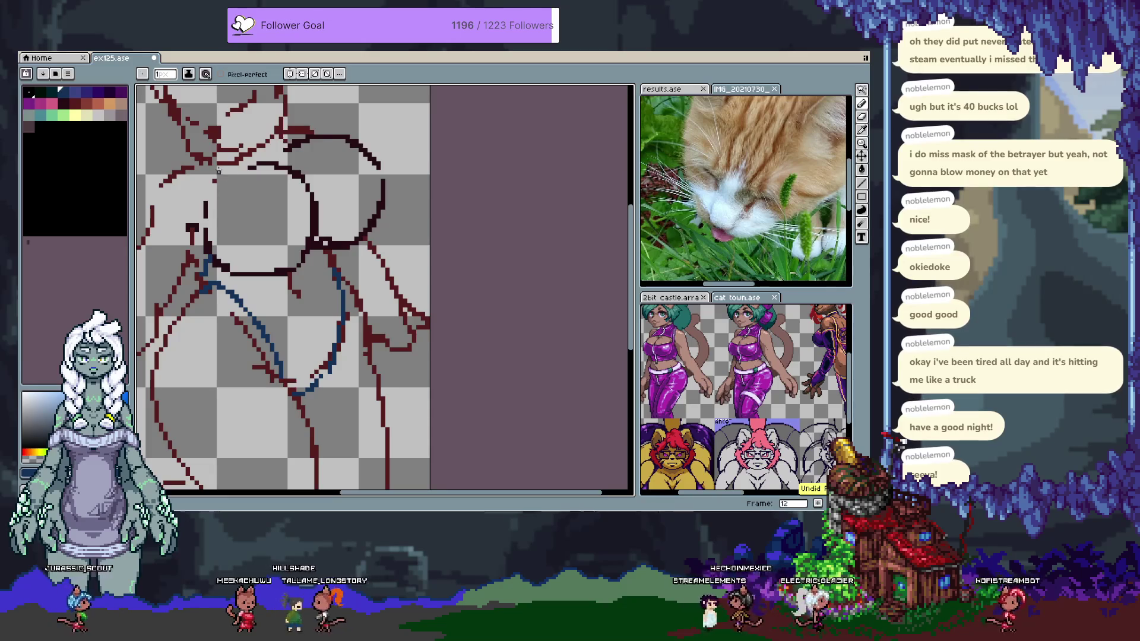
{"action": "left_click_drag", "start_coordinate": [218, 169], "coordinate": [298, 251]}
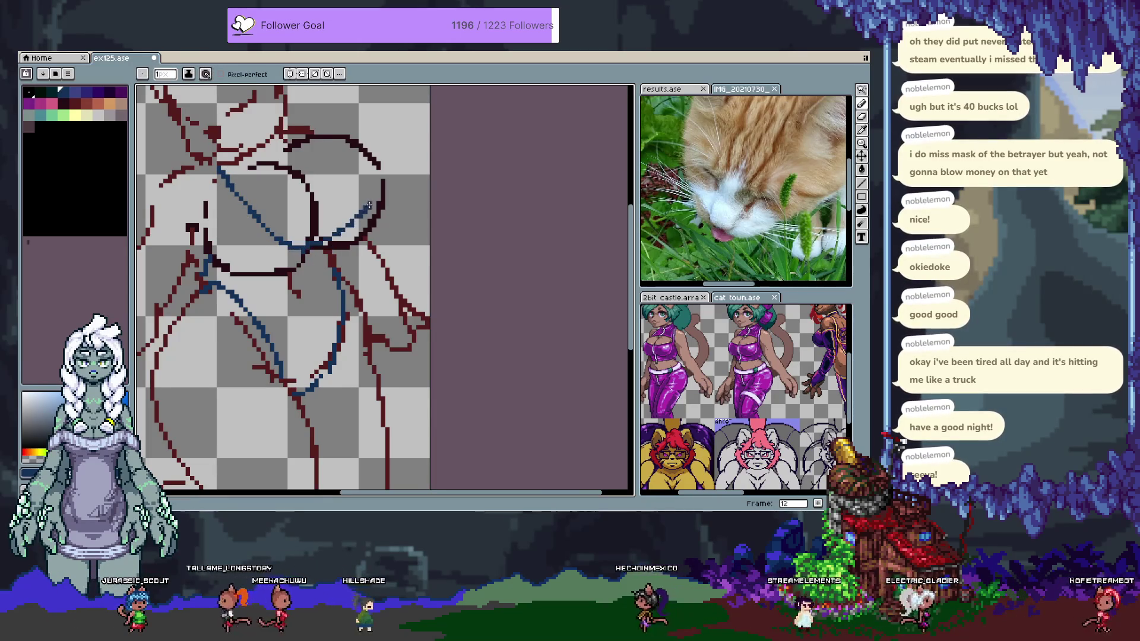
{"action": "key", "text": "ctrl+z"}
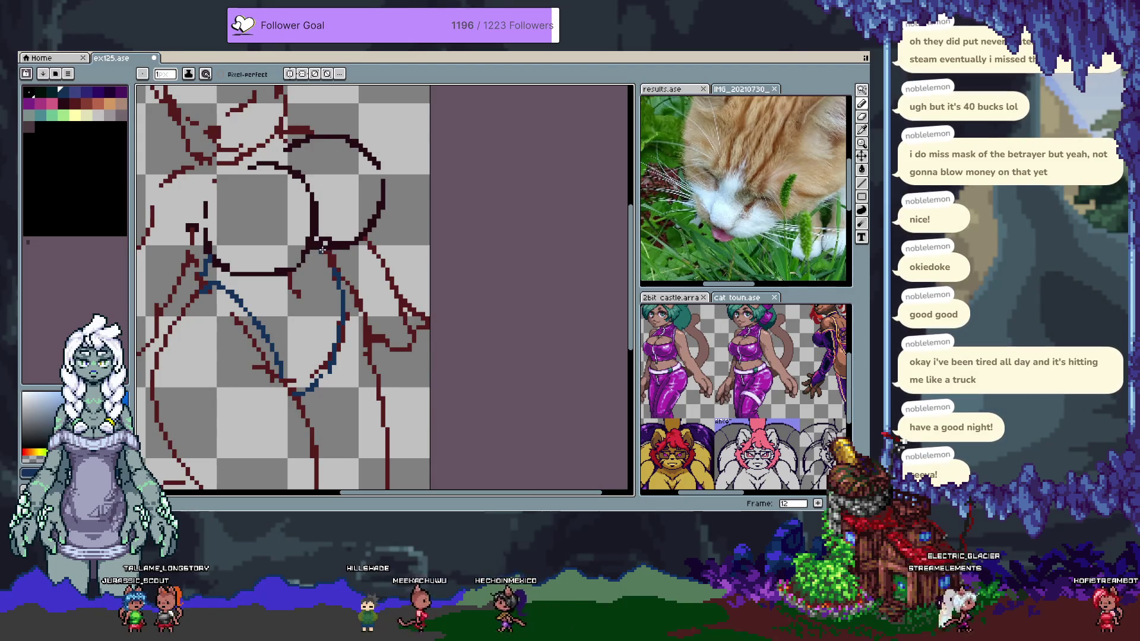
{"action": "left_click_drag", "start_coordinate": [378, 171], "coordinate": [352, 226]}
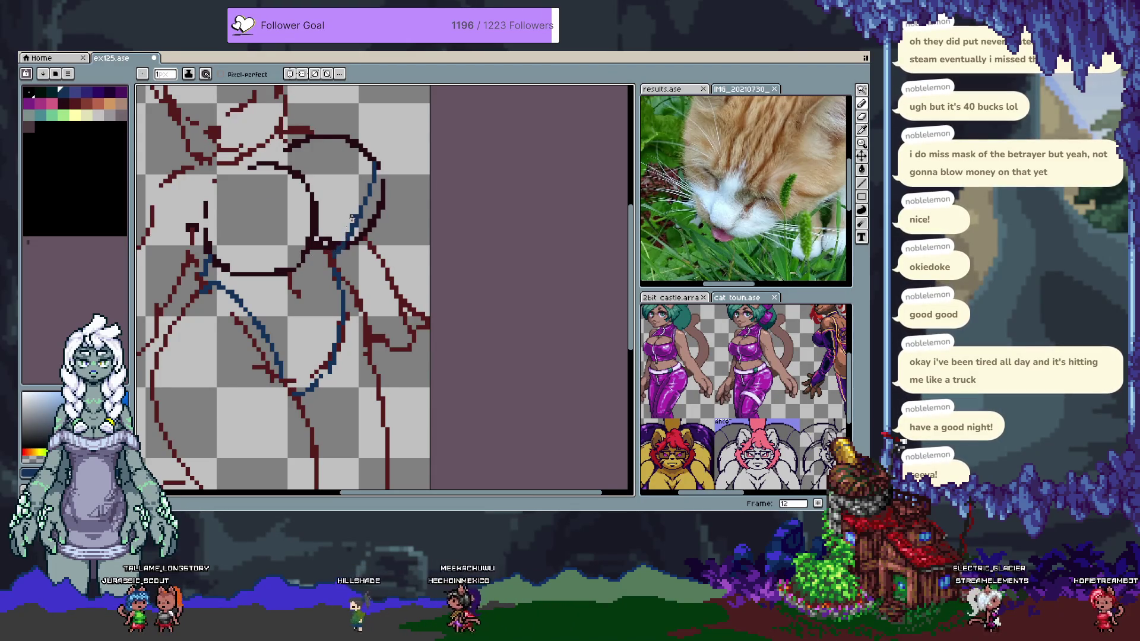
Redraw the blue curve down the right circle's side, undoing the inner-chest strokes
{"action": "key", "text": "ctrl+z"}
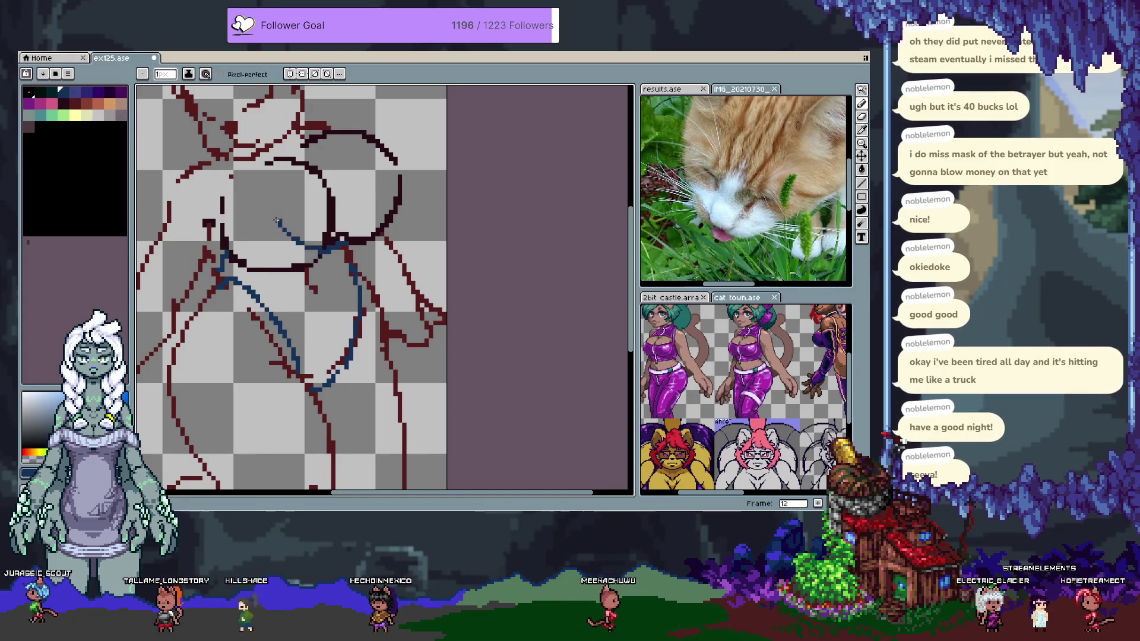
{"action": "left_click_drag", "start_coordinate": [229, 156], "coordinate": [265, 217]}
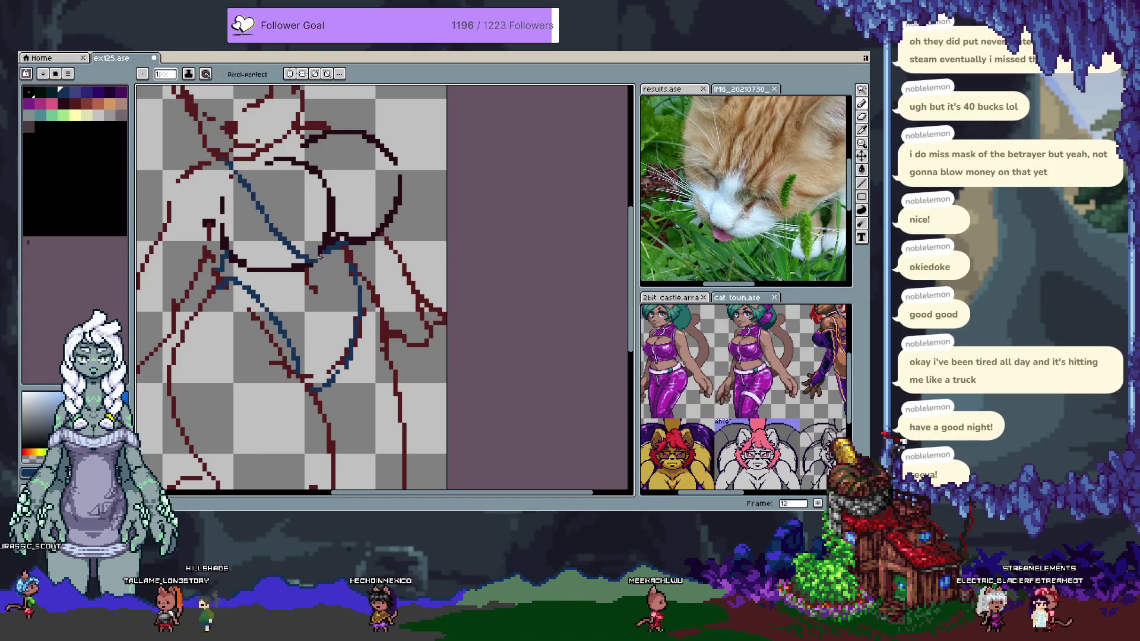
{"action": "key", "text": "ctrl+z"}
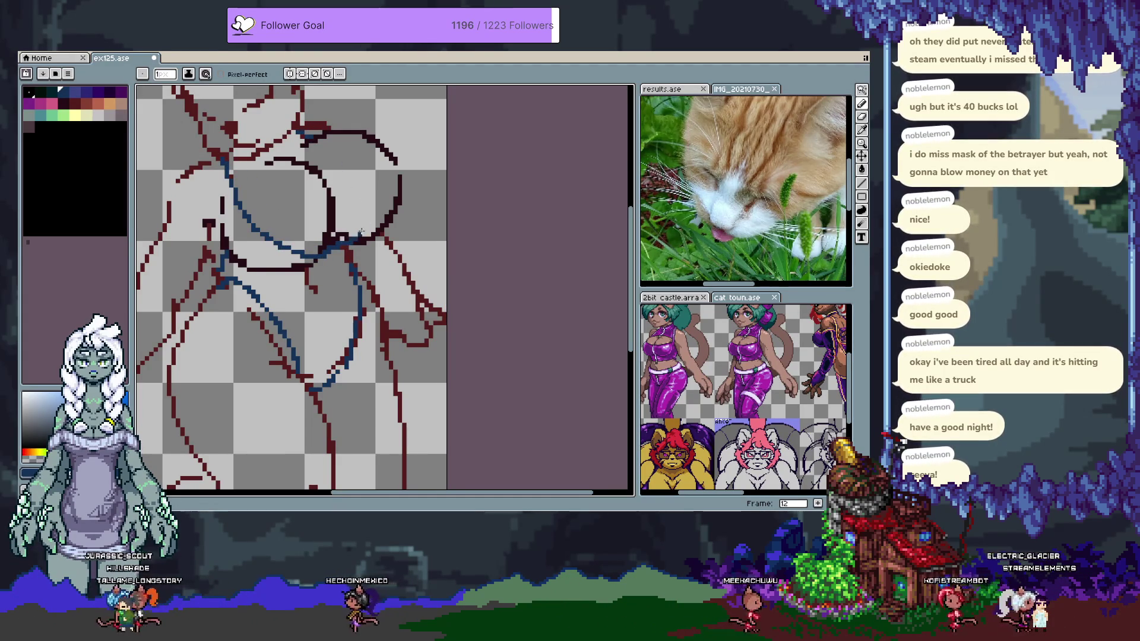
{"action": "key", "text": "ctrl+z"}
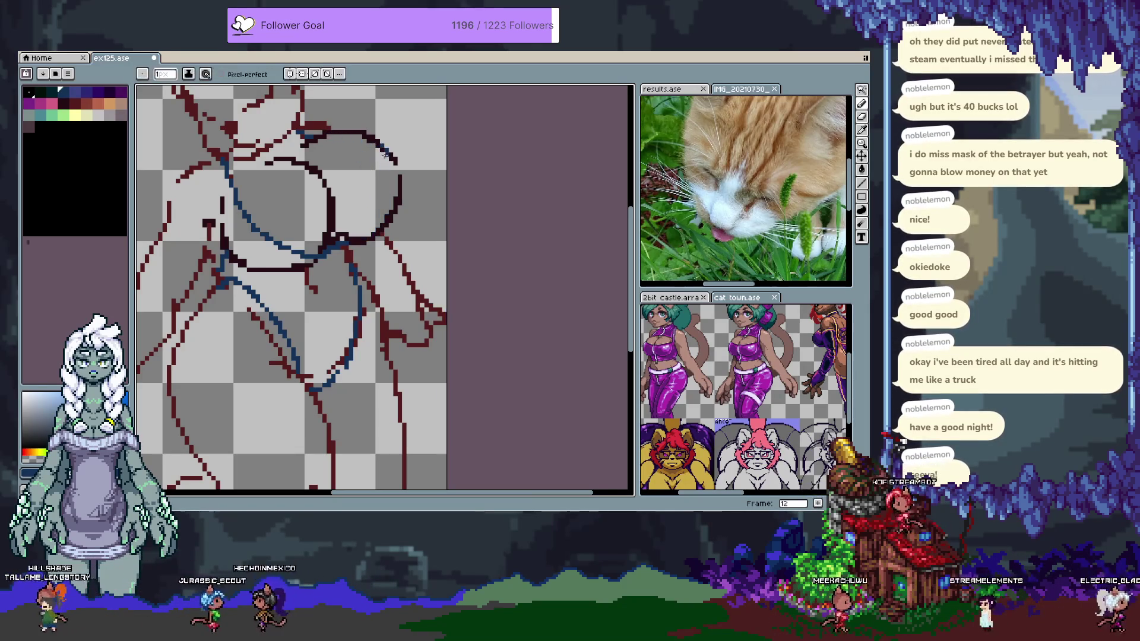
{"action": "key", "text": "ctrl+z"}
{"action": "mouse_move", "coordinate": [361, 138]}
{"action": "left_mouse_down"}
{"action": "mouse_move", "coordinate": [378, 184]}
{"action": "mouse_move", "coordinate": [359, 237]}
{"action": "left_mouse_up"}
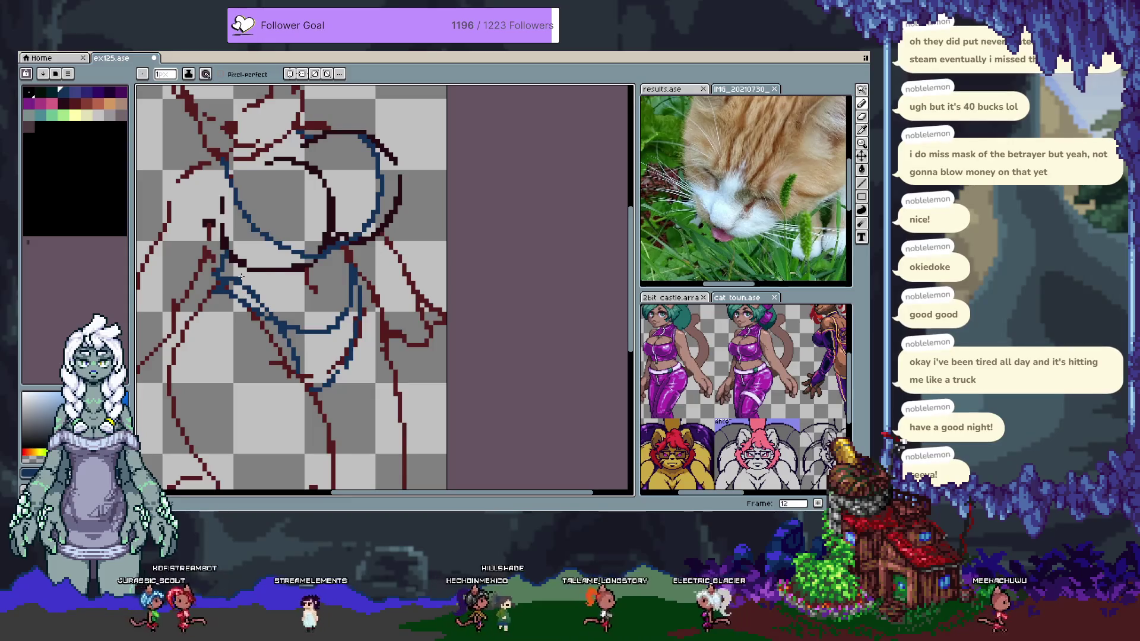
Check frame 10, return to frame 11, and undo the diagonal blue stroke
{"action": "key", "text": "comma"}
{"action": "key", "text": "comma"}
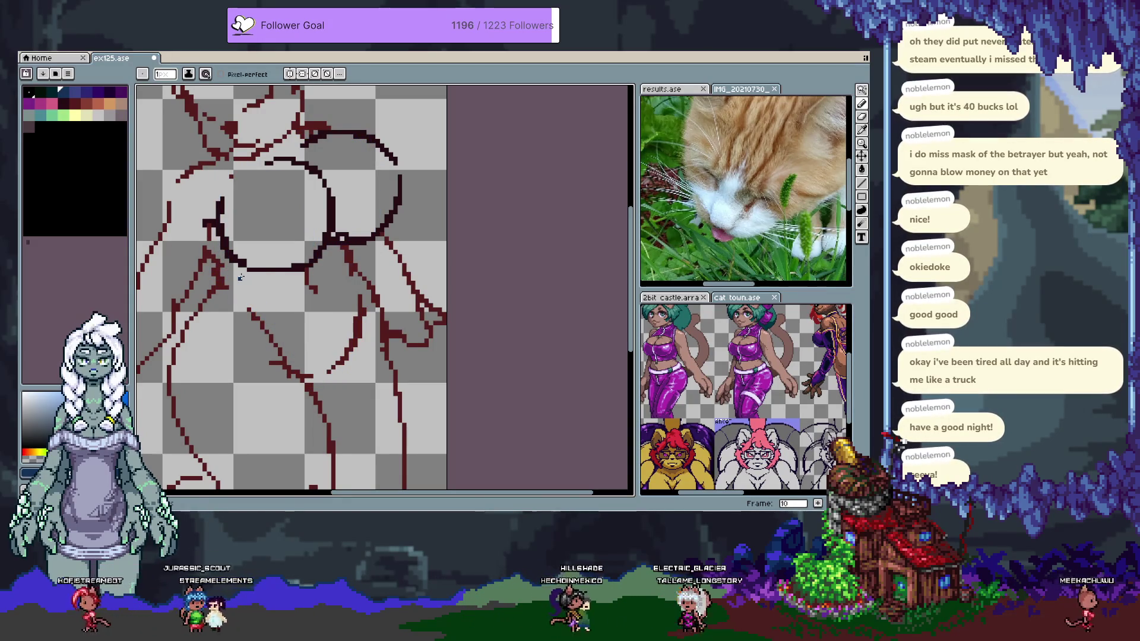
{"action": "key", "text": "period"}
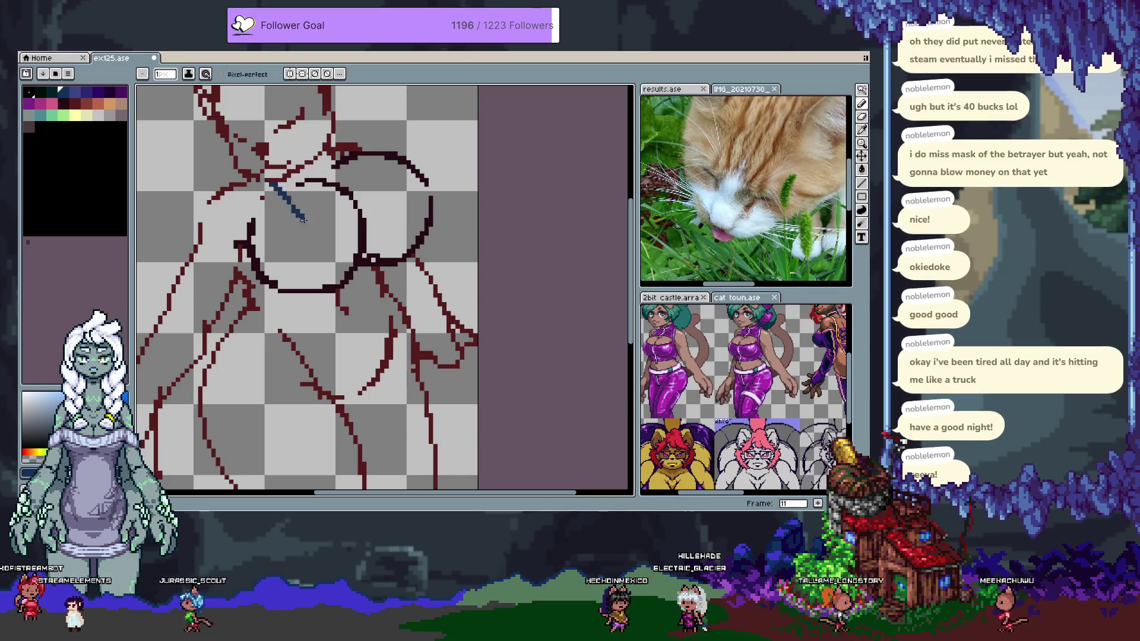
{"action": "key", "text": "ctrl+z"}
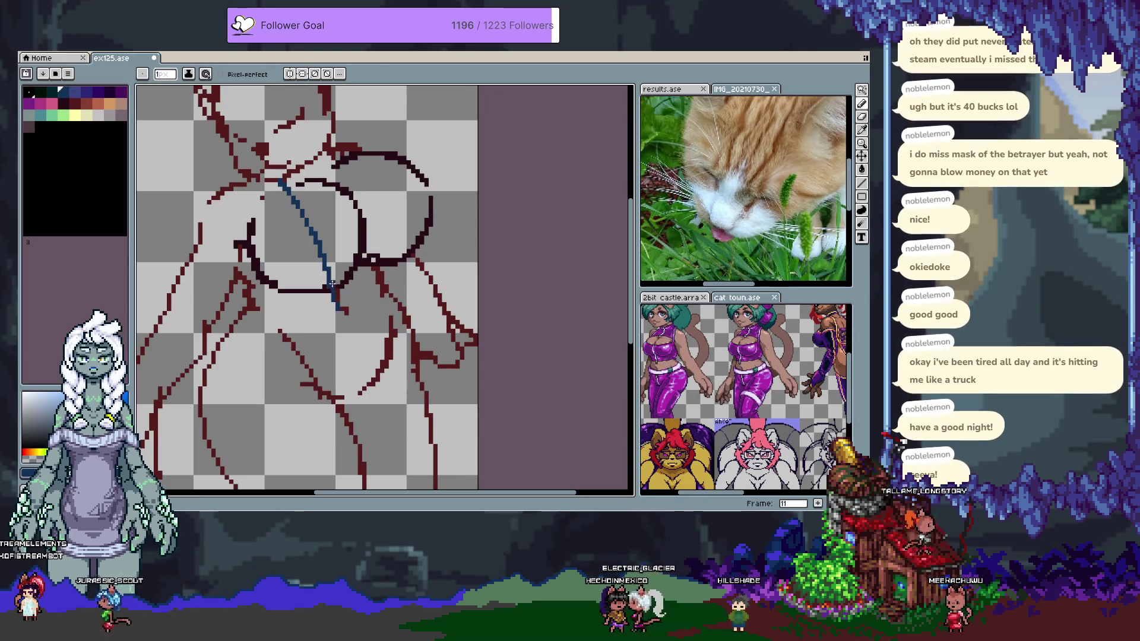
{"action": "key", "text": "ctrl+z"}
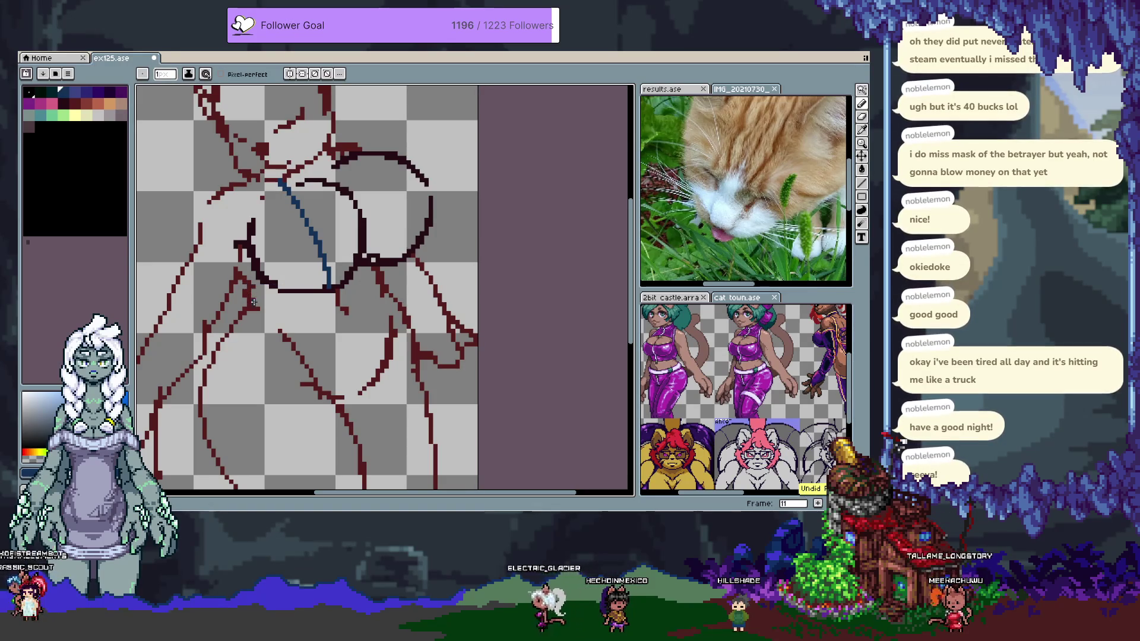
After several retries, draw a blue curve under the left circle and up its side
{"action": "left_click_drag", "start_coordinate": [272, 289], "coordinate": [254, 295]}
{"action": "key", "text": "ctrl+z"}
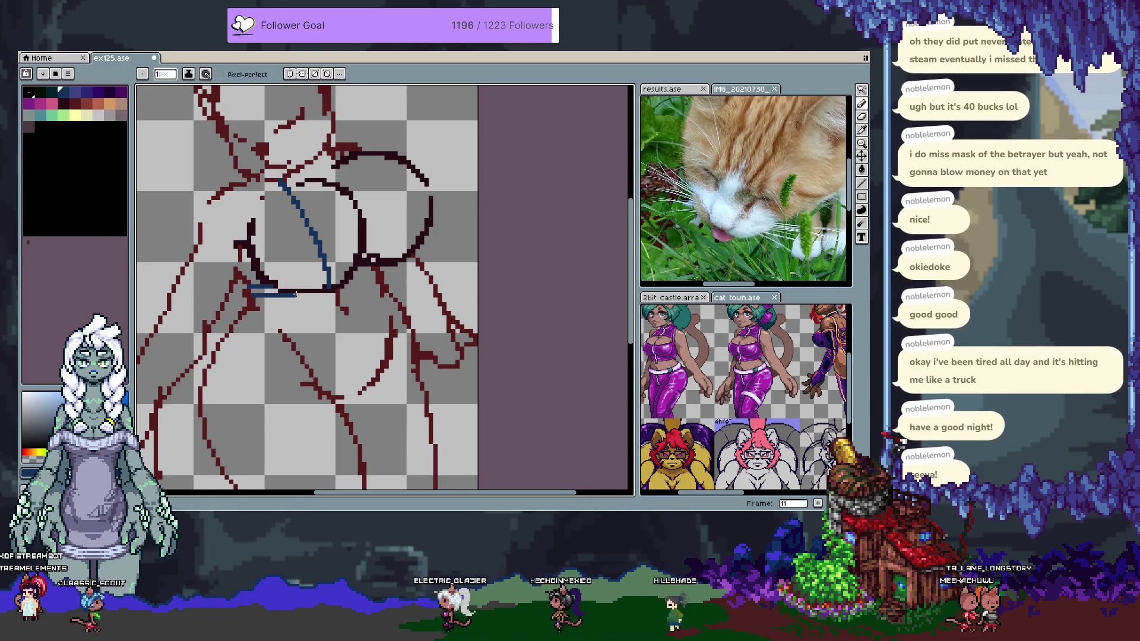
{"action": "left_click_drag", "start_coordinate": [254, 295], "coordinate": [318, 294]}
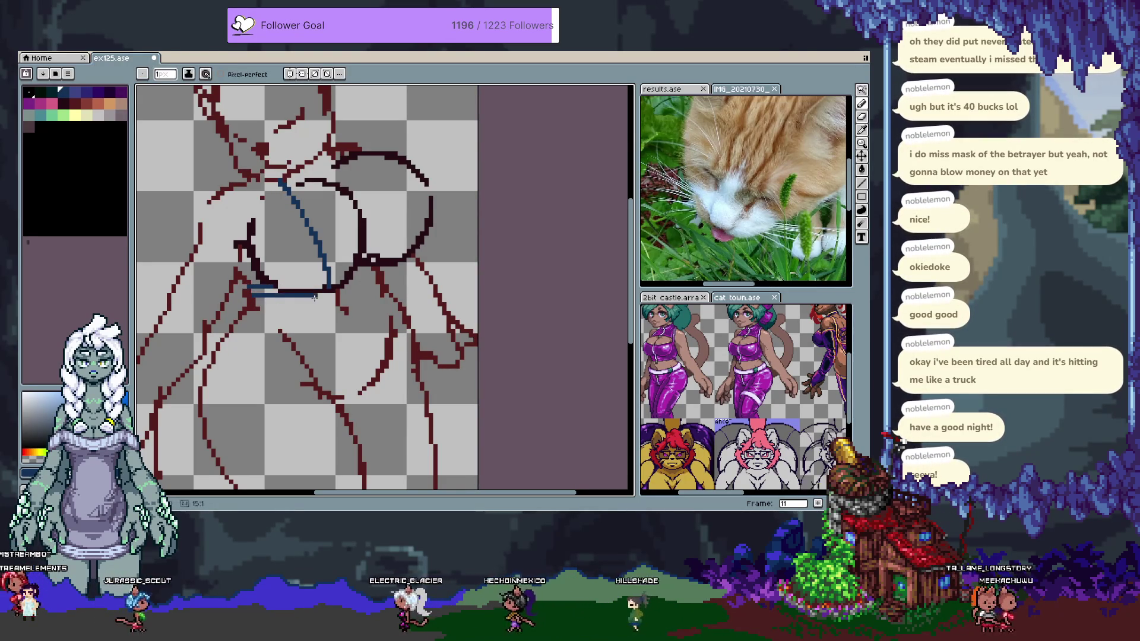
{"action": "key", "text": "ctrl+z"}
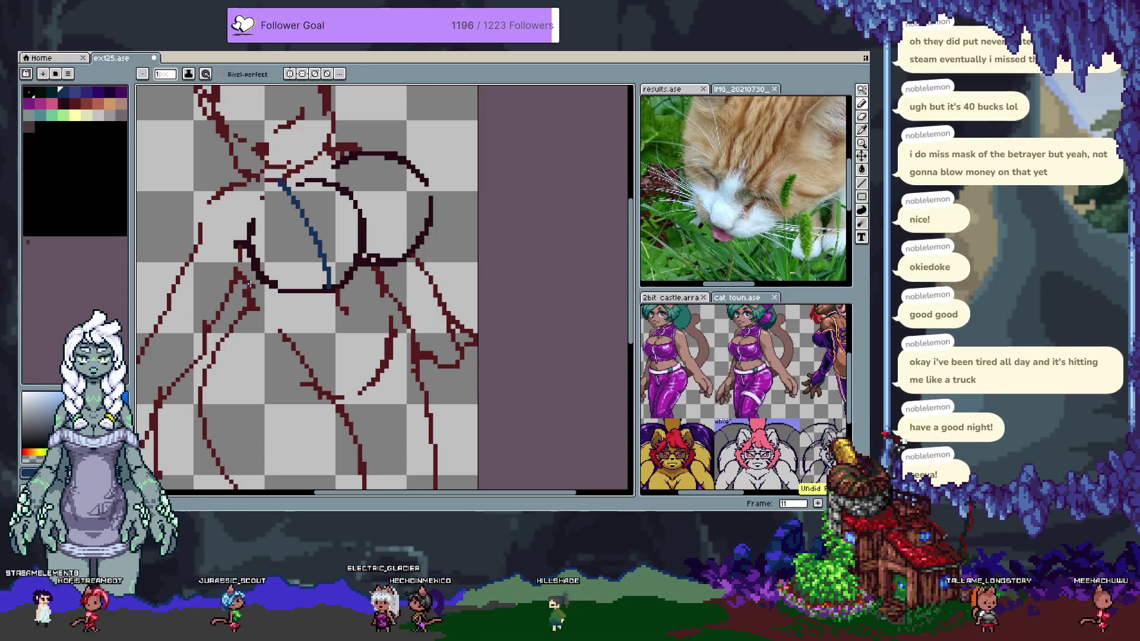
{"action": "mouse_move", "coordinate": [252, 285]}
{"action": "left_mouse_down"}
{"action": "mouse_move", "coordinate": [315, 300]}
{"action": "mouse_move", "coordinate": [371, 274]}
{"action": "left_mouse_up"}
{"action": "key", "text": "ctrl+z"}
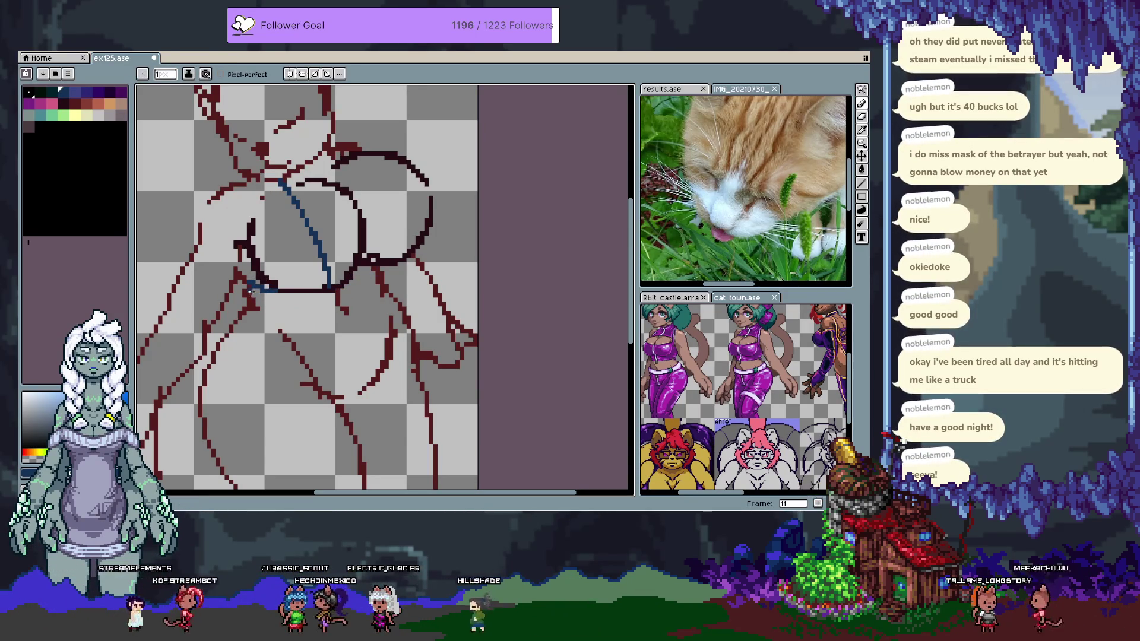
{"action": "key", "text": "ctrl+z"}
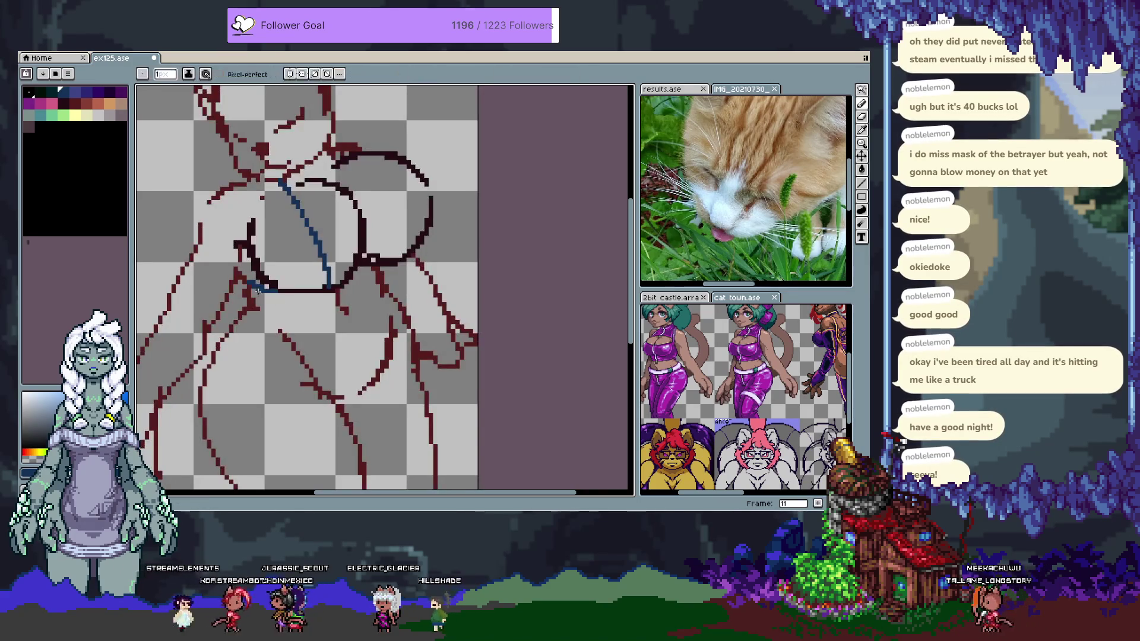
{"action": "left_click_drag", "start_coordinate": [250, 290], "coordinate": [378, 264]}
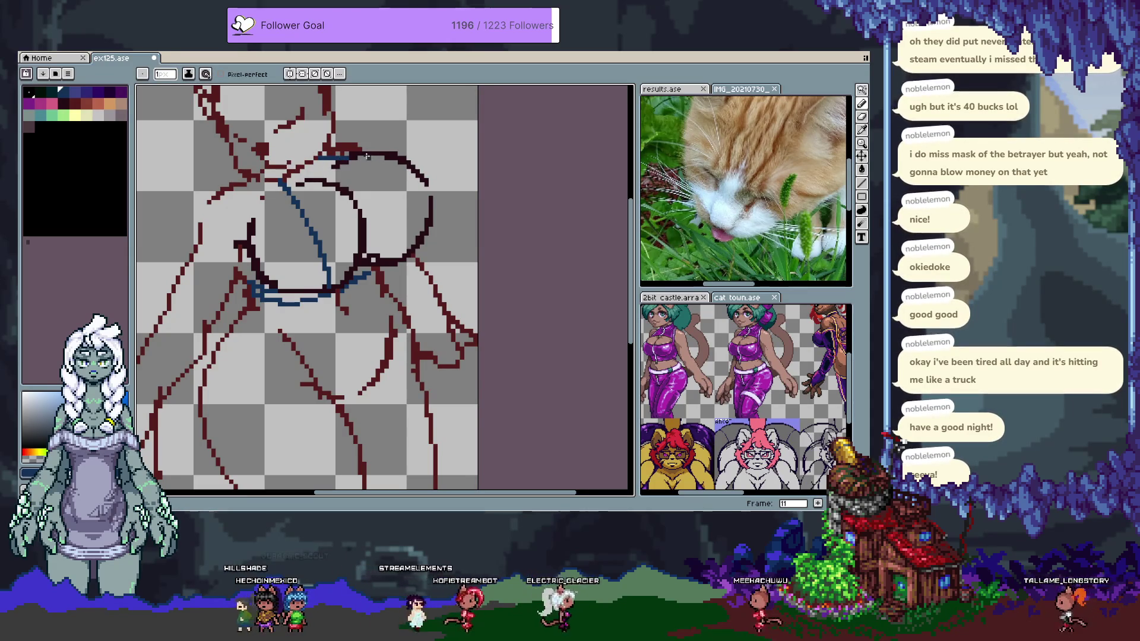
Add a blue curve along the circle's right side, discarding the short and joining strokes
{"action": "left_click_drag", "start_coordinate": [383, 155], "coordinate": [406, 191]}
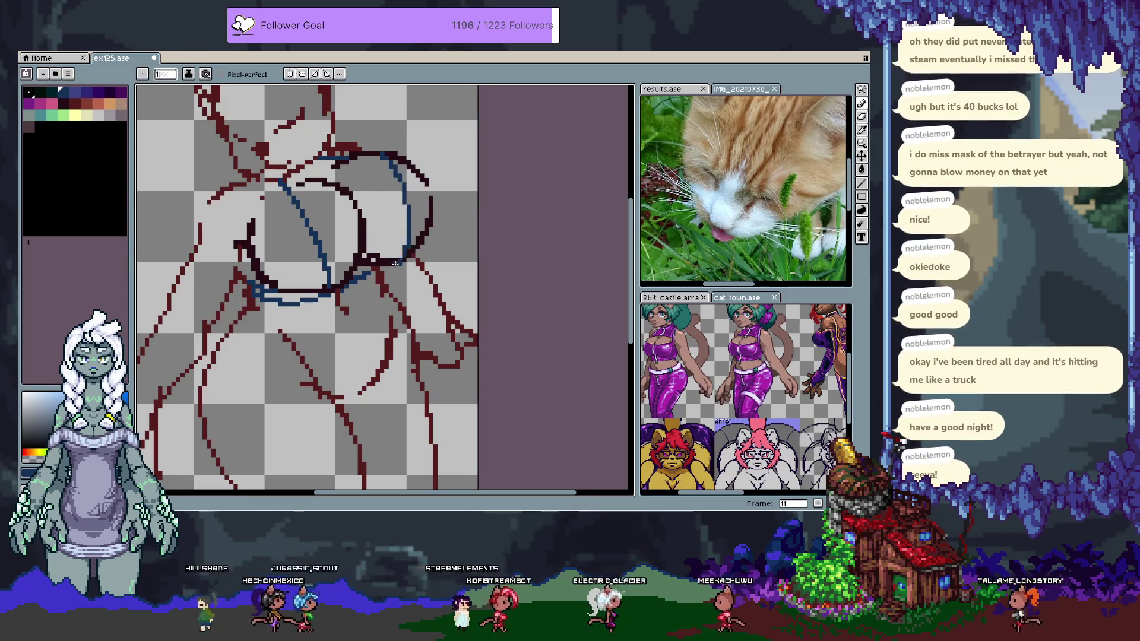
{"action": "key", "text": "ctrl+z"}
{"action": "key", "text": "b"}
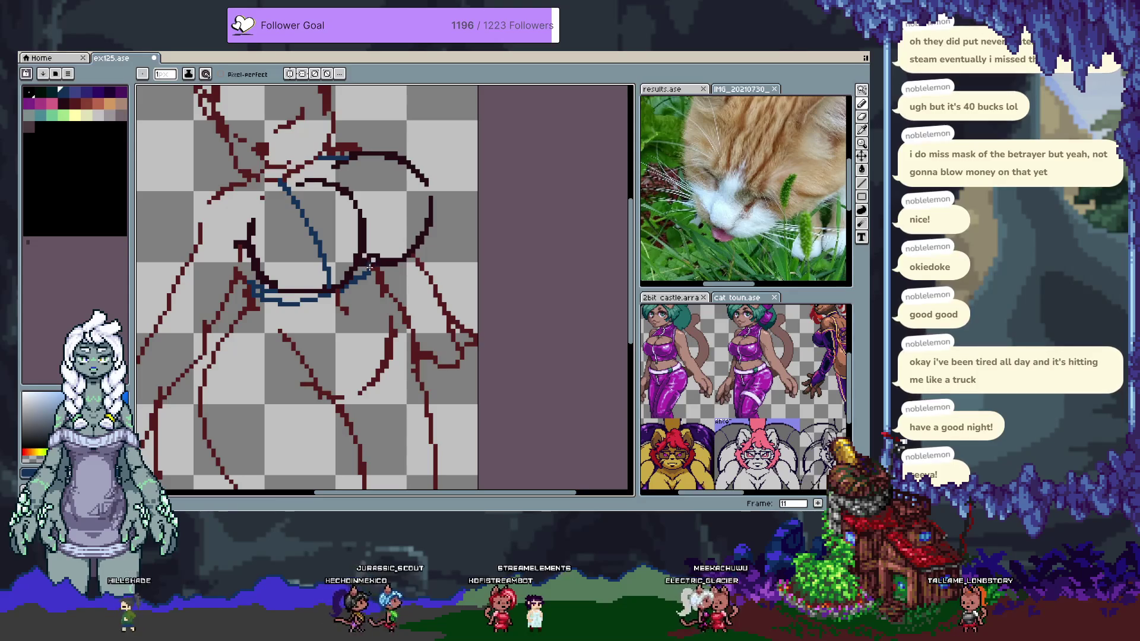
{"action": "mouse_move", "coordinate": [359, 271]}
{"action": "left_mouse_down"}
{"action": "mouse_move", "coordinate": [386, 156]}
{"action": "mouse_move", "coordinate": [410, 252]}
{"action": "left_mouse_up"}
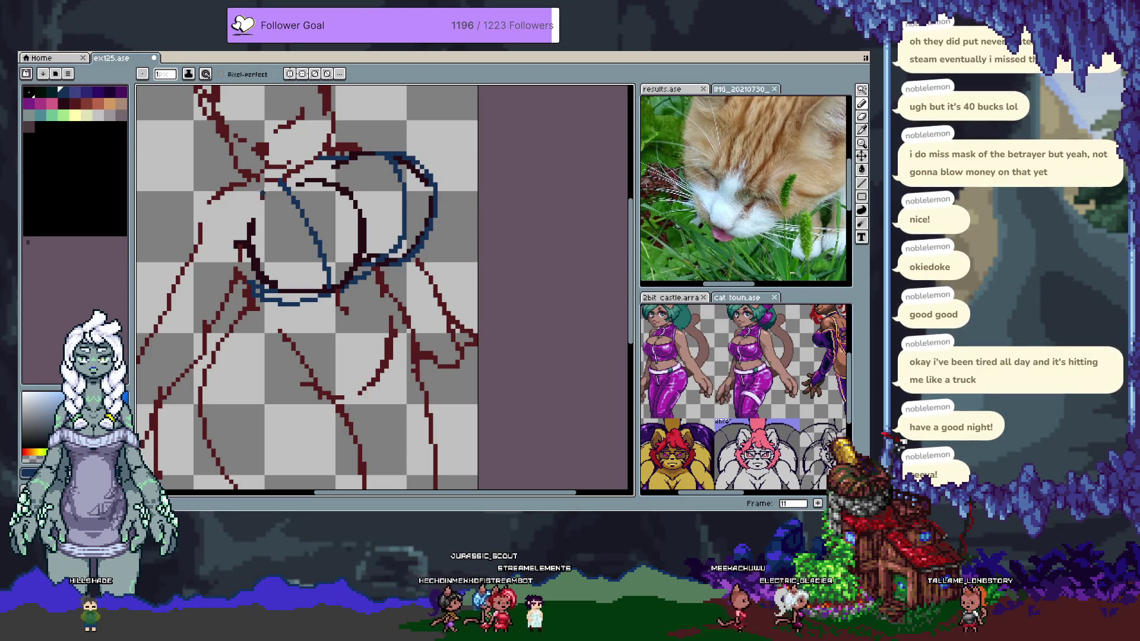
{"action": "left_click_drag", "start_coordinate": [191, 257], "coordinate": [237, 291]}
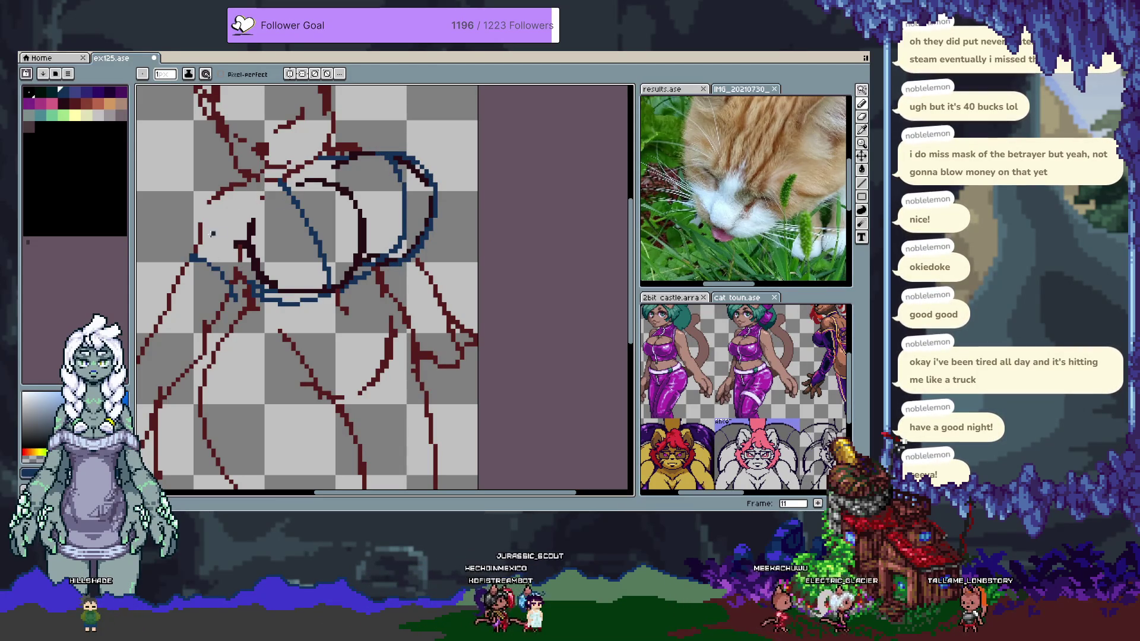
{"action": "key", "text": "ctrl+z"}
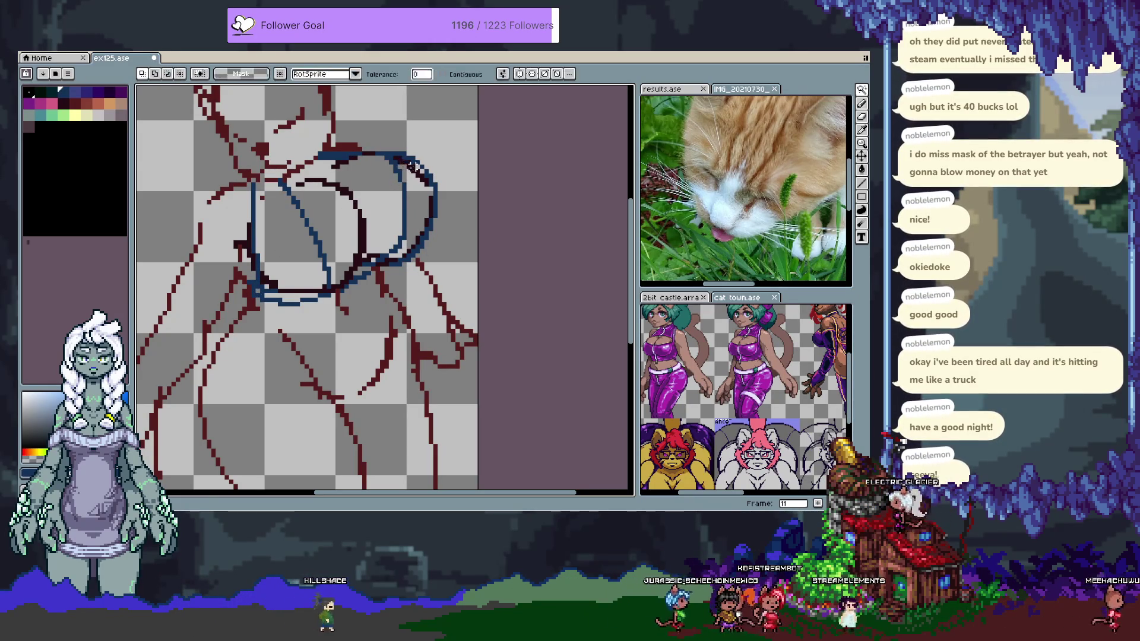
Select the old dark-red circle lines along the bottom arc, deselect, and undo part of the top blue circle
{"action": "left_click", "coordinate": [444, 216]}
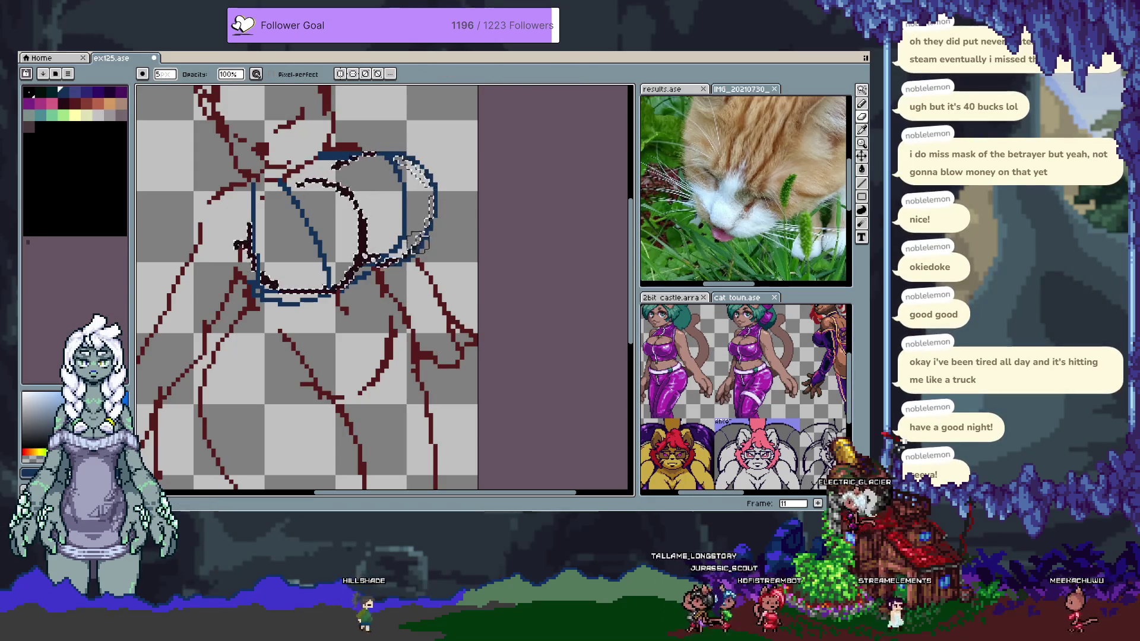
{"action": "mouse_move", "coordinate": [261, 260]}
{"action": "left_mouse_down"}
{"action": "mouse_move", "coordinate": [270, 279]}
{"action": "mouse_move", "coordinate": [295, 272]}
{"action": "mouse_move", "coordinate": [363, 287]}
{"action": "left_mouse_up"}
{"action": "key", "text": "ctrl+d"}
{"action": "key", "text": "ctrl+f"}
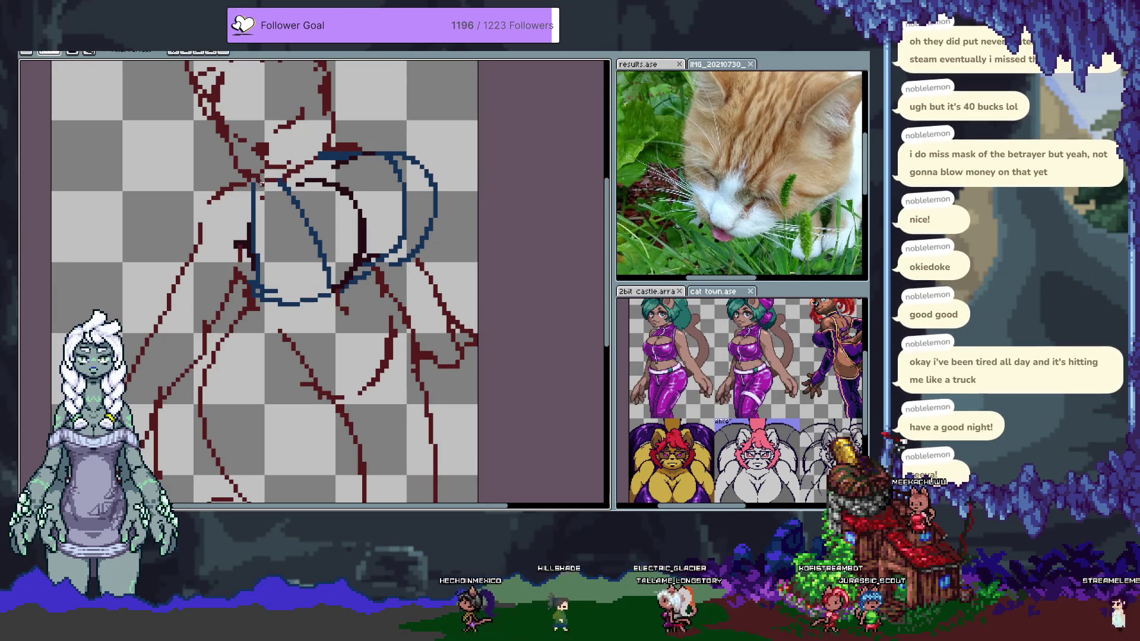
{"action": "left_click_drag", "start_coordinate": [390, 268], "coordinate": [386, 282]}
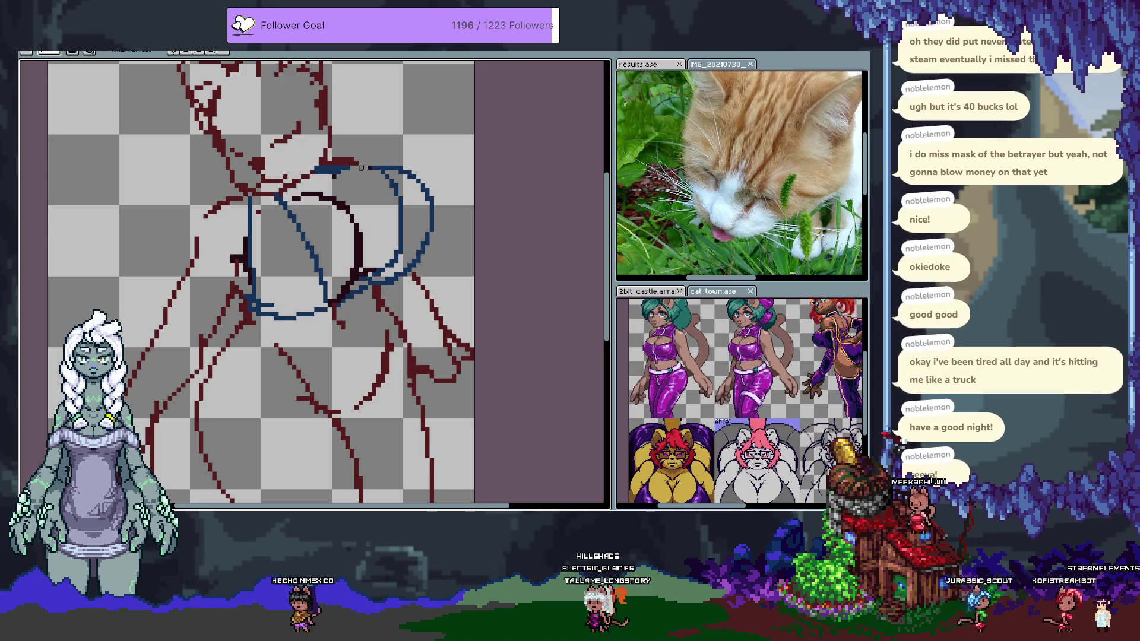
{"action": "key", "text": "ctrl+z"}
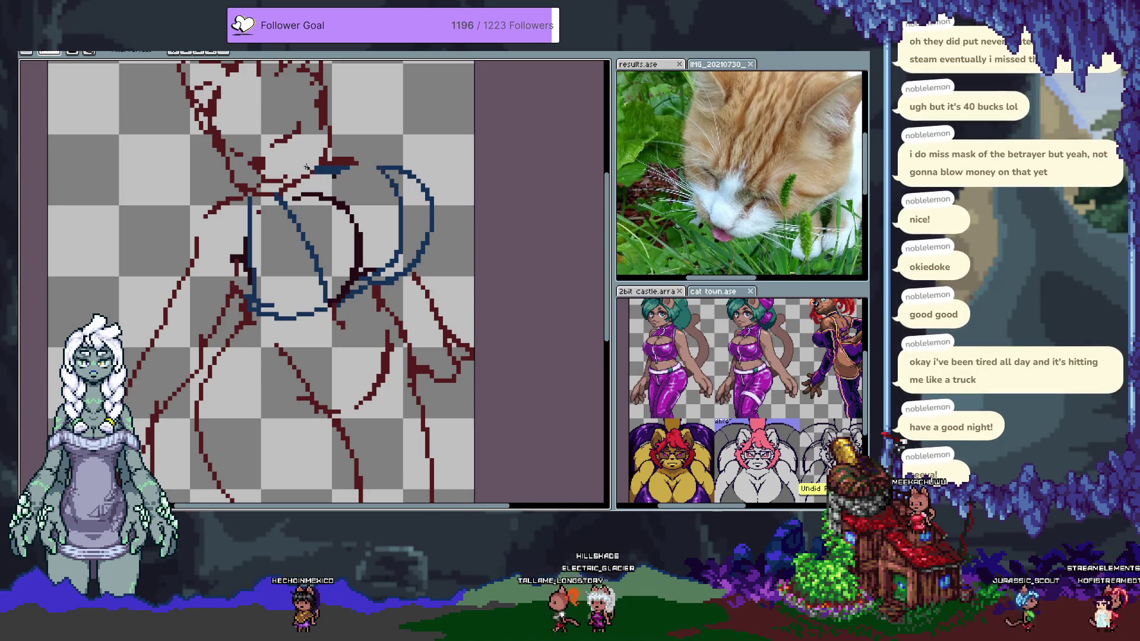
{"action": "key", "text": "ctrl+f"}
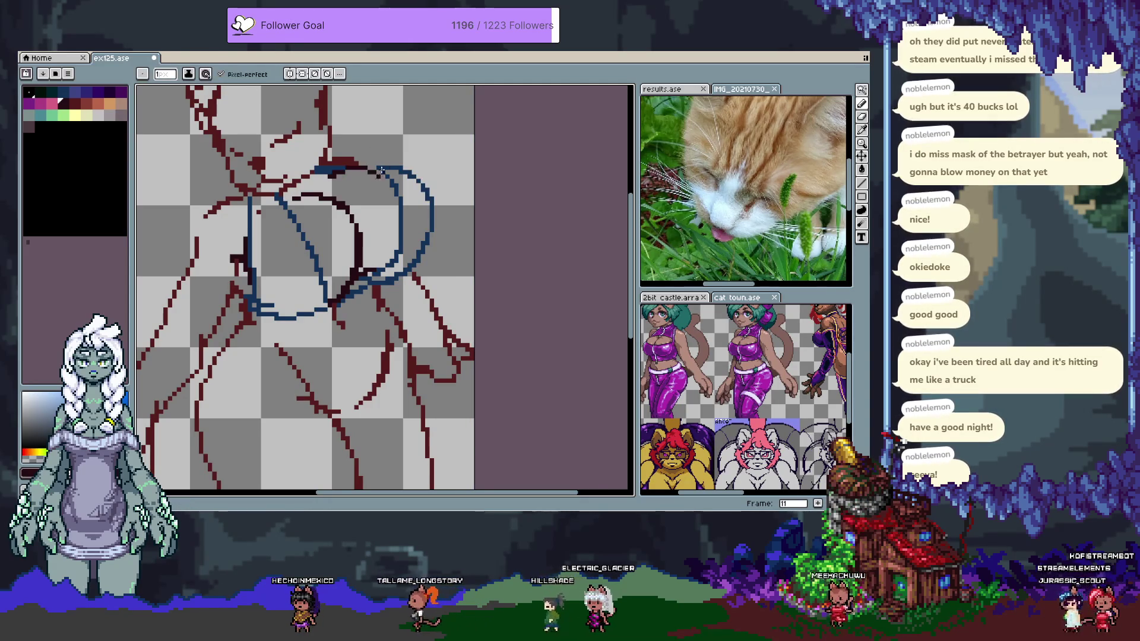
Sample the dark-red and blue guide colours from the sketch
{"action": "key", "text": "x"}
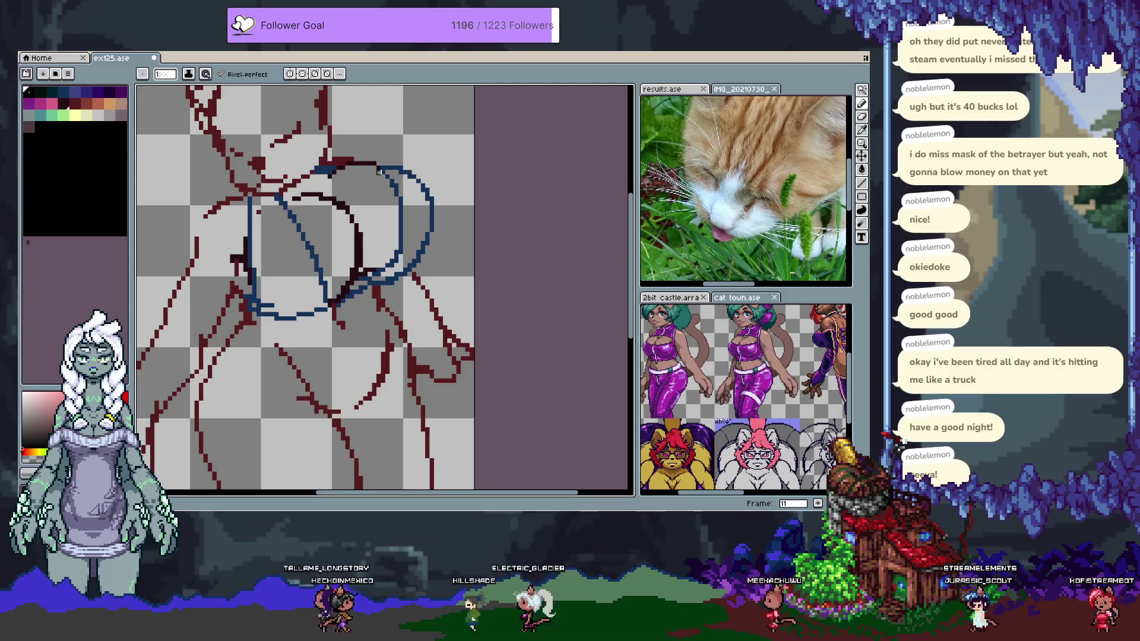
{"action": "left_click", "coordinate": [378, 168], "text": "alt"}
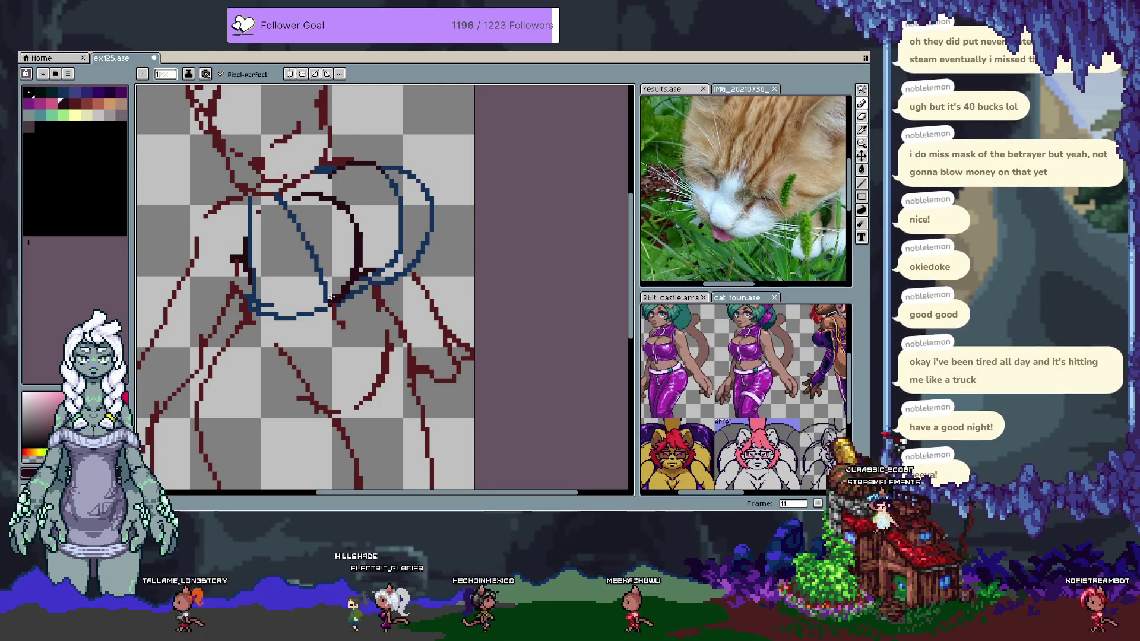
{"action": "left_click", "coordinate": [311, 250], "text": "alt"}
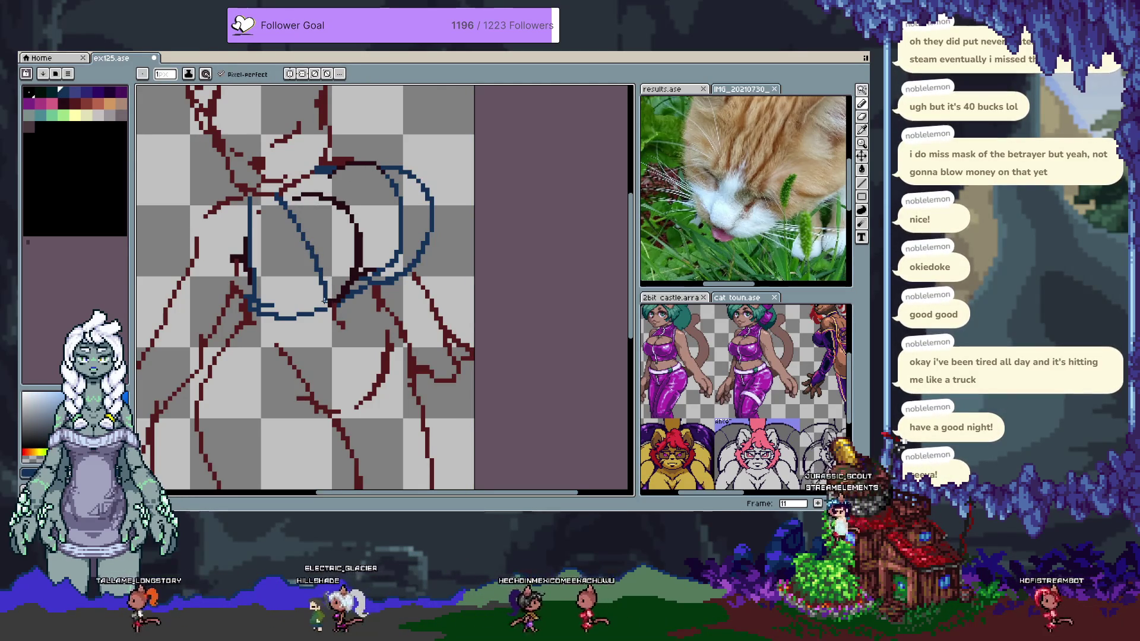
{"action": "left_click_drag", "start_coordinate": [342, 319], "coordinate": [344, 284]}
{"action": "key", "text": "b"}
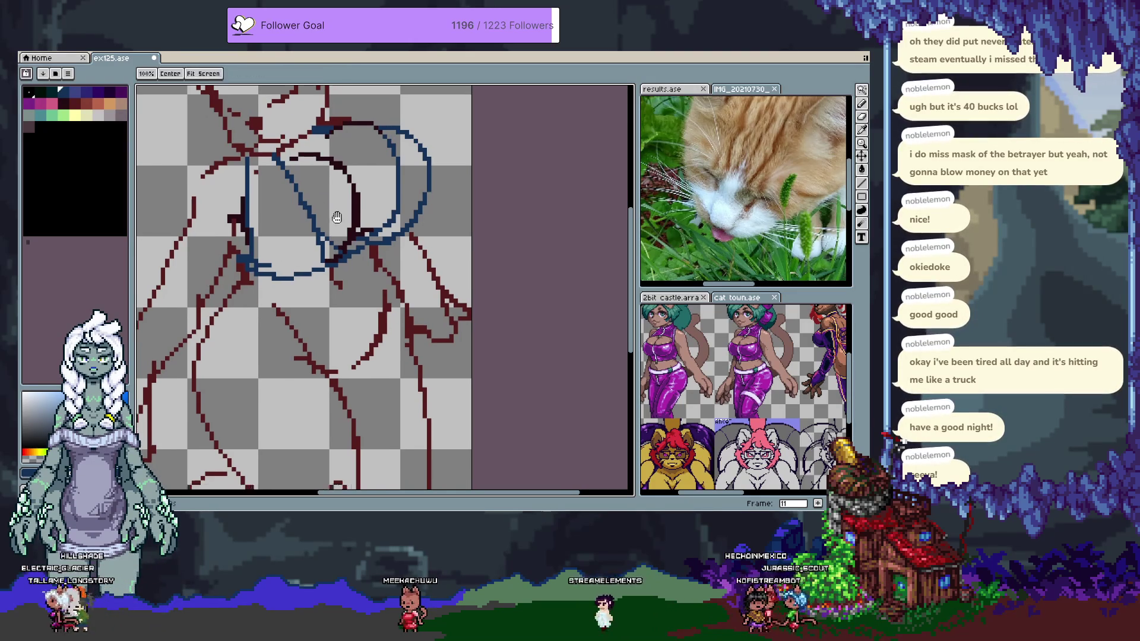
Erase the stray blue diagonal inside the circle, undo, reselect blue and advance to frame 12
{"action": "key", "text": "e"}
{"action": "left_click_drag", "start_coordinate": [298, 193], "coordinate": [316, 235]}
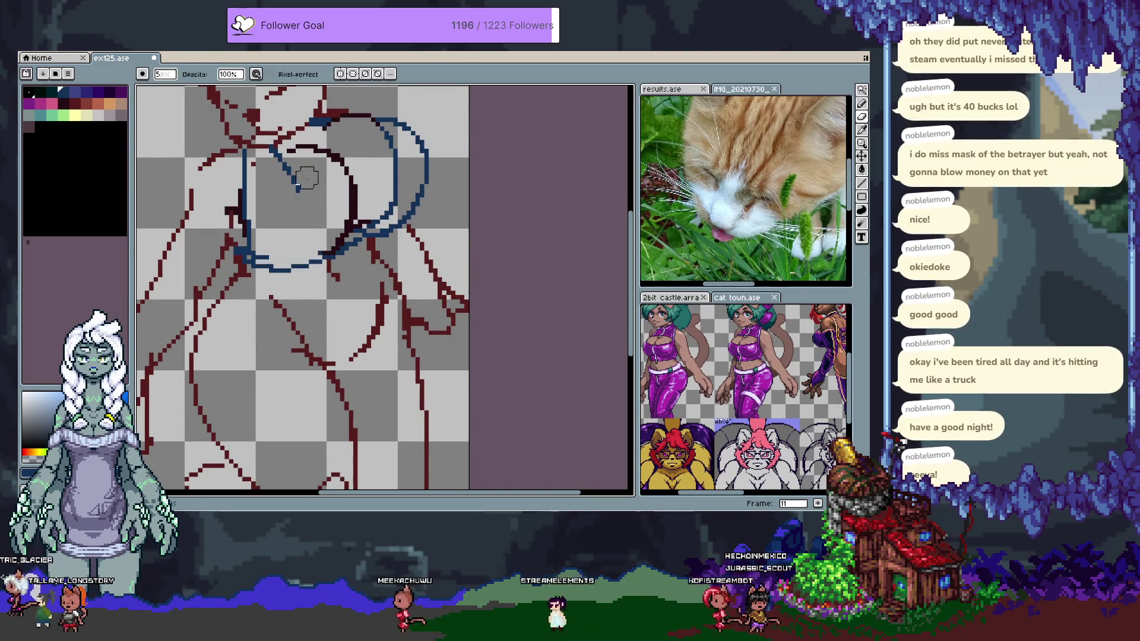
{"action": "key", "text": "b"}
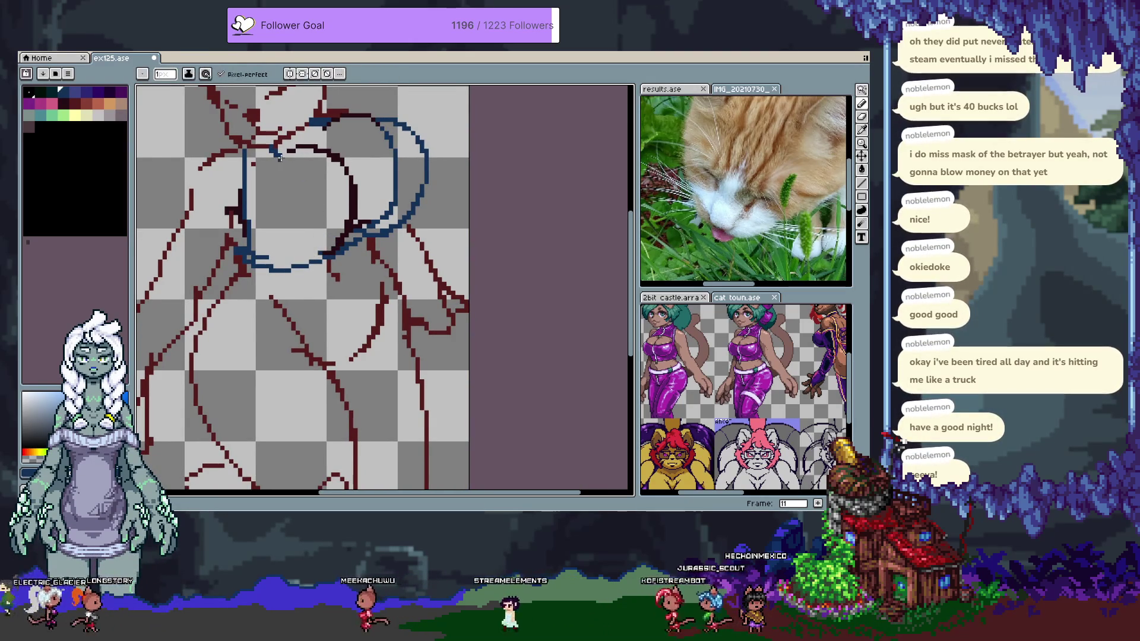
{"action": "key", "text": "ctrl+z"}
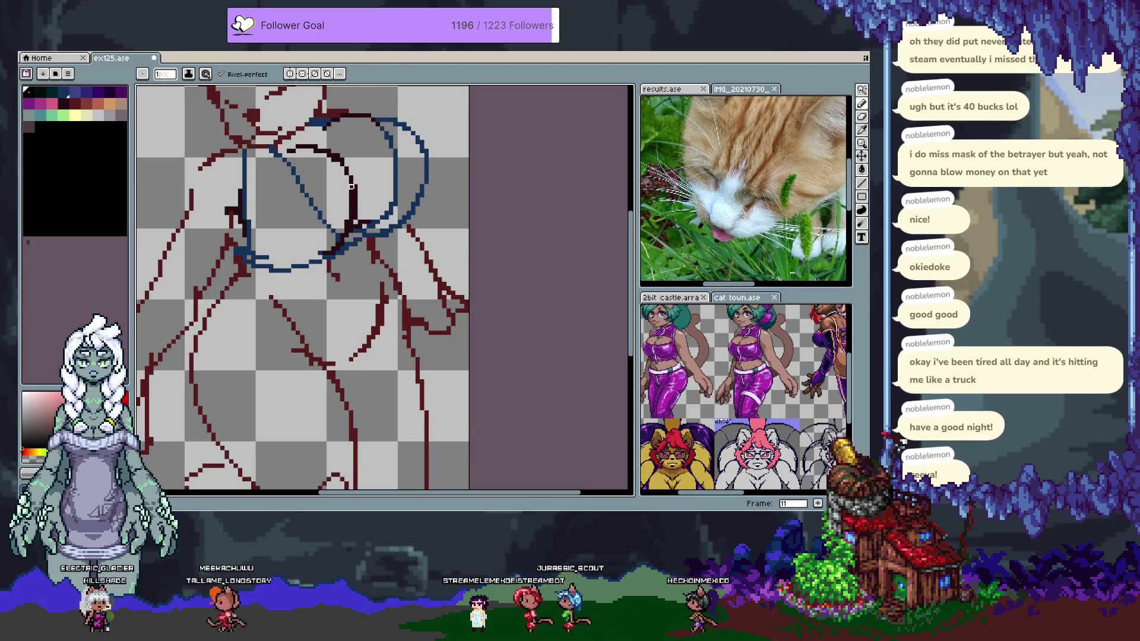
{"action": "key", "text": "ctrl+z"}
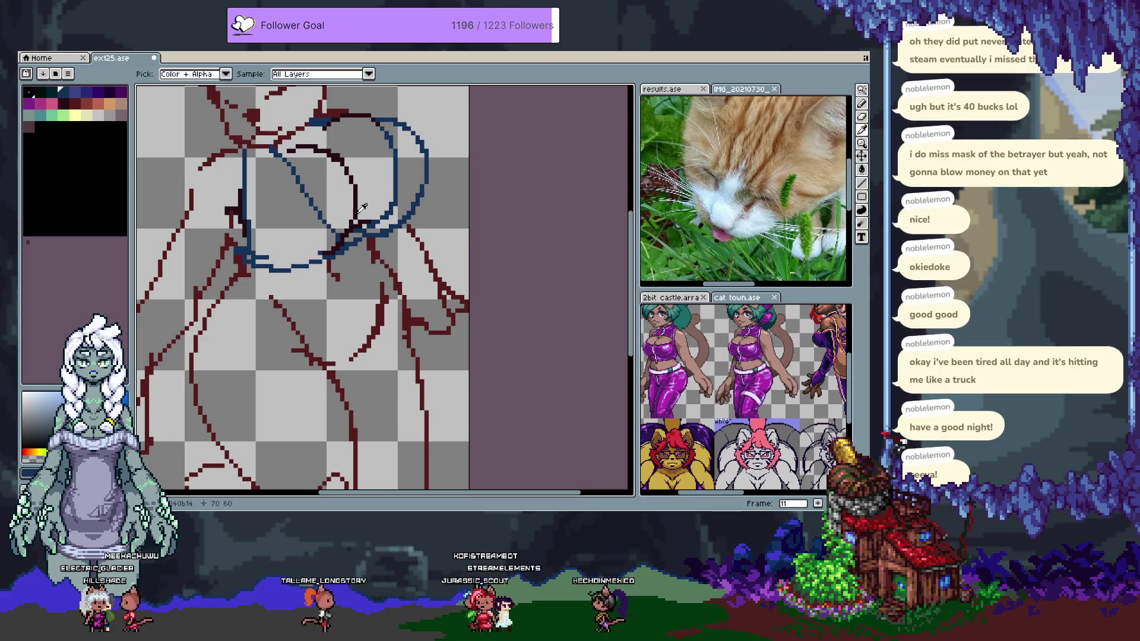
{"action": "left_click", "coordinate": [328, 228], "text": "alt"}
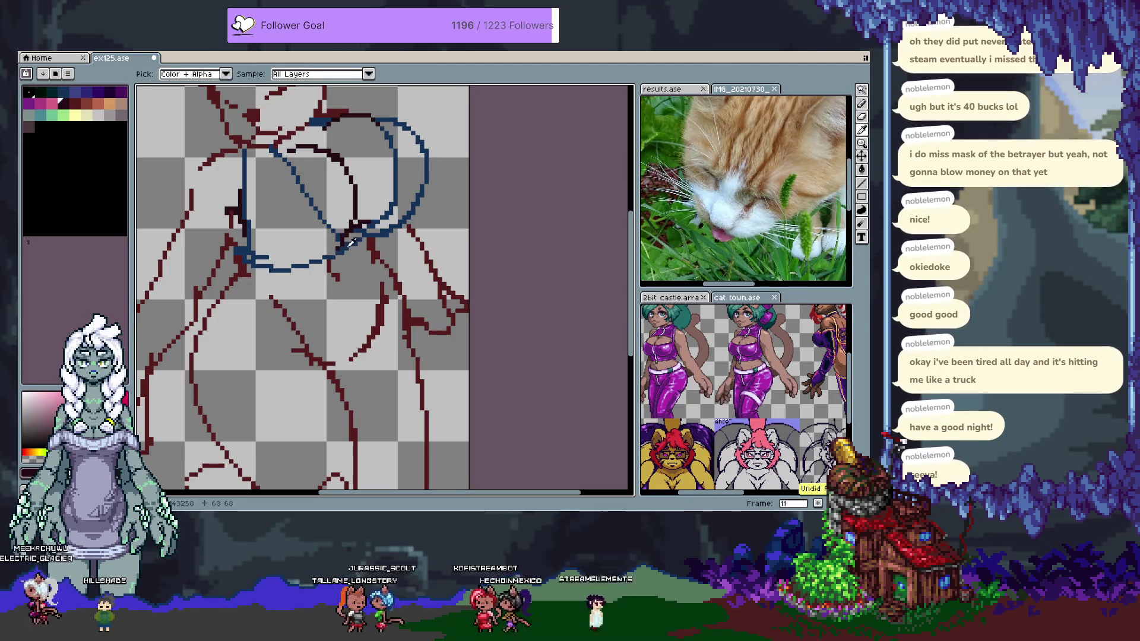
{"action": "key", "text": "period"}
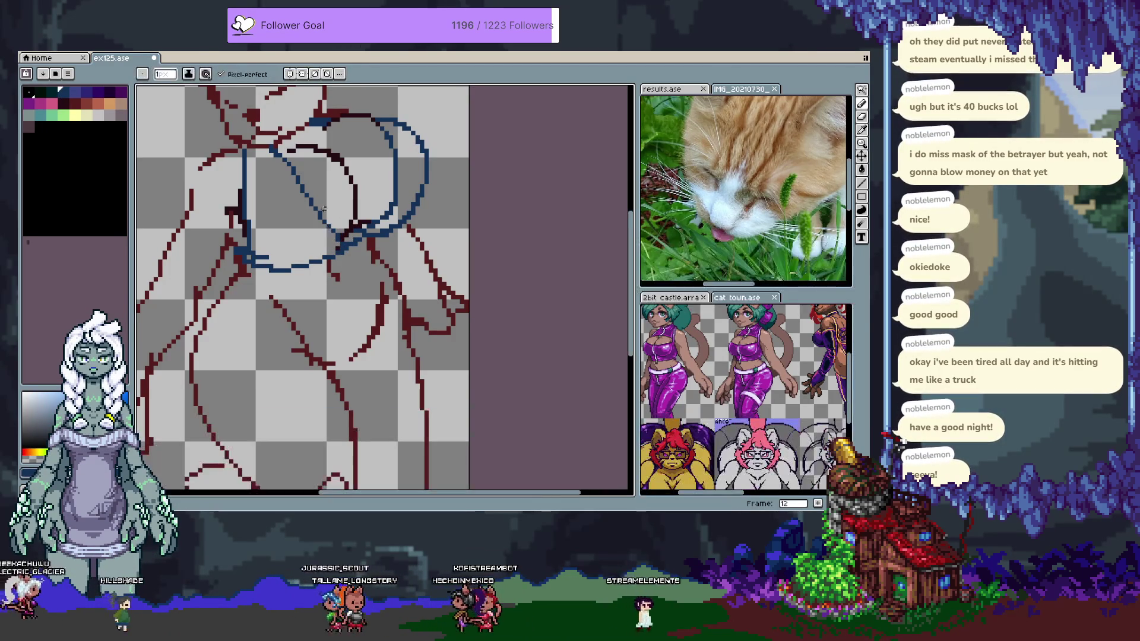
Undo the stray short dark-red strokes on frame 12's chest, restoring one segment
{"action": "key", "text": "e"}
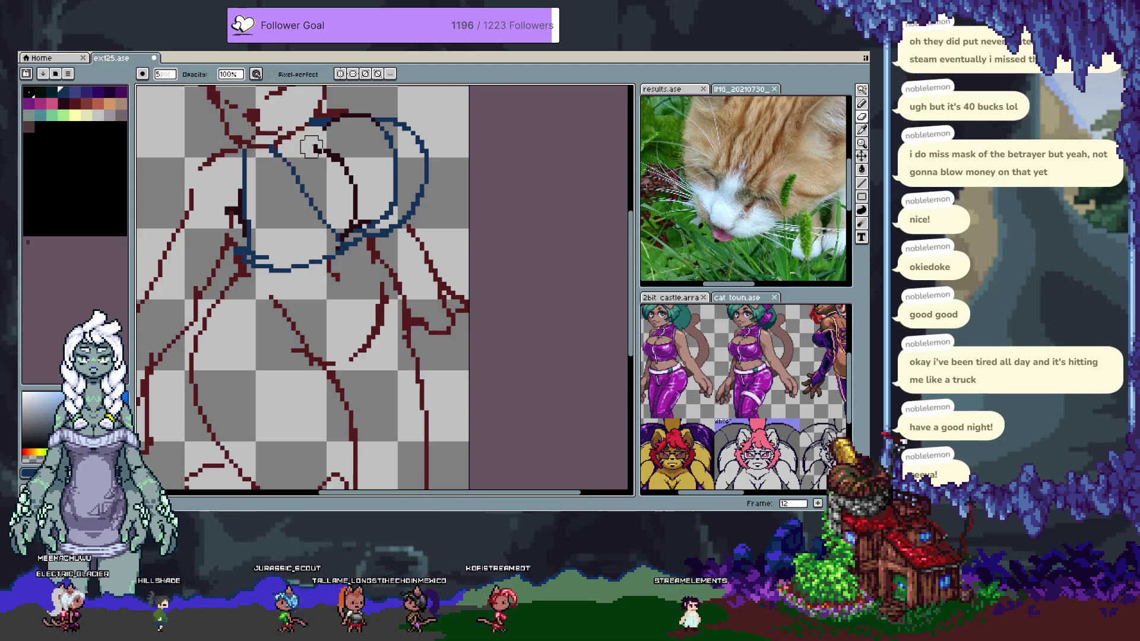
{"action": "key", "text": "b"}
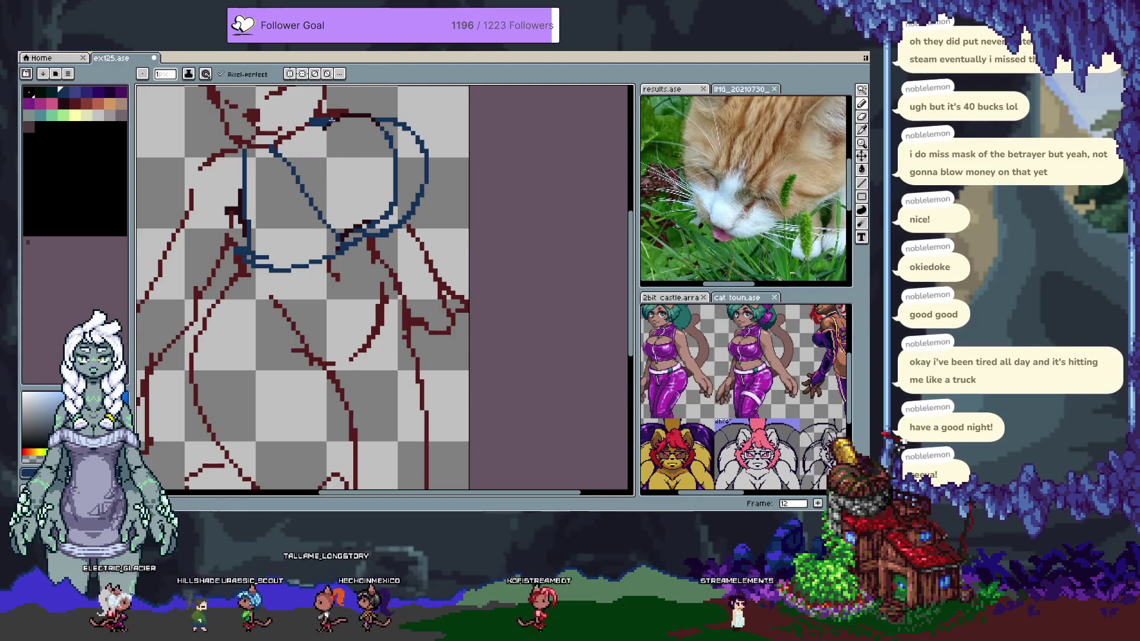
{"action": "key", "text": "ctrl+z"}
{"action": "key", "text": "e"}
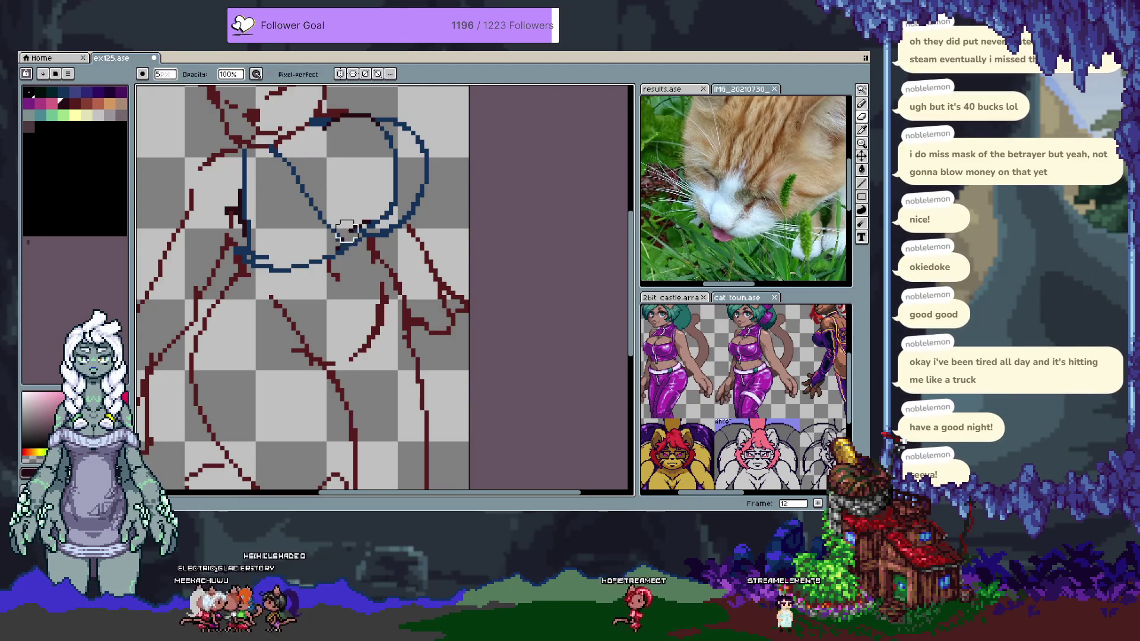
{"action": "key", "text": "b"}
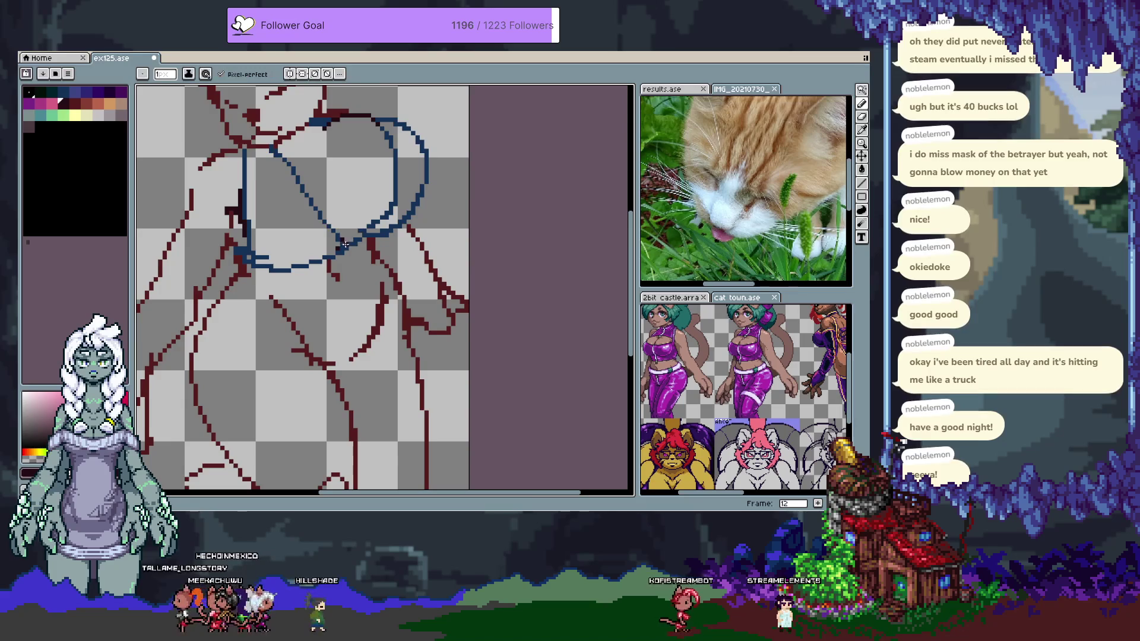
{"action": "key", "text": "ctrl+z"}
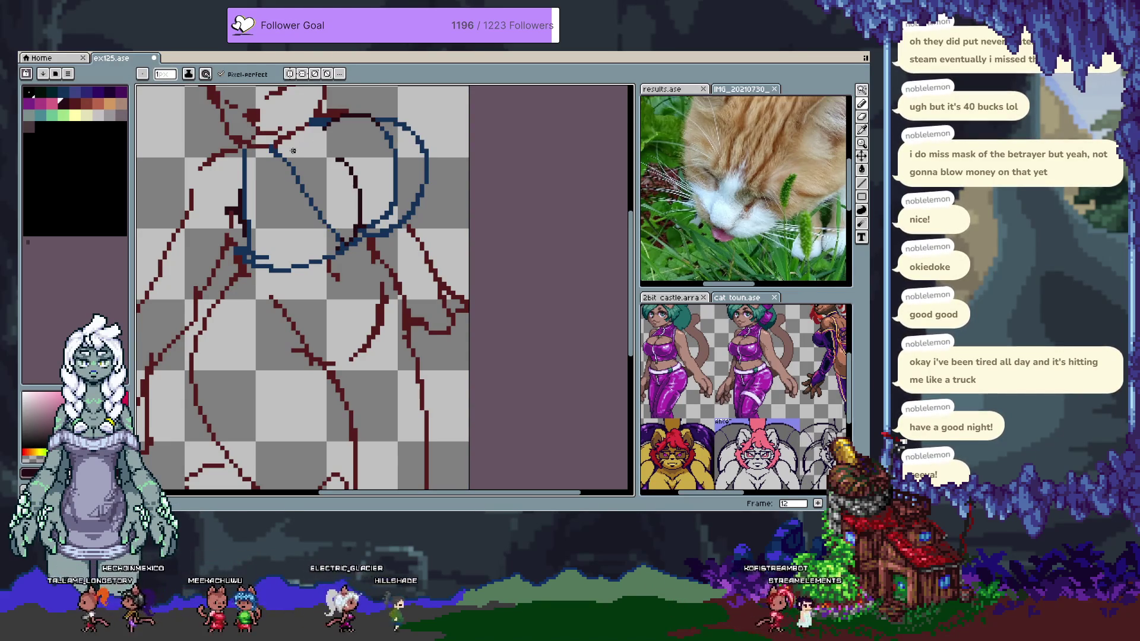
{"action": "key", "text": "ctrl+z"}
{"action": "key", "text": "ctrl+z"}
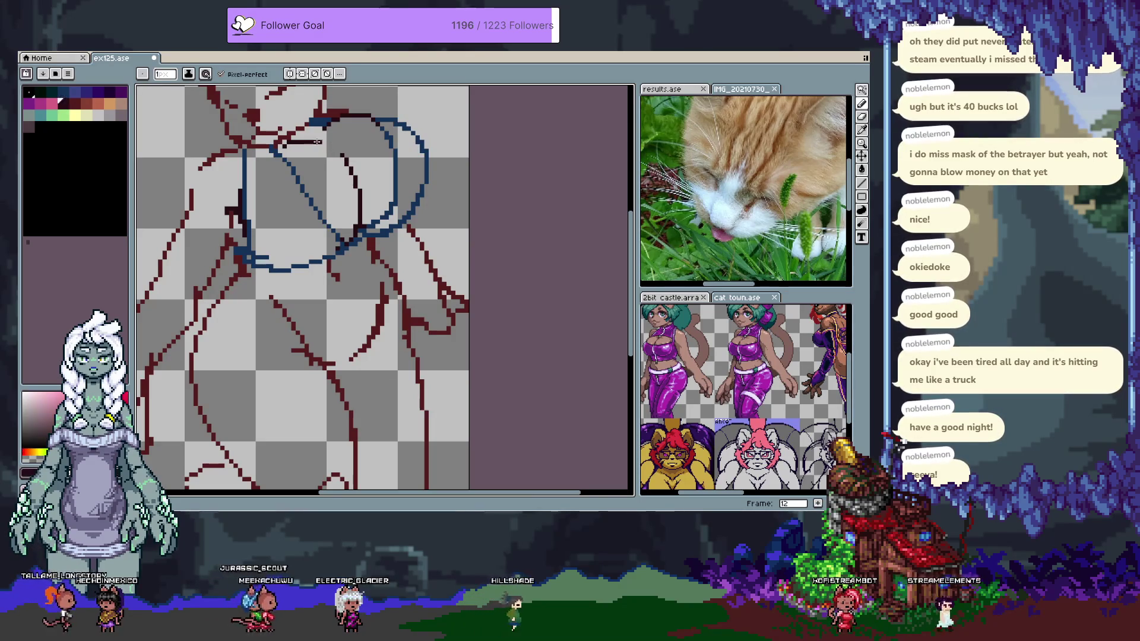
{"action": "key", "text": "ctrl+z"}
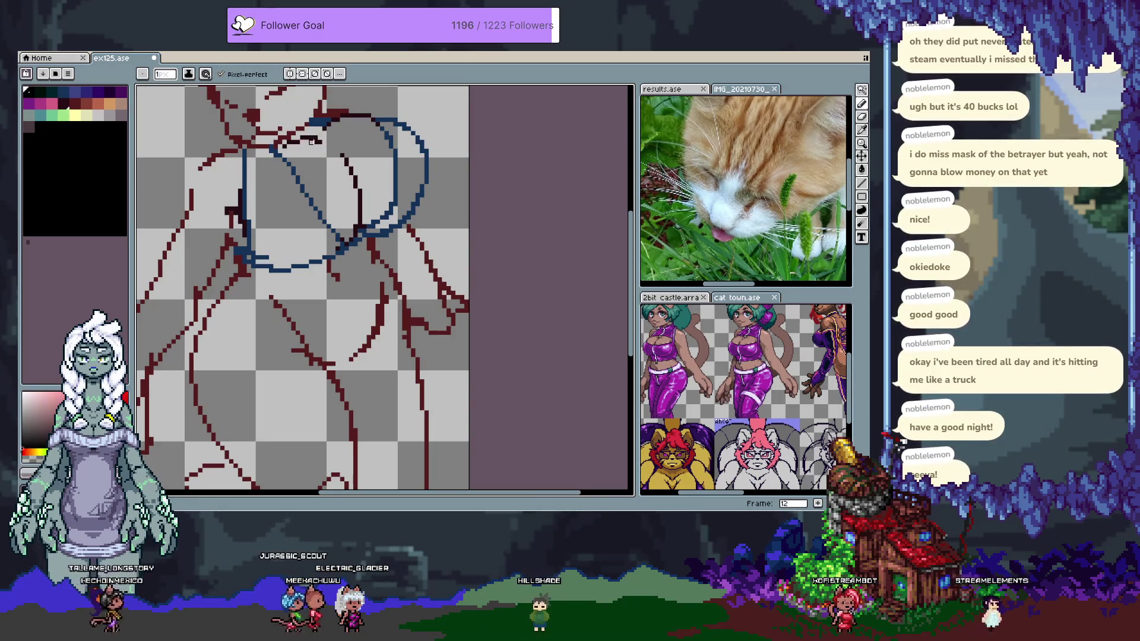
{"action": "key", "text": "ctrl+y"}
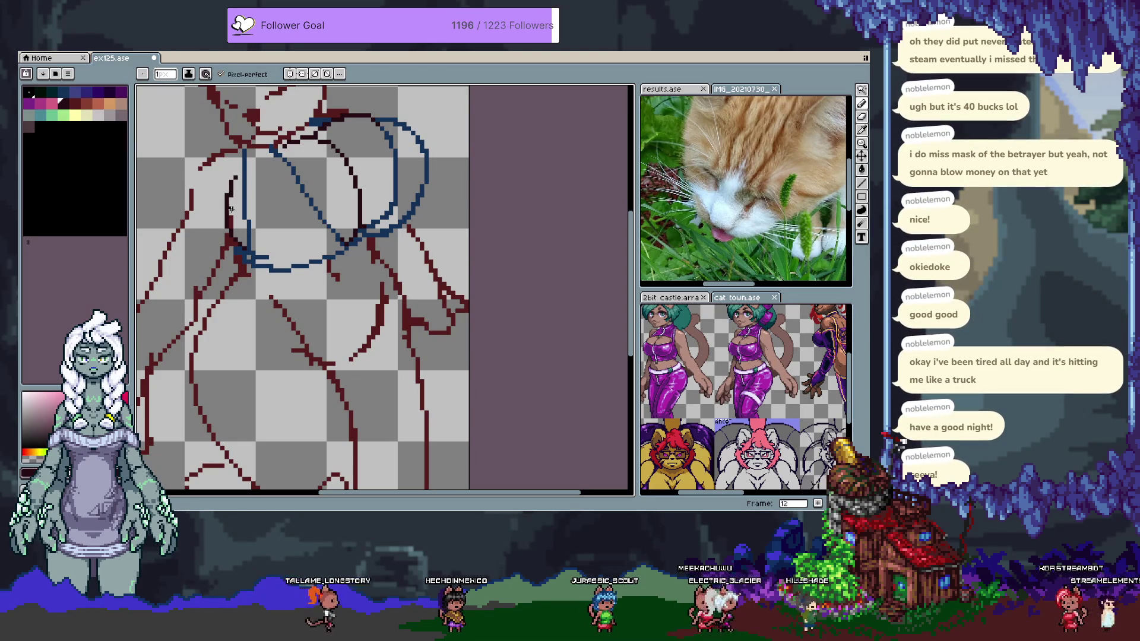
Draw a curved dark-red line along the torso beside the blue circles, then undo the last change
{"action": "mouse_move", "coordinate": [236, 150]}
{"action": "left_mouse_down"}
{"action": "mouse_move", "coordinate": [199, 169]}
{"action": "mouse_move", "coordinate": [191, 212]}
{"action": "left_mouse_up"}
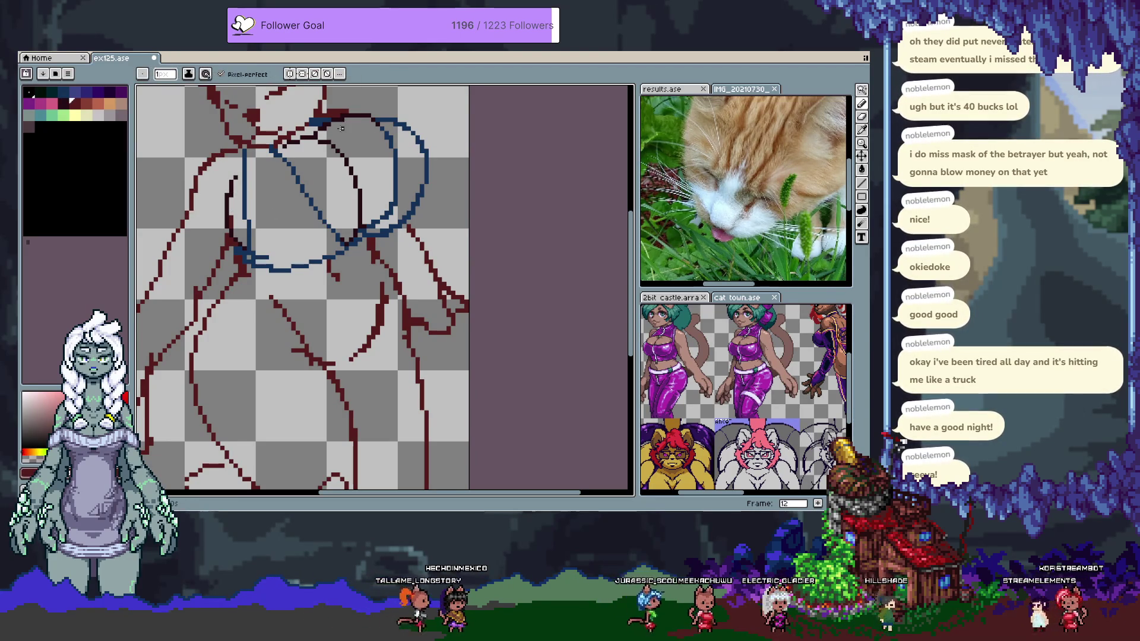
{"action": "left_click_drag", "start_coordinate": [318, 165], "coordinate": [318, 169]}
{"action": "key", "text": "b"}
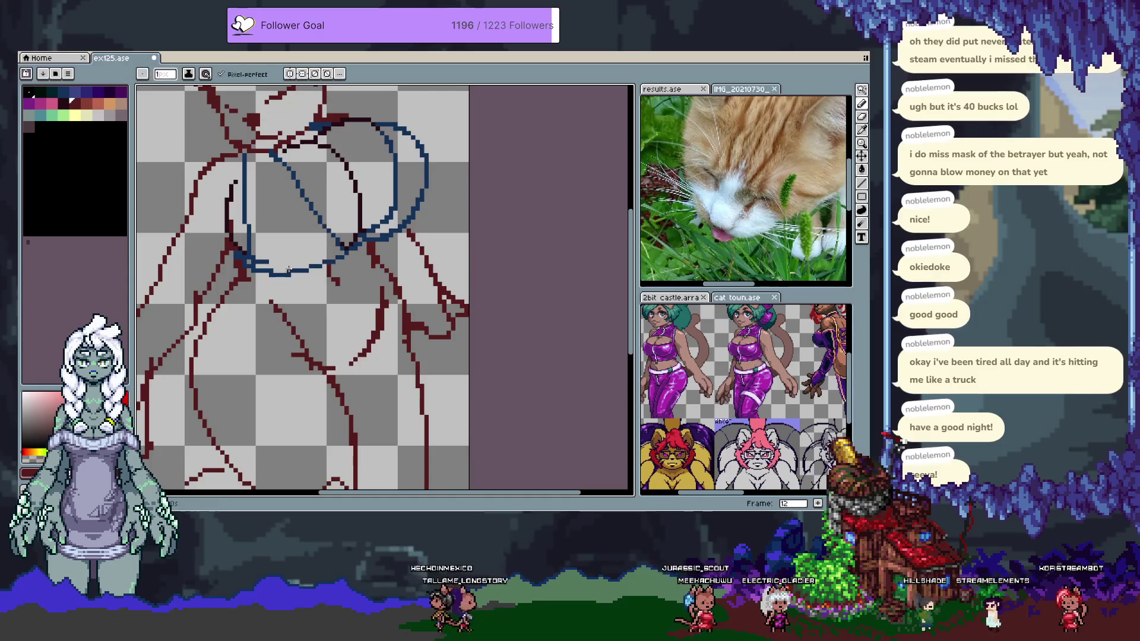
{"action": "key", "text": "x"}
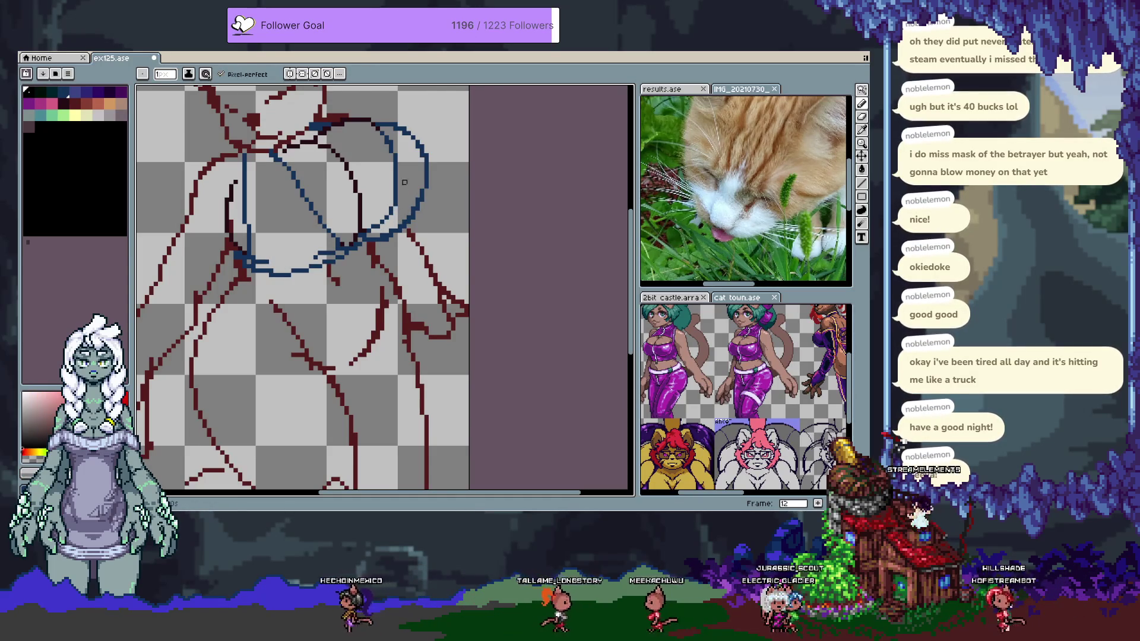
{"action": "key", "text": "x"}
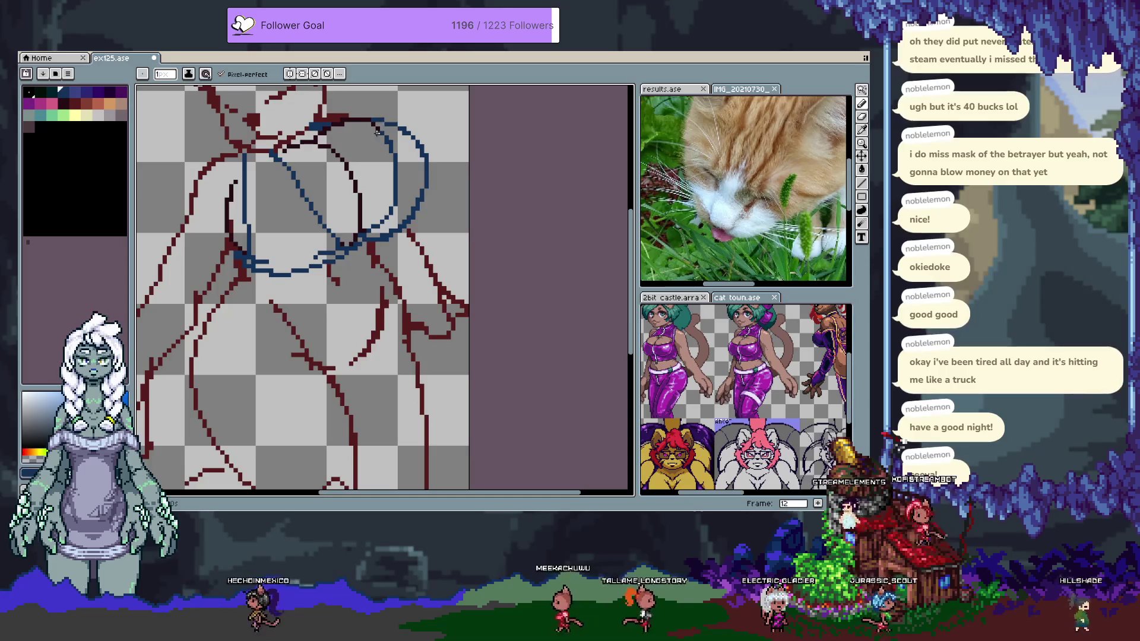
{"action": "key", "text": "x"}
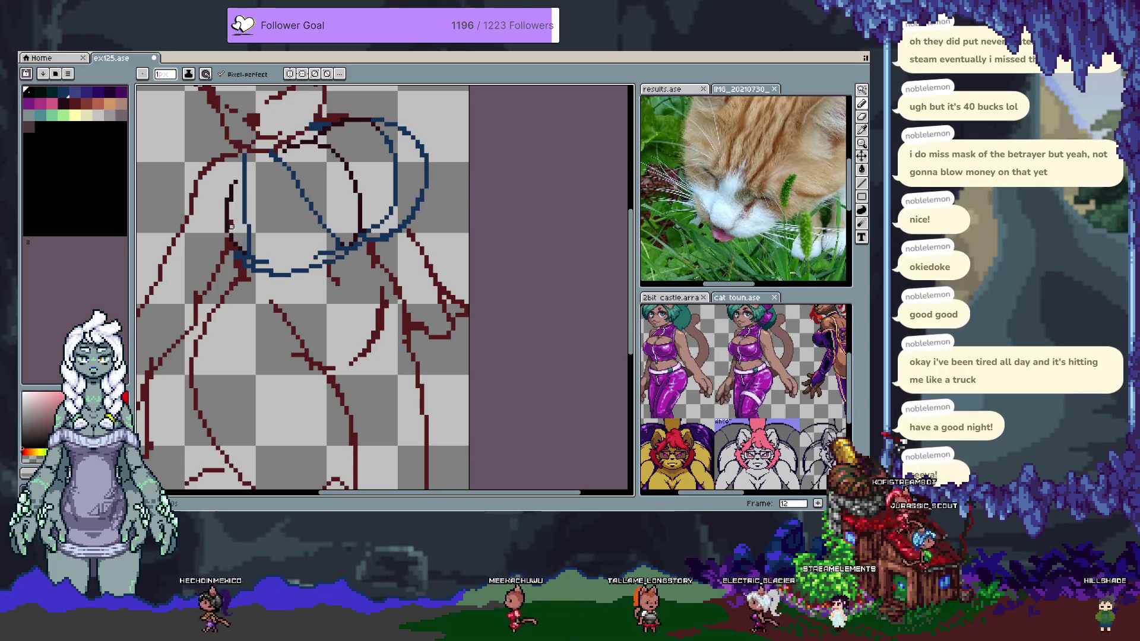
{"action": "left_click_drag", "start_coordinate": [378, 271], "coordinate": [413, 342]}
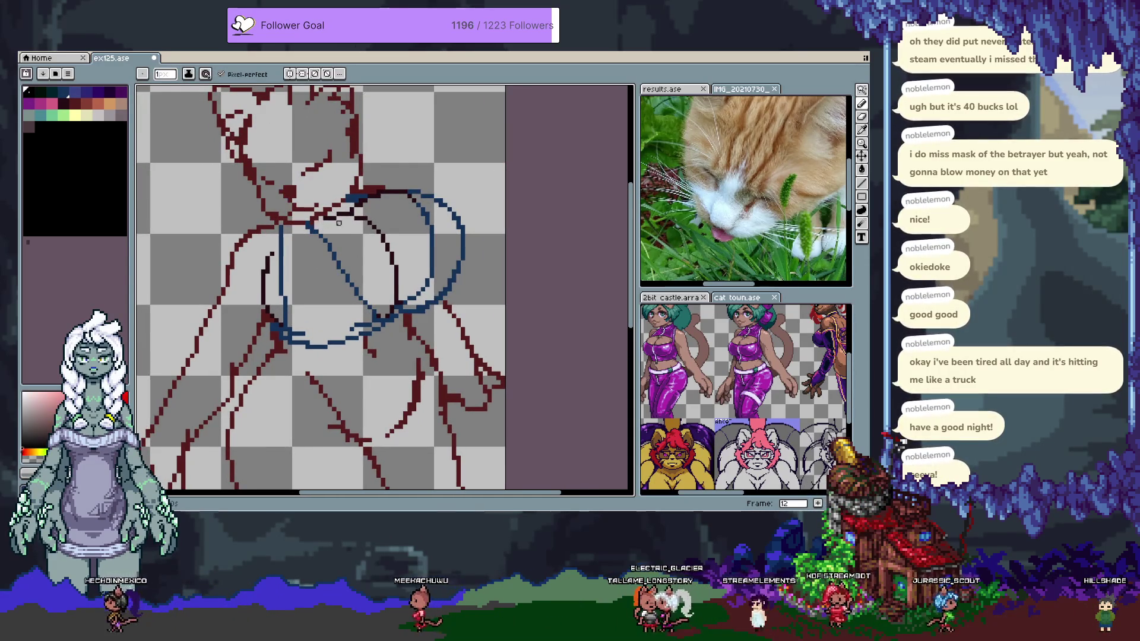
{"action": "key", "text": "ctrl+z"}
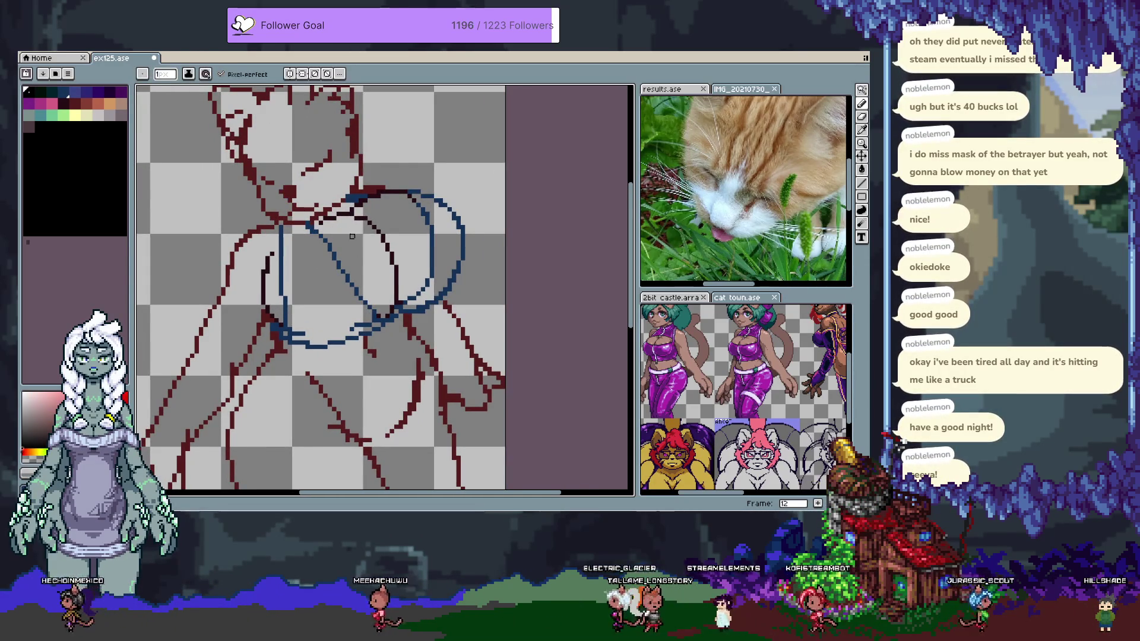
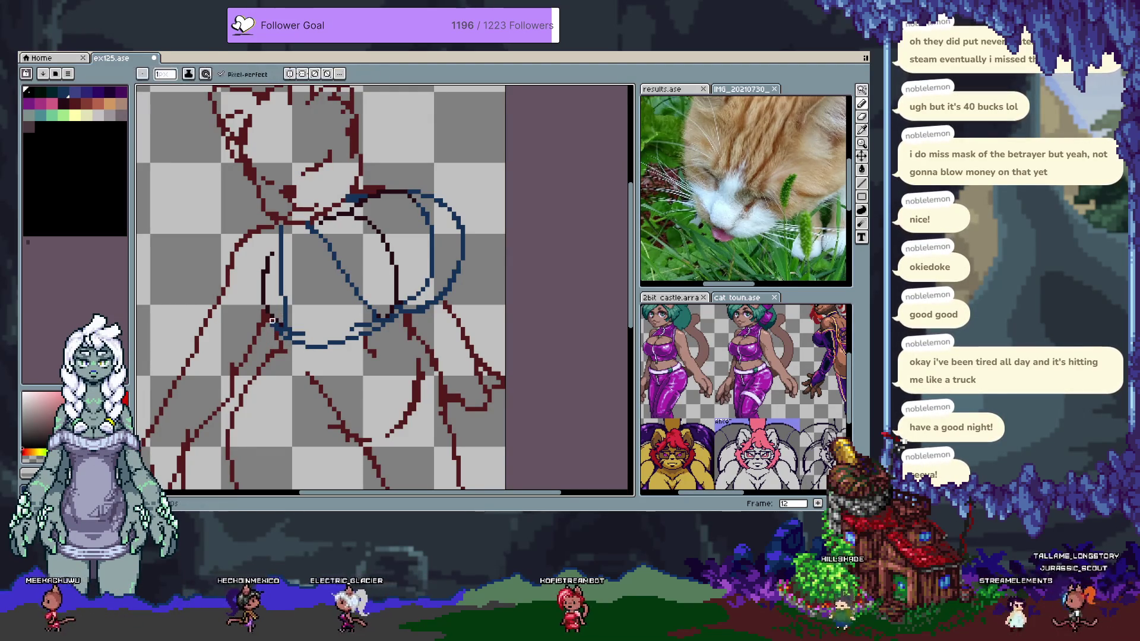
Sample the outline blue, then choose a darker blue swatch for the garment lines
{"action": "left_click_drag", "start_coordinate": [303, 325], "coordinate": [277, 269]}
{"action": "key", "text": "alt"}
{"action": "left_click", "coordinate": [315, 279]}
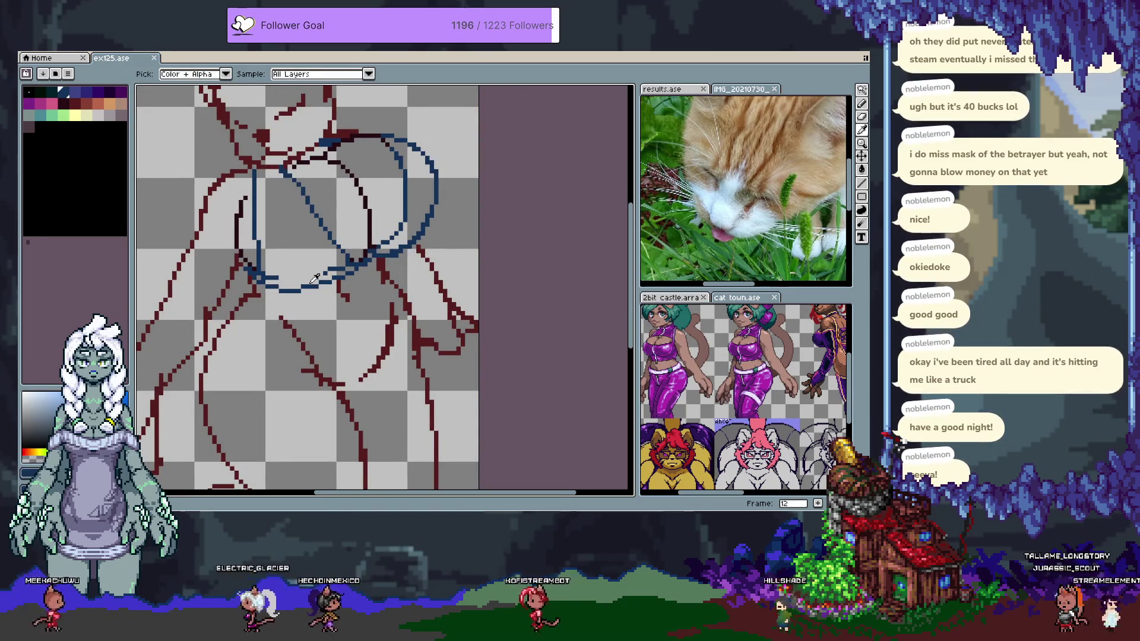
{"action": "key", "text": "."}
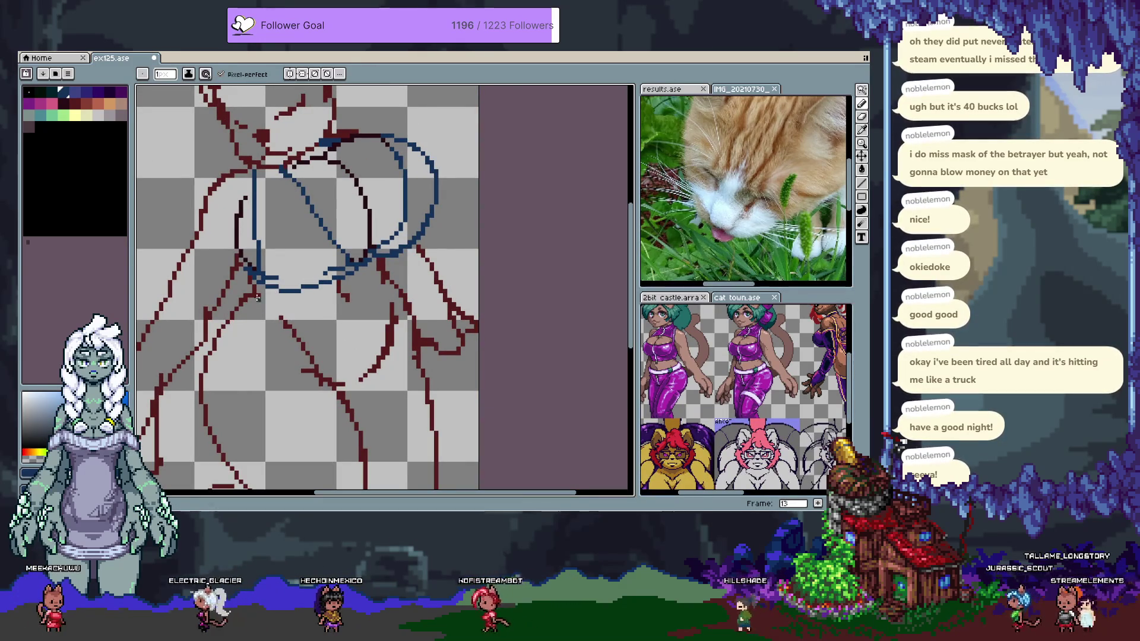
{"action": "key", "text": "ctrl+z"}
{"action": "left_click_drag", "start_coordinate": [269, 286], "coordinate": [293, 308]}
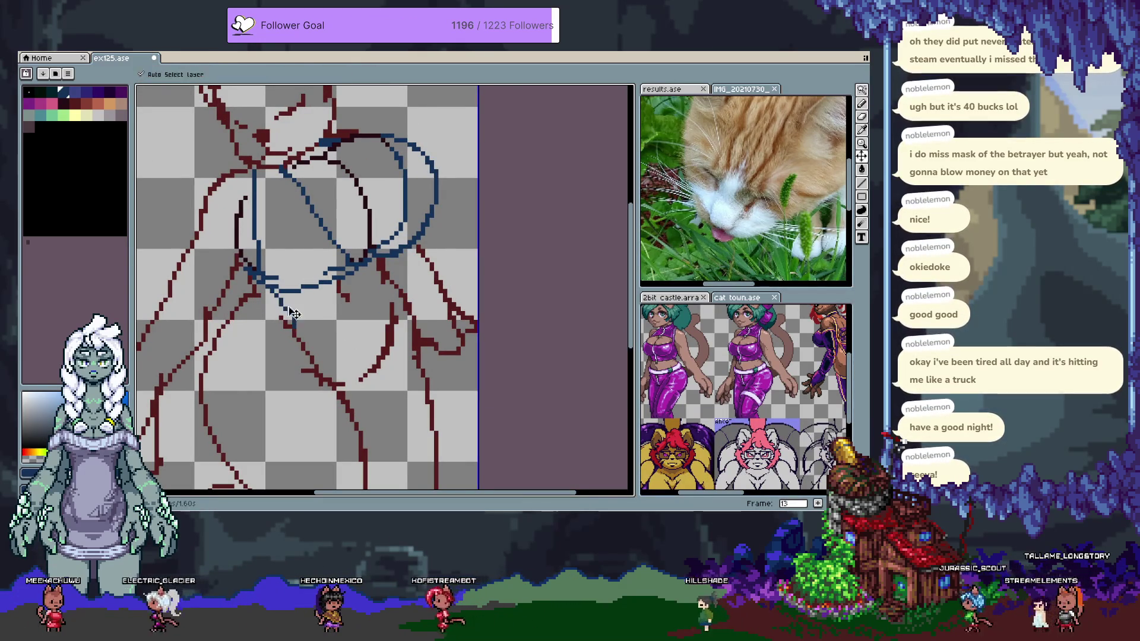
{"action": "left_click", "coordinate": [85, 95]}
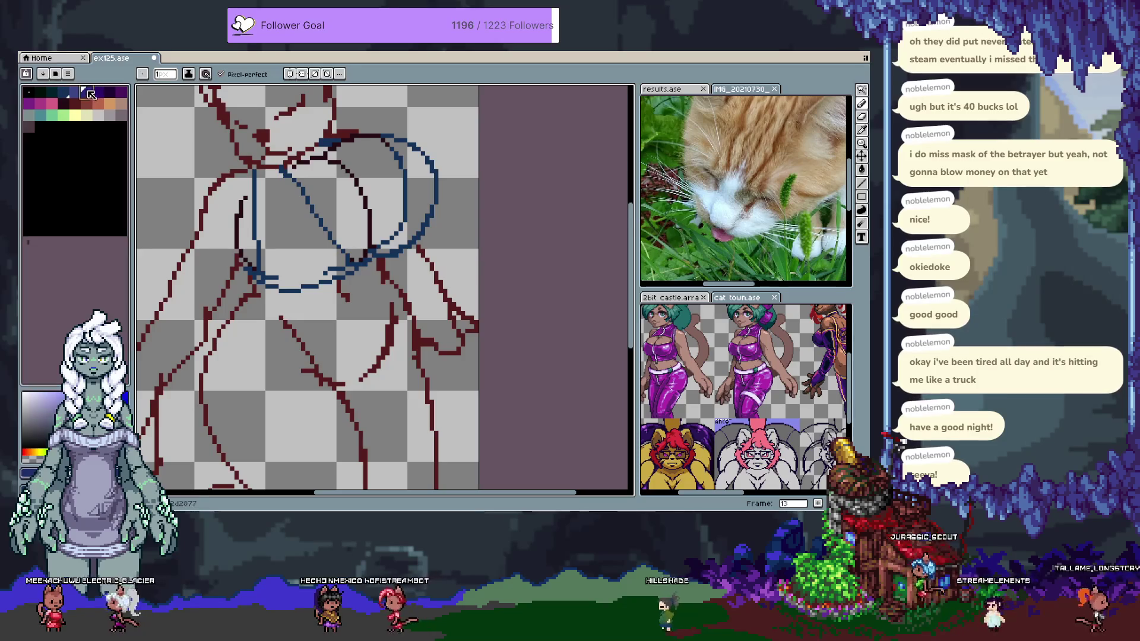
{"action": "left_click_drag", "start_coordinate": [266, 288], "coordinate": [335, 385]}
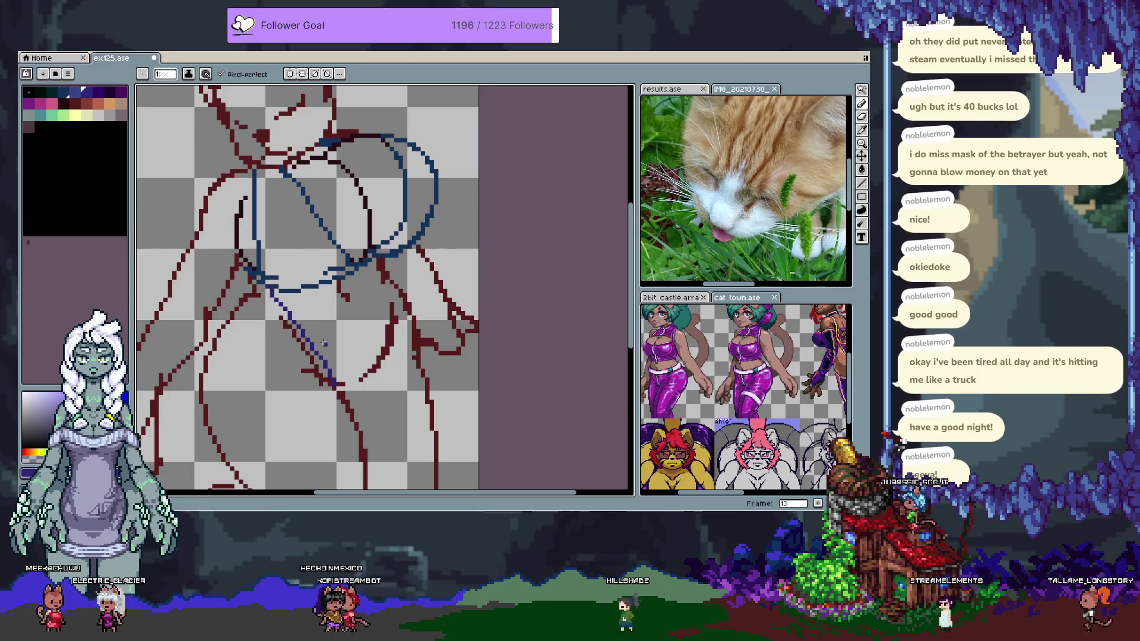
{"action": "key", "text": "ctrl+z"}
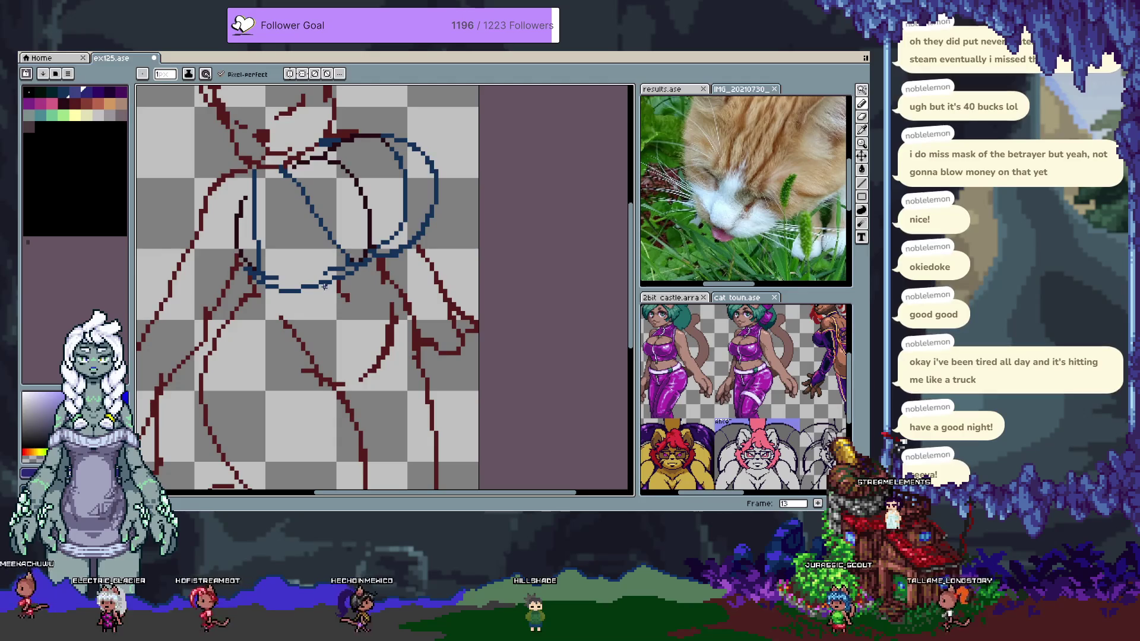
Draw the left and right dark blue garment curves down the lower torso
{"action": "left_click_drag", "start_coordinate": [378, 262], "coordinate": [389, 362]}
{"action": "left_click_drag", "start_coordinate": [323, 285], "coordinate": [339, 380]}
{"action": "key", "text": "ctrl+z"}
{"action": "key", "text": "ctrl+z"}
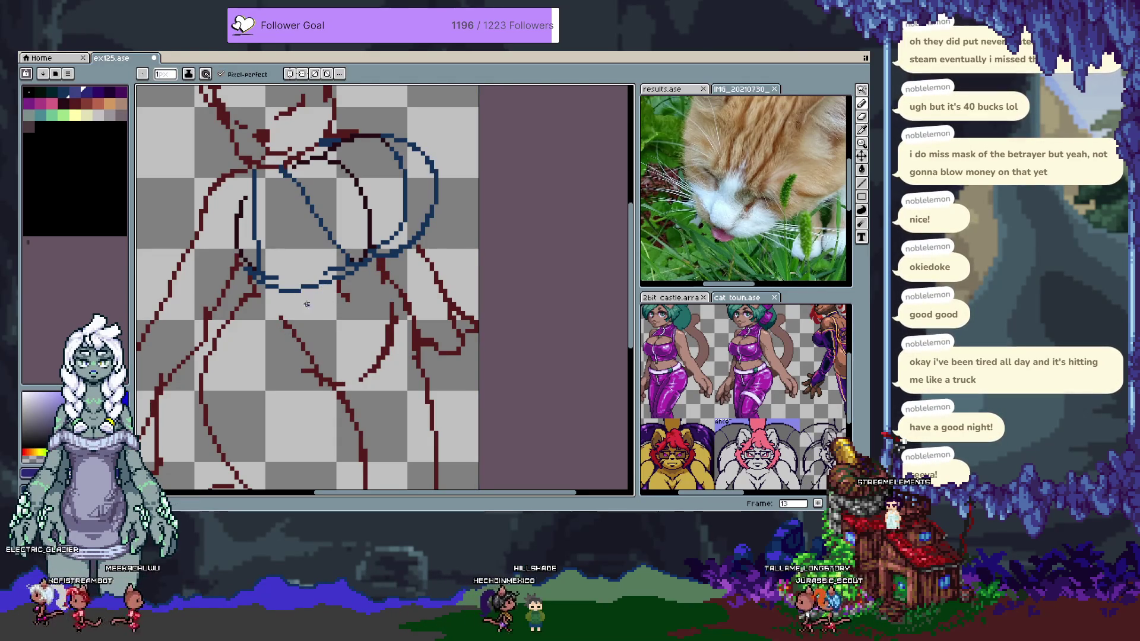
{"action": "mouse_move", "coordinate": [383, 266]}
{"action": "left_mouse_down"}
{"action": "mouse_move", "coordinate": [321, 373]}
{"action": "mouse_move", "coordinate": [265, 298]}
{"action": "mouse_move", "coordinate": [246, 299]}
{"action": "left_mouse_up"}
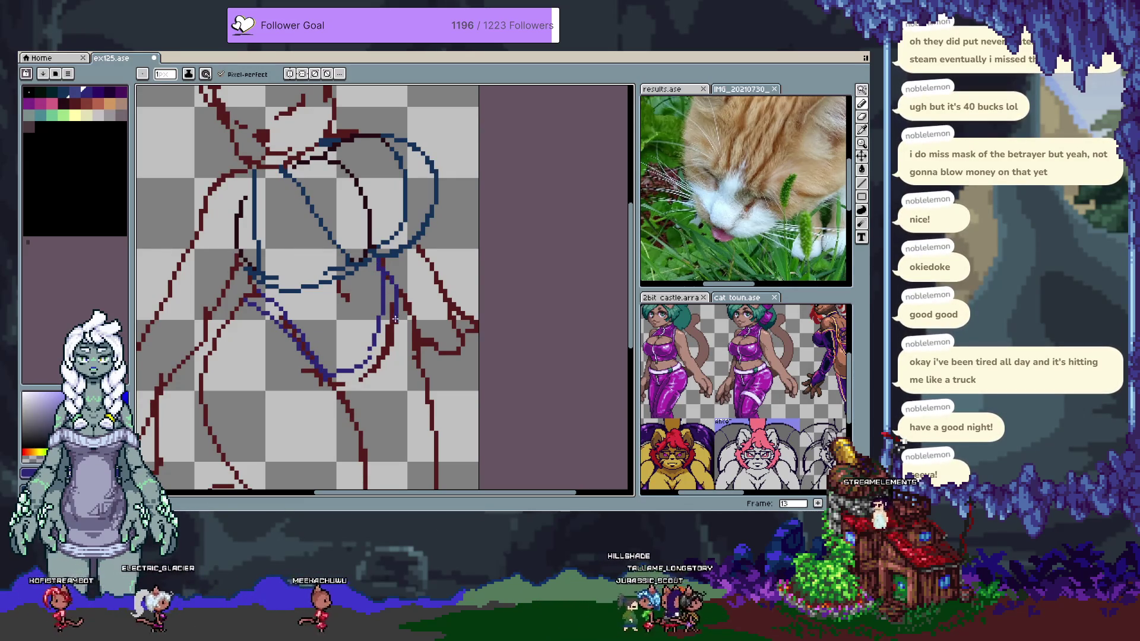
{"action": "mouse_move", "coordinate": [346, 399]}
{"action": "left_mouse_down"}
{"action": "mouse_move", "coordinate": [386, 344]}
{"action": "mouse_move", "coordinate": [380, 286]}
{"action": "left_mouse_up"}
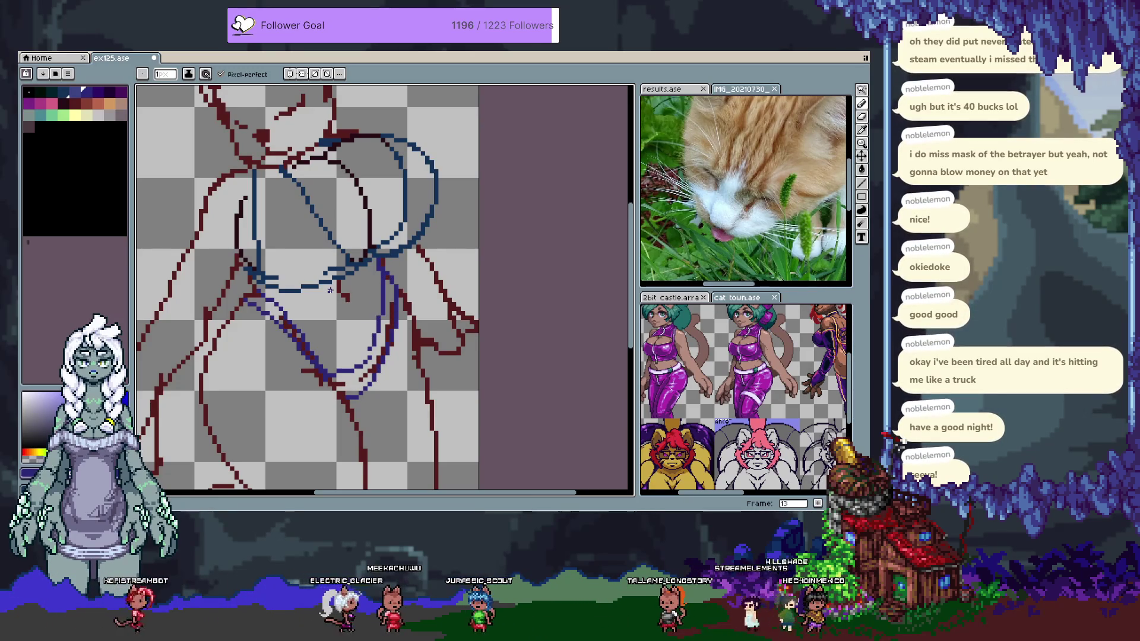
Add a new frame and hide the timeline to enlarge the canvas
{"action": "key", "text": "alt+n"}
{"action": "key", "text": "Tab"}
{"action": "key", "text": "e"}
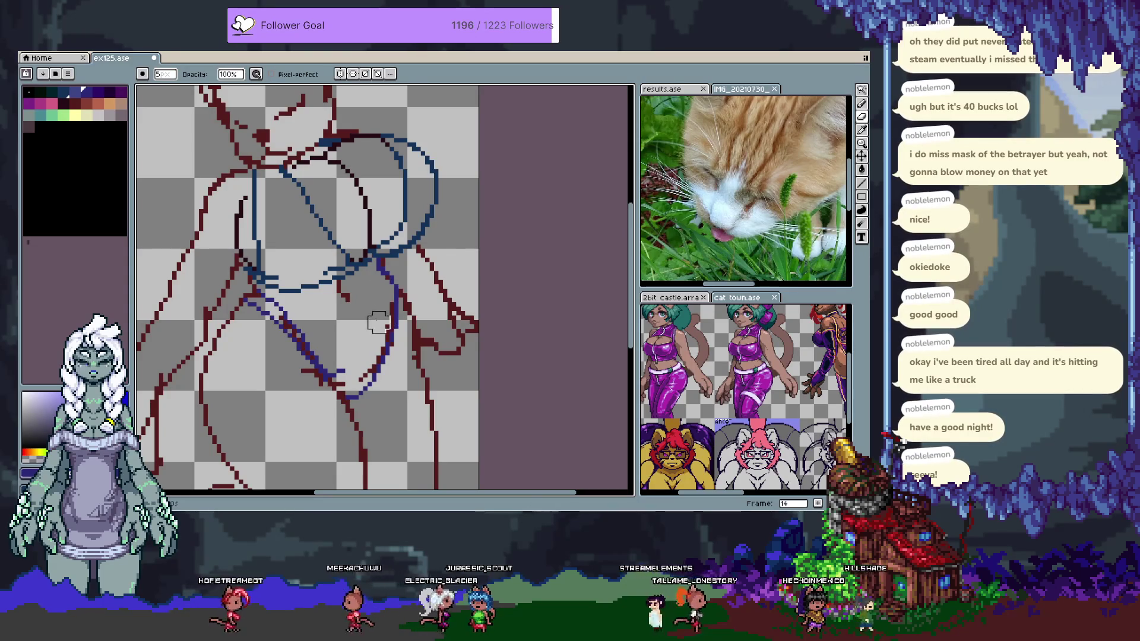
Thicken the lower dark blue garment curve and add a short blue stroke at the hip
{"action": "key", "text": "b"}
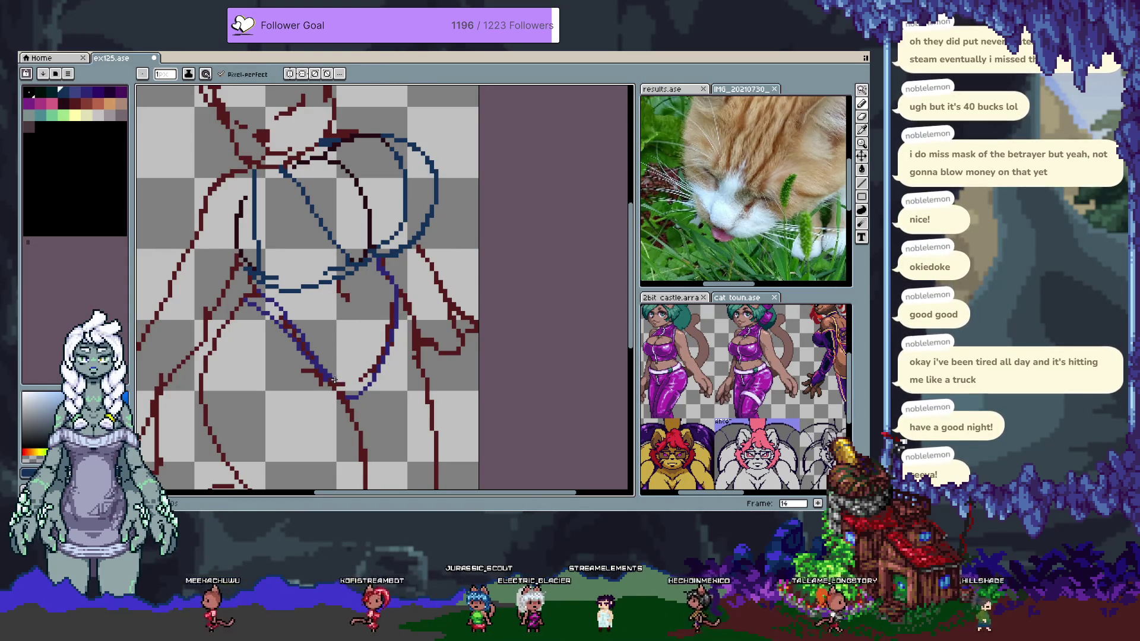
{"action": "left_click", "coordinate": [329, 376], "text": "alt"}
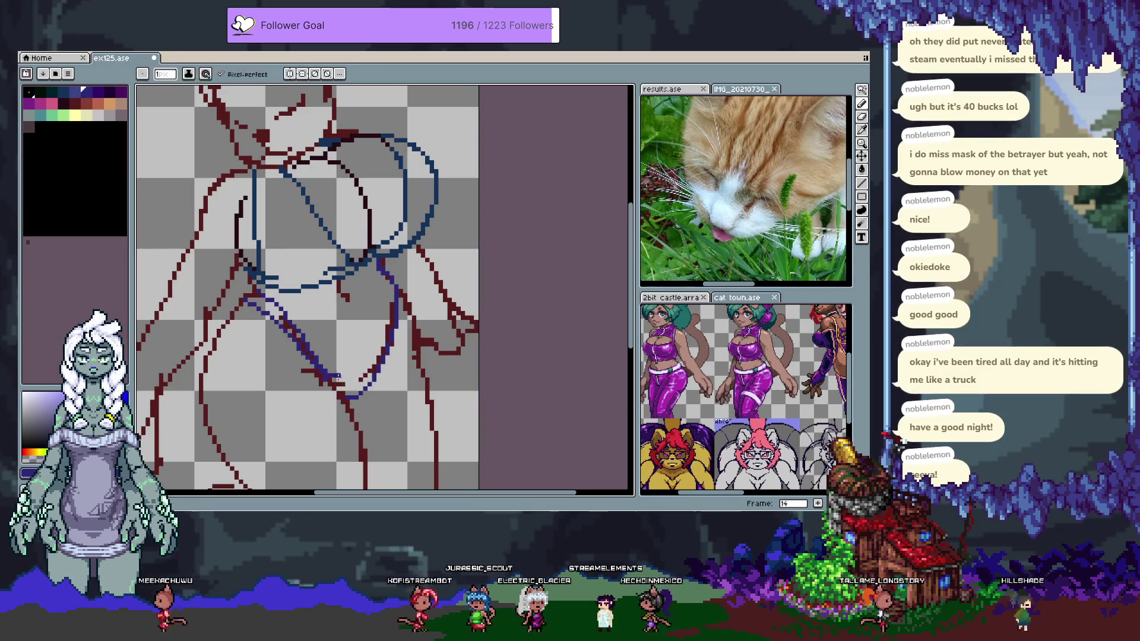
{"action": "key", "text": "ctrl+z"}
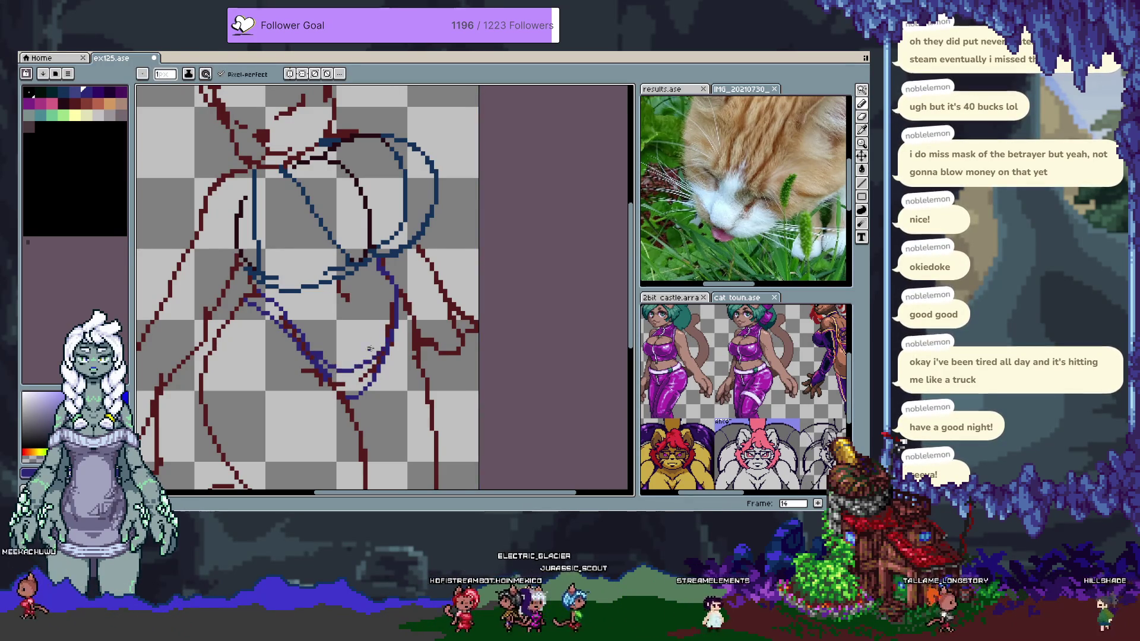
{"action": "mouse_move", "coordinate": [315, 359]}
{"action": "left_mouse_down"}
{"action": "mouse_move", "coordinate": [323, 372]}
{"action": "mouse_move", "coordinate": [390, 326]}
{"action": "left_mouse_up"}
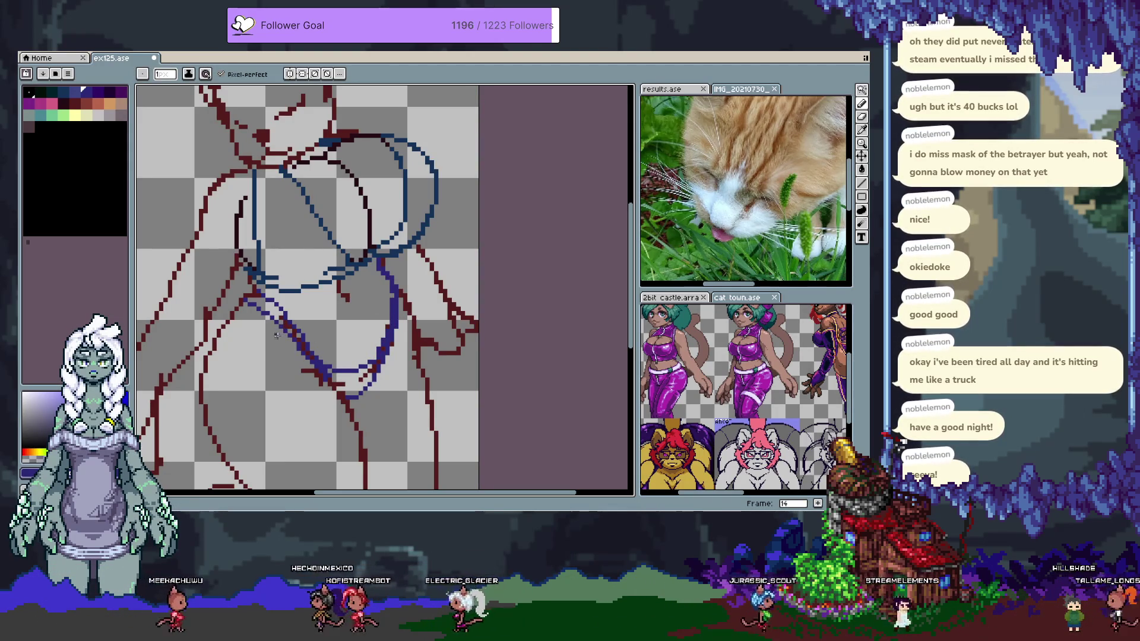
{"action": "left_click_drag", "start_coordinate": [236, 312], "coordinate": [250, 290]}
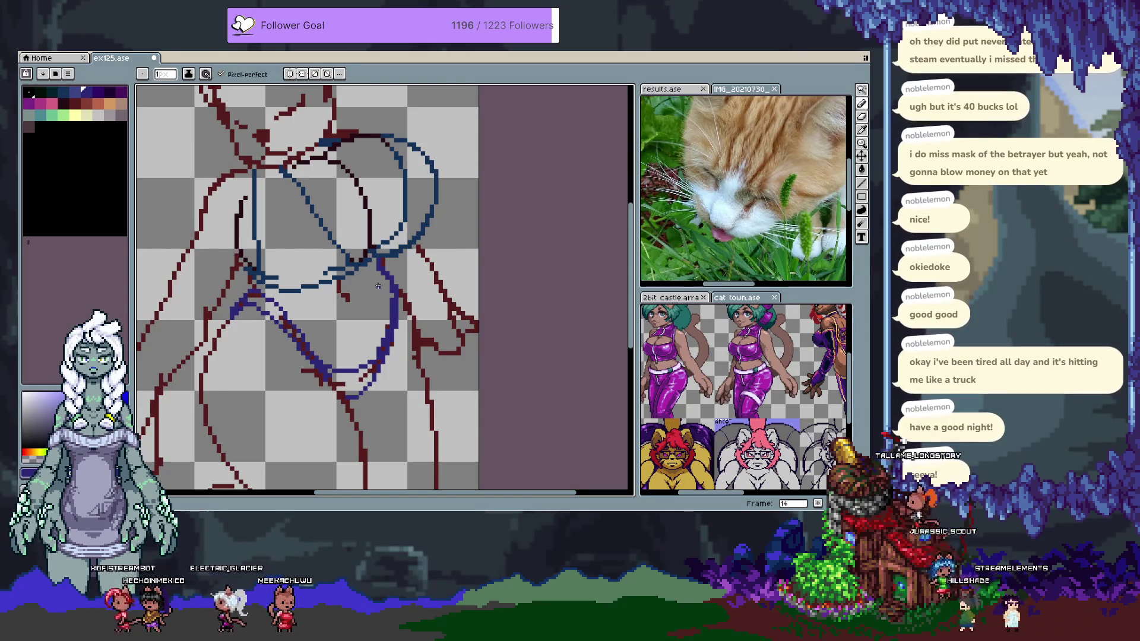
{"action": "key", "text": "x"}
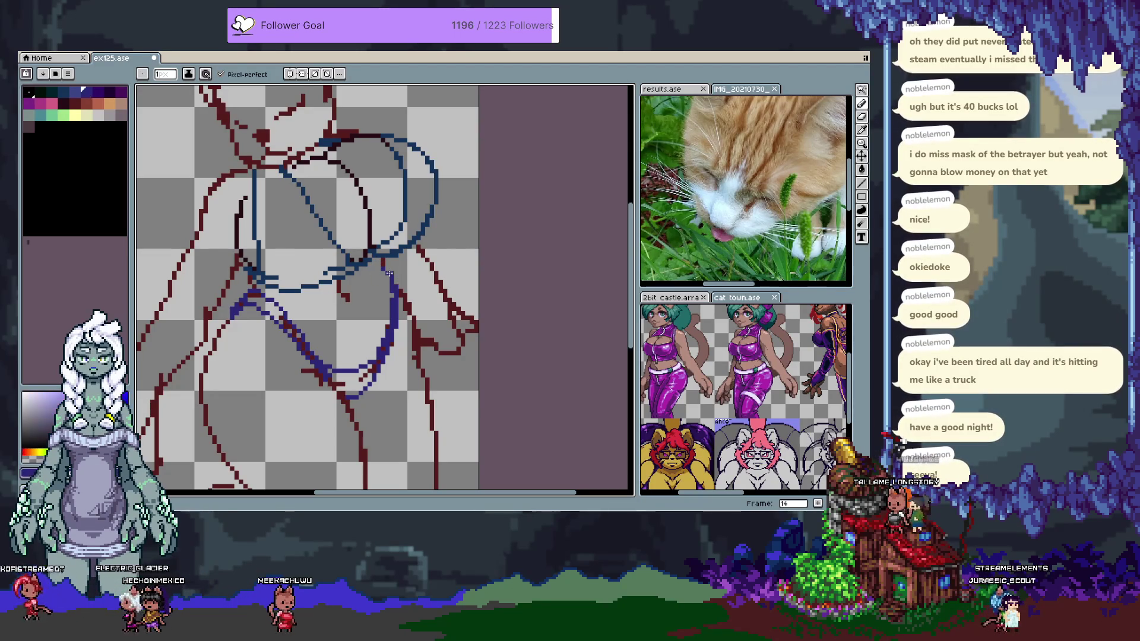
{"action": "key", "text": "x"}
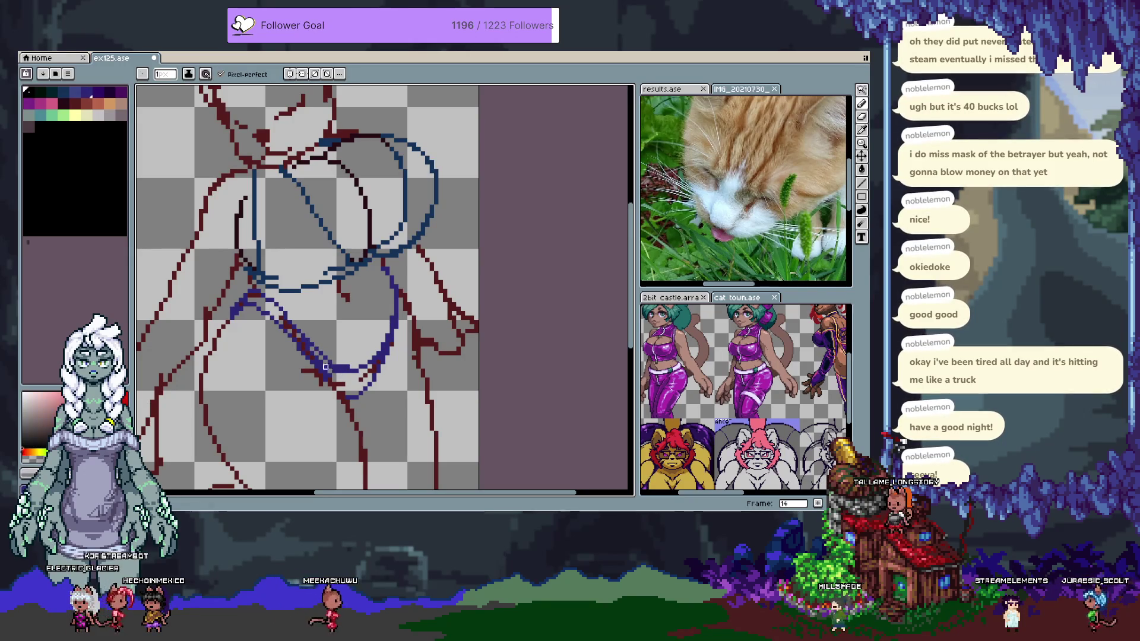
{"action": "key", "text": "ctrl+z"}
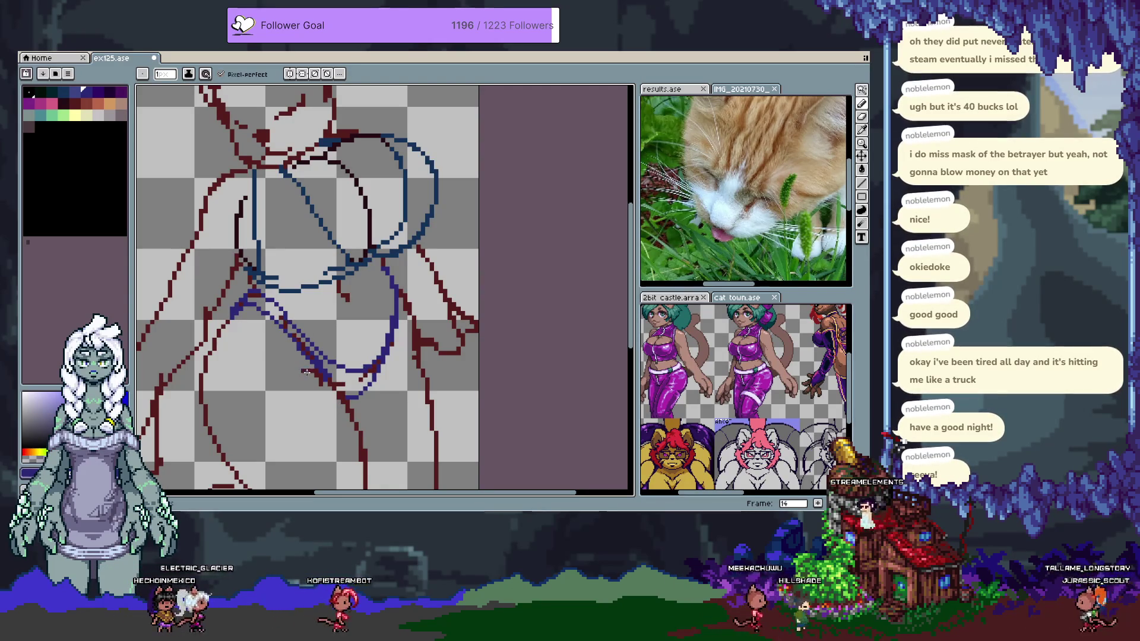
Select the dark red and purple line pixels
{"action": "key", "text": "e"}
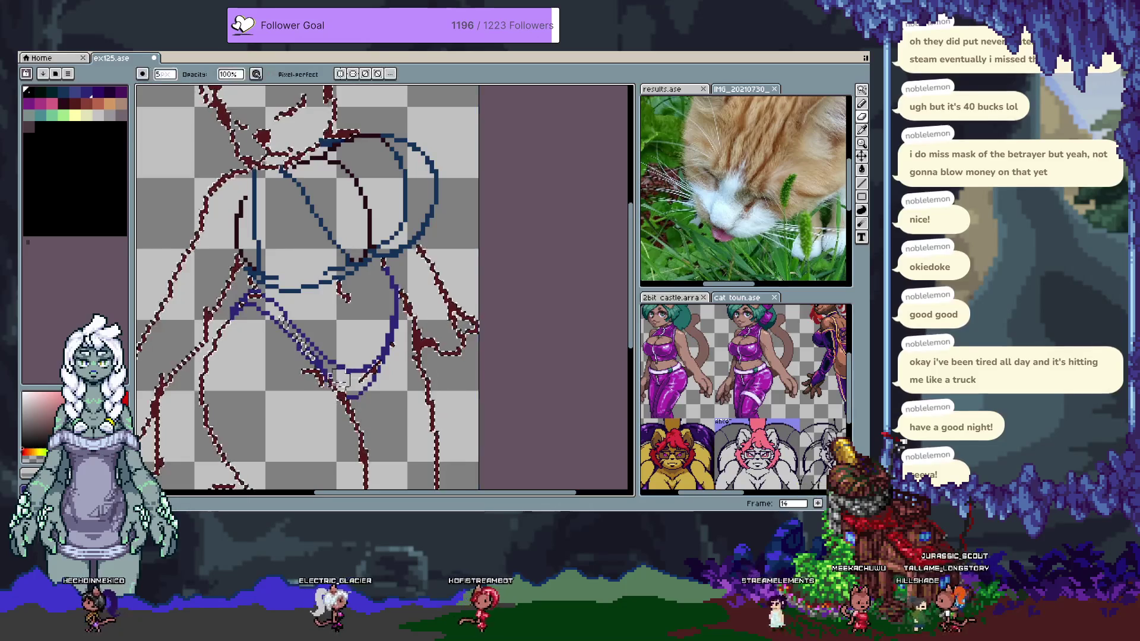
{"action": "key", "text": "ctrl+d"}
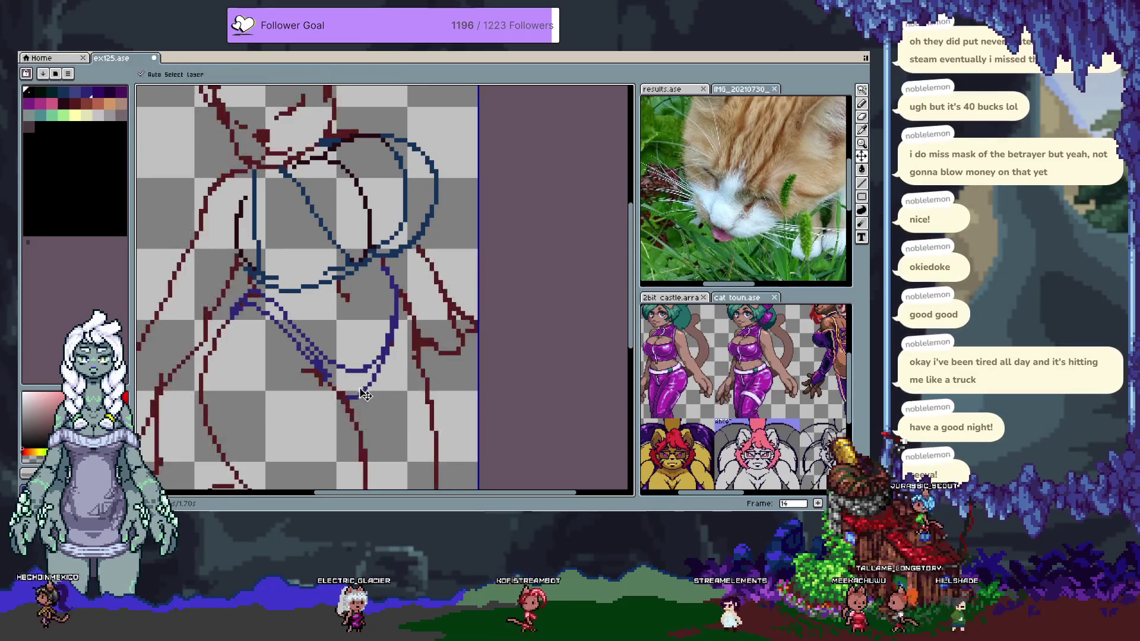
{"action": "key", "text": "ctrl+z"}
Sample the blue-purple line colour and set the drawing colour to transparent
{"action": "key", "text": "v"}
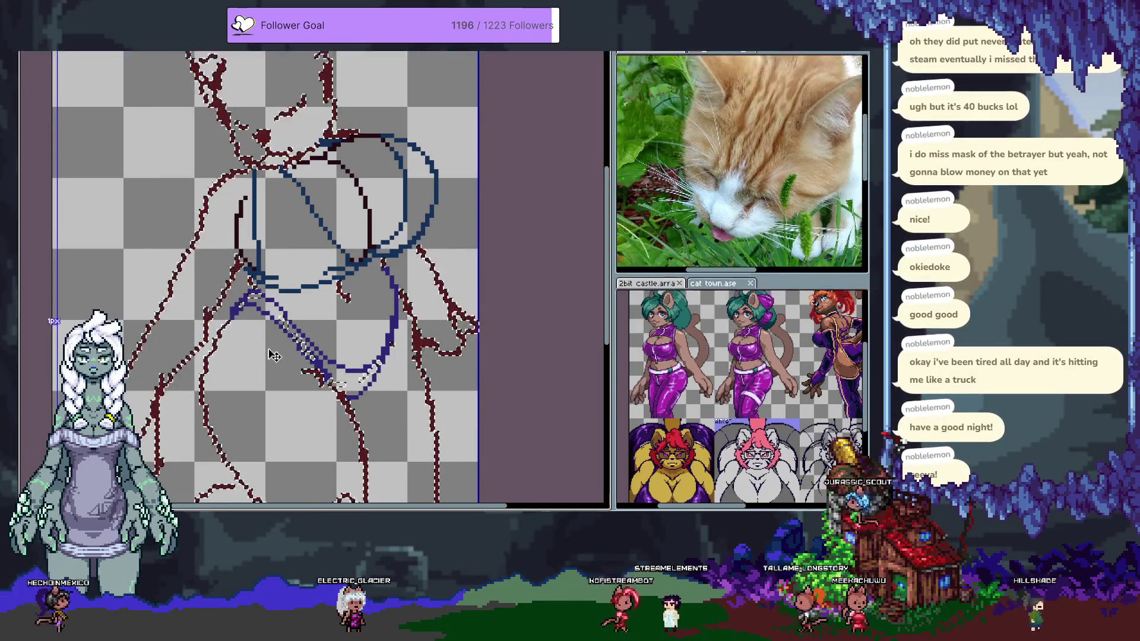
{"action": "key", "text": "b"}
{"action": "left_click_drag", "start_coordinate": [244, 315], "coordinate": [289, 326]}
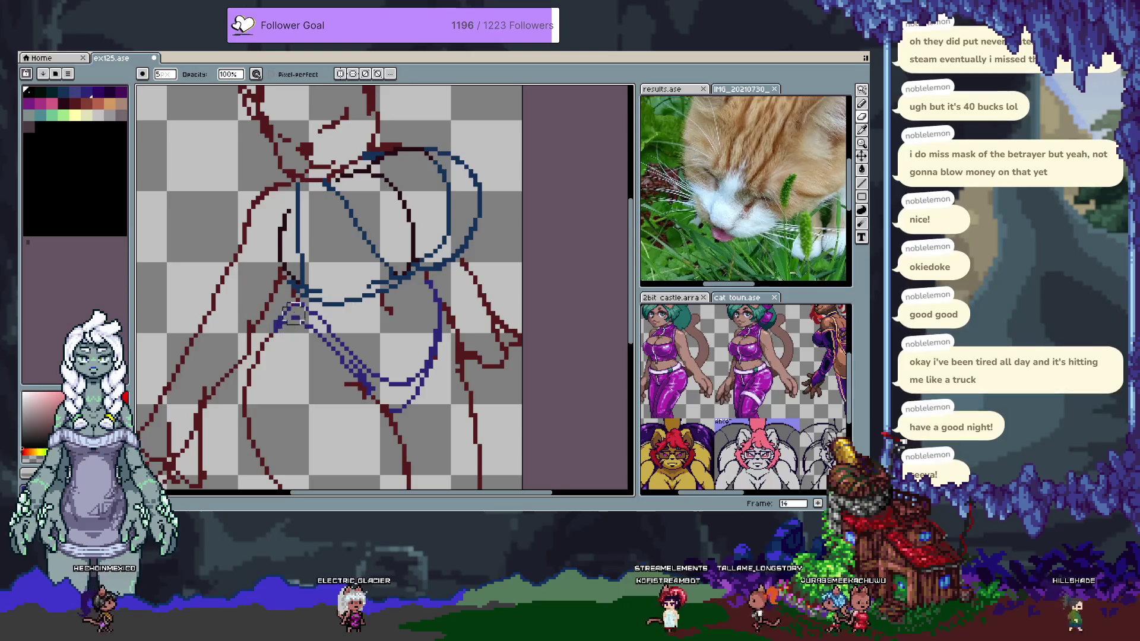
{"action": "key", "text": "b"}
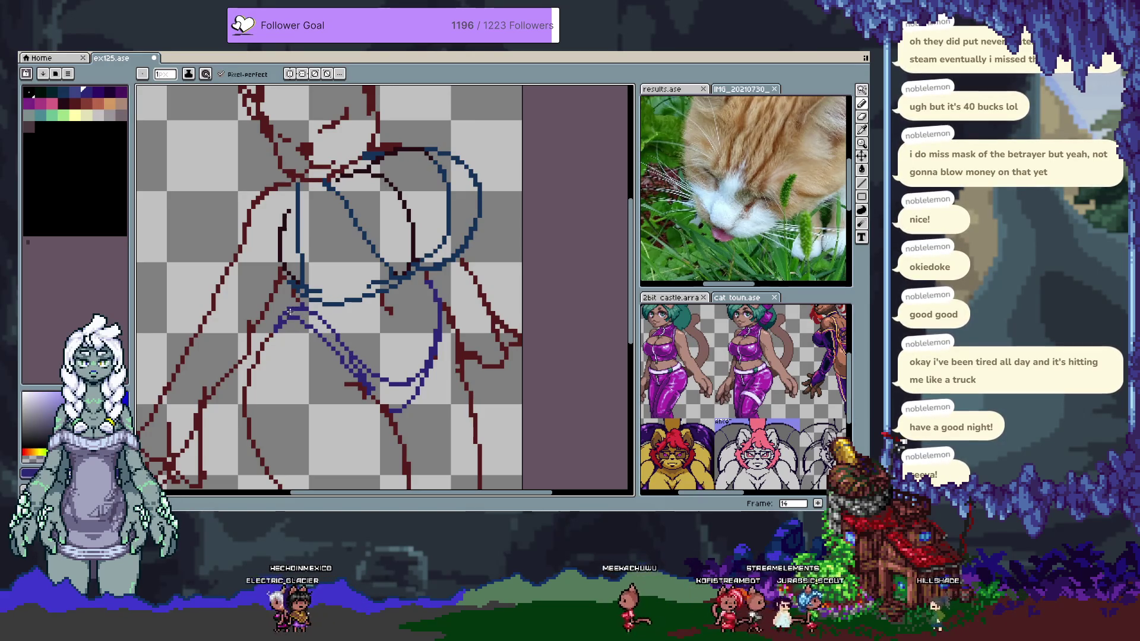
{"action": "key", "text": "v"}
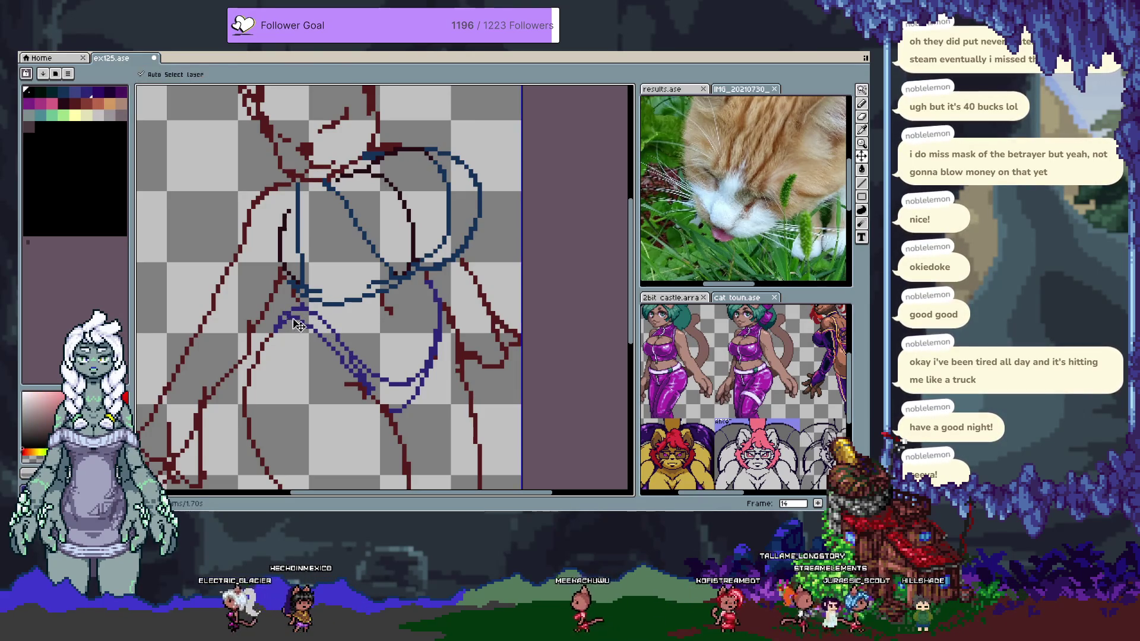
{"action": "key", "text": "b"}
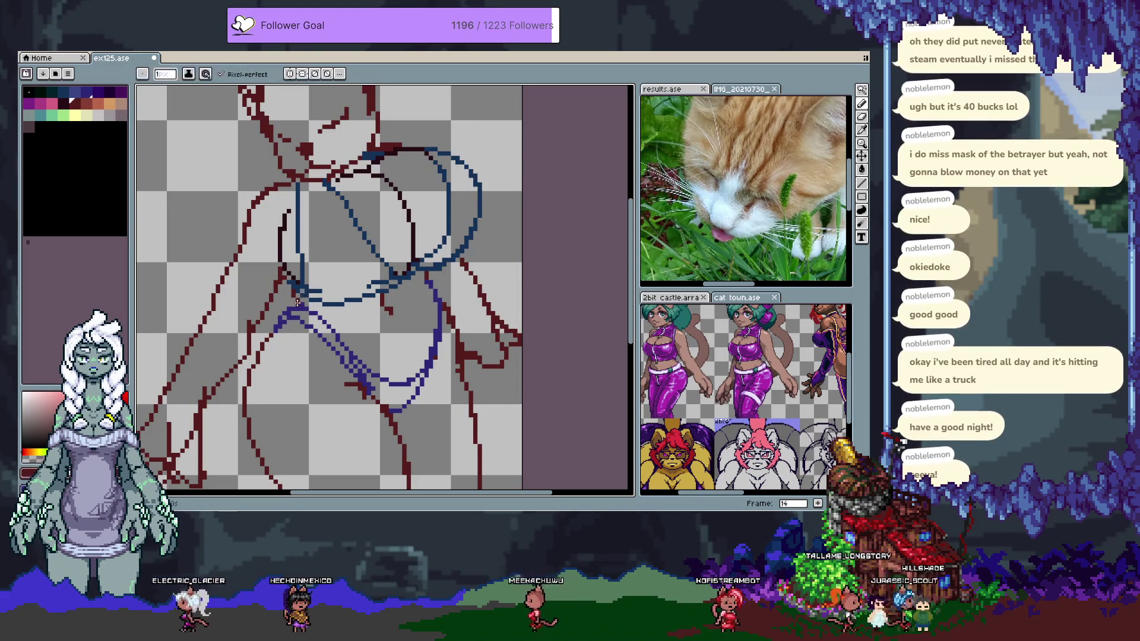
{"action": "left_click", "coordinate": [314, 309], "text": "alt"}
{"action": "left_click", "coordinate": [307, 327], "text": "alt"}
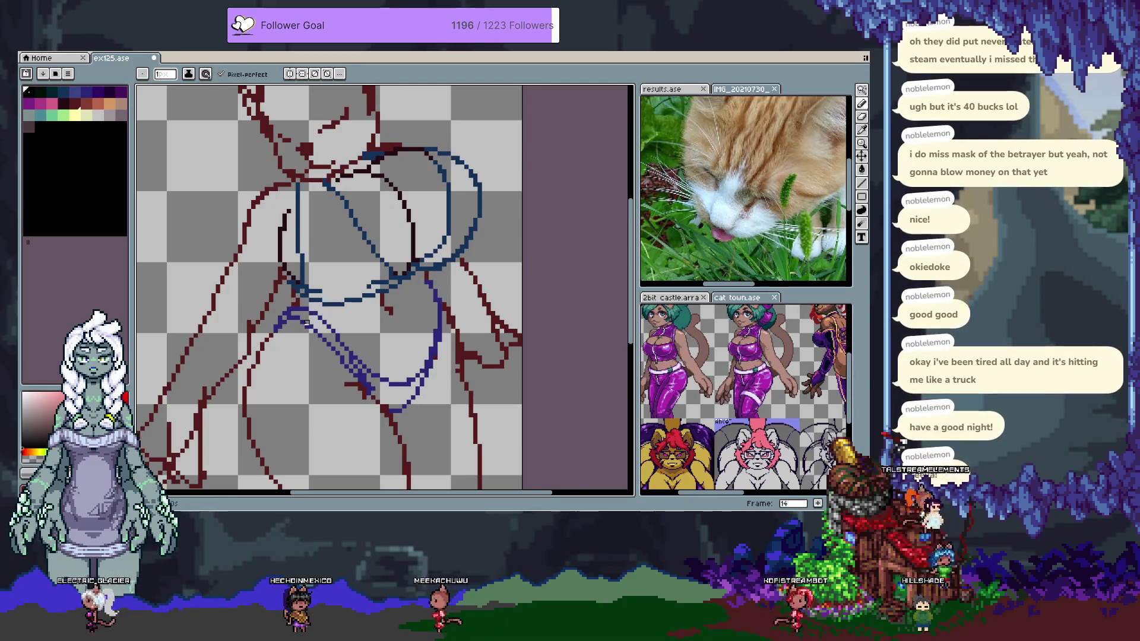
Undo the trial red and blue strokes, choose black, and bring the cat head into view
{"action": "mouse_move", "coordinate": [380, 280]}
{"action": "left_mouse_down"}
{"action": "mouse_move", "coordinate": [363, 350]}
{"action": "mouse_move", "coordinate": [324, 255]}
{"action": "left_mouse_up"}
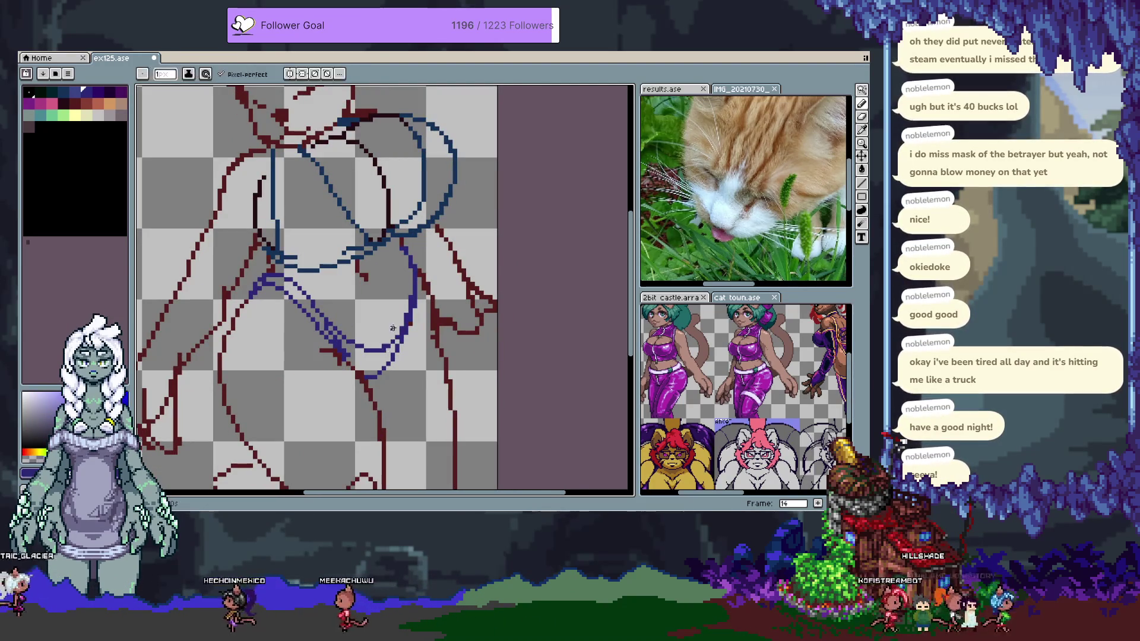
{"action": "left_click", "coordinate": [402, 305], "text": "alt"}
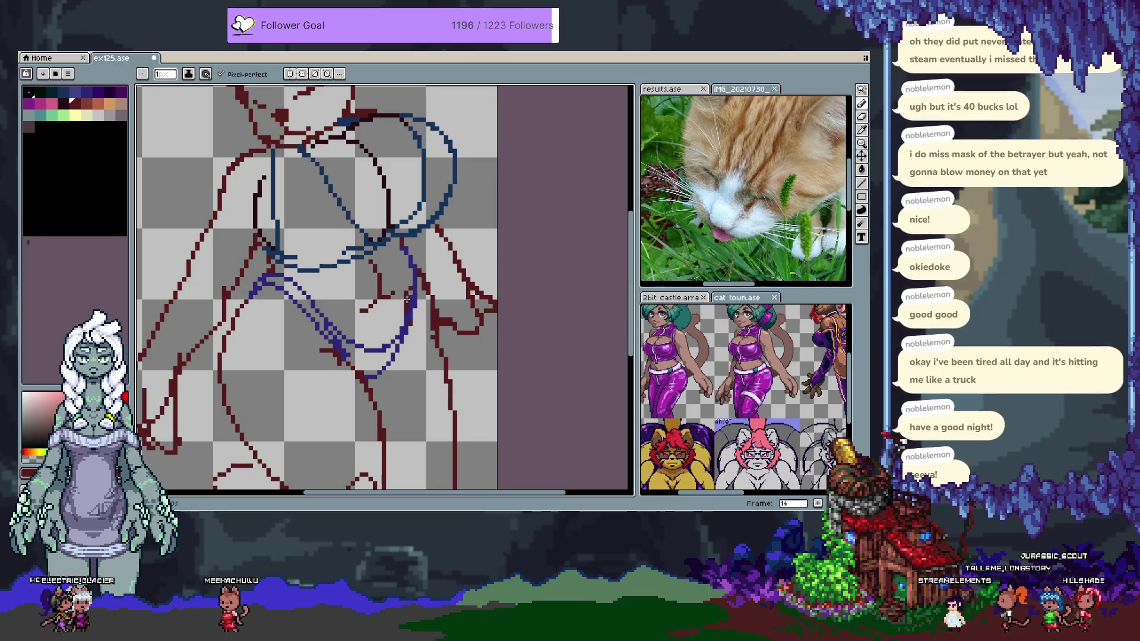
{"action": "key", "text": "ctrl+z"}
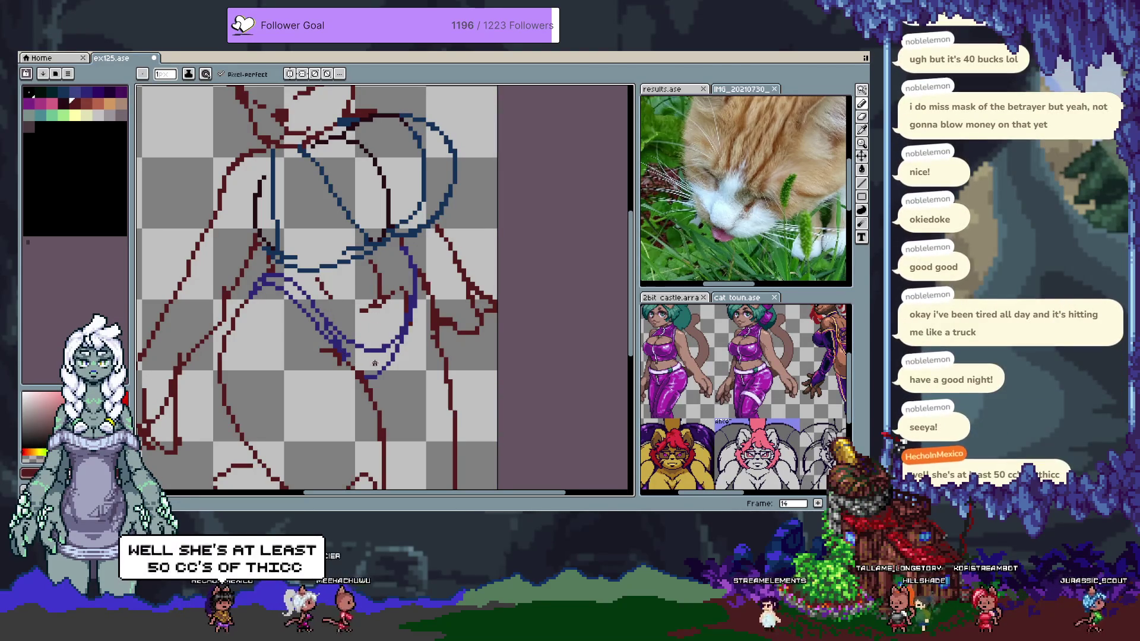
{"action": "left_click_drag", "start_coordinate": [374, 364], "coordinate": [390, 388]}
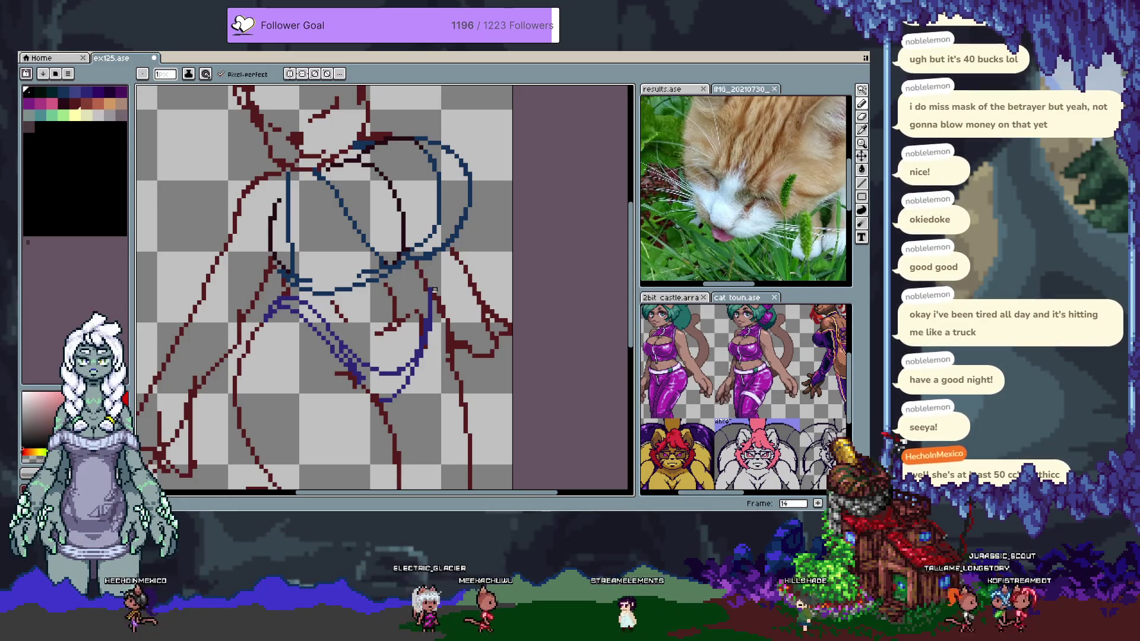
{"action": "left_click", "coordinate": [430, 291], "text": "alt"}
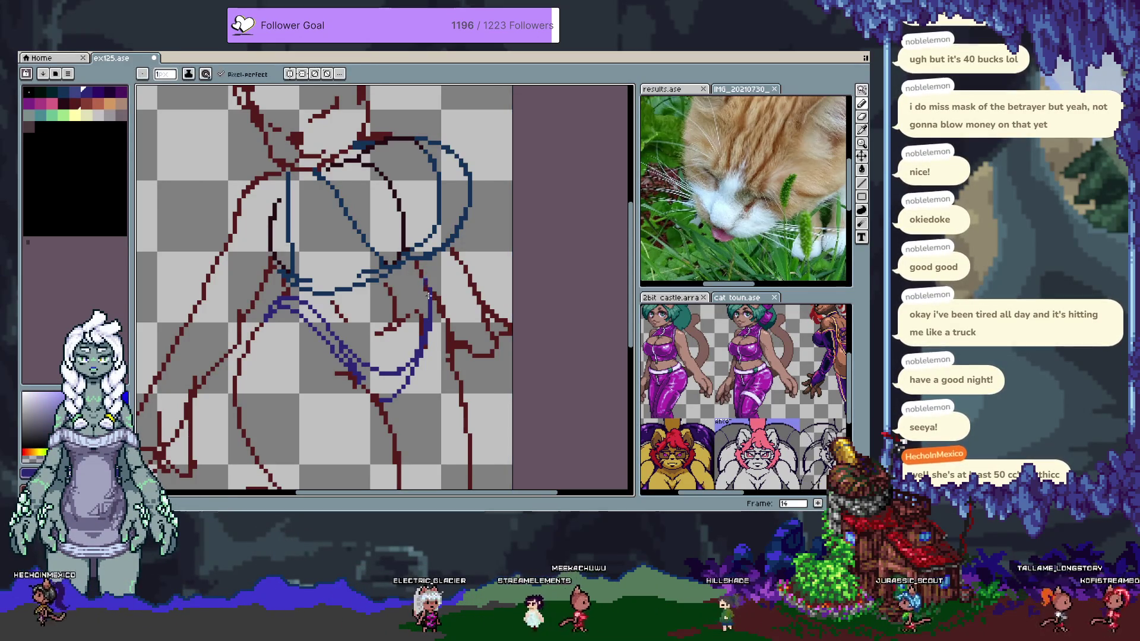
{"action": "key", "text": "ctrl+z"}
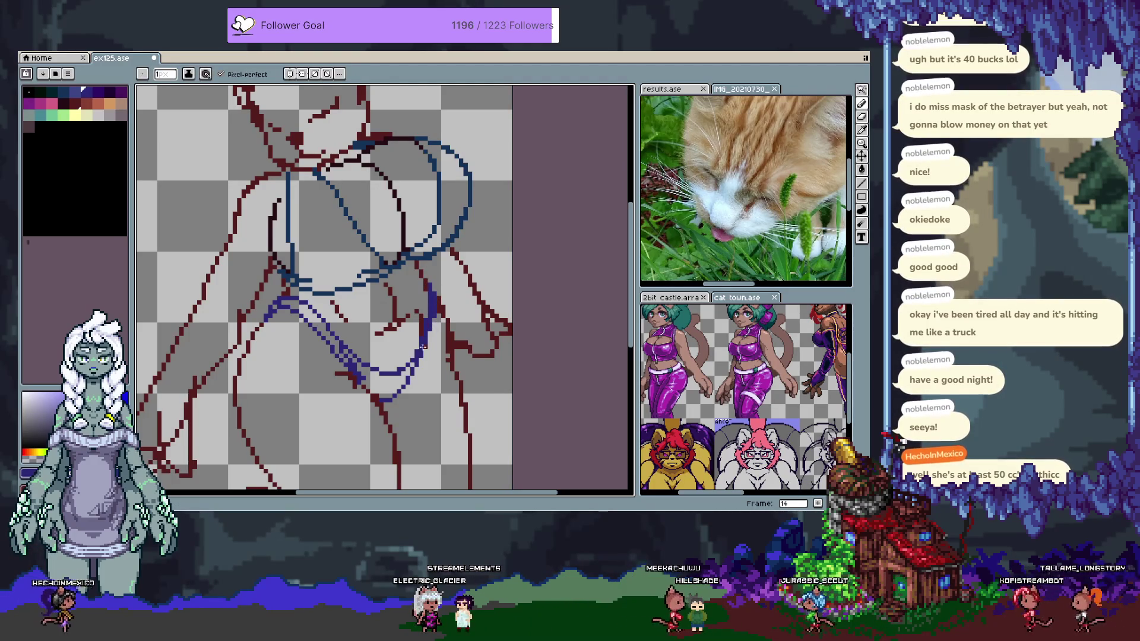
{"action": "left_click", "coordinate": [406, 359], "text": "alt"}
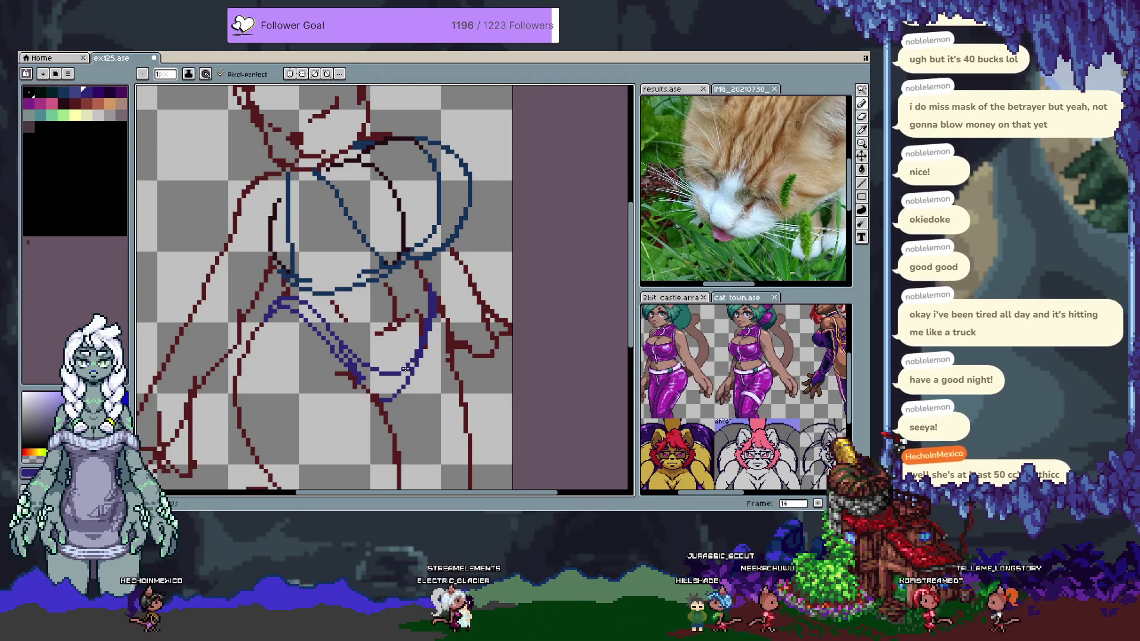
{"action": "left_click_drag", "start_coordinate": [394, 400], "coordinate": [439, 466]}
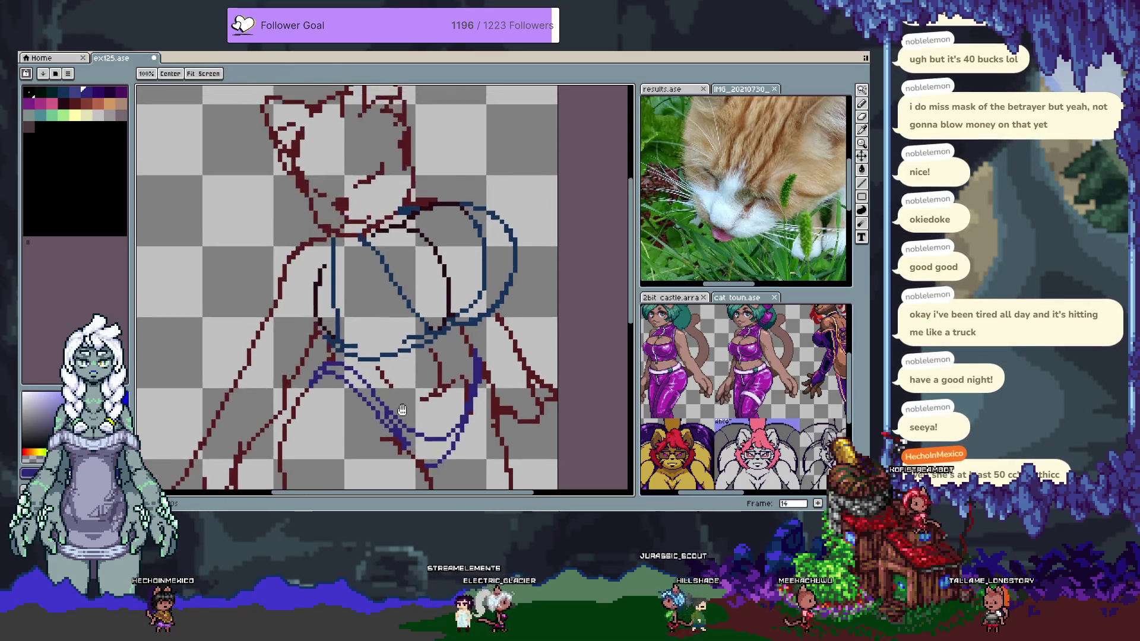
Sample colours from the drawing and undo the last pencil stroke
{"action": "left_click_drag", "start_coordinate": [363, 403], "coordinate": [355, 360]}
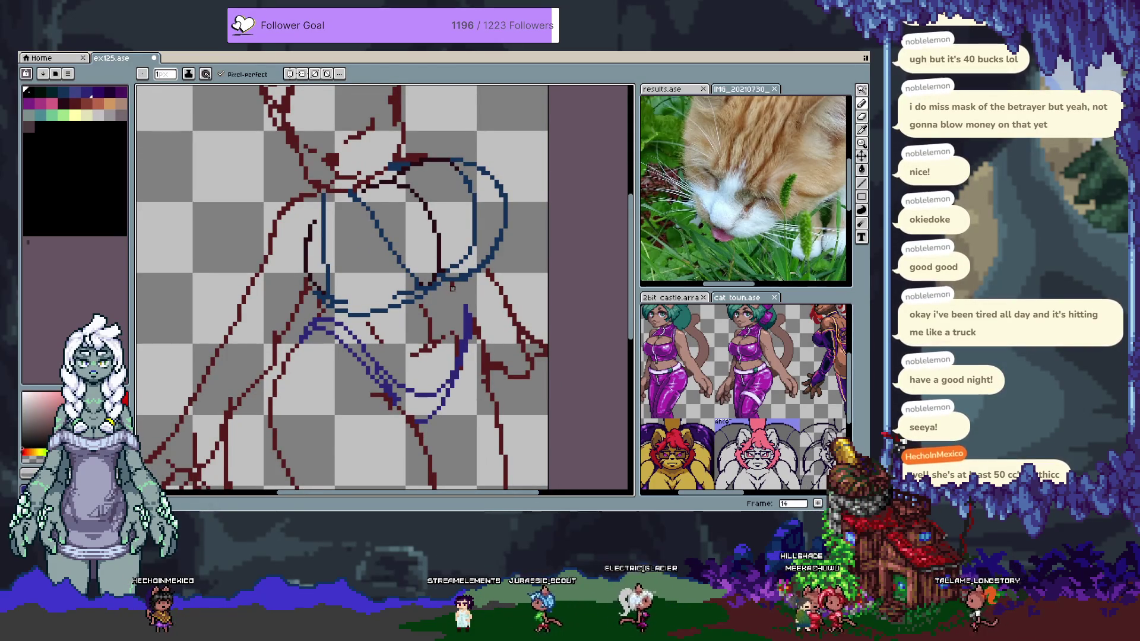
{"action": "left_click", "coordinate": [461, 295], "text": "alt"}
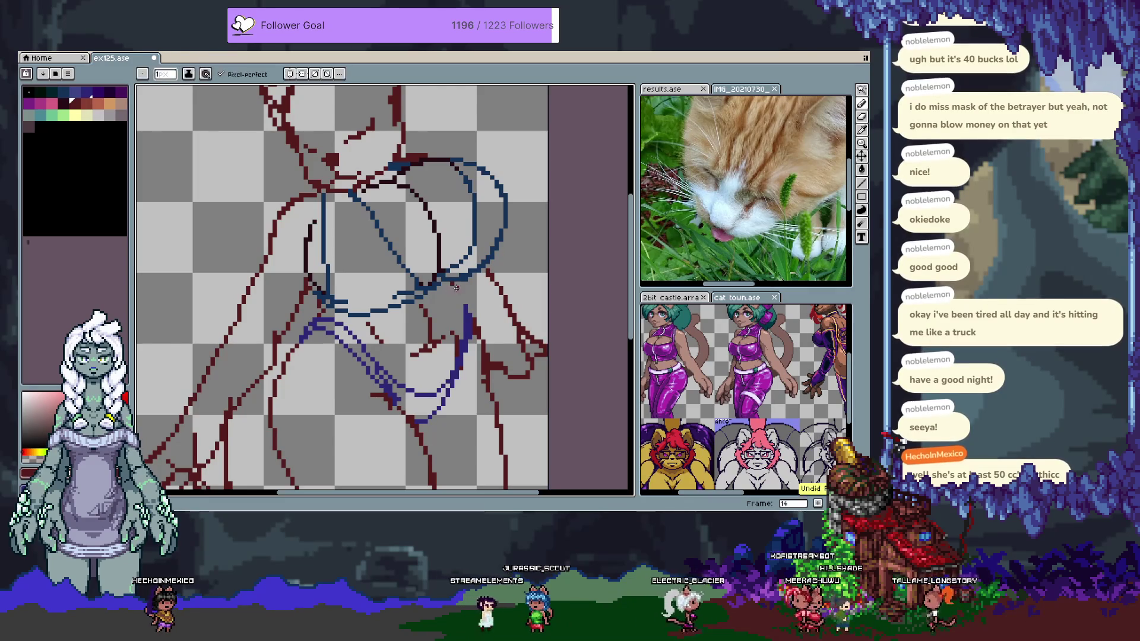
{"action": "left_click", "coordinate": [452, 326], "text": "alt"}
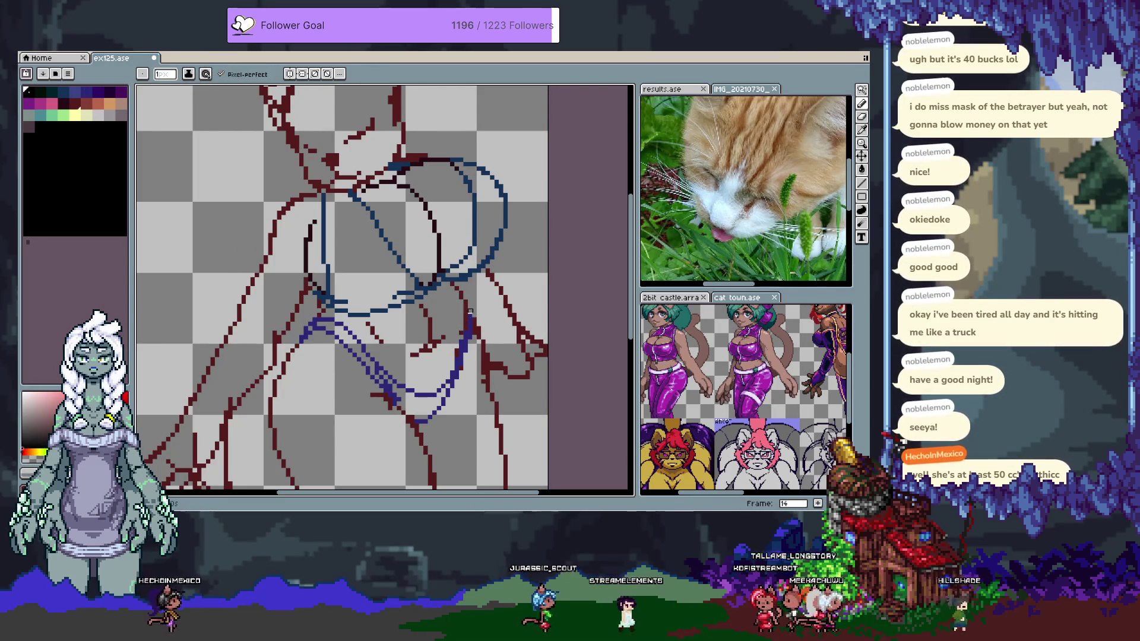
{"action": "key", "text": "ctrl+z"}
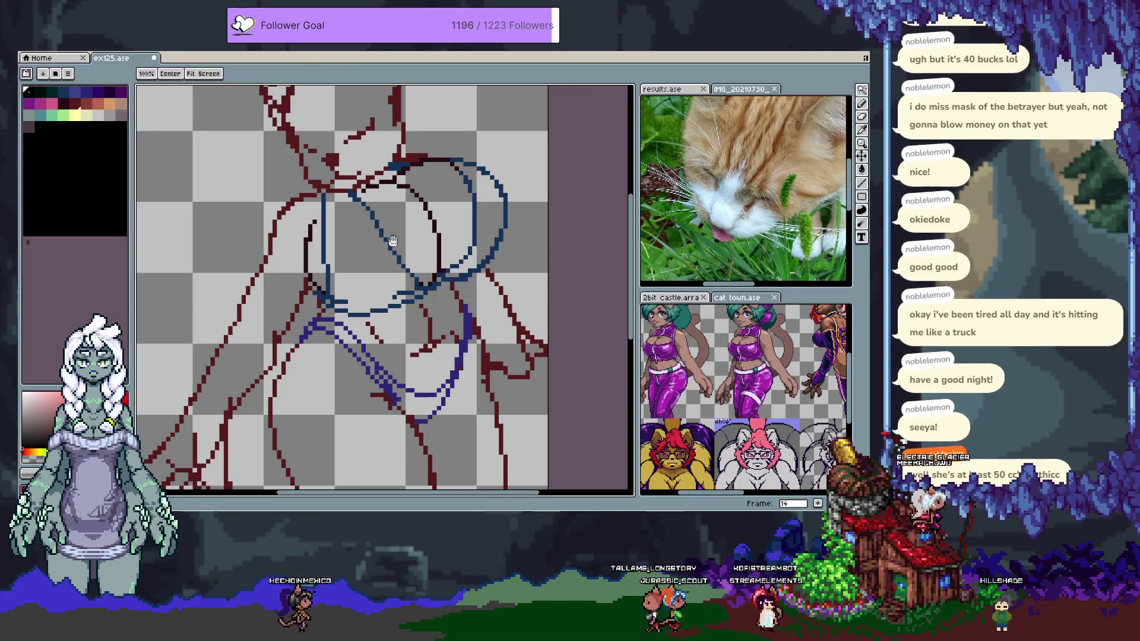
{"action": "left_click_drag", "start_coordinate": [403, 254], "coordinate": [460, 355]}
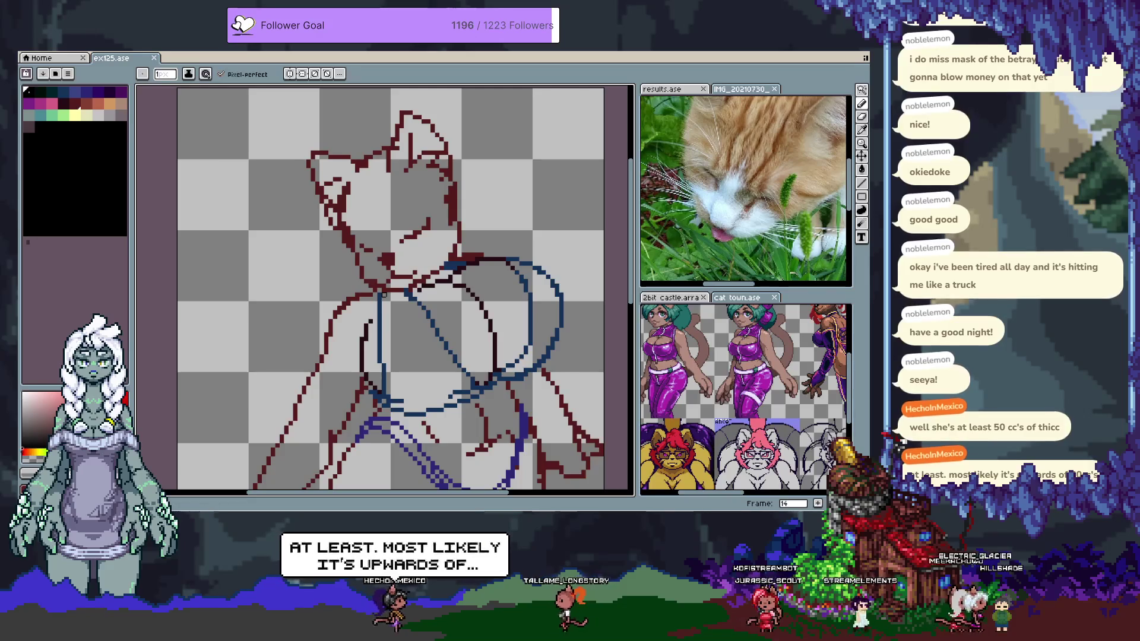
Add a new frame, place a dark red pixel, and save the file
{"action": "key", "text": "alt+n"}
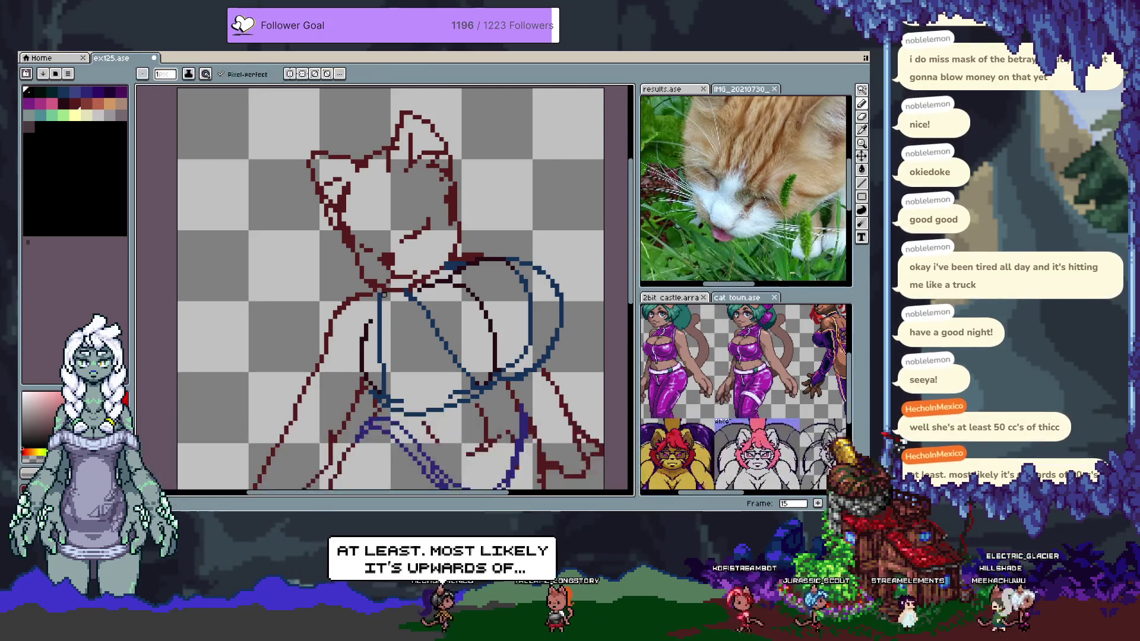
{"action": "left_click_drag", "start_coordinate": [392, 357], "coordinate": [394, 255]}
{"action": "mouse_move", "coordinate": [419, 394]}
{"action": "left_mouse_down"}
{"action": "mouse_move", "coordinate": [369, 234]}
{"action": "mouse_move", "coordinate": [340, 207]}
{"action": "left_mouse_up"}
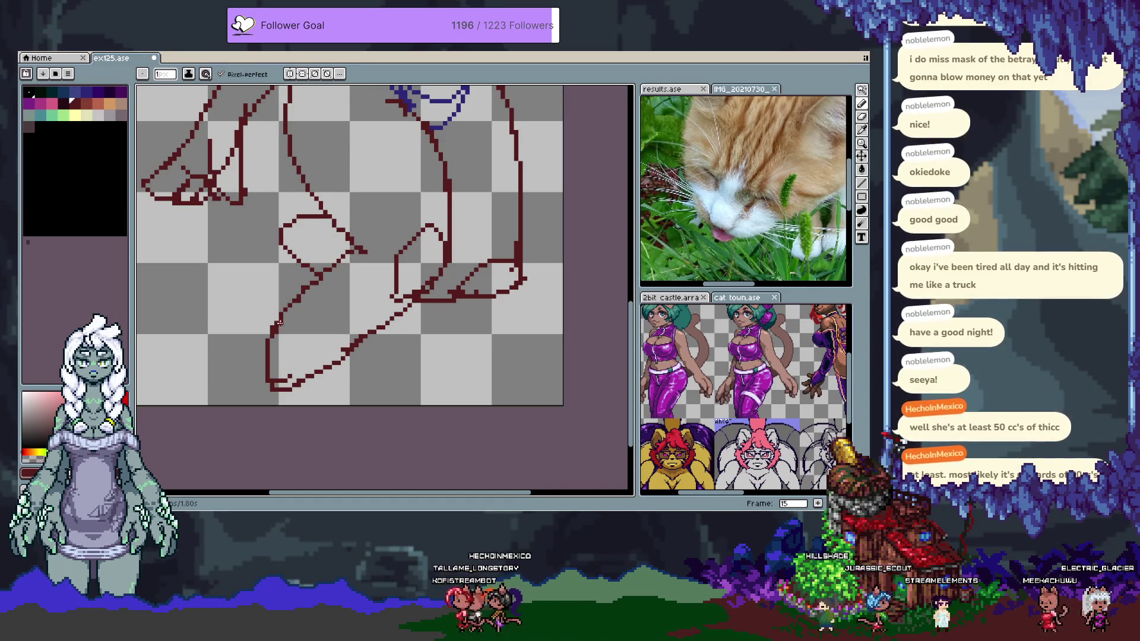
{"action": "mouse_move", "coordinate": [279, 323]}
{"action": "left_mouse_down"}
{"action": "mouse_move", "coordinate": [362, 305]}
{"action": "mouse_move", "coordinate": [362, 441]}
{"action": "left_mouse_up"}
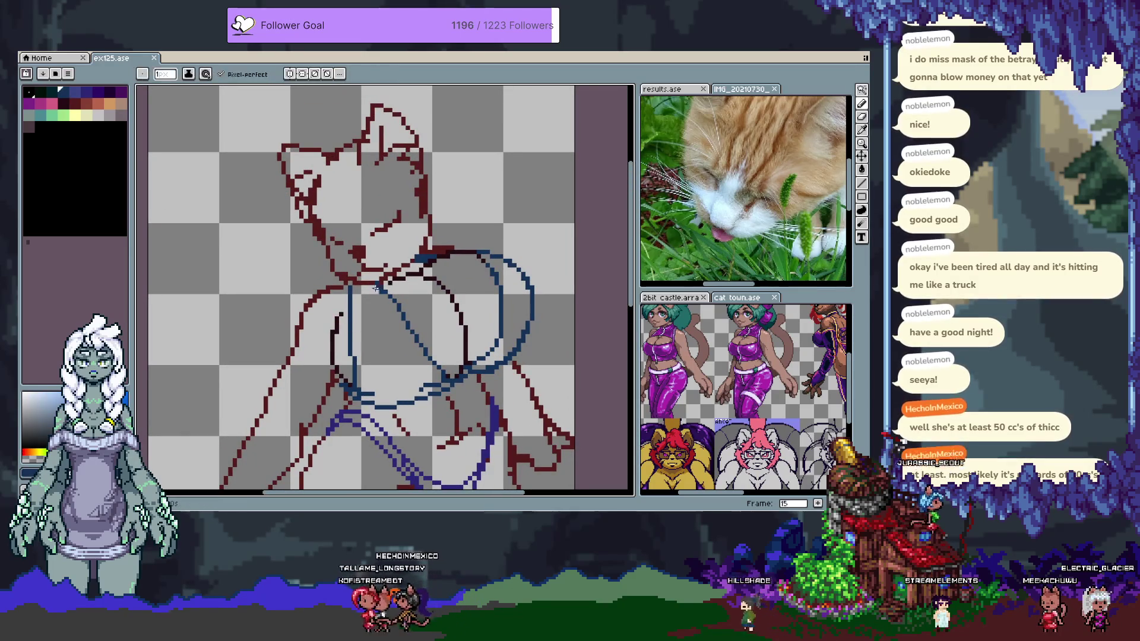
{"action": "left_click", "coordinate": [380, 287]}
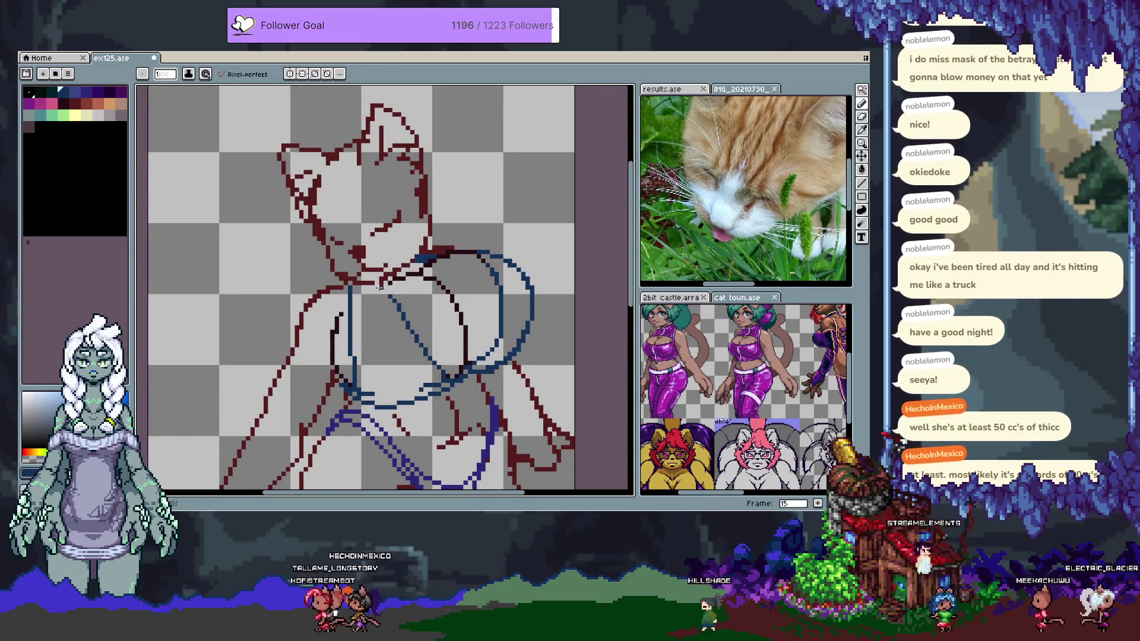
{"action": "left_click", "coordinate": [381, 279], "text": "alt"}
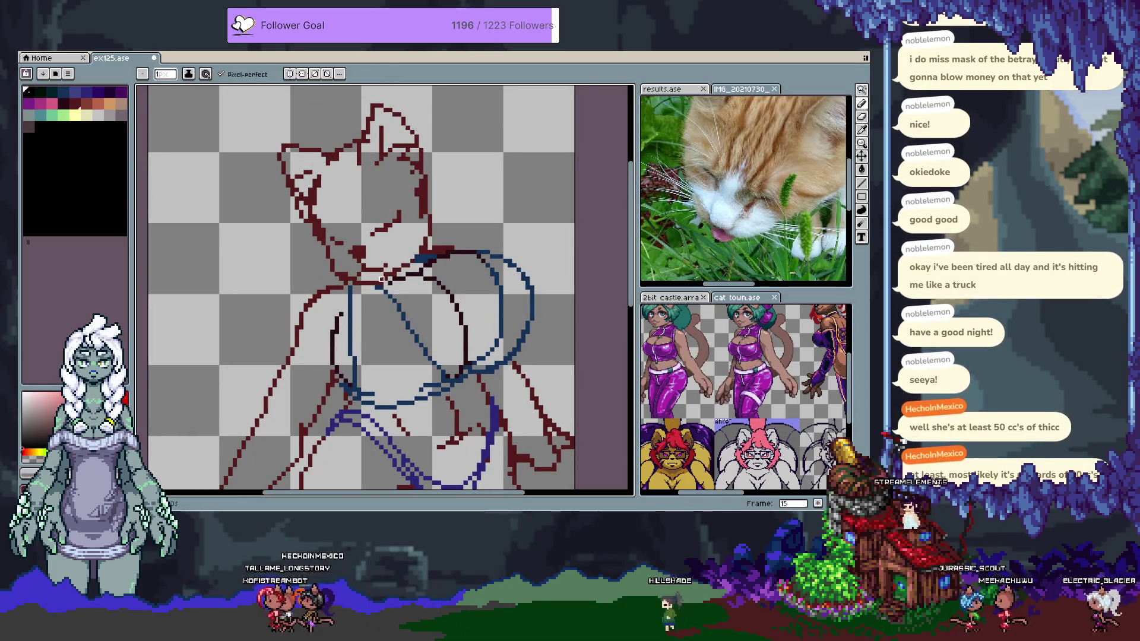
{"action": "key", "text": "ctrl+s"}
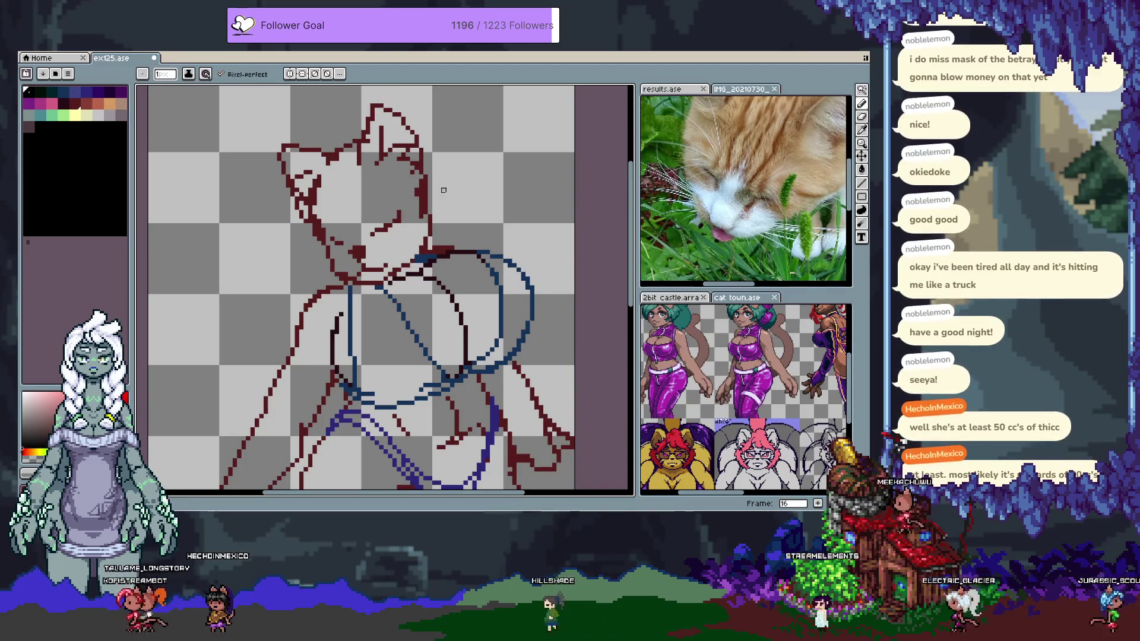
Draw a dark purple eye line across the cat-girl's face
{"action": "left_click", "coordinate": [318, 245], "text": "alt"}
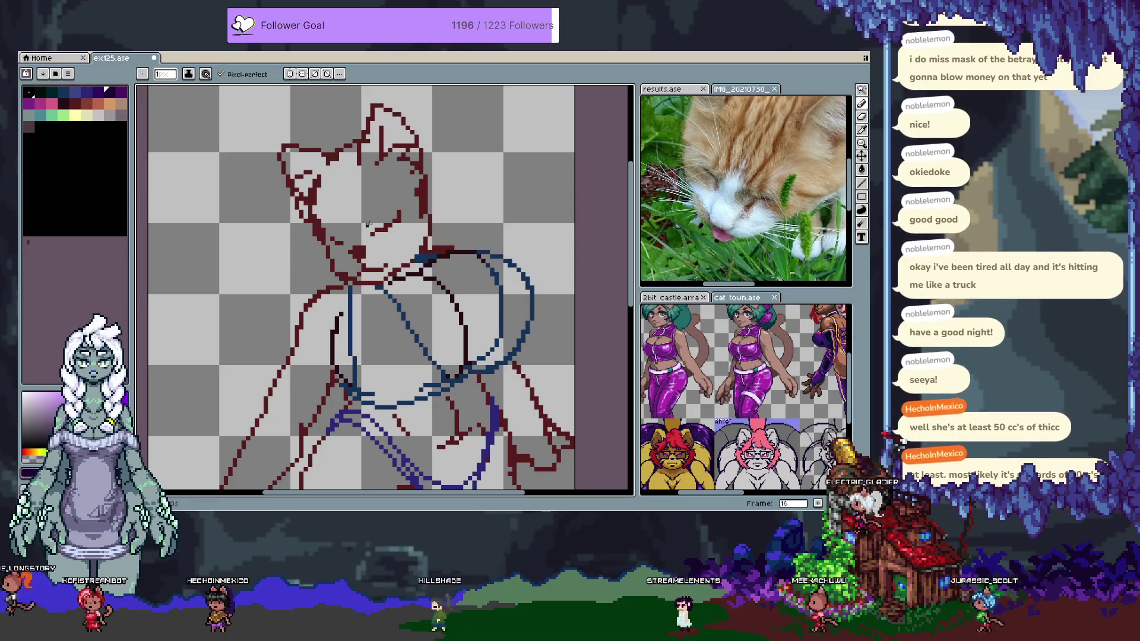
{"action": "left_click", "coordinate": [363, 221]}
{"action": "left_click_drag", "start_coordinate": [366, 226], "coordinate": [405, 212]}
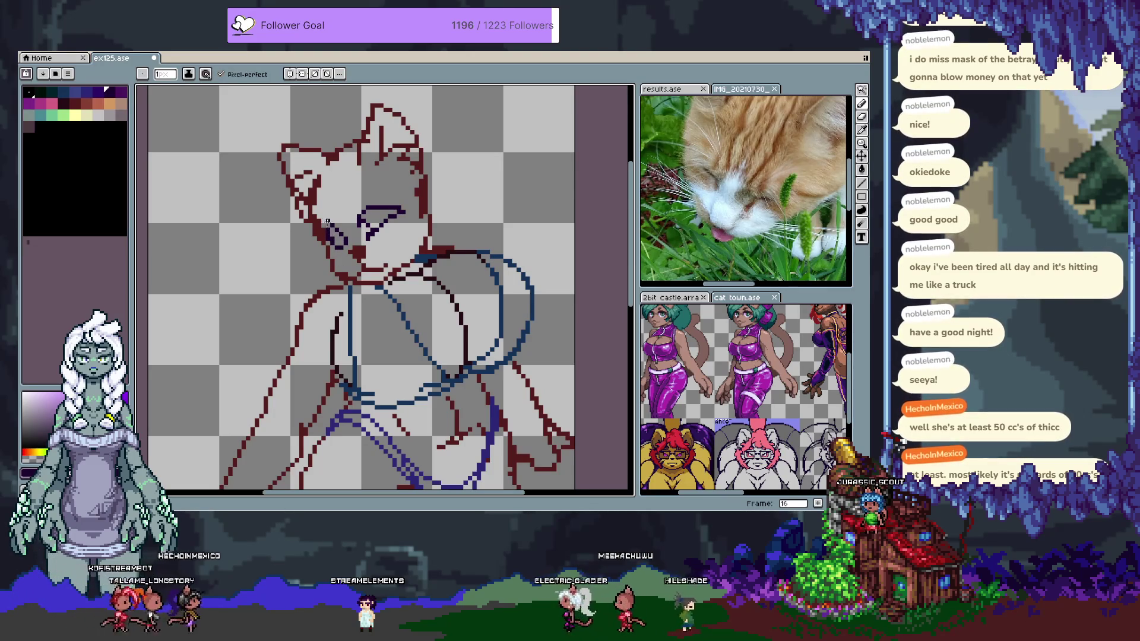
Alternate purple and dark red to shape both eyes, then paste a copy of the eye
{"action": "key", "text": "x"}
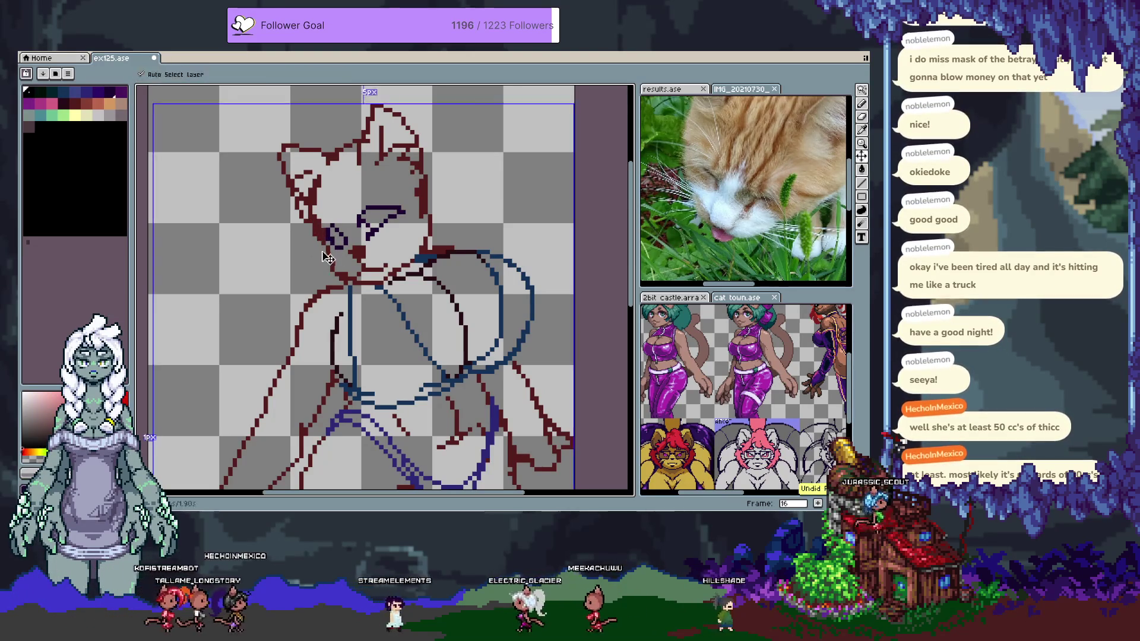
{"action": "key", "text": "x"}
{"action": "key", "text": "x"}
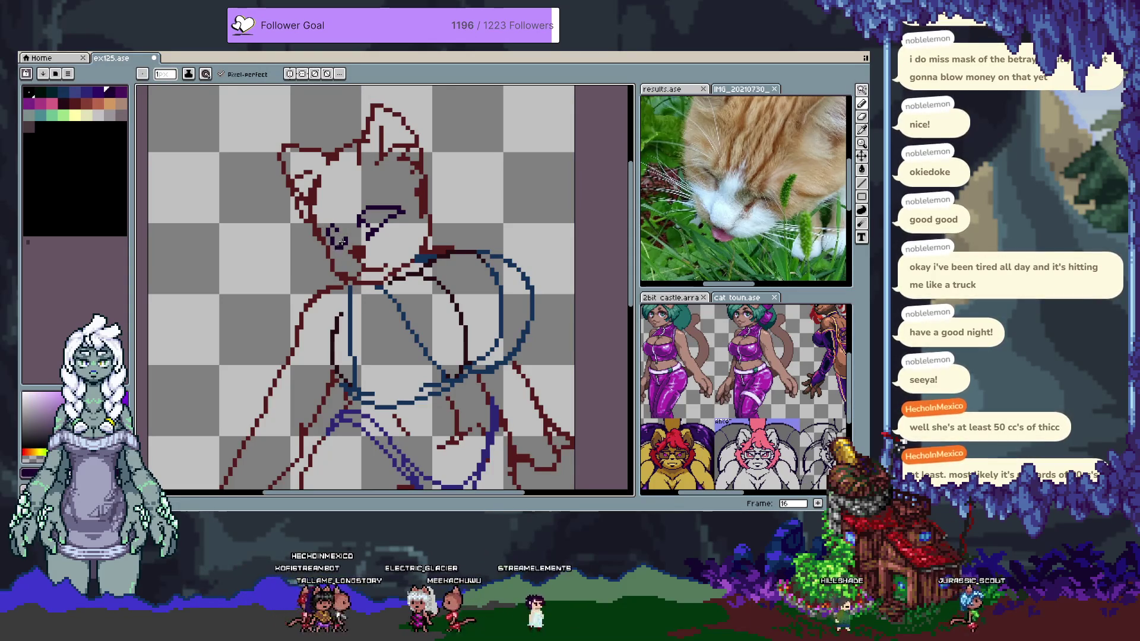
{"action": "key", "text": "x"}
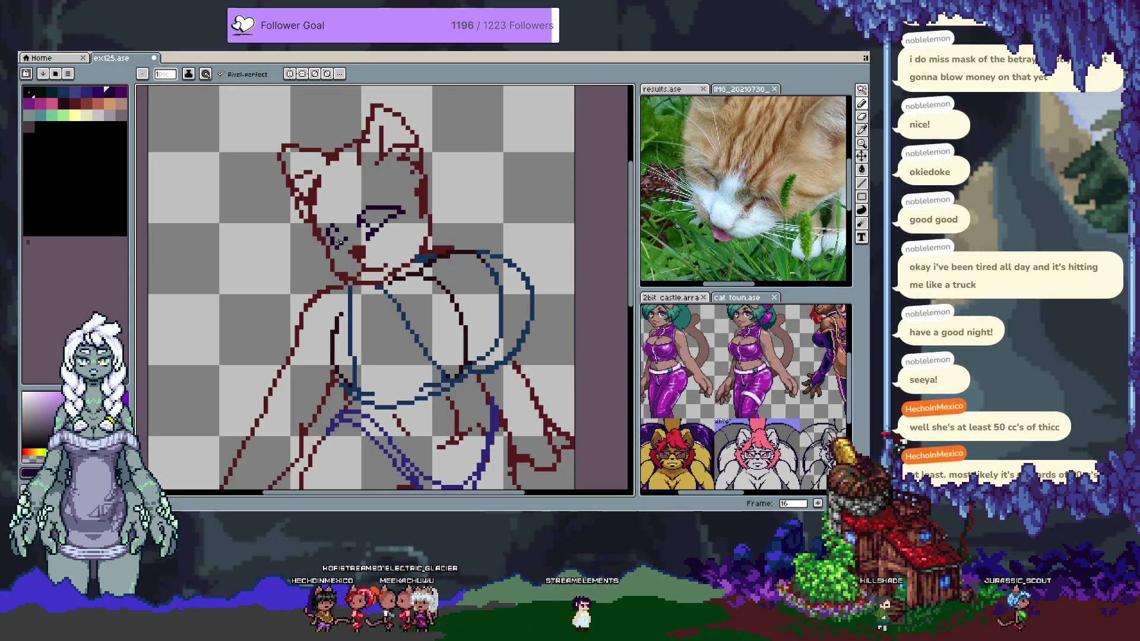
{"action": "key", "text": "x"}
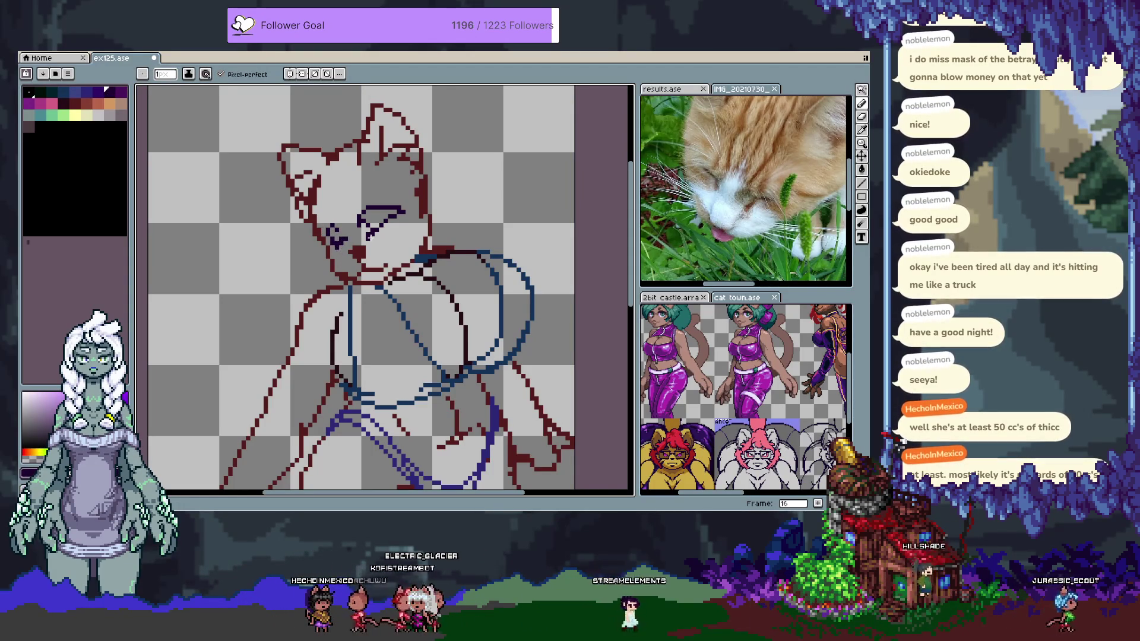
{"action": "key", "text": "v"}
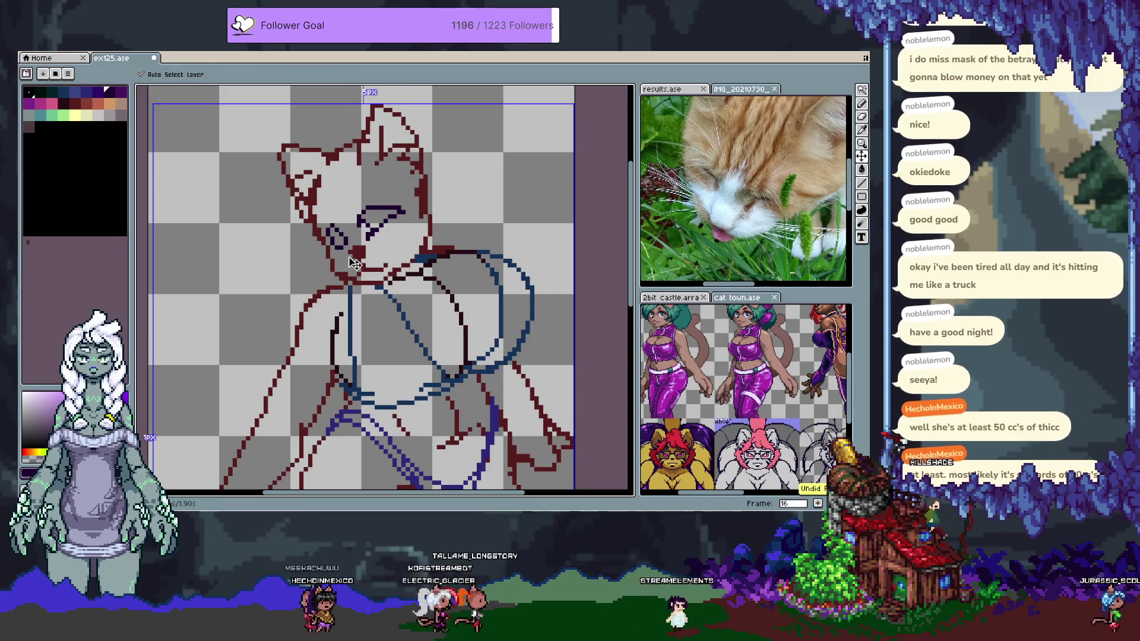
{"action": "key", "text": "b"}
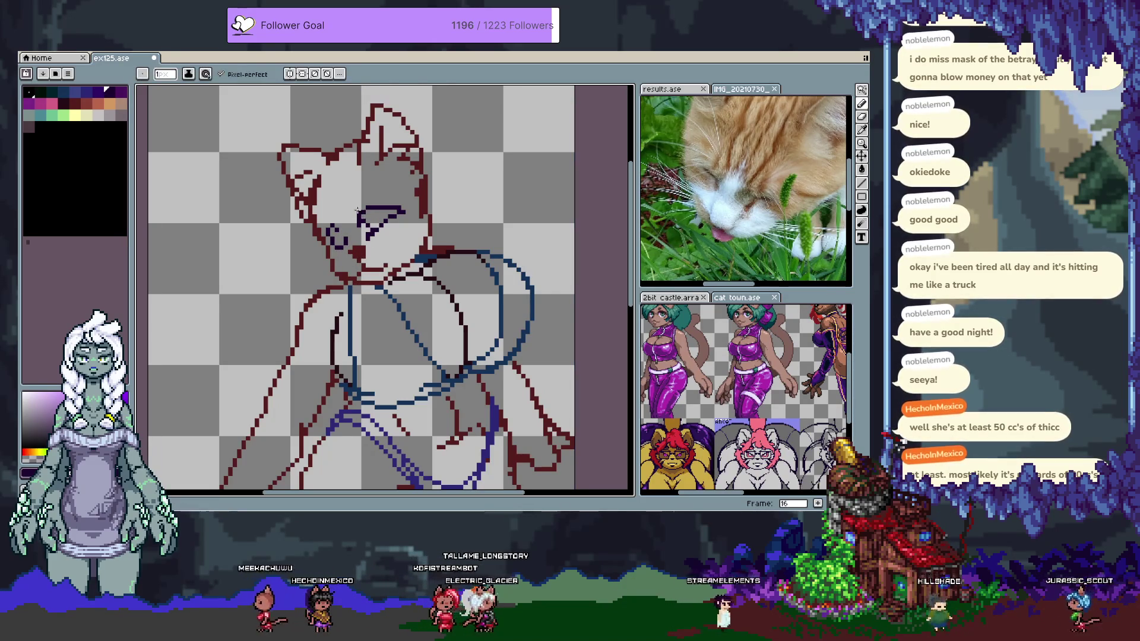
{"action": "key", "text": "ctrl+v"}
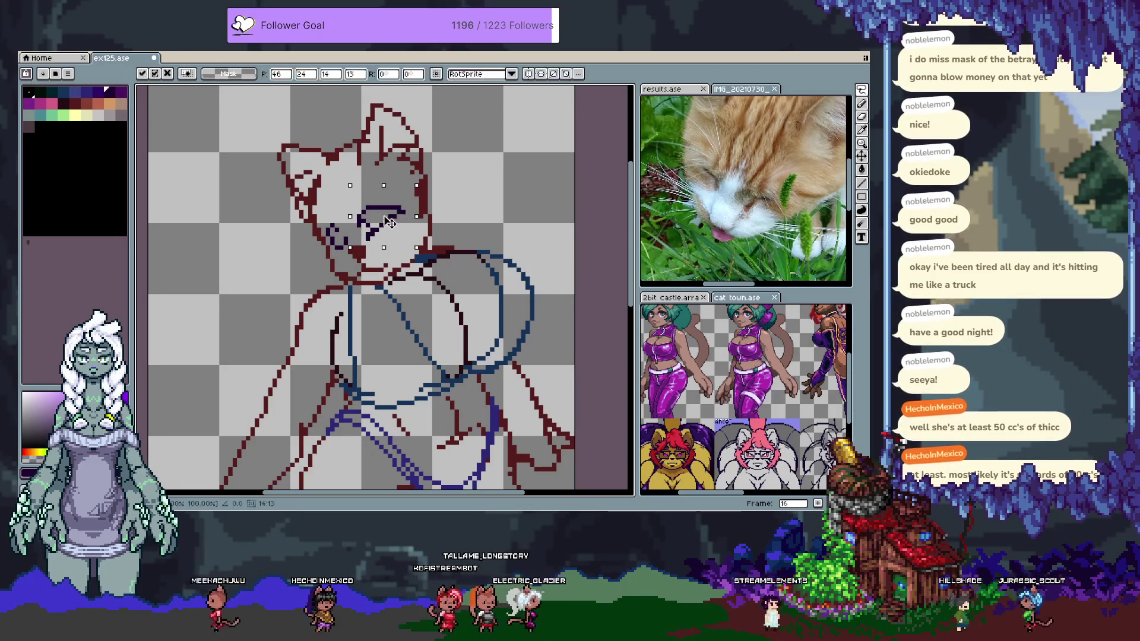
Nudge the pasted eye one pixel right and reposition the left eye pixels
{"action": "left_click_drag", "start_coordinate": [389, 221], "coordinate": [394, 220]}
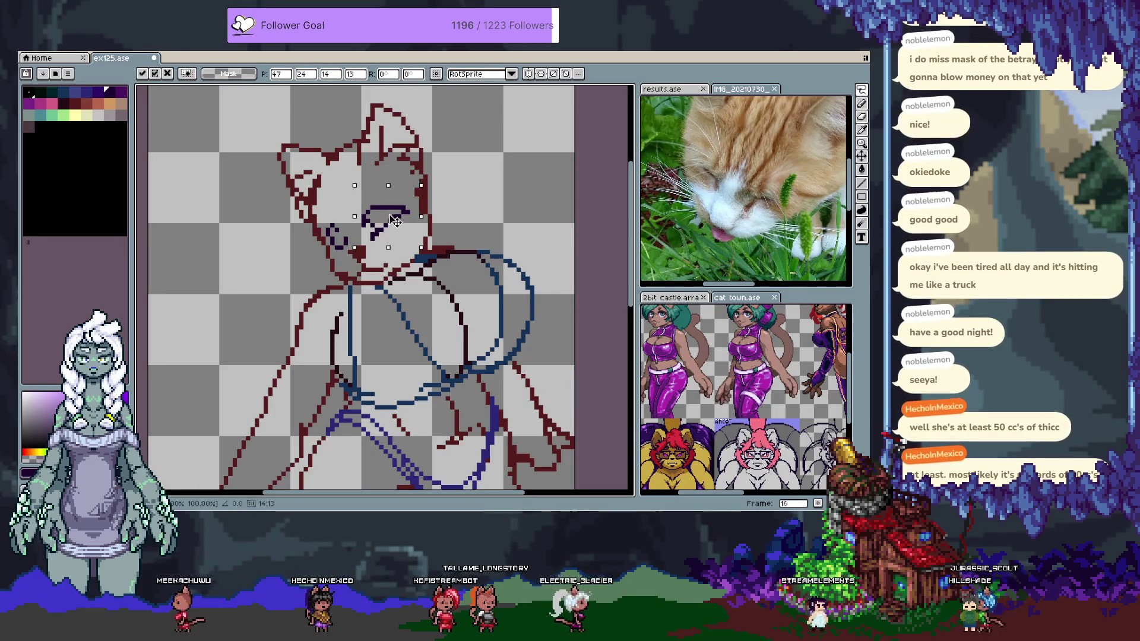
{"action": "left_click", "coordinate": [336, 219]}
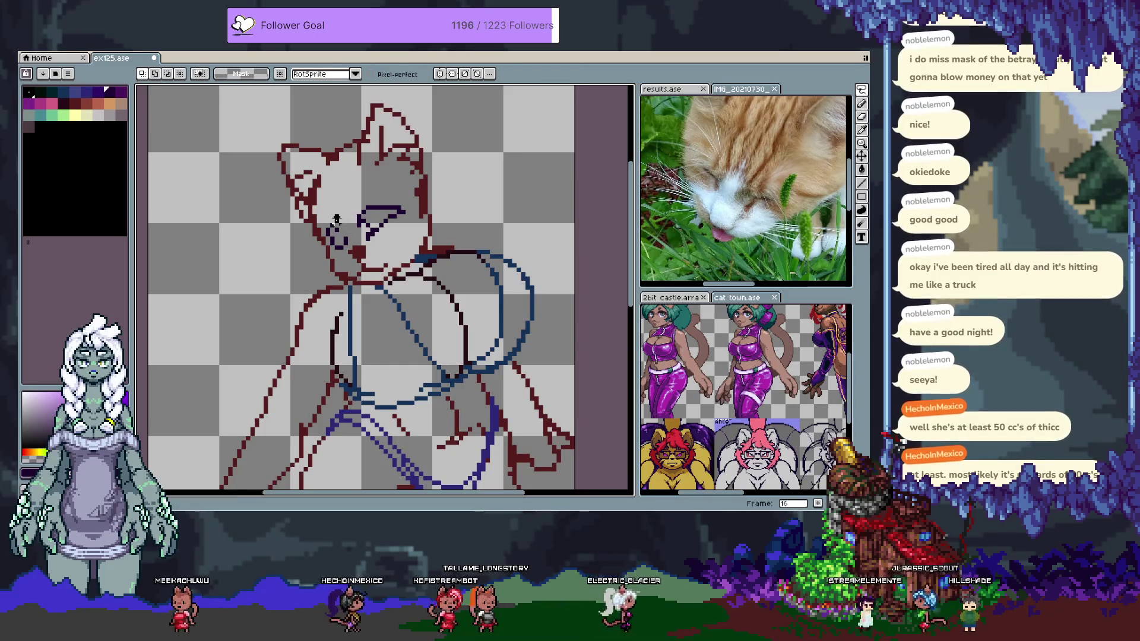
{"action": "left_click_drag", "start_coordinate": [336, 219], "coordinate": [355, 260]}
{"action": "left_click", "coordinate": [355, 289]}
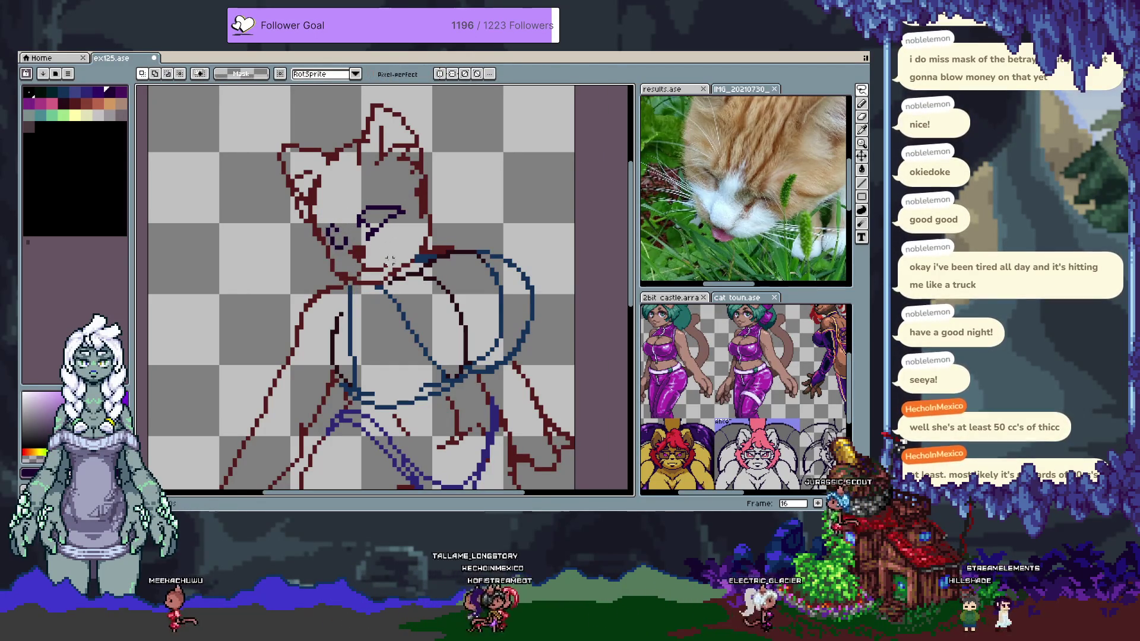
Turn off Pixel-perfect and try dark strokes around the right eye, undoing them
{"action": "key", "text": "b"}
{"action": "left_click_drag", "start_coordinate": [385, 221], "coordinate": [392, 230]}
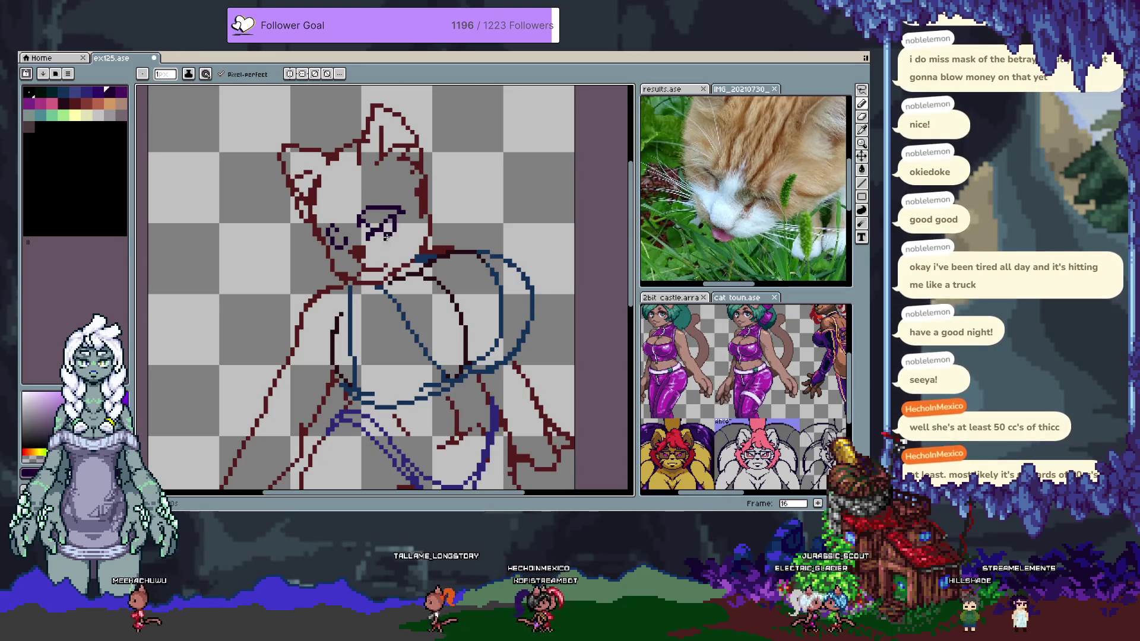
{"action": "key", "text": "ctrl+z"}
{"action": "left_click", "coordinate": [263, 76]}
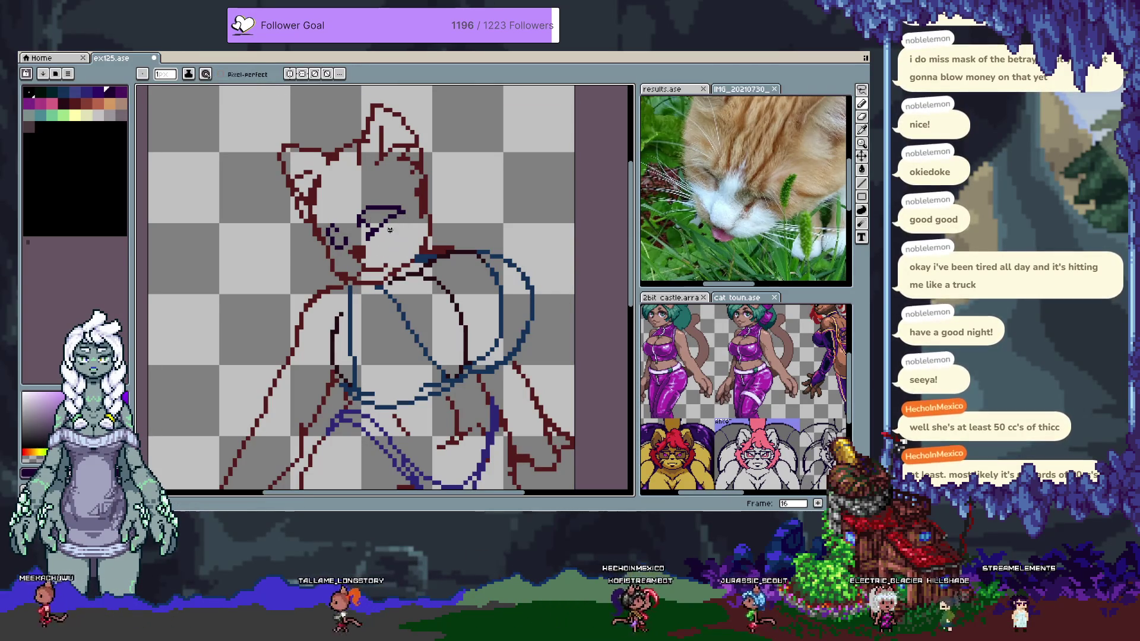
{"action": "left_click_drag", "start_coordinate": [393, 229], "coordinate": [397, 238]}
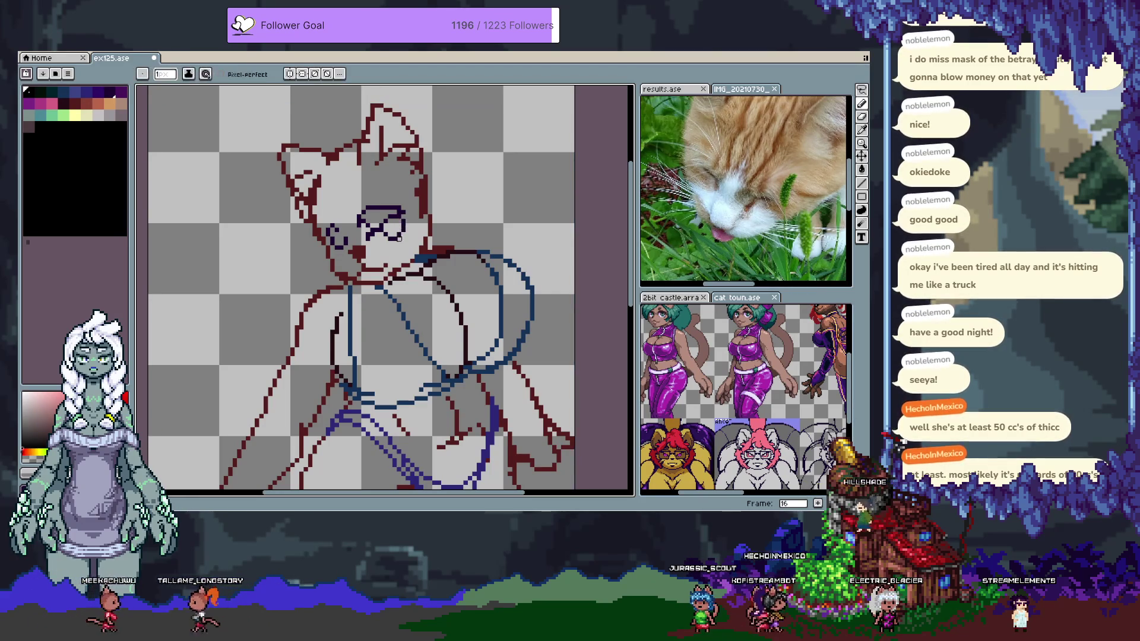
{"action": "left_click", "coordinate": [398, 234], "text": "alt"}
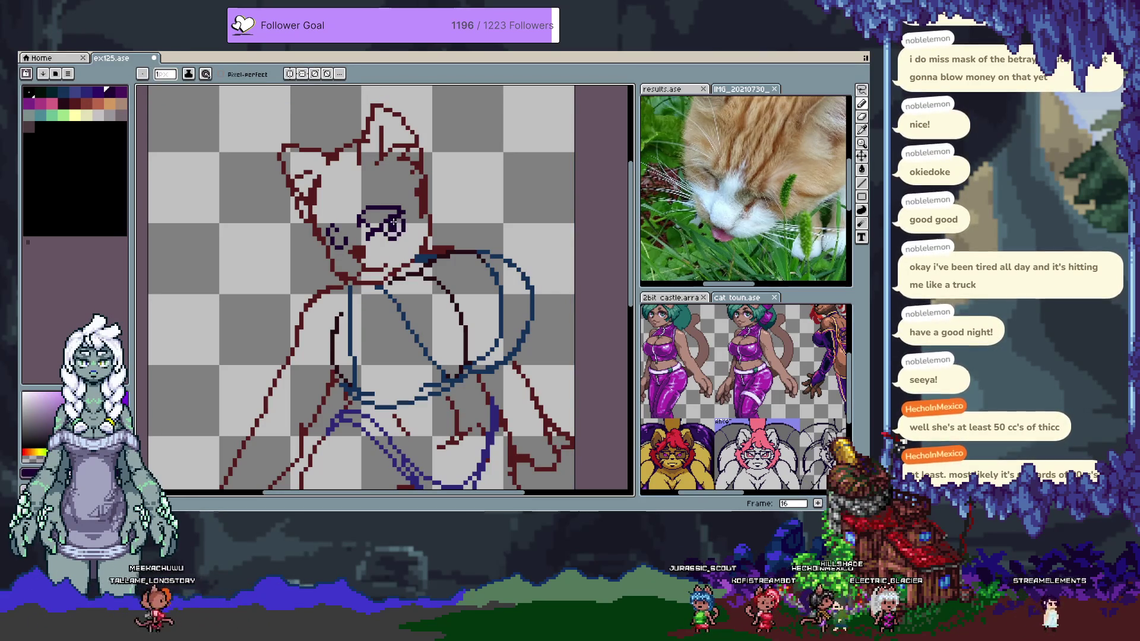
{"action": "key", "text": "ctrl+z"}
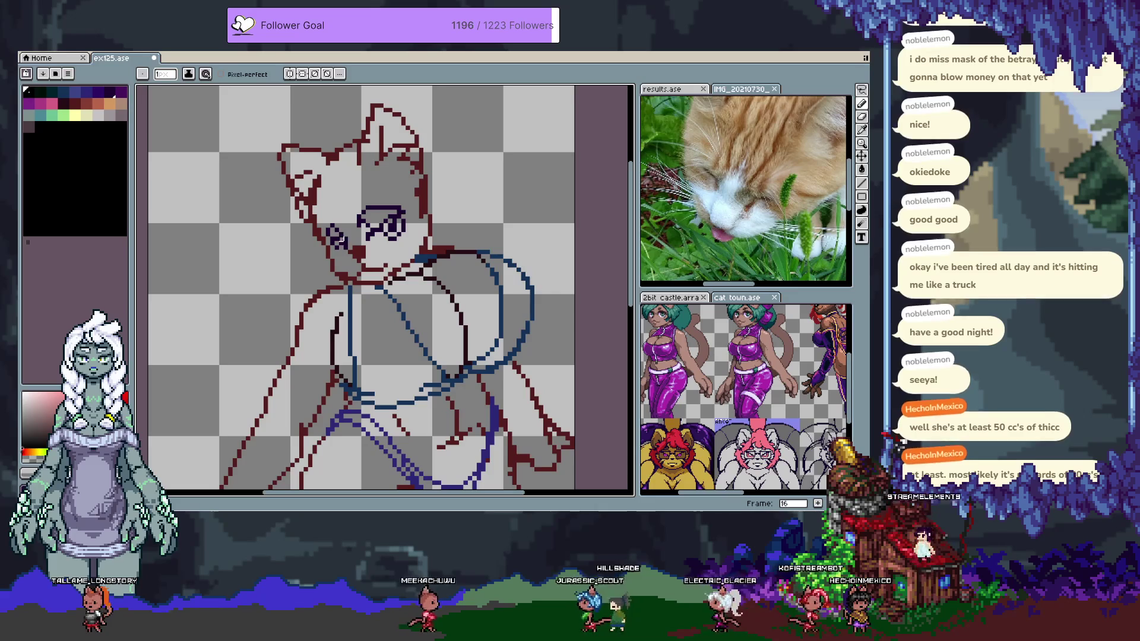
Pick the eyes' dark purple and undo the stray stroke beside the eye
{"action": "key", "text": "v"}
{"action": "key", "text": "b"}
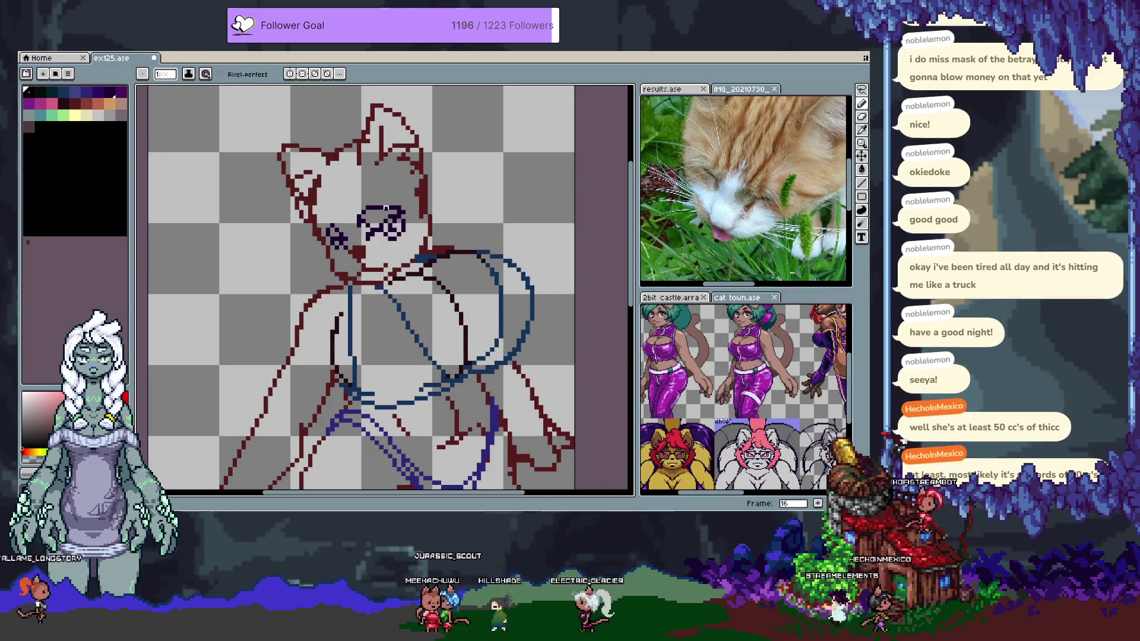
{"action": "left_click", "coordinate": [406, 225], "text": "alt"}
{"action": "key", "text": "ctrl+z"}
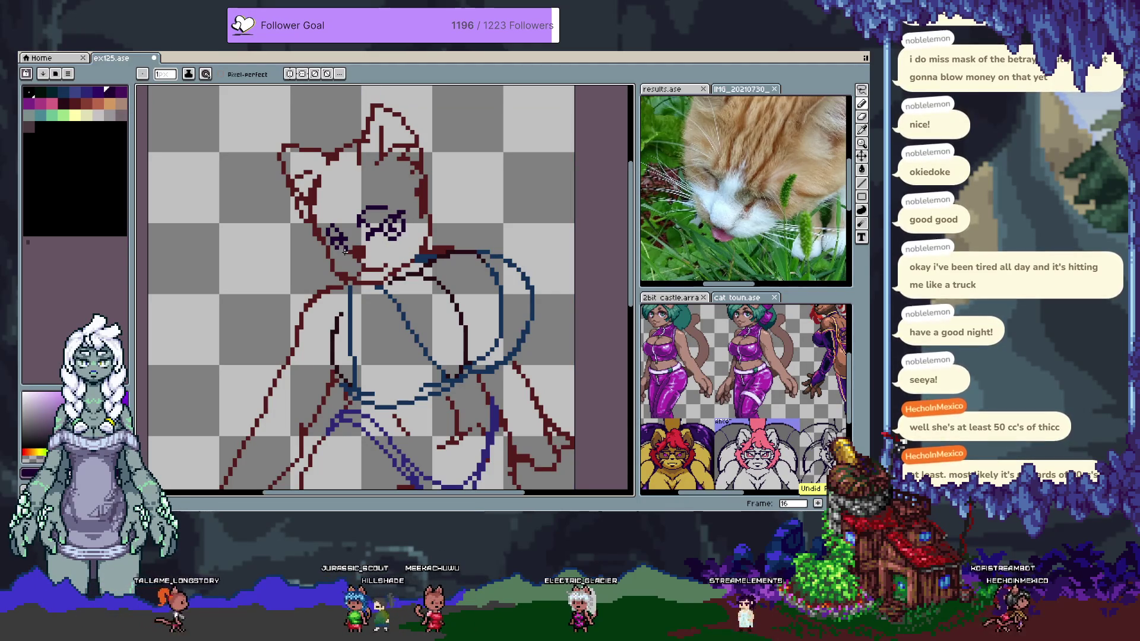
{"action": "key", "text": "m"}
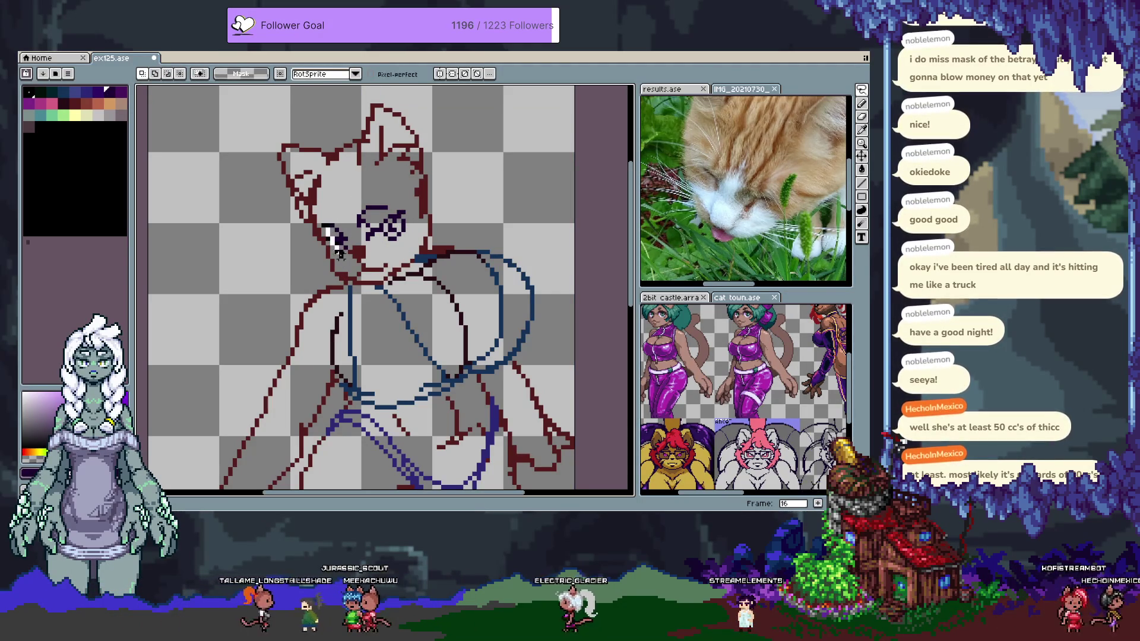
Move the selected eye pixels down and to the right
{"action": "left_click_drag", "start_coordinate": [348, 234], "coordinate": [351, 240]}
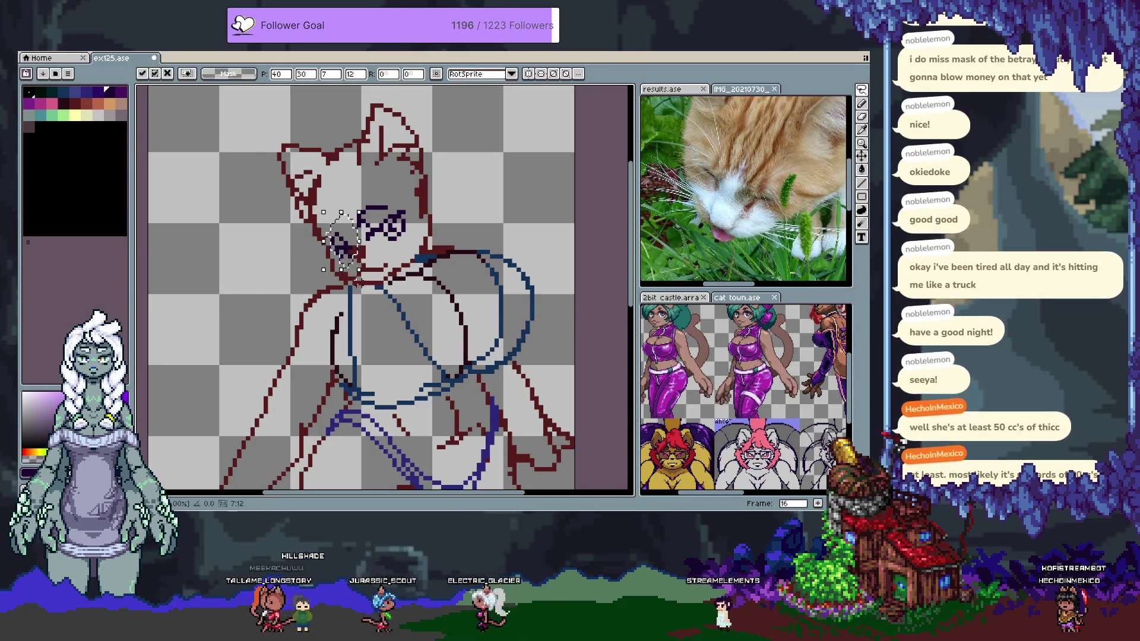
{"action": "left_click", "coordinate": [350, 286]}
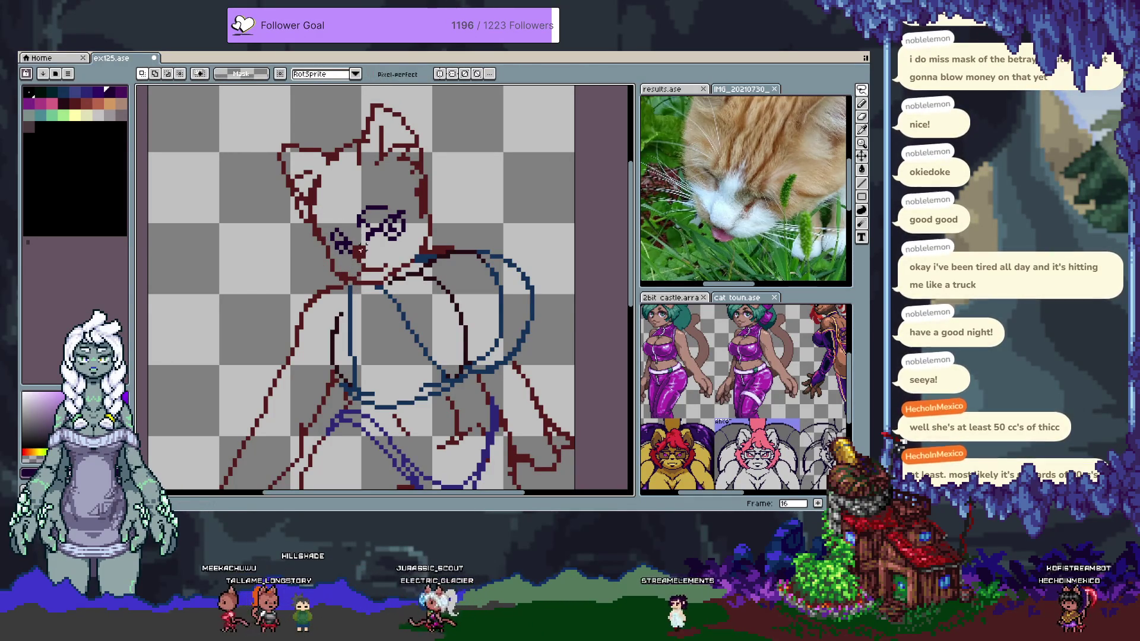
{"action": "key", "text": "b"}
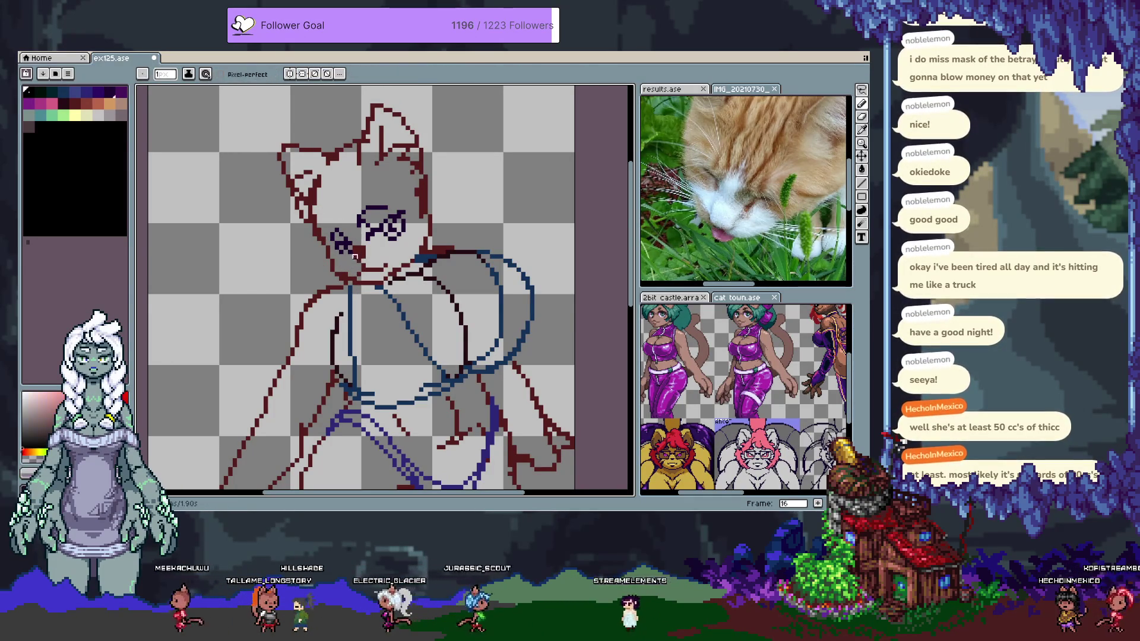
Magic-wand select and delete the stray dark red blob by the cheek
{"action": "left_click", "coordinate": [366, 249], "text": "alt"}
{"action": "key", "text": "w"}
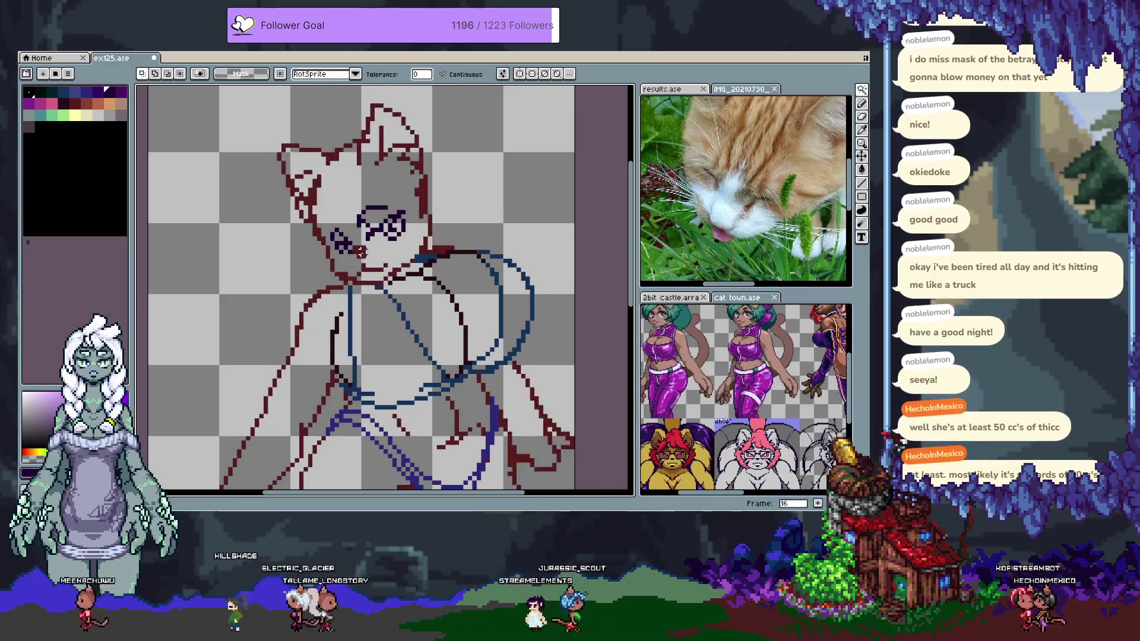
{"action": "key", "text": "Delete"}
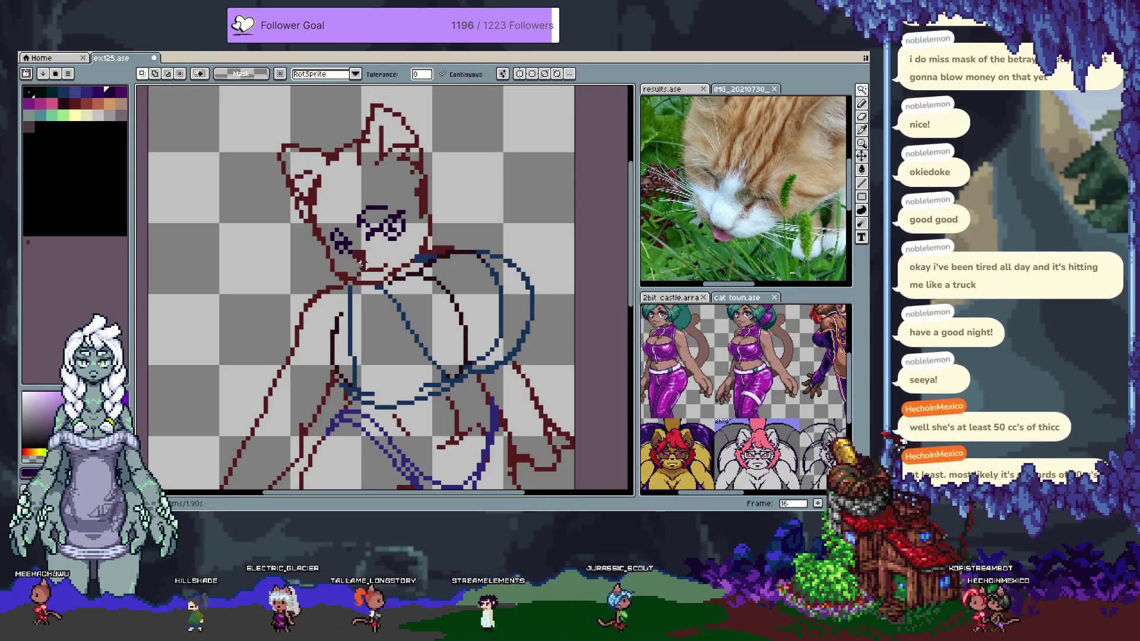
{"action": "key", "text": "b"}
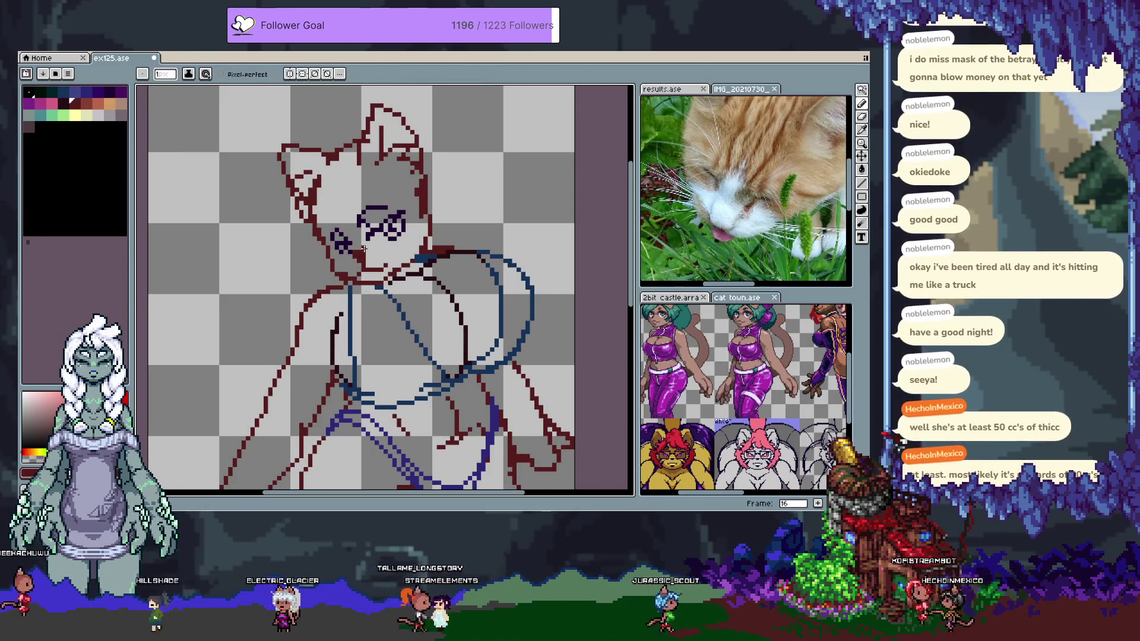
Sample the dark red line colour and set the drawing colour to transparent
{"action": "key", "text": "v"}
{"action": "key", "text": "b"}
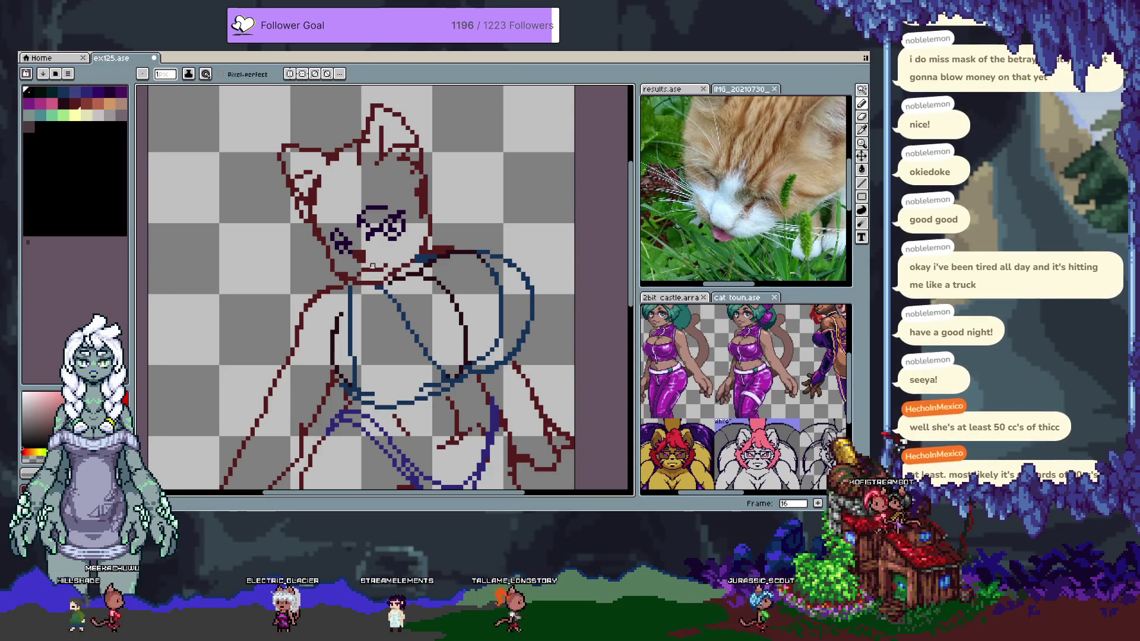
{"action": "left_click", "coordinate": [365, 252], "text": "alt"}
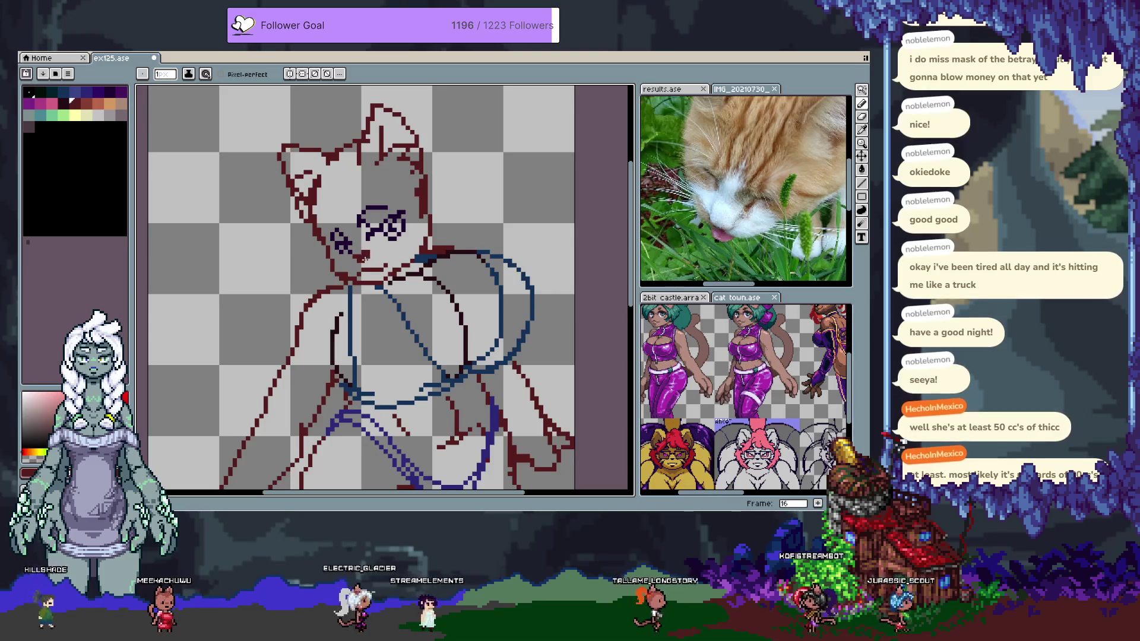
{"action": "left_click", "coordinate": [346, 275], "text": "alt"}
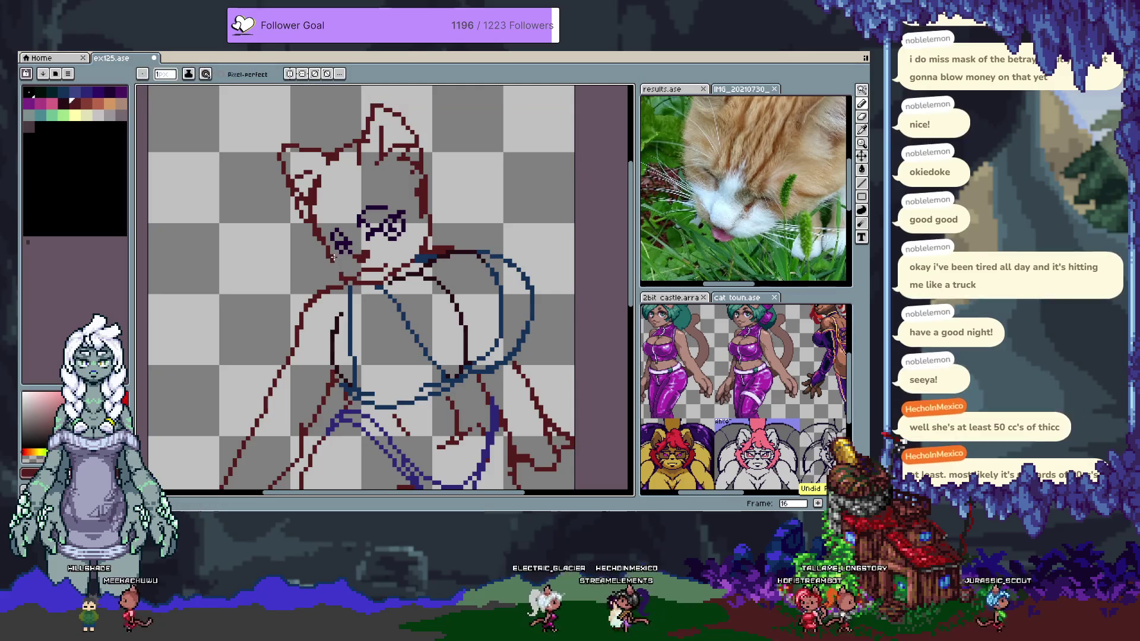
Paste the copied eye shape at the left eye, commit it, and save
{"action": "key", "text": "m"}
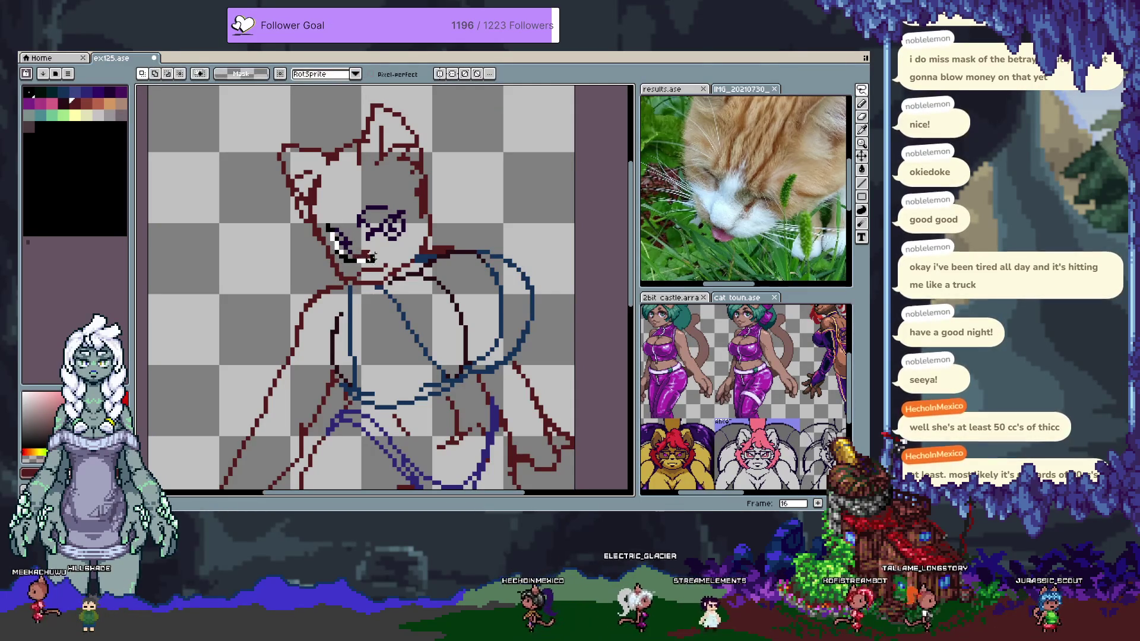
{"action": "key", "text": "ctrl+v"}
{"action": "left_click", "coordinate": [367, 261]}
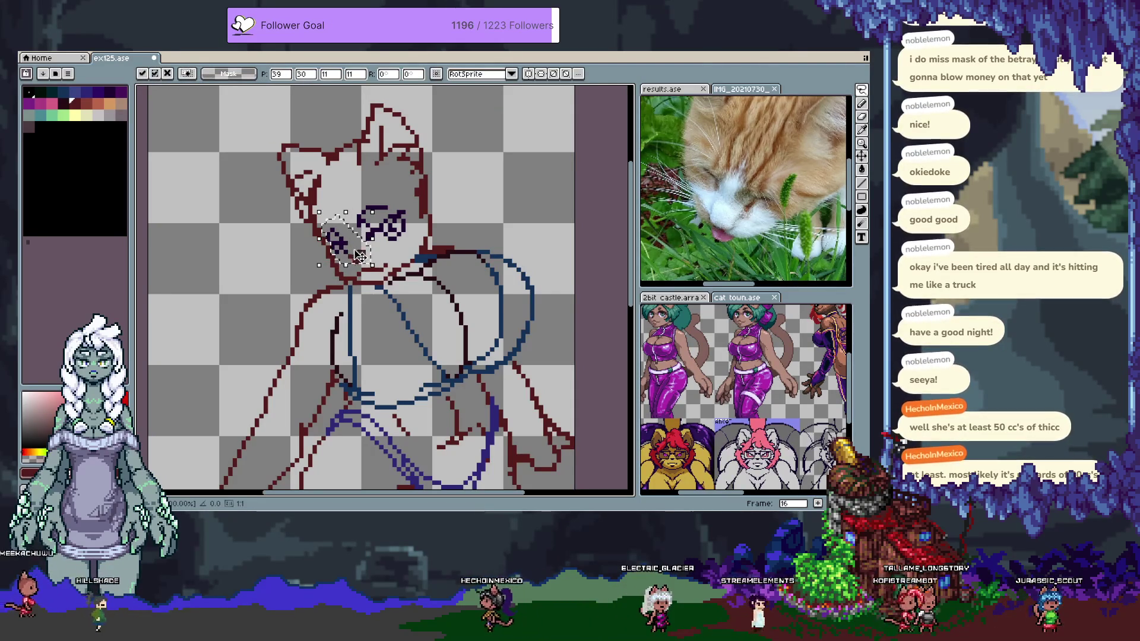
{"action": "key", "text": "Return"}
{"action": "key", "text": "ctrl+s"}
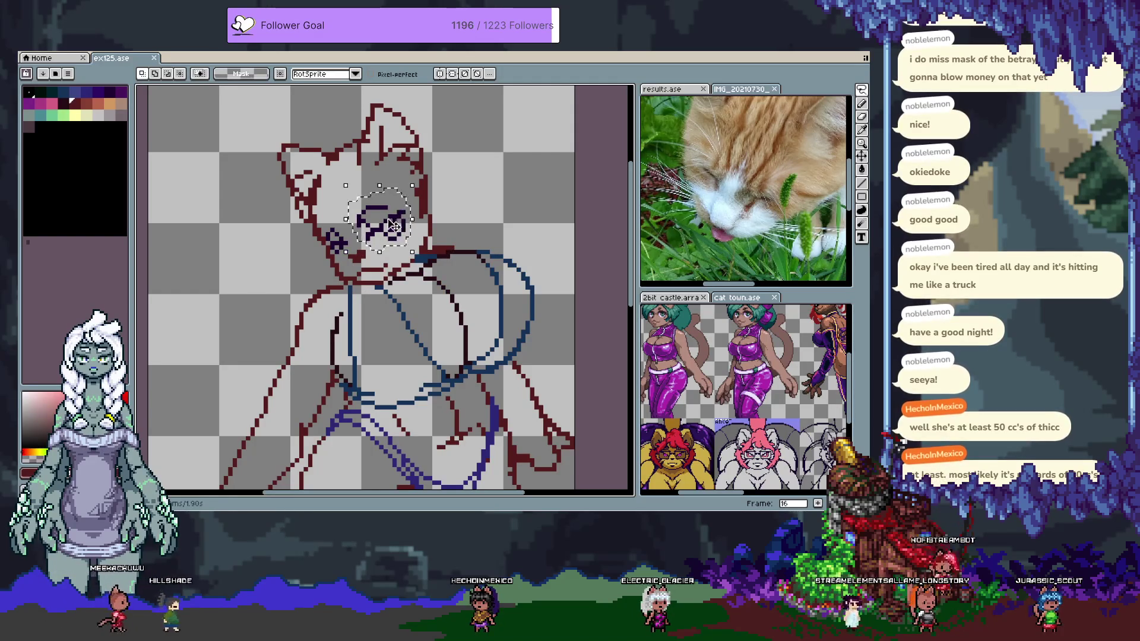
Move the selected eye upward into place and save the file
{"action": "left_click_drag", "start_coordinate": [395, 226], "coordinate": [391, 220]}
{"action": "left_click", "coordinate": [386, 284]}
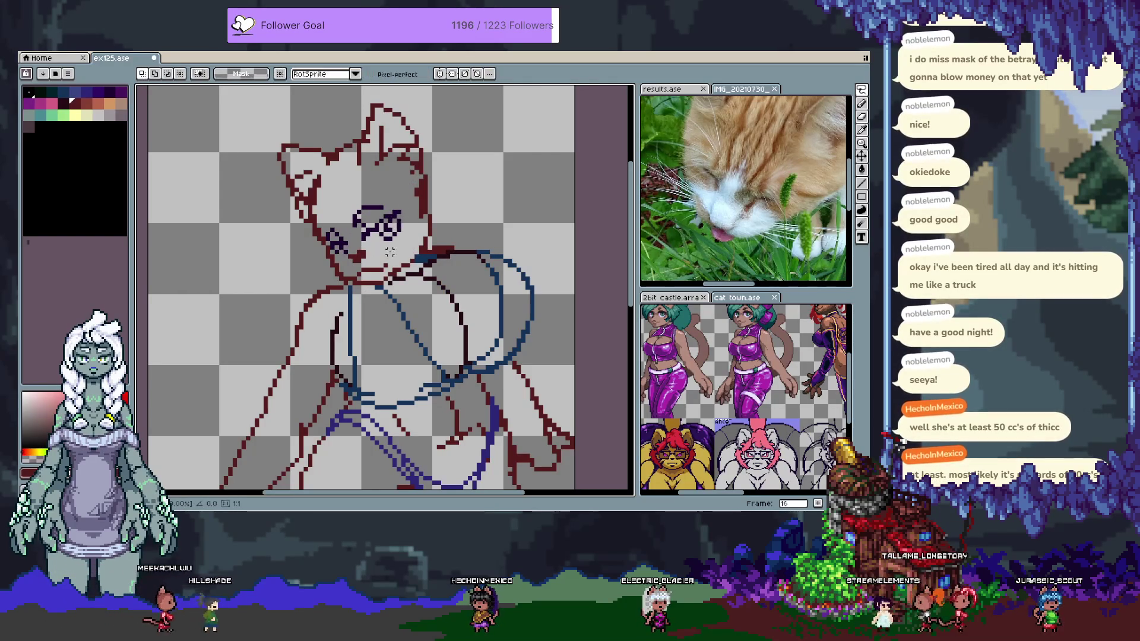
{"action": "key", "text": "ctrl+s"}
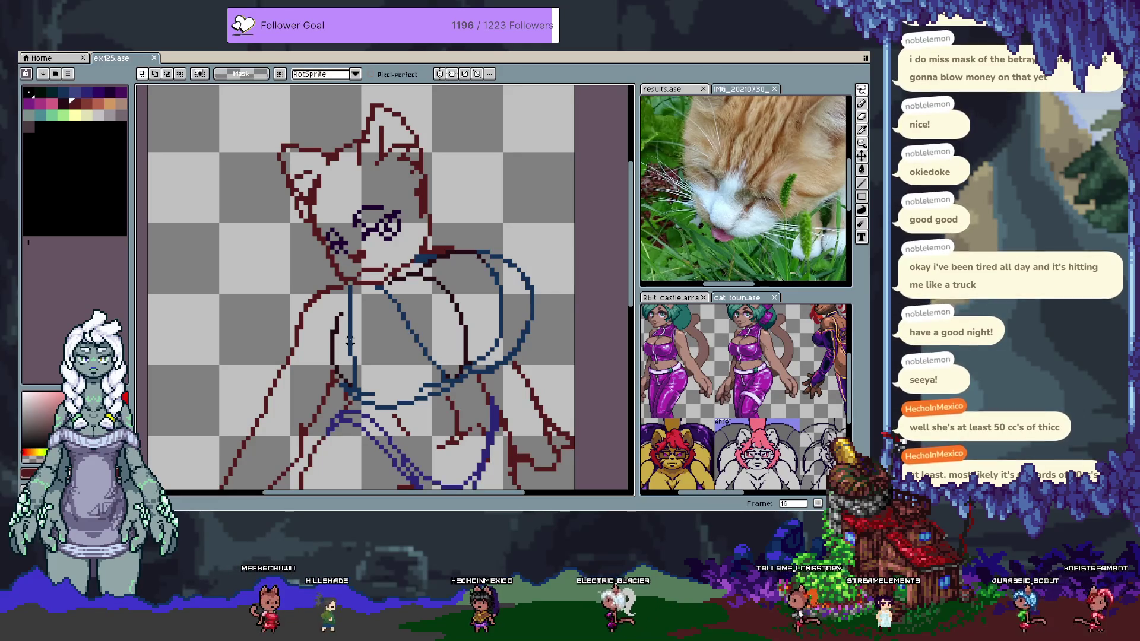
Add a new frame copying the current drawing
{"action": "key", "text": "Tab"}
{"action": "key", "text": "alt+n"}
{"action": "key", "text": "Tab"}
Sketch cream hair curves below the left cheek, beside the eyes, and over the head
{"action": "left_click_drag", "start_coordinate": [305, 224], "coordinate": [318, 239]}
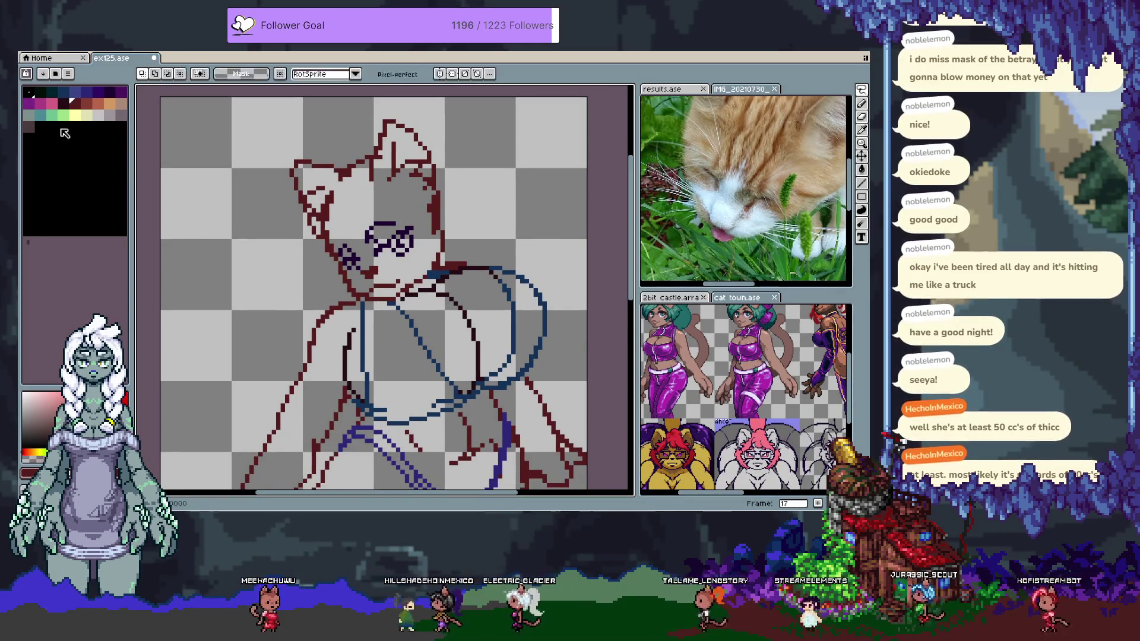
{"action": "key", "text": "b"}
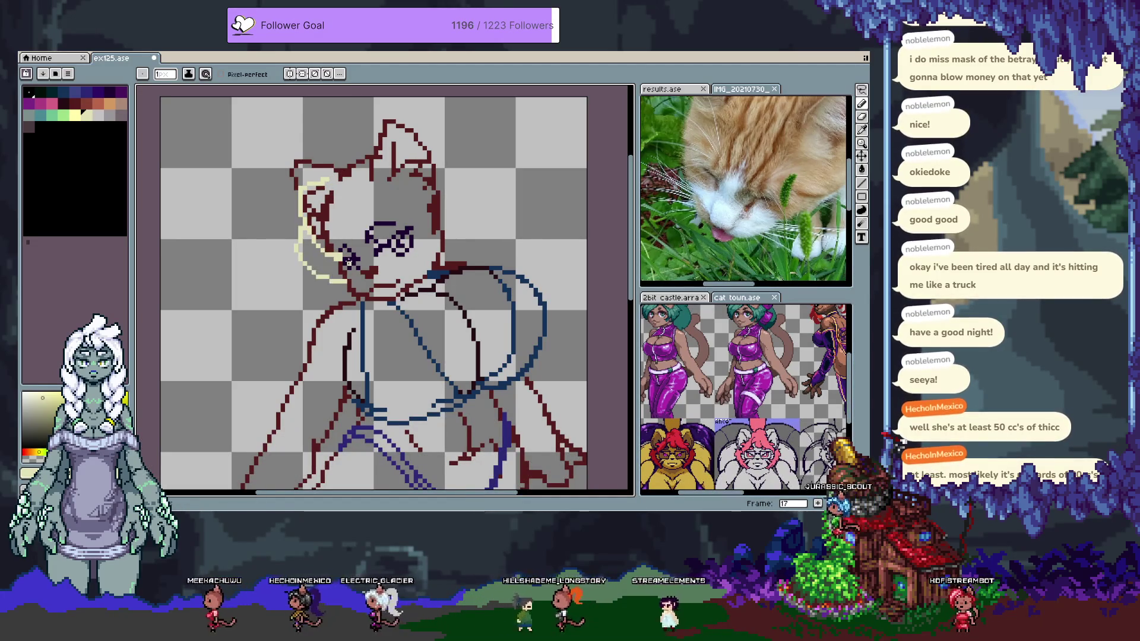
{"action": "left_click_drag", "start_coordinate": [298, 246], "coordinate": [348, 277]}
{"action": "mouse_move", "coordinate": [337, 237]}
{"action": "left_mouse_down"}
{"action": "mouse_move", "coordinate": [386, 189]}
{"action": "mouse_move", "coordinate": [425, 214]}
{"action": "mouse_move", "coordinate": [431, 258]}
{"action": "left_mouse_up"}
{"action": "mouse_move", "coordinate": [347, 172]}
{"action": "left_mouse_down"}
{"action": "mouse_move", "coordinate": [358, 160]}
{"action": "mouse_move", "coordinate": [437, 219]}
{"action": "left_mouse_up"}
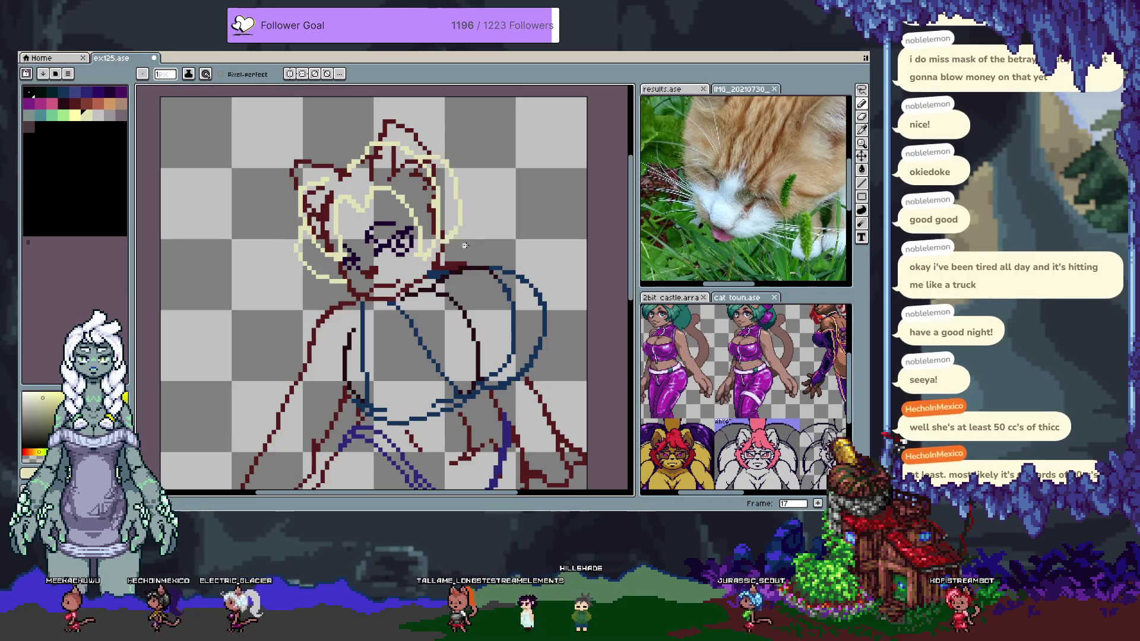
Sketch a cream arc down the right of the head, then undo the recent cream strokes
{"action": "scroll", "coordinate": [344, 161], "scroll_direction": "up", "scroll_amount": 3}
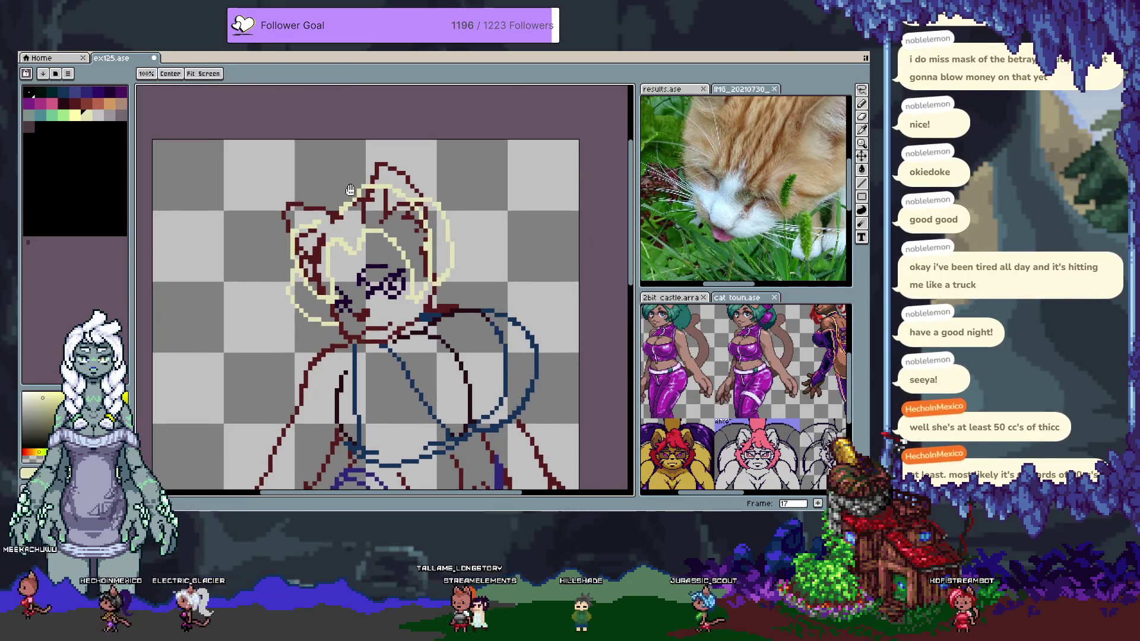
{"action": "key", "text": "b"}
{"action": "mouse_move", "coordinate": [360, 170]}
{"action": "left_mouse_down"}
{"action": "mouse_move", "coordinate": [452, 151]}
{"action": "mouse_move", "coordinate": [502, 225]}
{"action": "mouse_move", "coordinate": [469, 293]}
{"action": "left_mouse_up"}
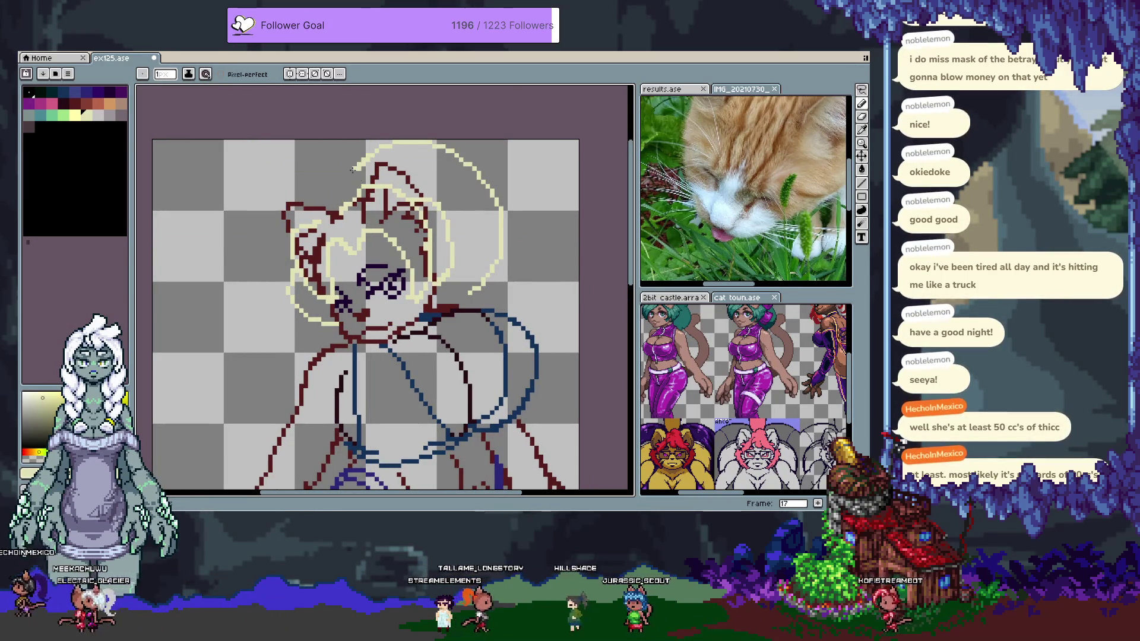
{"action": "key", "text": "ctrl+z"}
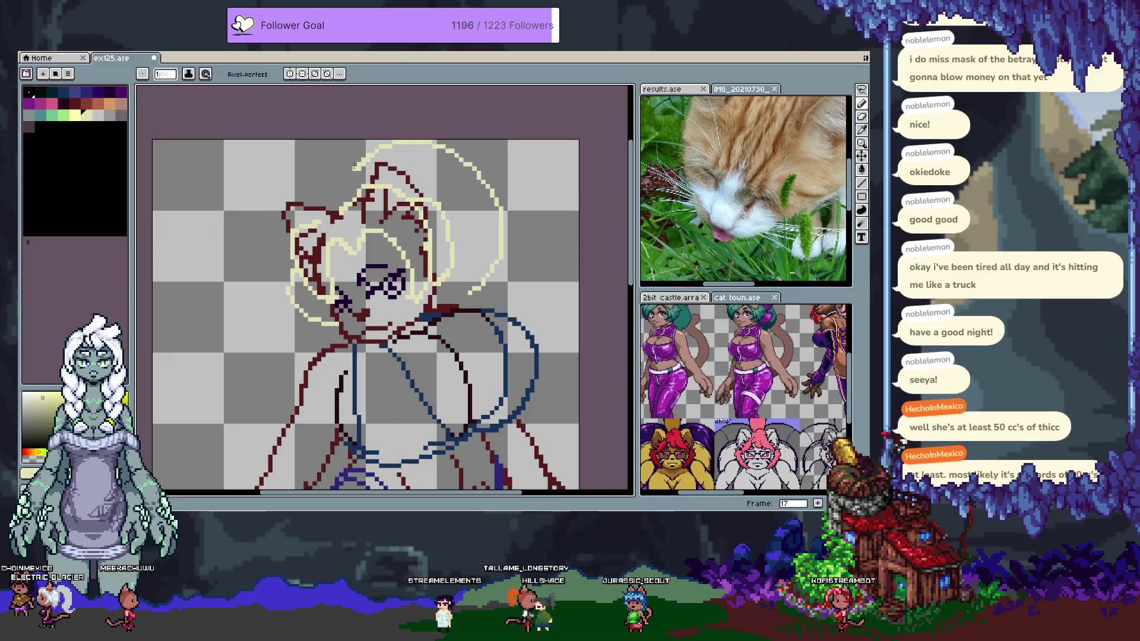
{"action": "key", "text": "ctrl+z"}
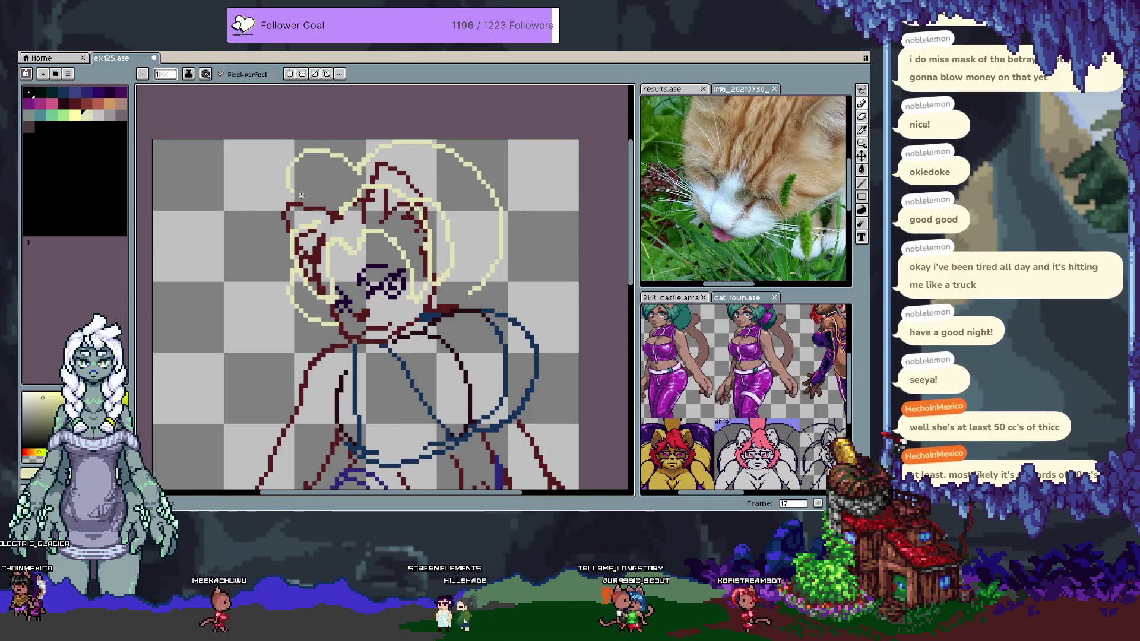
{"action": "key", "text": "ctrl+z"}
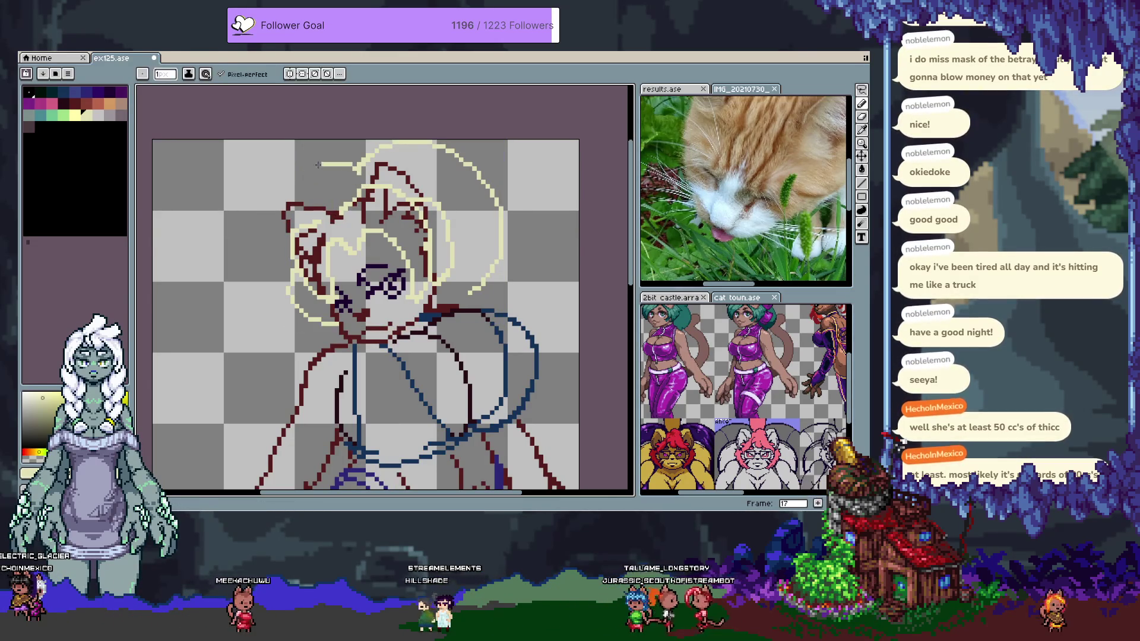
{"action": "key", "text": "ctrl+z"}
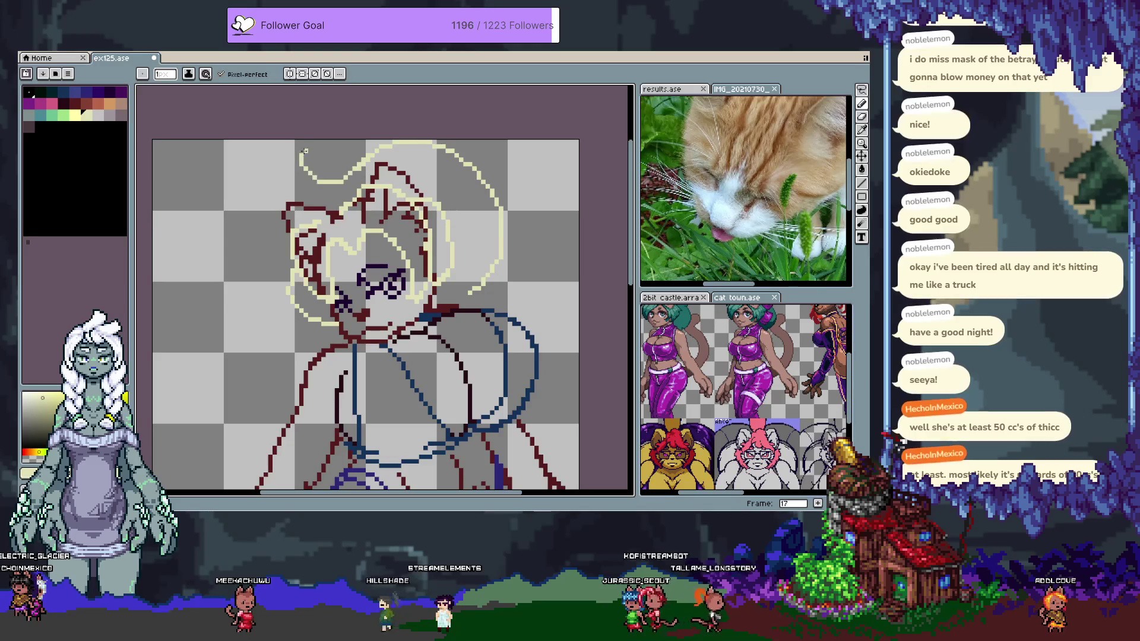
{"action": "key", "text": "ctrl+z"}
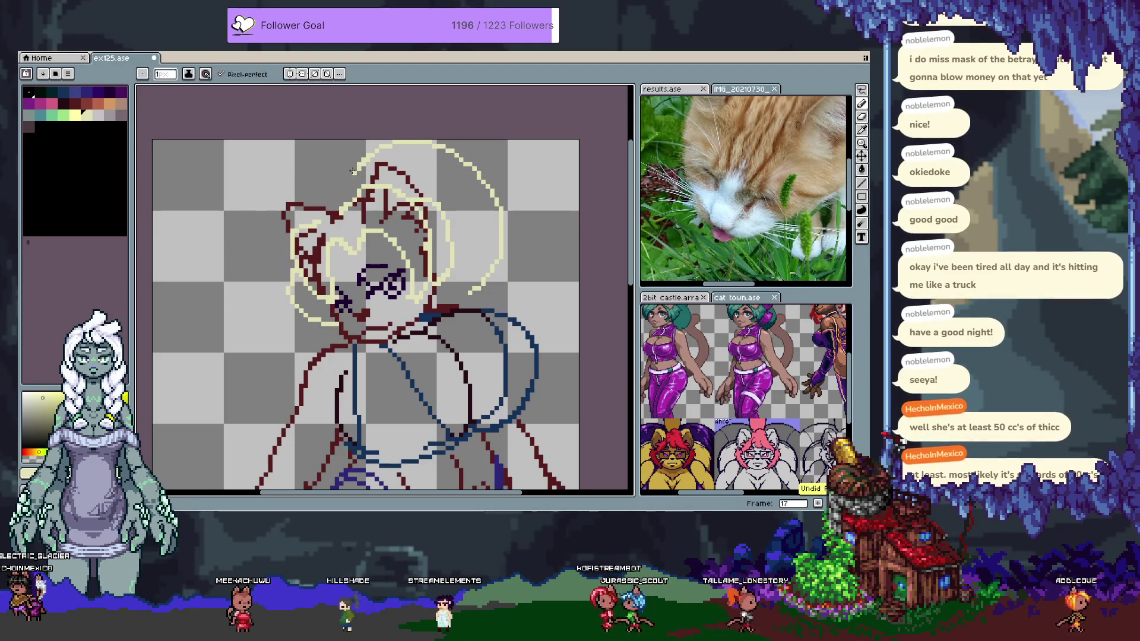
{"action": "scroll", "coordinate": [350, 169], "scroll_direction": "down", "scroll_amount": 2}
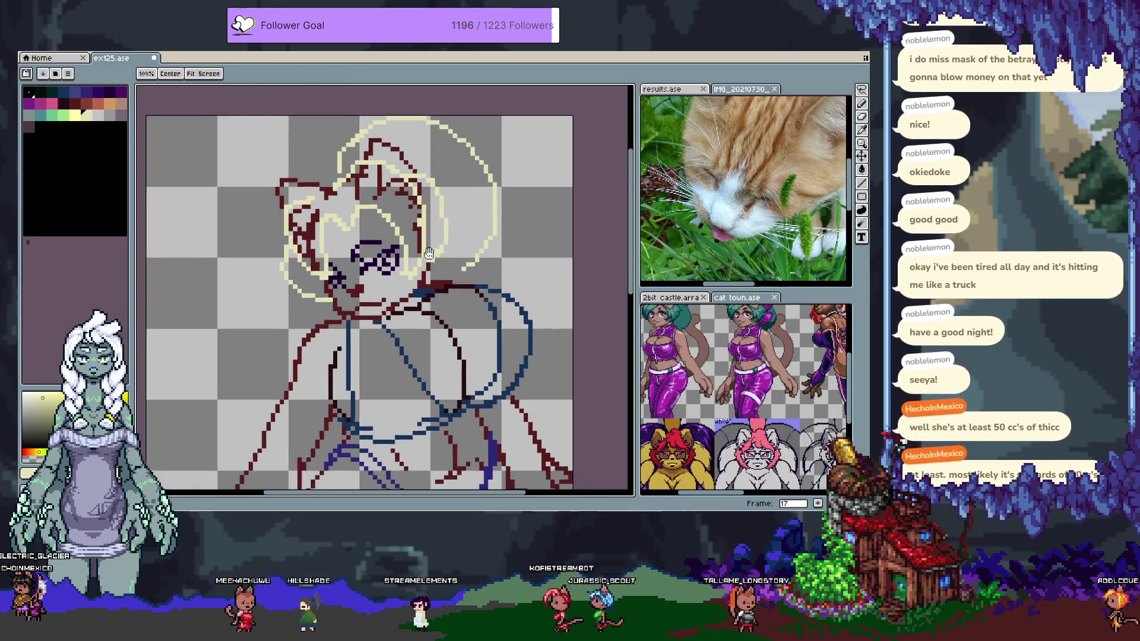
Redraw a cream hair arc over the head and advance to the next frame
{"action": "left_click_drag", "start_coordinate": [337, 167], "coordinate": [249, 193]}
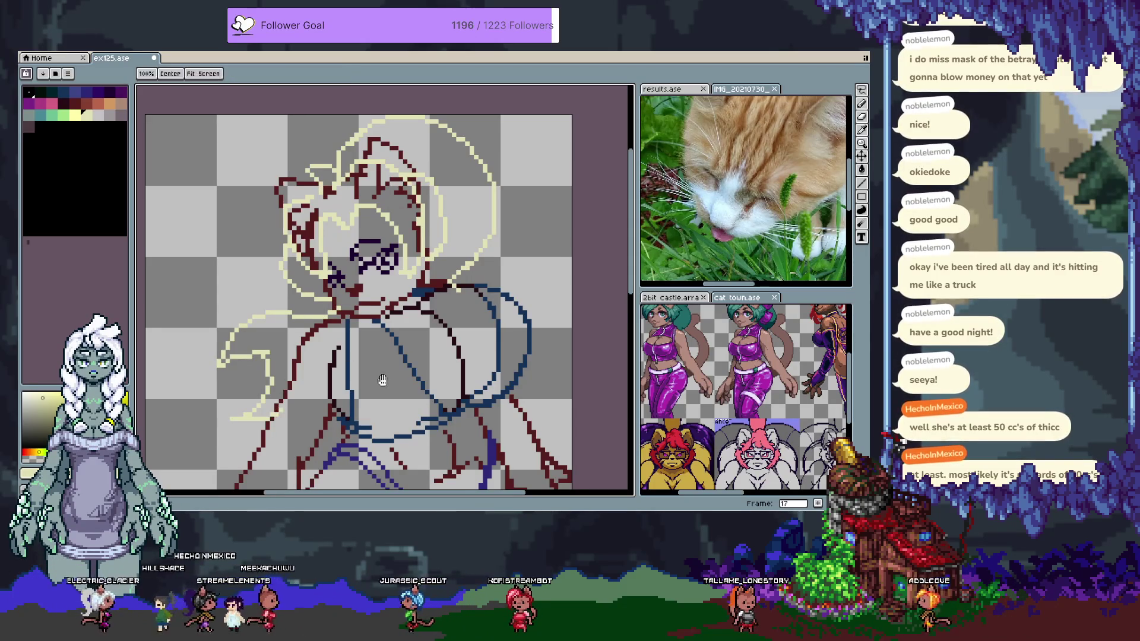
{"action": "scroll", "coordinate": [245, 419], "scroll_direction": "down", "scroll_amount": 2}
{"action": "left_click_drag", "start_coordinate": [465, 234], "coordinate": [445, 249]}
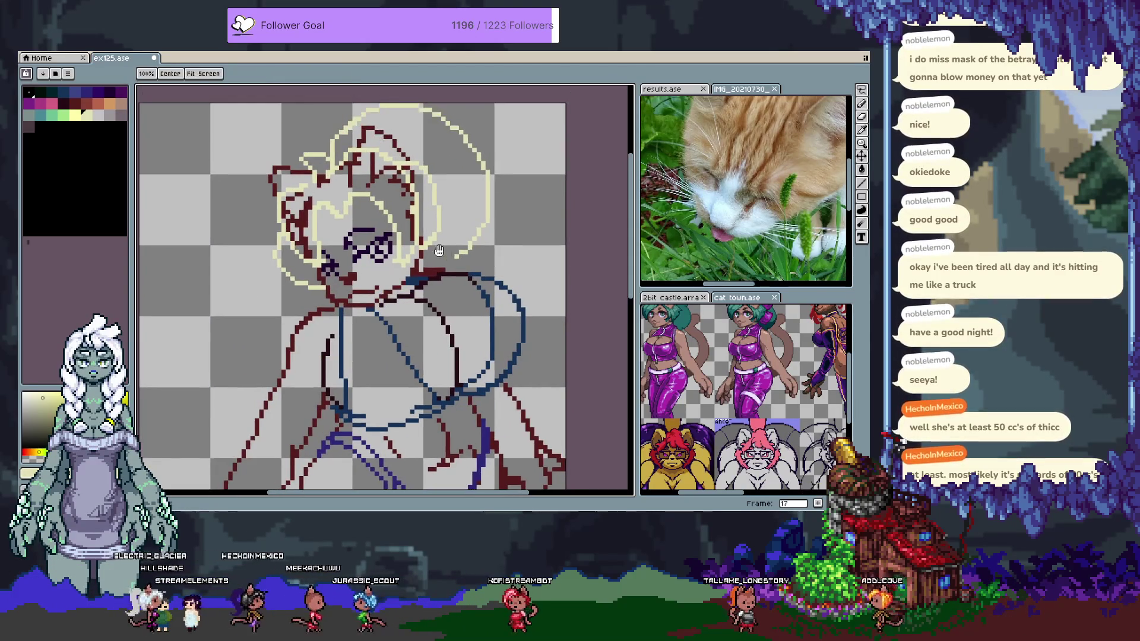
{"action": "key", "text": "period"}
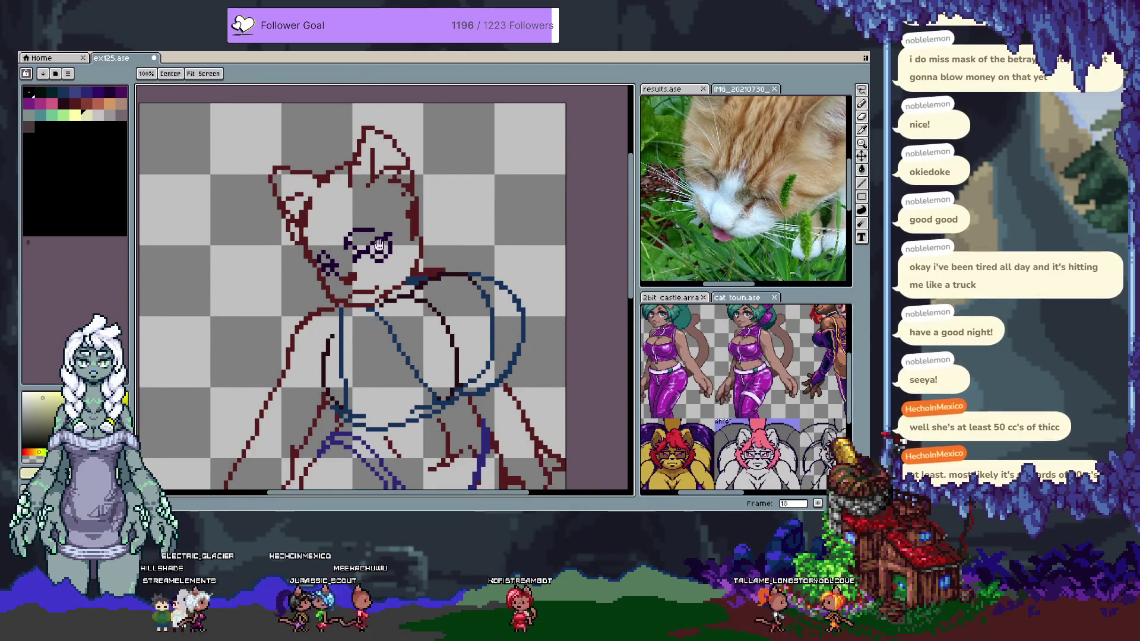
{"action": "left_click_drag", "start_coordinate": [368, 223], "coordinate": [357, 215]}
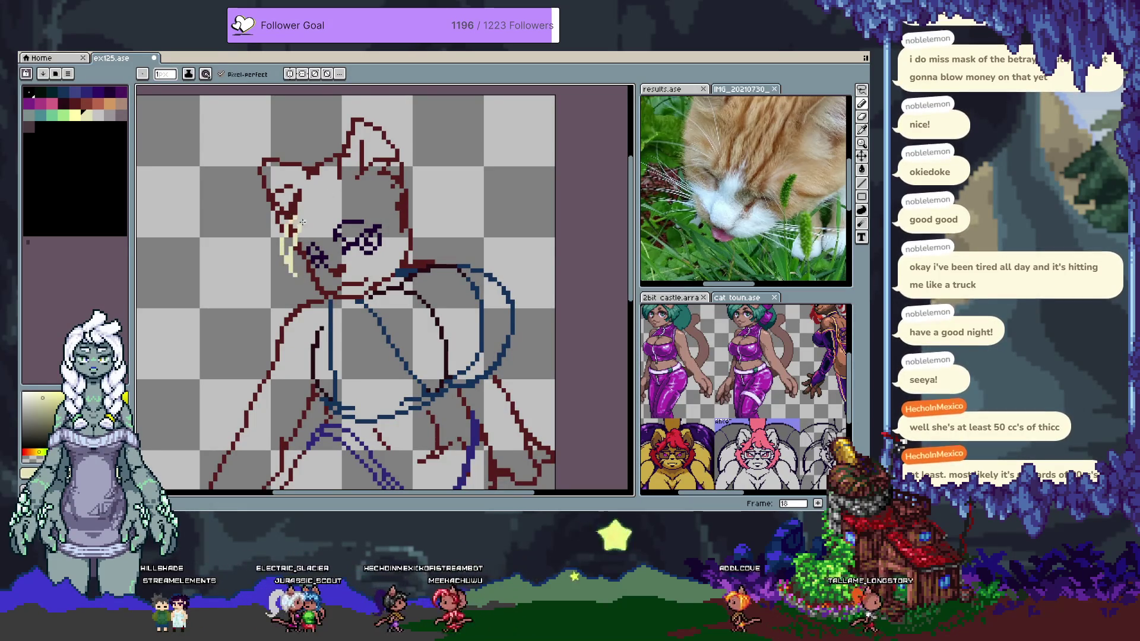
Try cream zig-zag hair strands across the cheek, undoing the last one
{"action": "key", "text": "ctrl+z"}
{"action": "left_click_drag", "start_coordinate": [289, 225], "coordinate": [336, 198]}
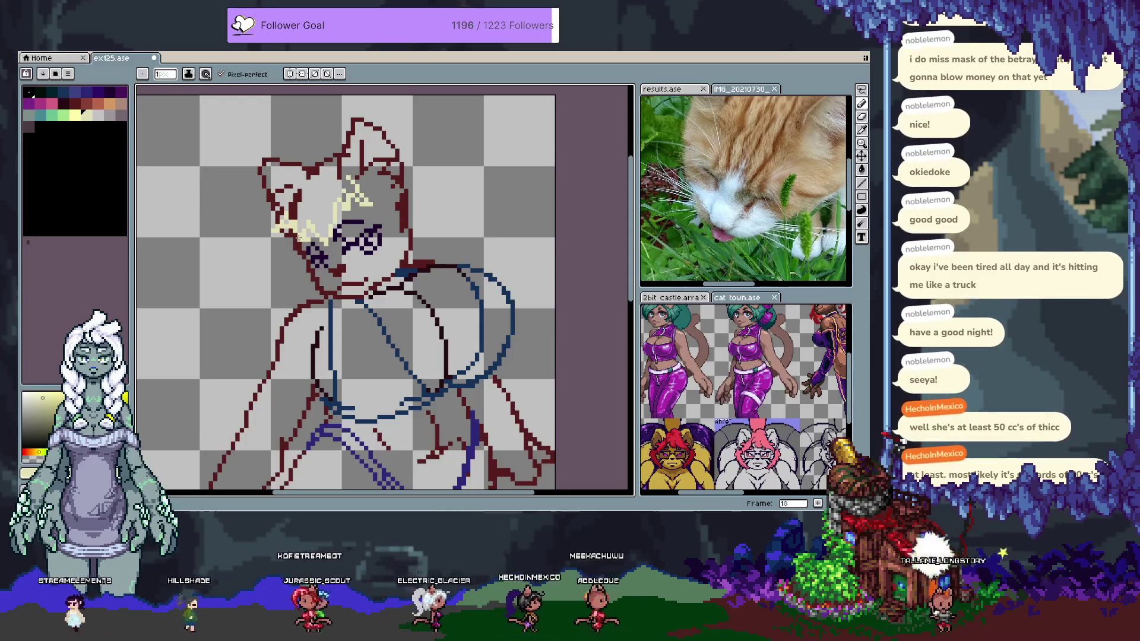
{"action": "mouse_move", "coordinate": [300, 243]}
{"action": "left_mouse_down"}
{"action": "mouse_move", "coordinate": [348, 206]}
{"action": "mouse_move", "coordinate": [333, 225]}
{"action": "left_mouse_up"}
{"action": "key", "text": "space"}
{"action": "key", "text": "ctrl+z"}
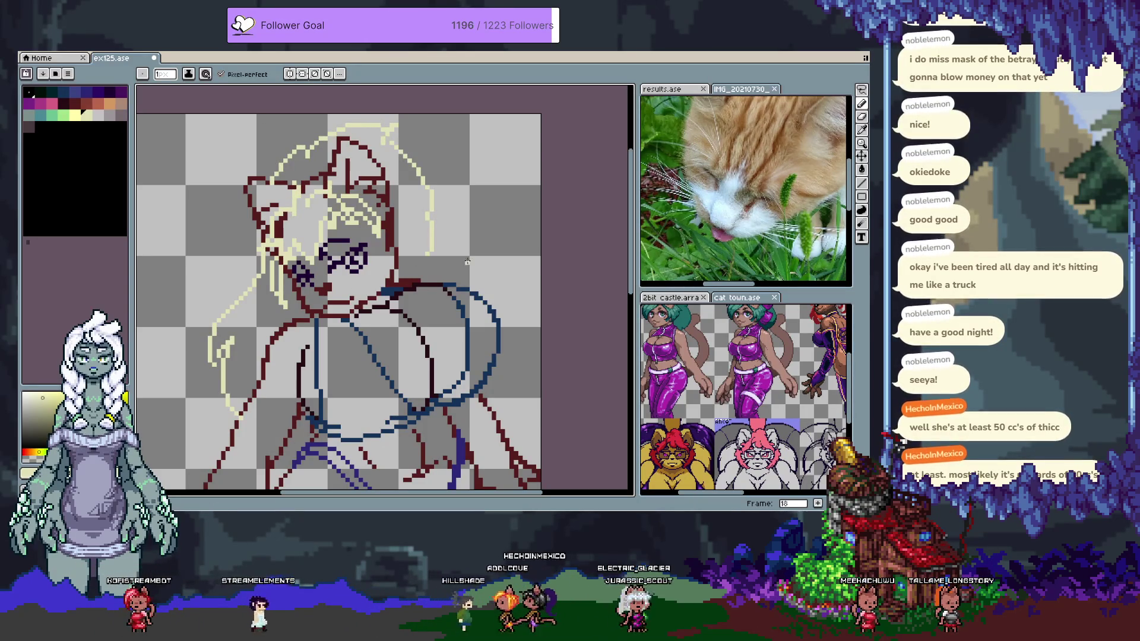
Add frame 19 and hide the timeline
{"action": "left_click_drag", "start_coordinate": [345, 366], "coordinate": [368, 341]}
{"action": "key", "text": "alt+n"}
{"action": "key", "text": "Tab"}
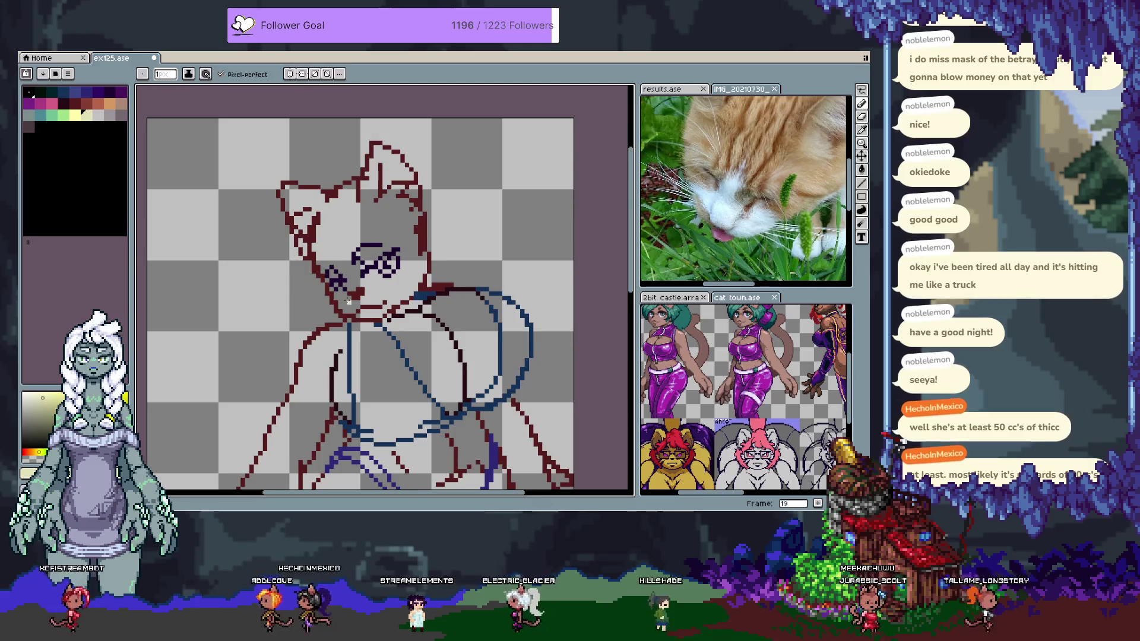
Pick the dark red outline colour from the palette and undo the stray stroke
{"action": "scroll", "coordinate": [267, 225], "scroll_direction": "down", "scroll_amount": 1}
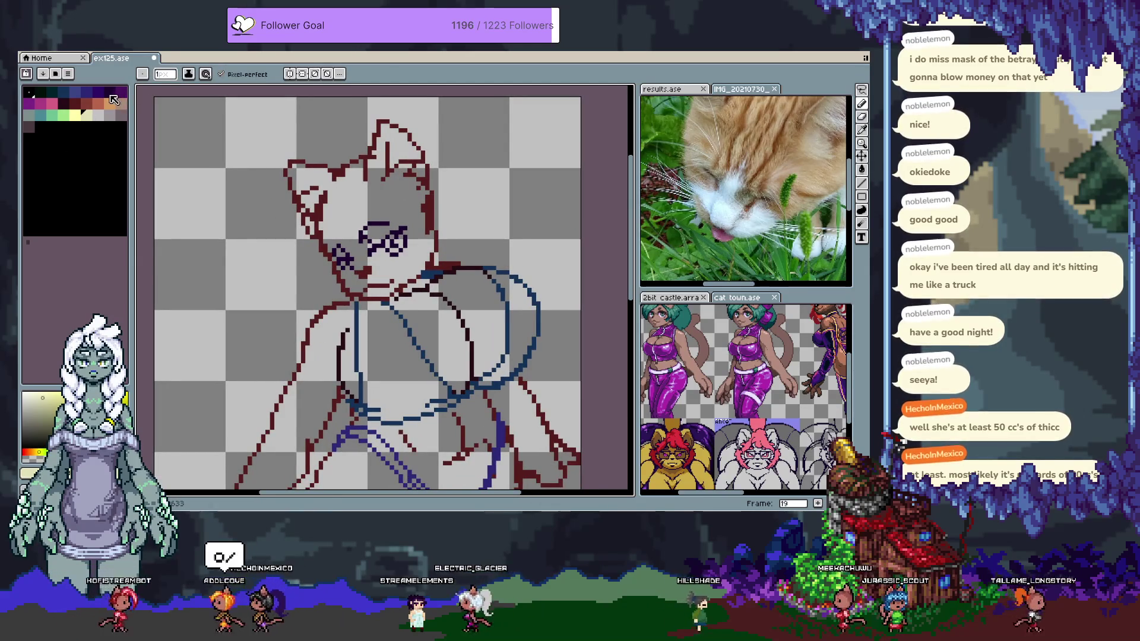
{"action": "left_click", "coordinate": [110, 91]}
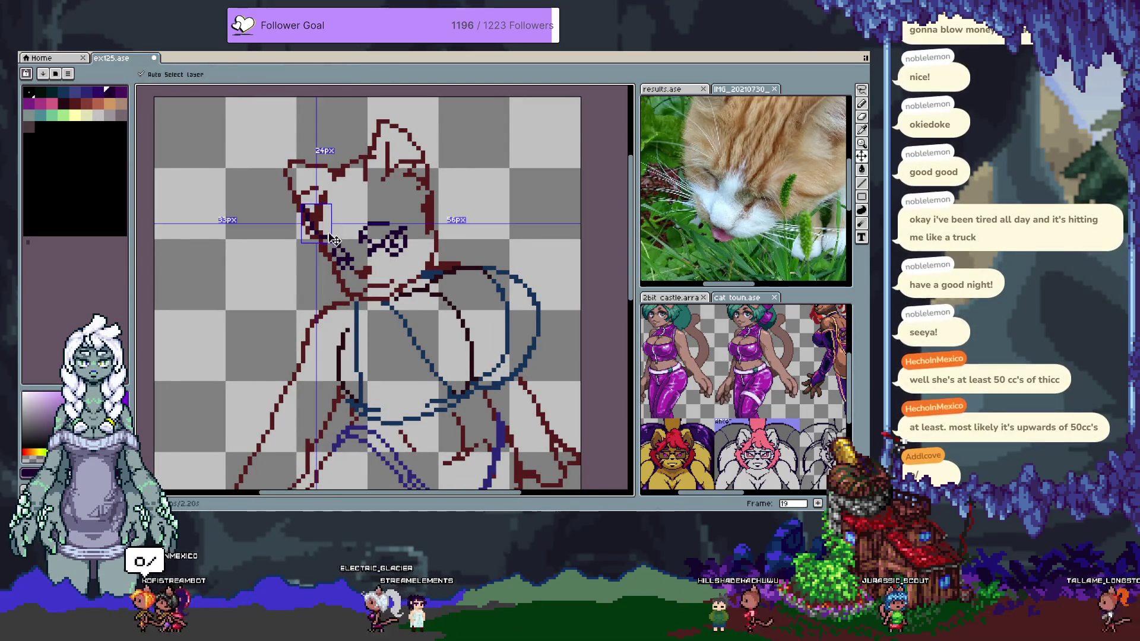
{"action": "left_click", "coordinate": [40, 91]}
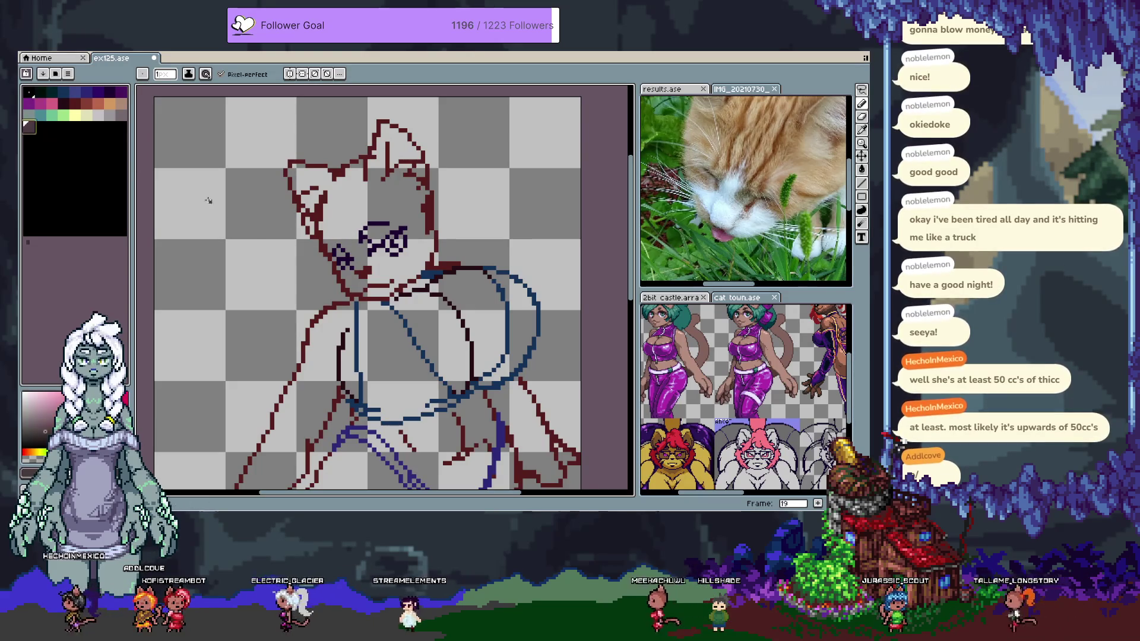
{"action": "left_click", "coordinate": [315, 263], "text": "alt"}
{"action": "key", "text": "ctrl+z"}
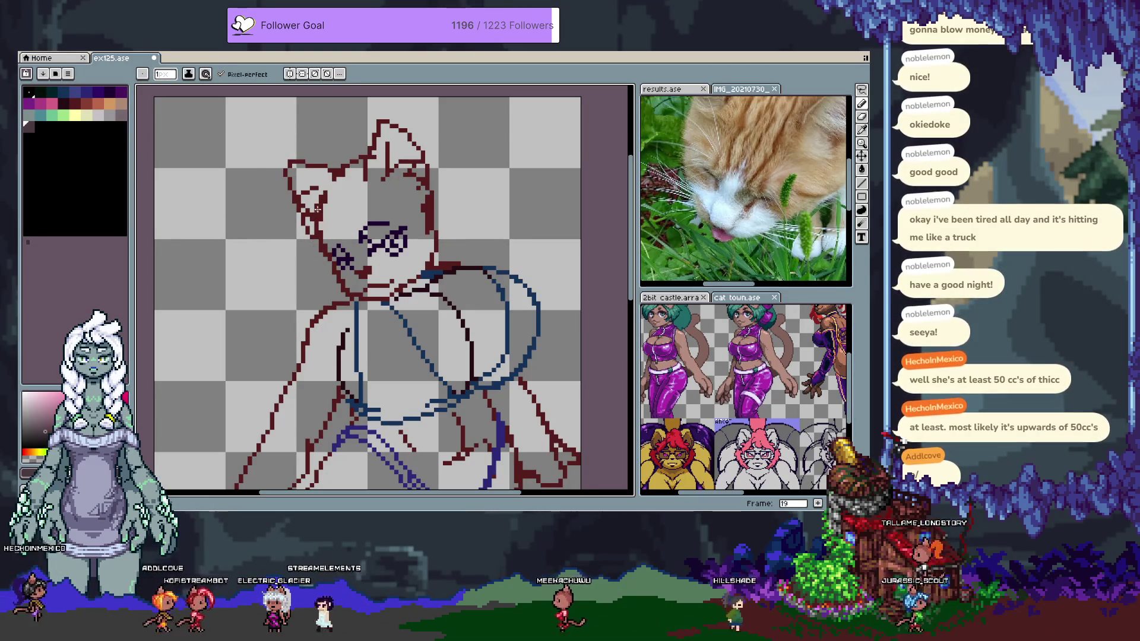
{"action": "key", "text": "v"}
{"action": "key", "text": "b"}
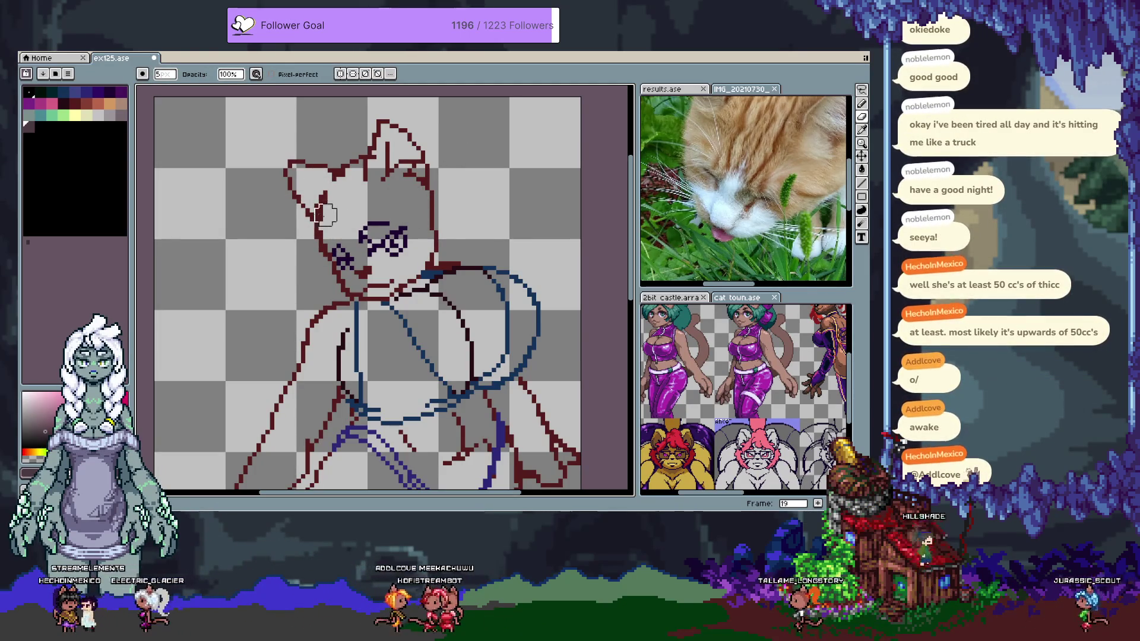
{"action": "key", "text": "v"}
{"action": "key", "text": "b"}
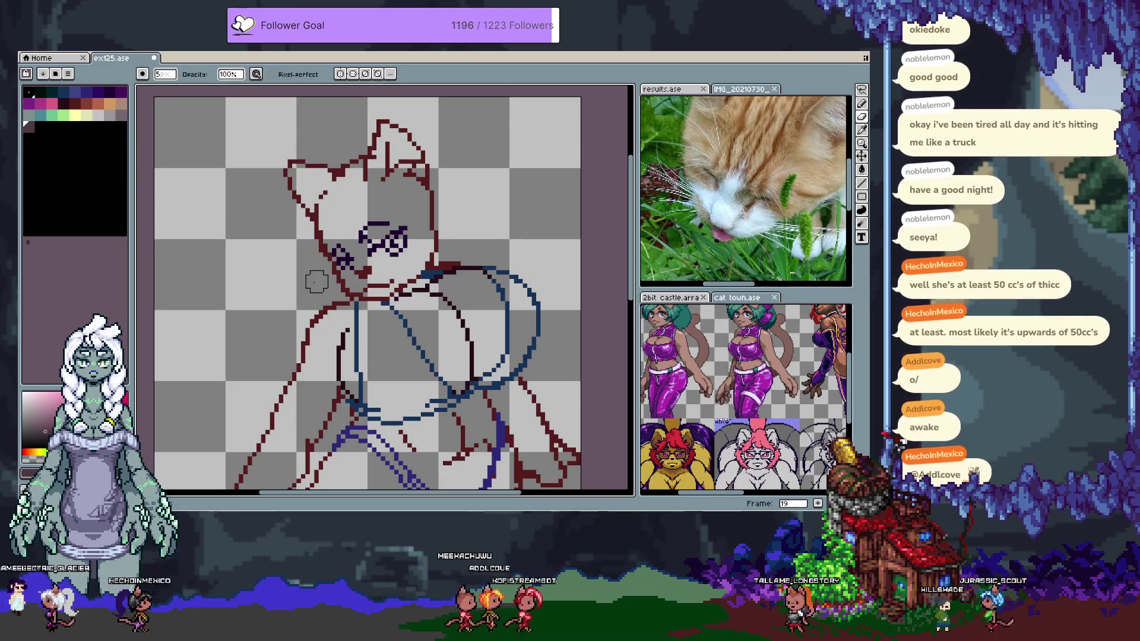
Save ex125.ase and add frame 20 with a 1 px pencil
{"action": "key", "text": "ctrl+s"}
{"action": "key", "text": "alt+n"}
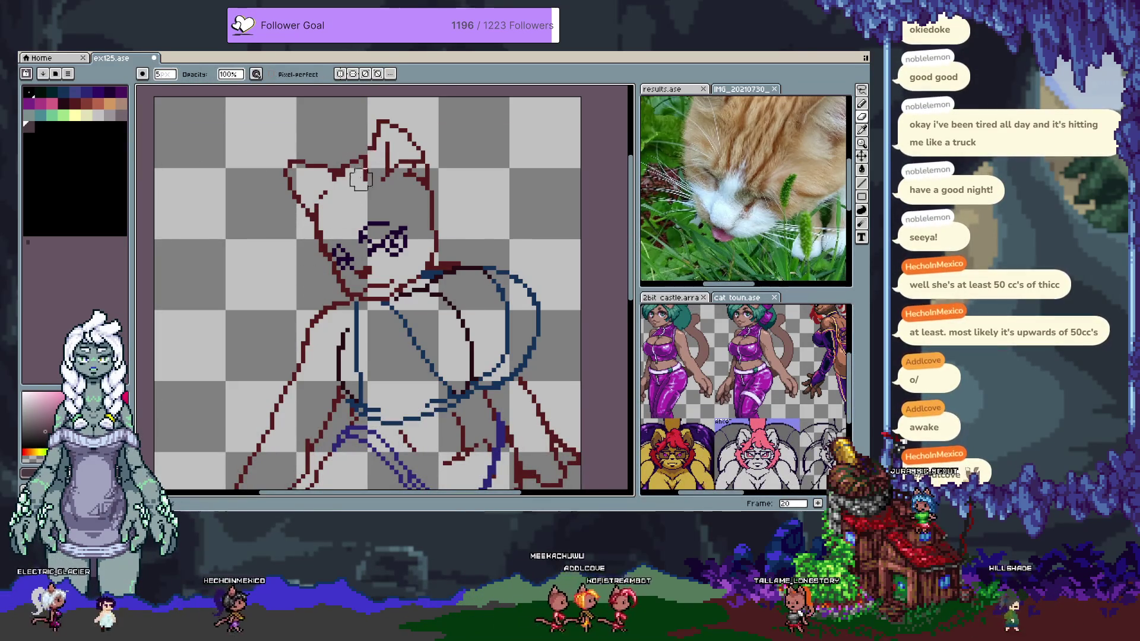
{"action": "key", "text": "ctrl+z"}
{"action": "left_click", "coordinate": [372, 156]}
{"action": "key", "text": "b"}
{"action": "key", "text": "alt+n"}
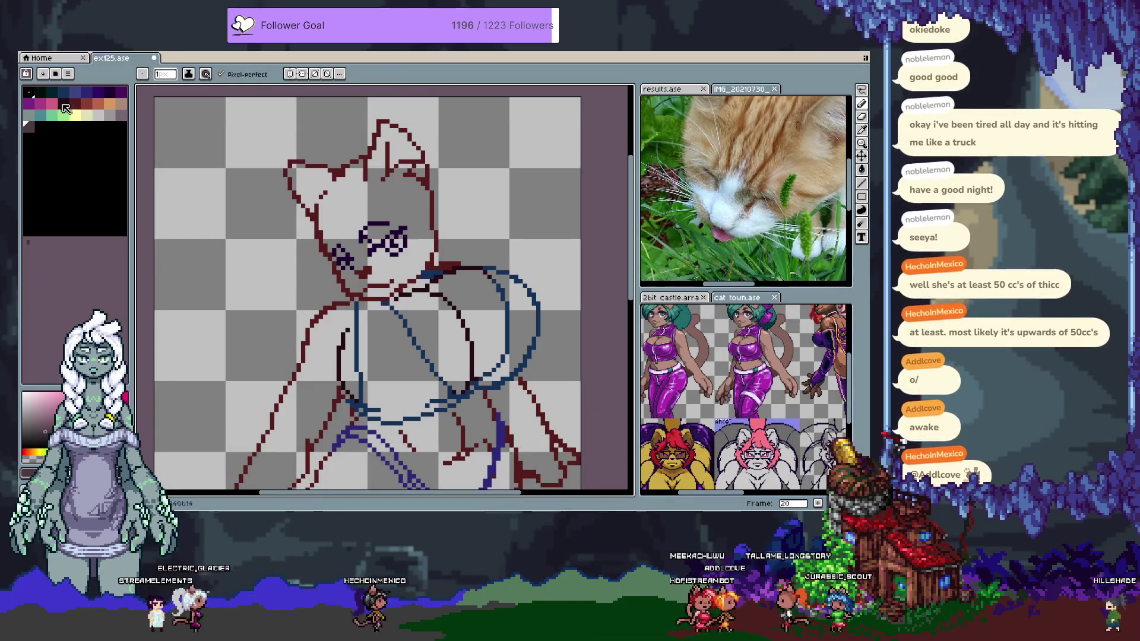
Discard a trial purple line across the head and the accidental move, then show the timeline
{"action": "left_click", "coordinate": [32, 105]}
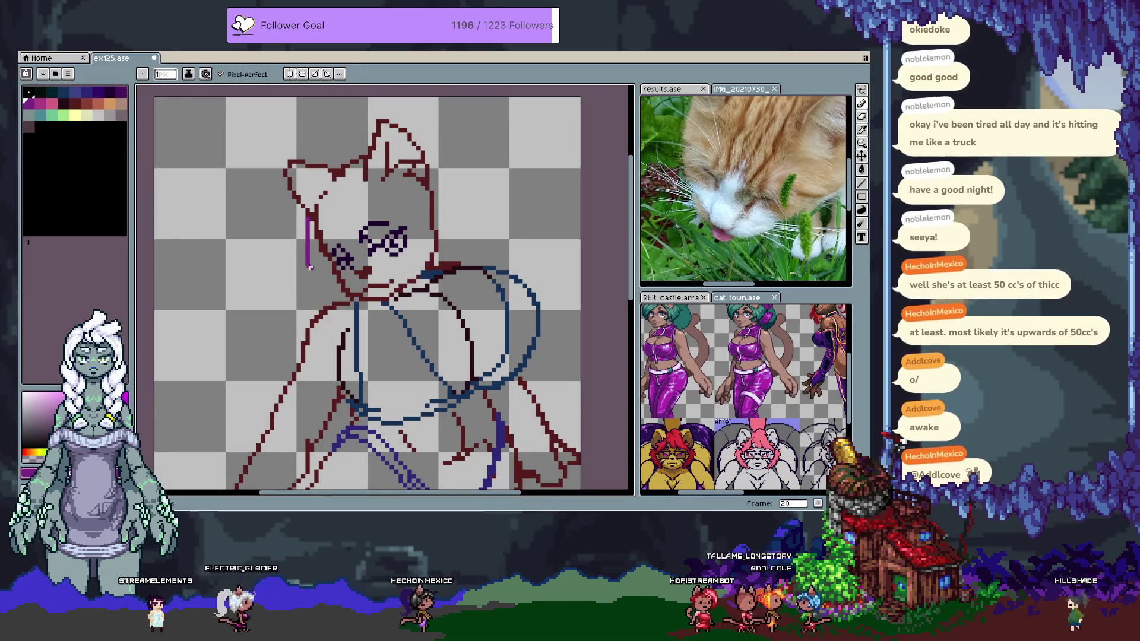
{"action": "left_click_drag", "start_coordinate": [298, 256], "coordinate": [366, 207]}
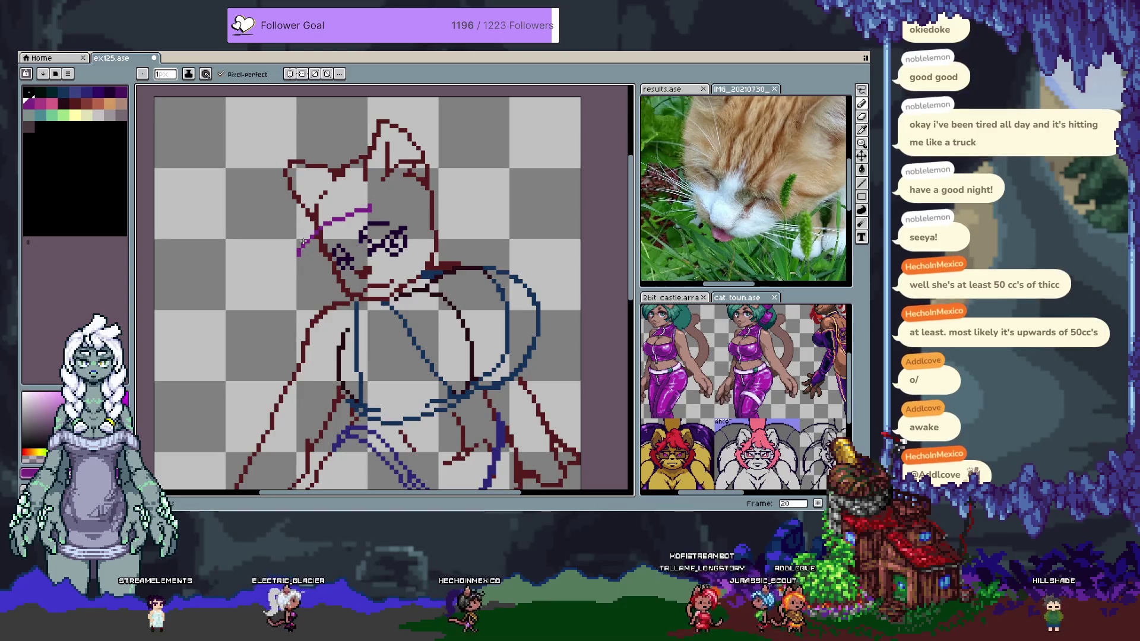
{"action": "key", "text": "ctrl+z"}
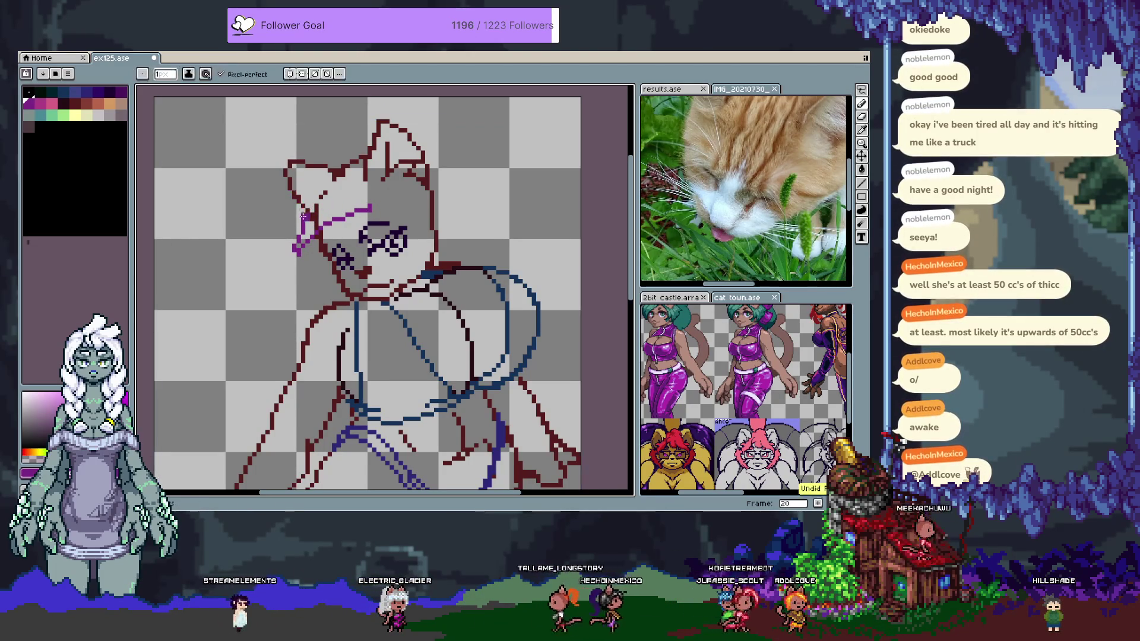
{"action": "key", "text": "ctrl+z"}
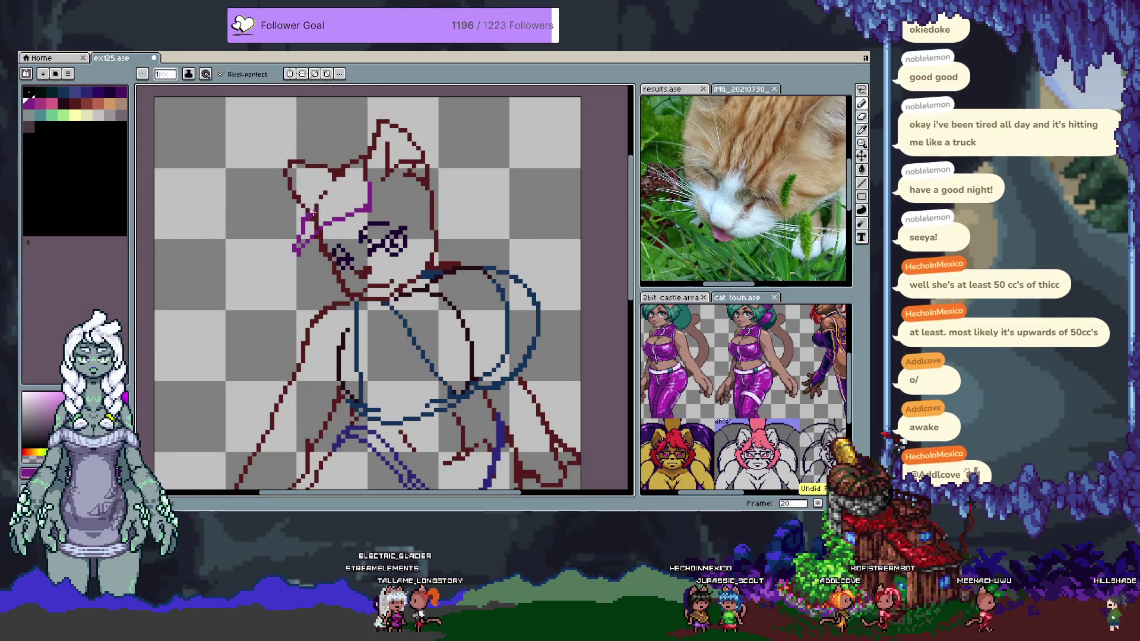
{"action": "key", "text": "ctrl"}
{"action": "key", "text": "ctrl+z"}
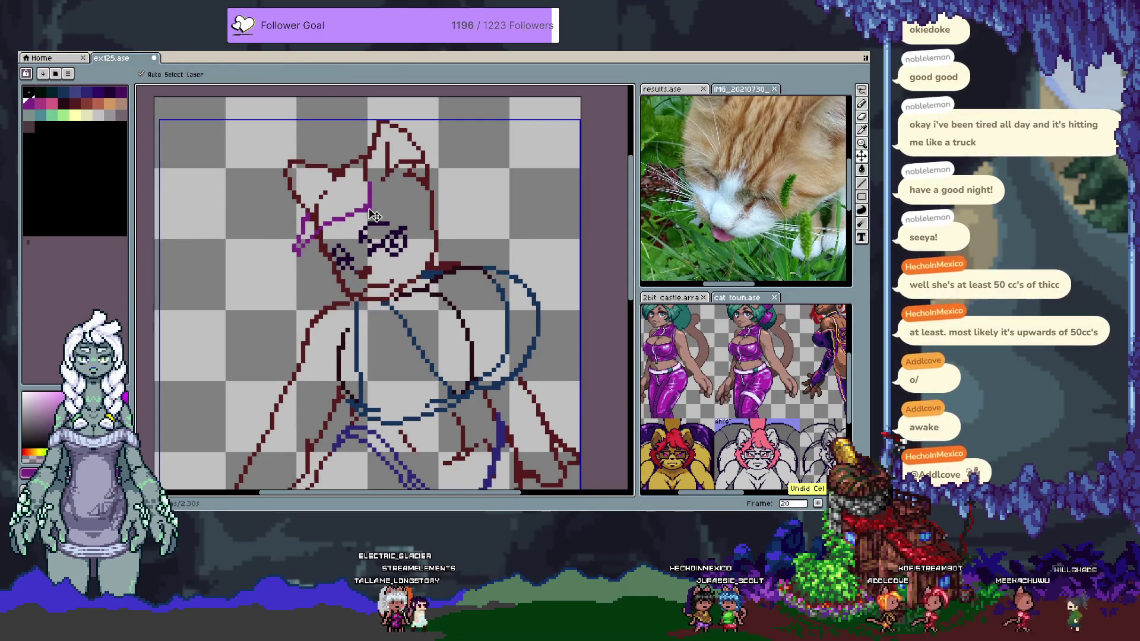
{"action": "key", "text": "ctrl+d"}
{"action": "key", "text": "b"}
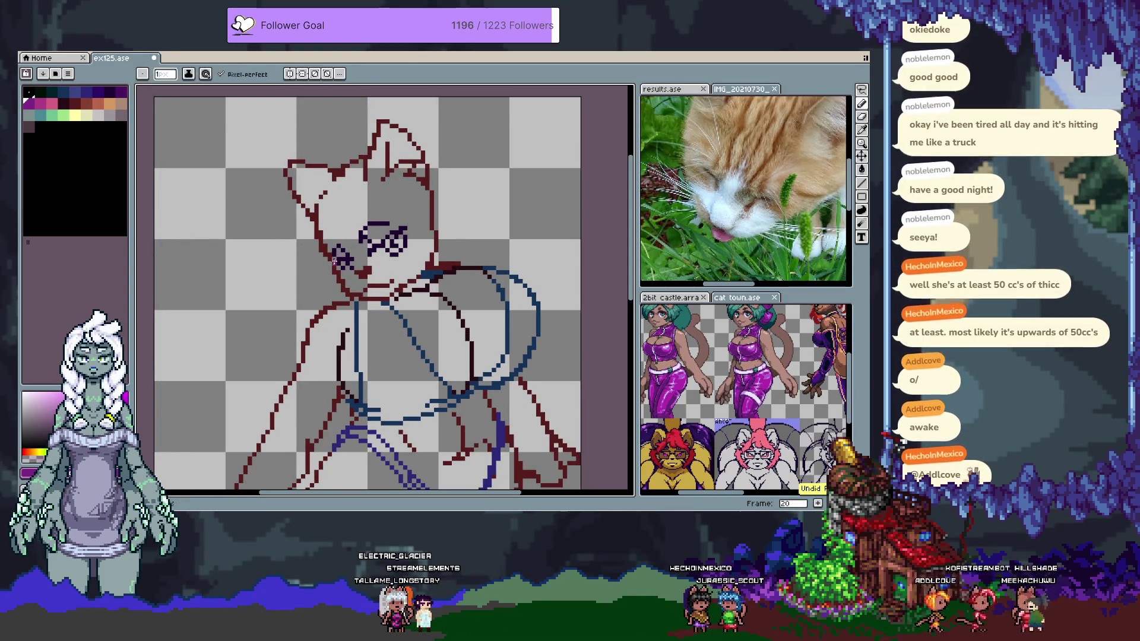
{"action": "key", "text": "Tab"}
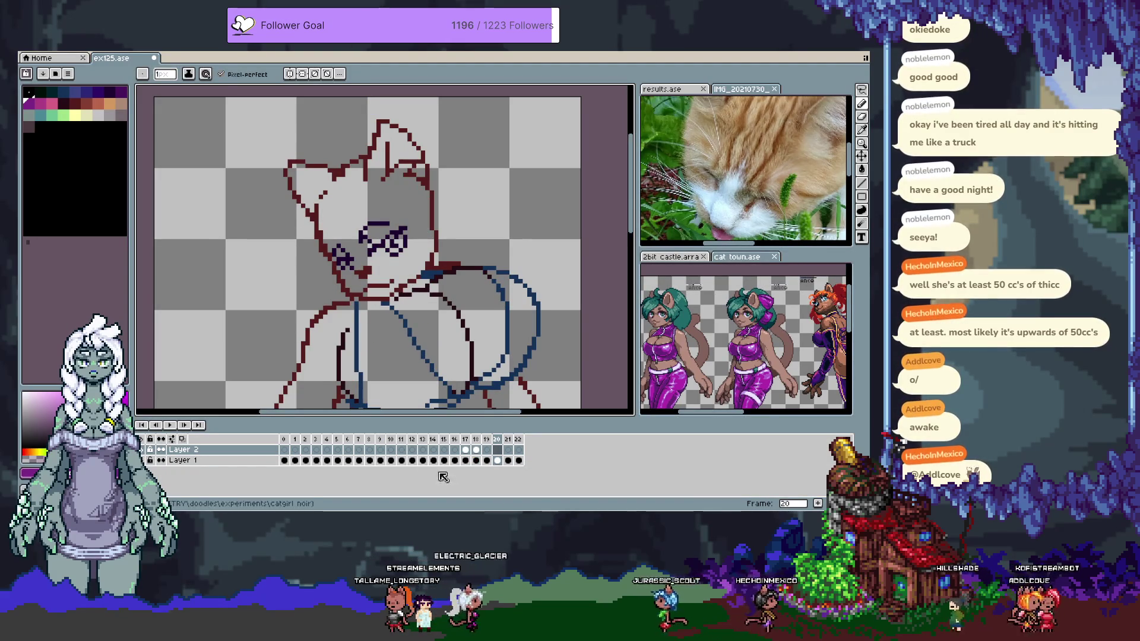
Compare frames 21, 22, 18 and 20, then settle on frame 21
{"action": "left_click", "coordinate": [506, 443]}
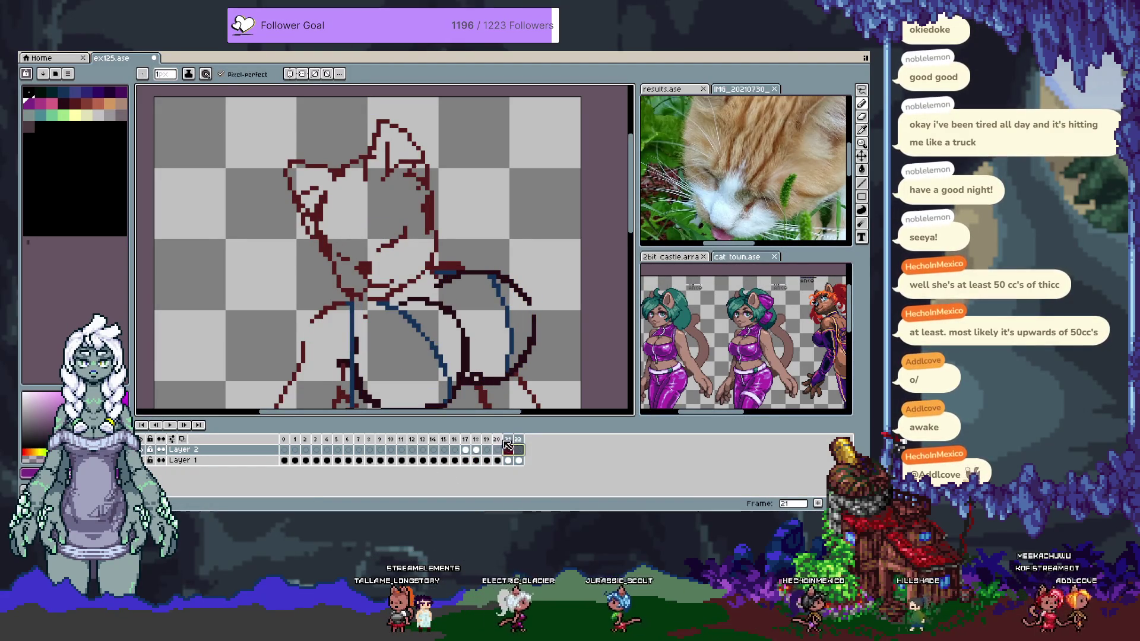
{"action": "left_click", "coordinate": [518, 442]}
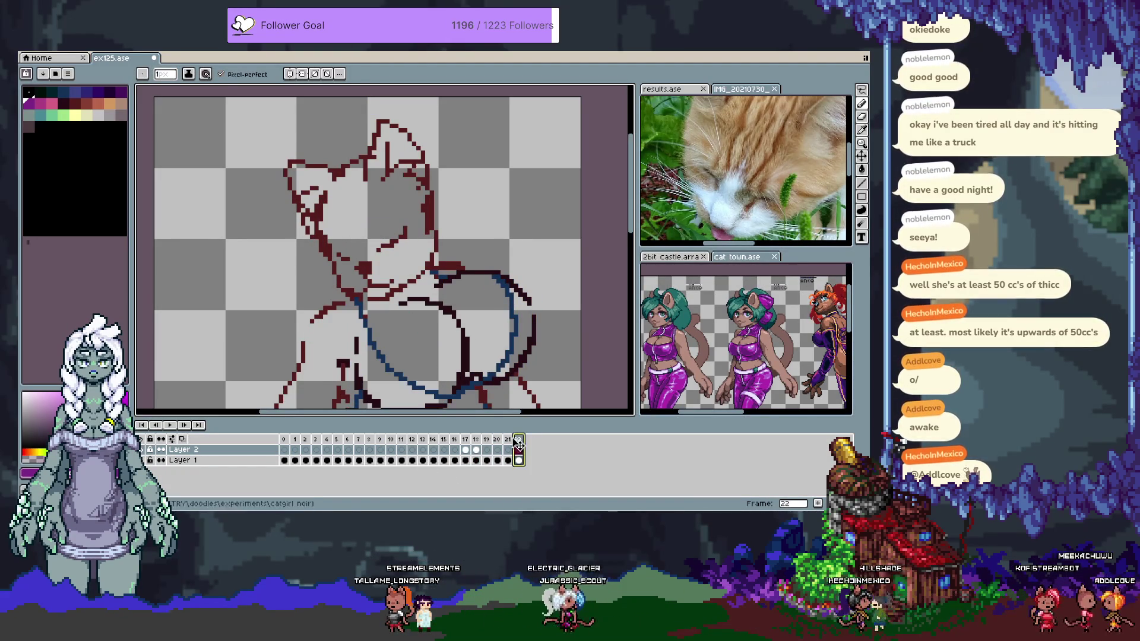
{"action": "left_click", "coordinate": [476, 439]}
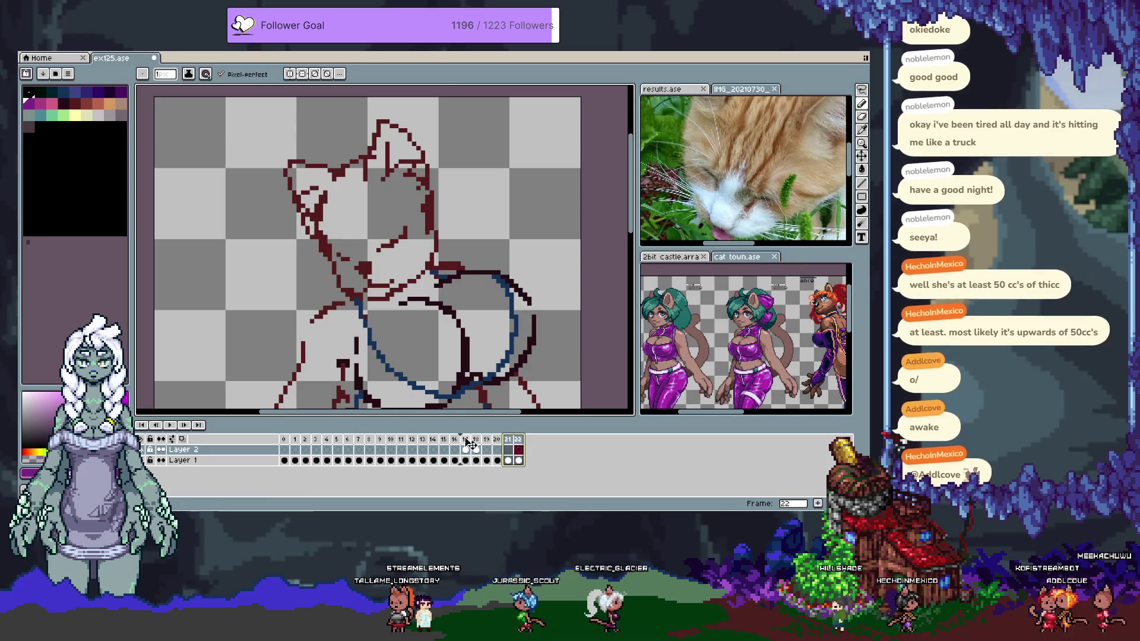
{"action": "key", "text": "Tab"}
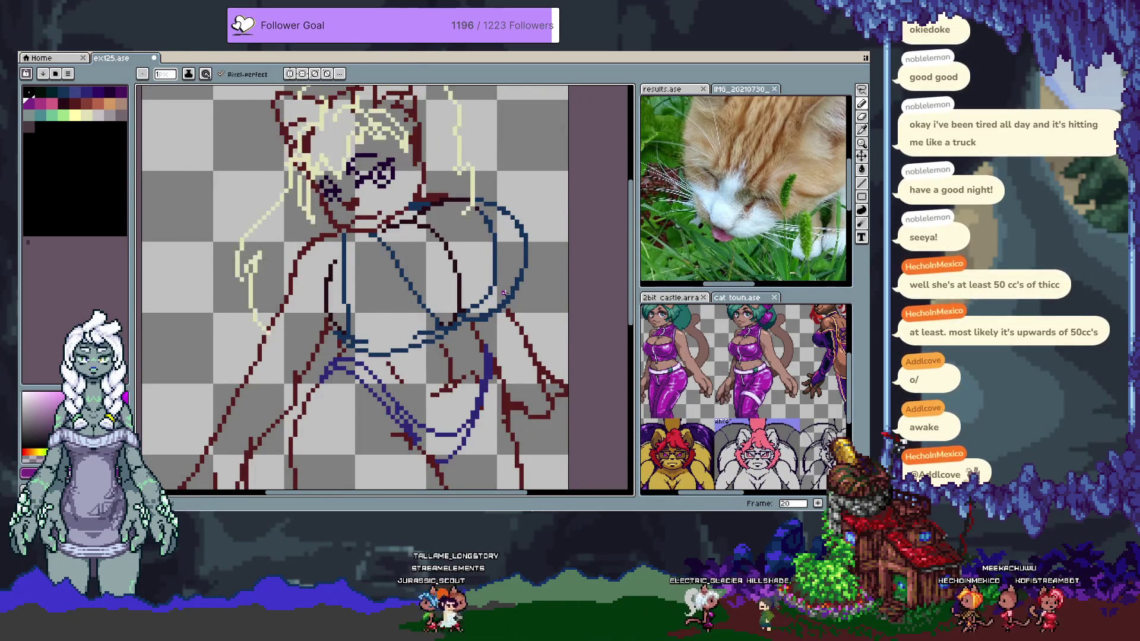
{"action": "key", "text": "Tab"}
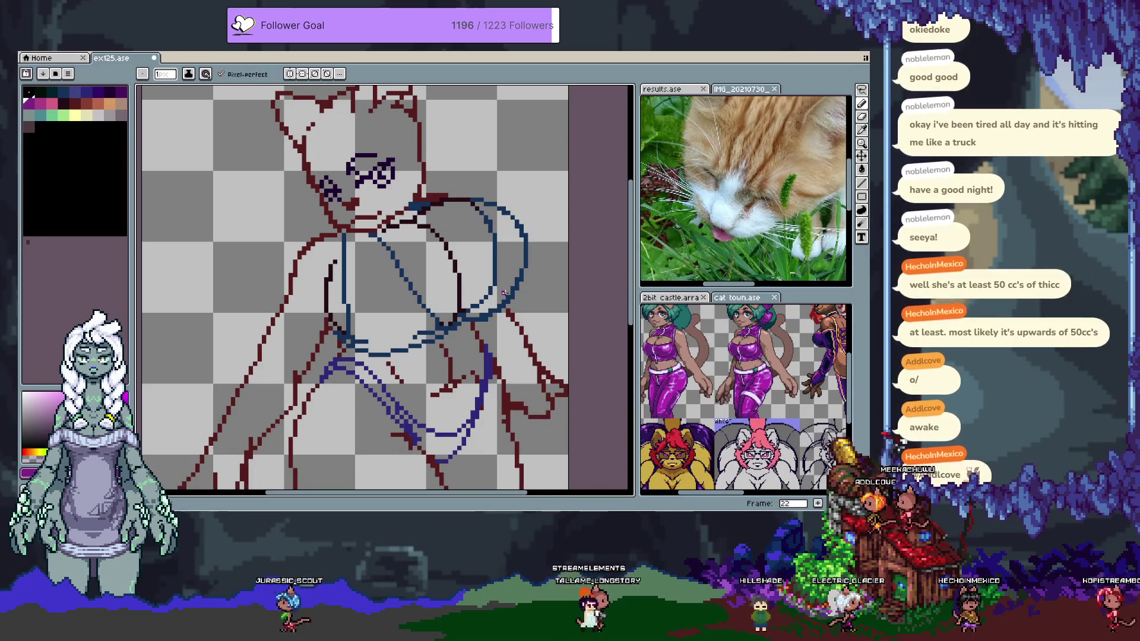
{"action": "key", "text": "comma"}
{"action": "key", "text": "period"}
Pan the enlarged canvas down and draw a magenta headband curve across the head
{"action": "key", "text": "Tab"}
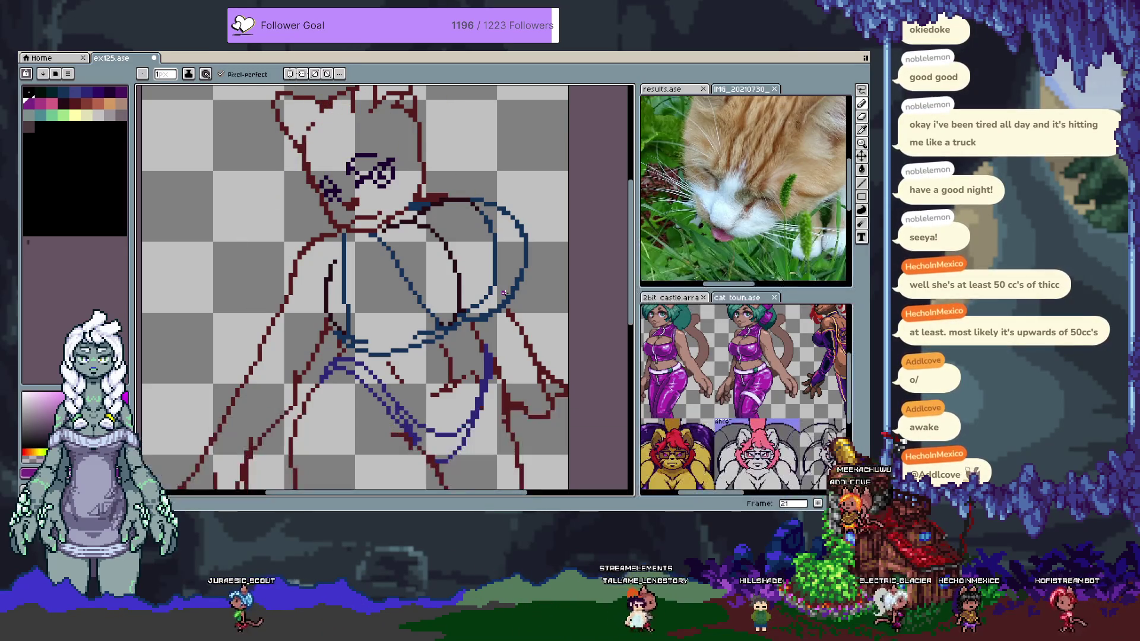
{"action": "key", "text": "space"}
{"action": "left_click_drag", "start_coordinate": [505, 292], "coordinate": [501, 328]}
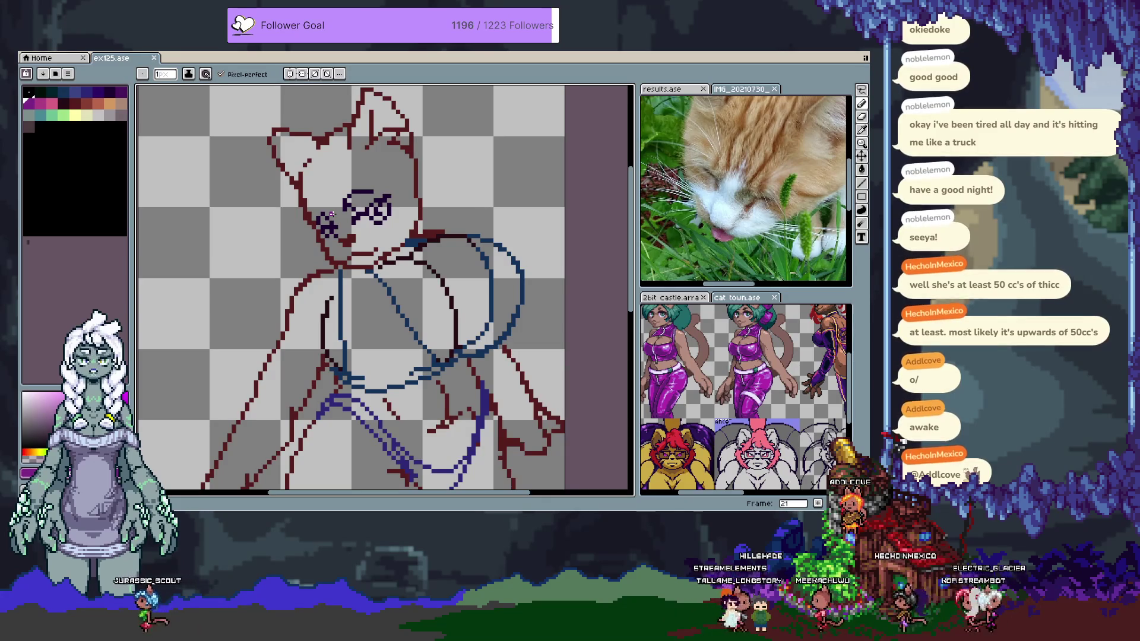
{"action": "left_click_drag", "start_coordinate": [331, 160], "coordinate": [337, 208]}
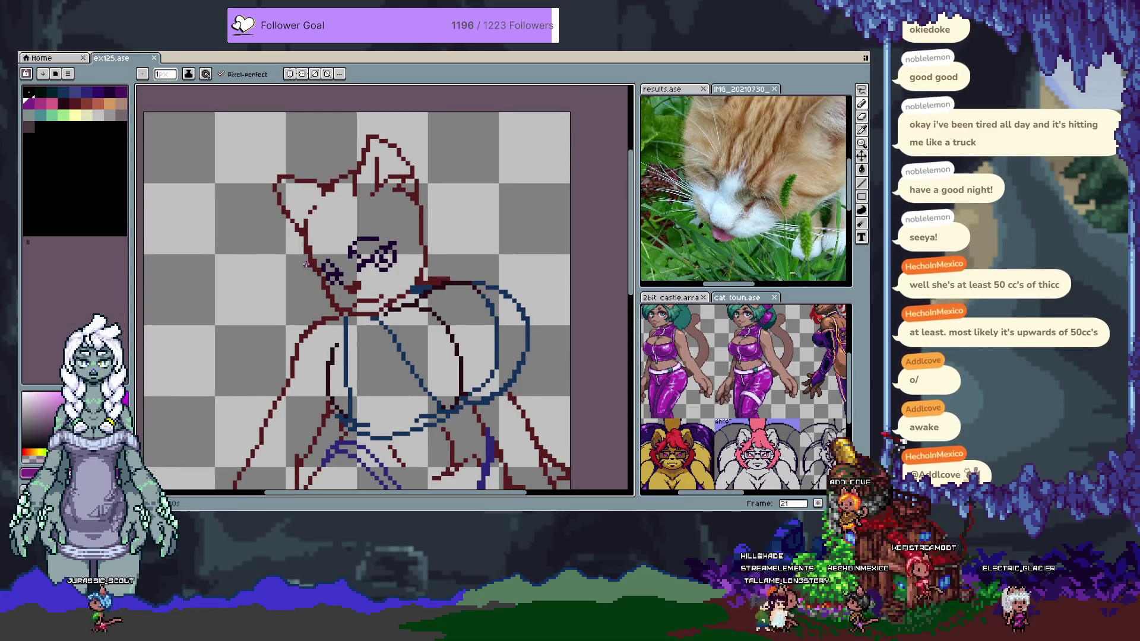
{"action": "left_click_drag", "start_coordinate": [313, 262], "coordinate": [410, 216]}
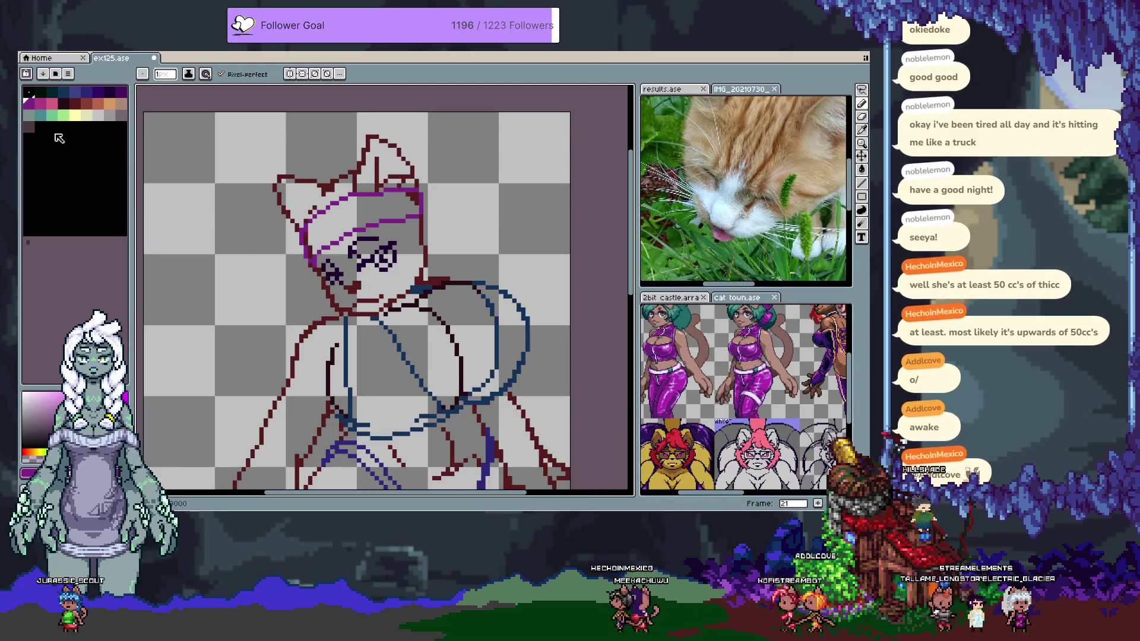
Outline the hair in pale yellow #ffffa8 around the sides, bottom and top of the head
{"action": "left_click", "coordinate": [75, 114]}
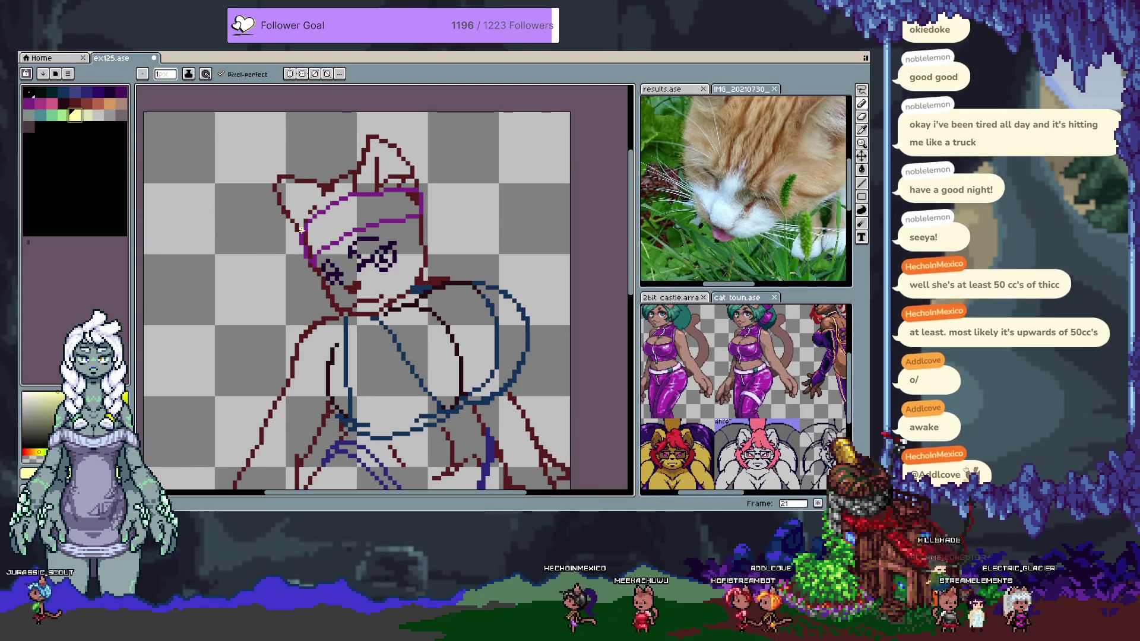
{"action": "left_click_drag", "start_coordinate": [337, 309], "coordinate": [332, 171]}
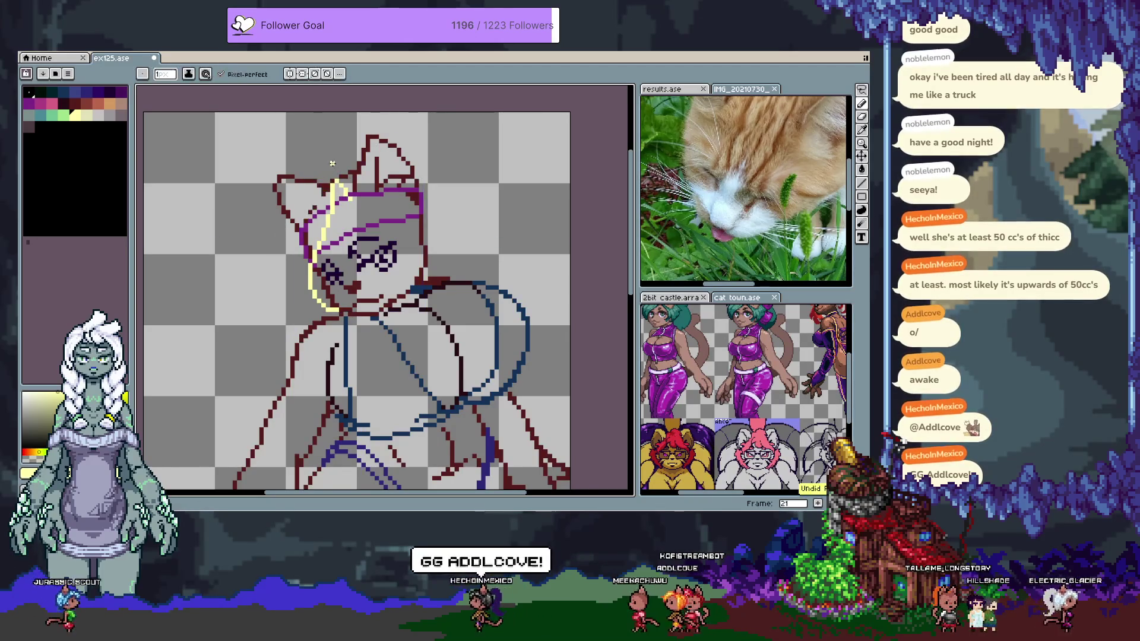
{"action": "left_click_drag", "start_coordinate": [291, 324], "coordinate": [315, 167]}
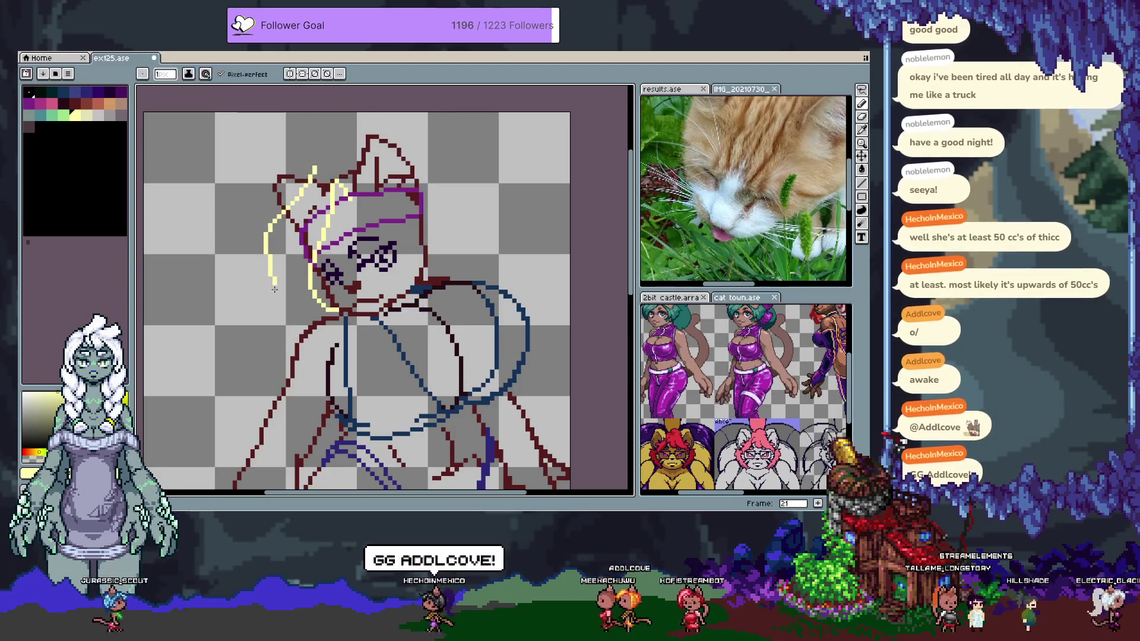
{"action": "left_click_drag", "start_coordinate": [332, 318], "coordinate": [293, 322]}
{"action": "key", "text": "ctrl+z"}
{"action": "key", "text": "ctrl+z"}
{"action": "left_click_drag", "start_coordinate": [300, 352], "coordinate": [337, 332]}
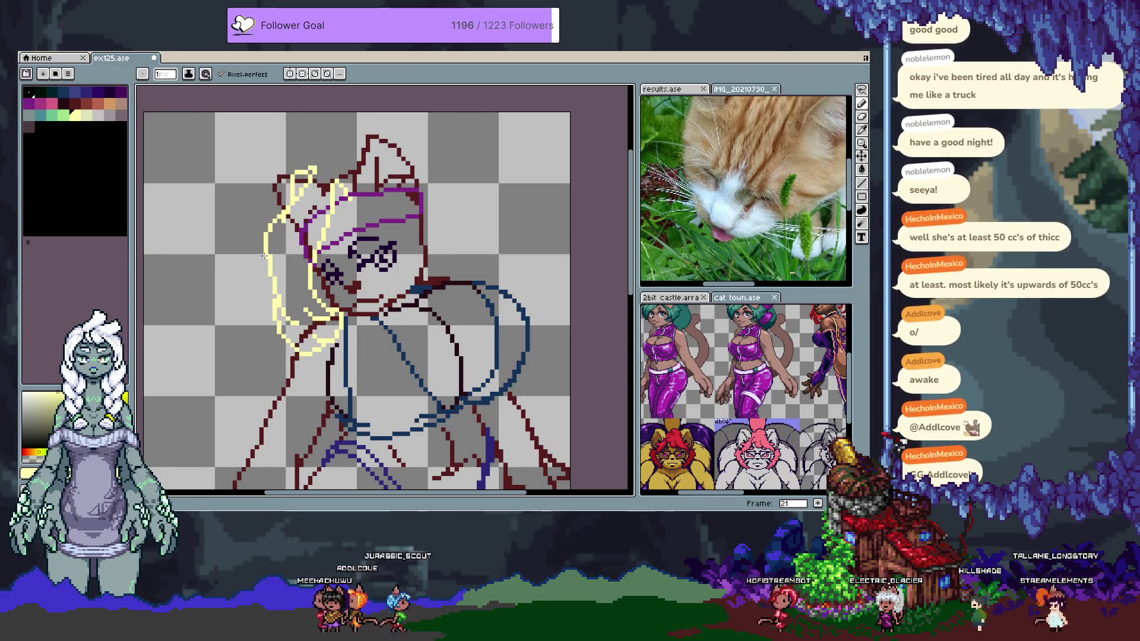
{"action": "left_click_drag", "start_coordinate": [355, 177], "coordinate": [466, 231]}
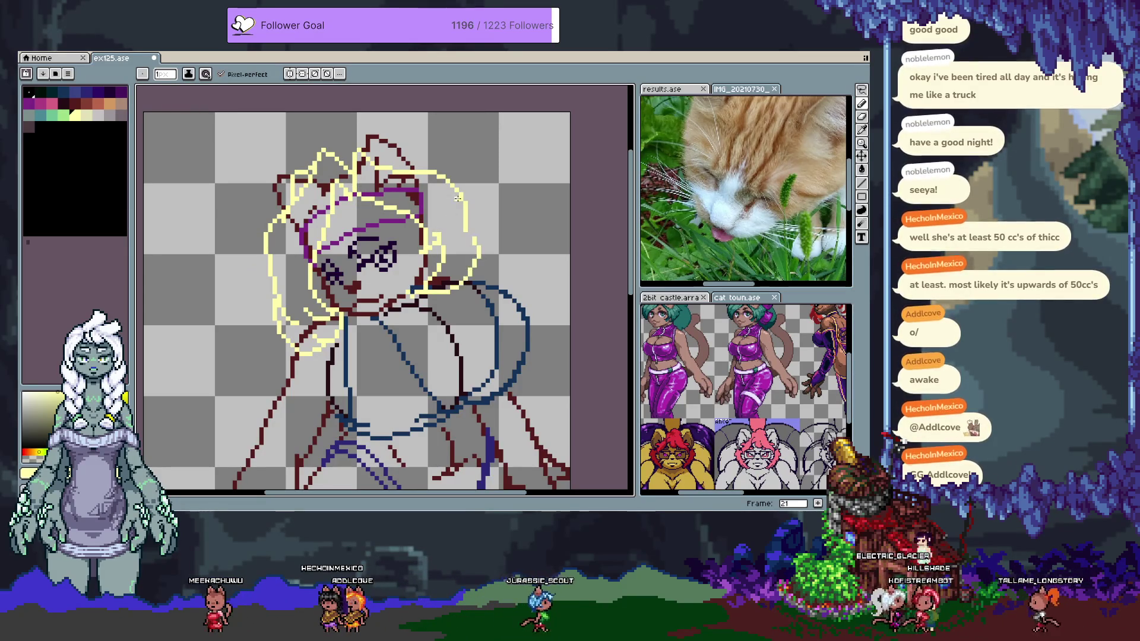
{"action": "mouse_move", "coordinate": [368, 131]}
{"action": "left_mouse_down"}
{"action": "mouse_move", "coordinate": [354, 136]}
{"action": "mouse_move", "coordinate": [439, 140]}
{"action": "mouse_move", "coordinate": [481, 204]}
{"action": "left_mouse_up"}
Draw long orange hair strands down both sides of the body
{"action": "left_click", "coordinate": [110, 104]}
{"action": "key", "text": "ctrl+z"}
{"action": "left_click_drag", "start_coordinate": [326, 162], "coordinate": [335, 167]}
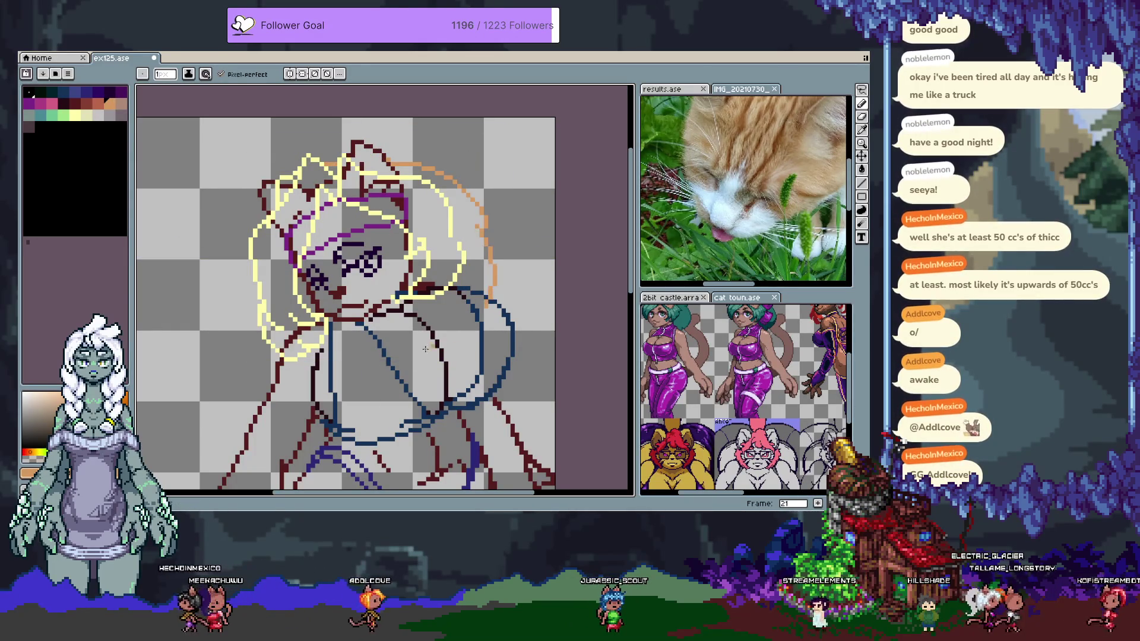
{"action": "mouse_move", "coordinate": [254, 328]}
{"action": "left_mouse_down"}
{"action": "mouse_move", "coordinate": [308, 209]}
{"action": "mouse_move", "coordinate": [252, 261]}
{"action": "mouse_move", "coordinate": [315, 404]}
{"action": "mouse_move", "coordinate": [394, 412]}
{"action": "left_mouse_up"}
{"action": "mouse_move", "coordinate": [539, 180]}
{"action": "left_mouse_down"}
{"action": "mouse_move", "coordinate": [579, 250]}
{"action": "mouse_move", "coordinate": [587, 311]}
{"action": "left_mouse_up"}
{"action": "key", "text": "ctrl+z"}
{"action": "left_click_drag", "start_coordinate": [544, 184], "coordinate": [594, 294]}
{"action": "scroll", "coordinate": [416, 285], "scroll_direction": "up", "scroll_amount": 2}
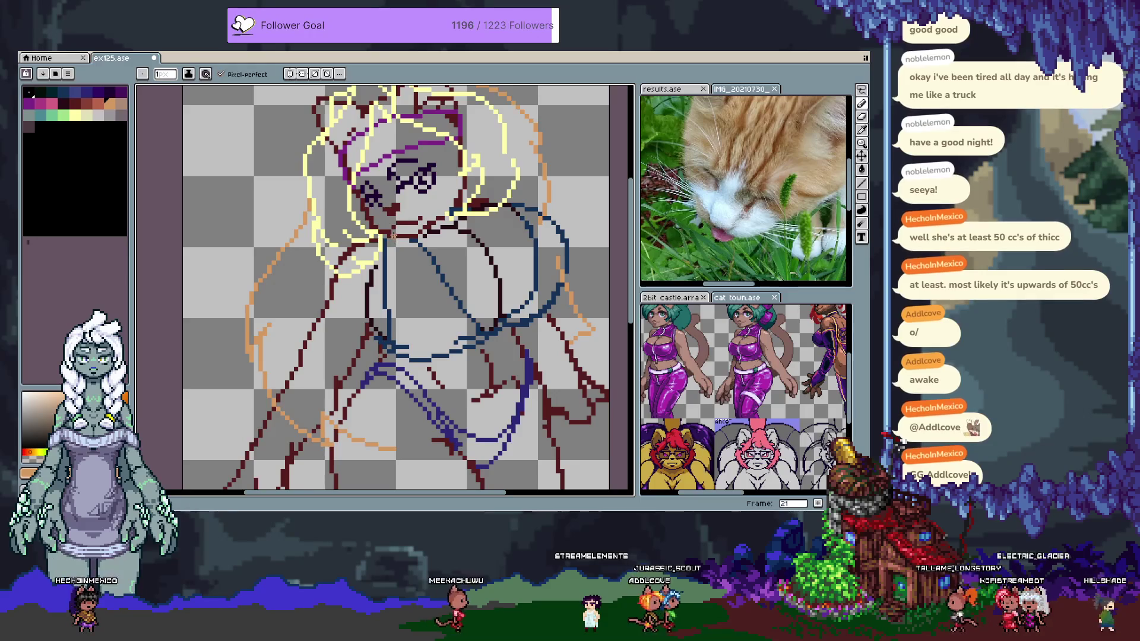
{"action": "scroll", "coordinate": [418, 179], "scroll_direction": "down", "scroll_amount": 2}
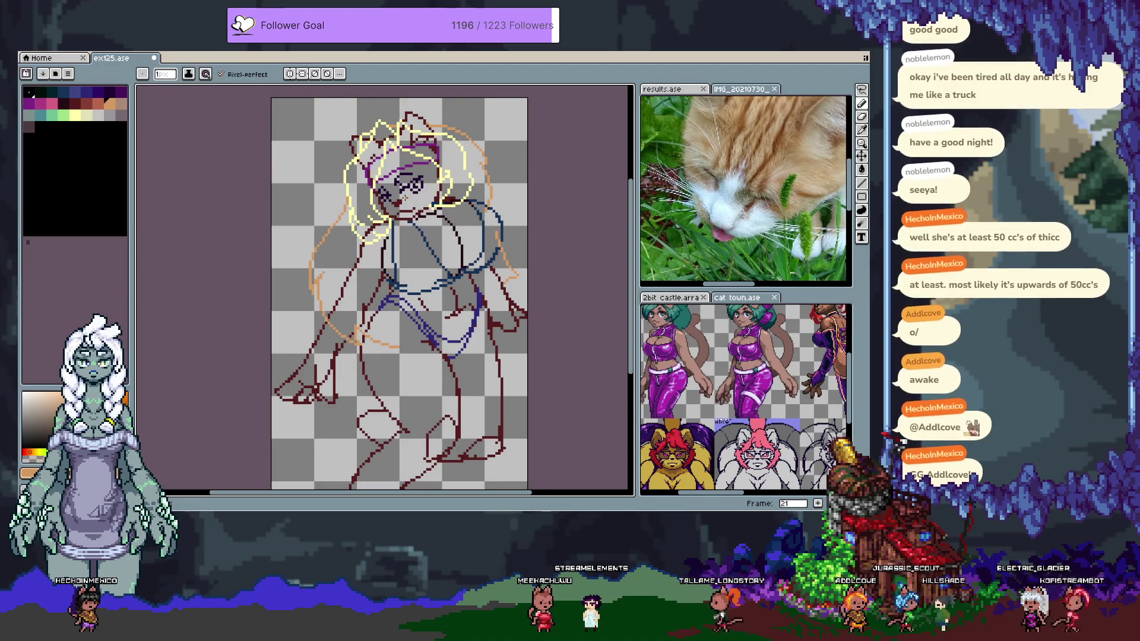
Move to frame 22 and choose pale yellow as the drawing colour
{"action": "key", "text": "i"}
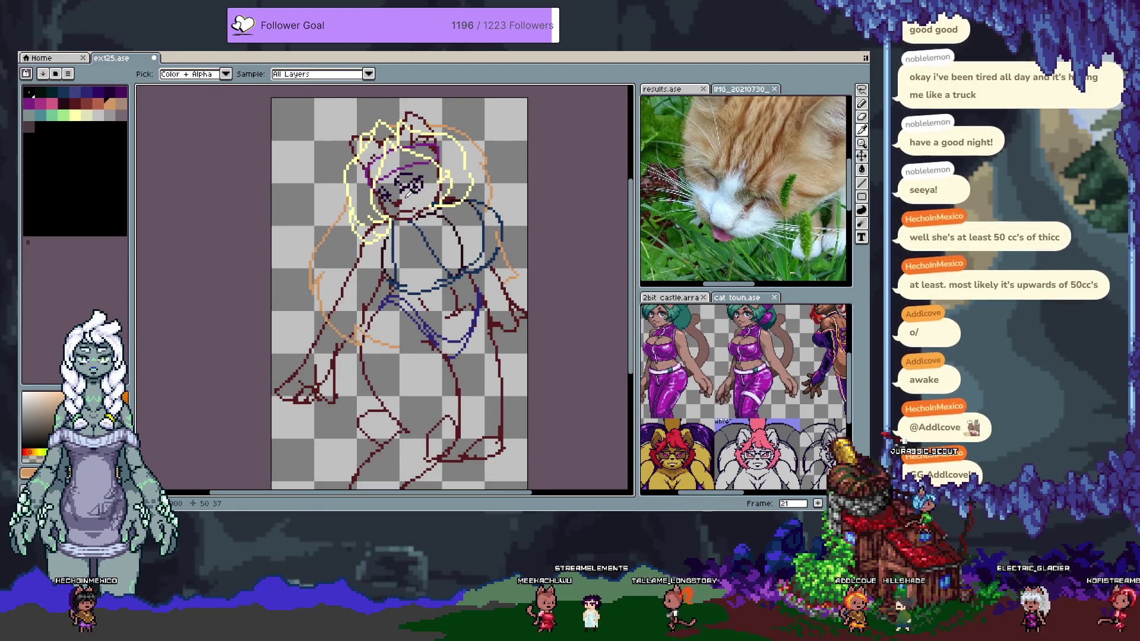
{"action": "key", "text": "Tab"}
{"action": "key", "text": "period"}
{"action": "key", "text": "Tab"}
{"action": "left_click_drag", "start_coordinate": [413, 176], "coordinate": [419, 233]}
{"action": "key", "text": "b"}
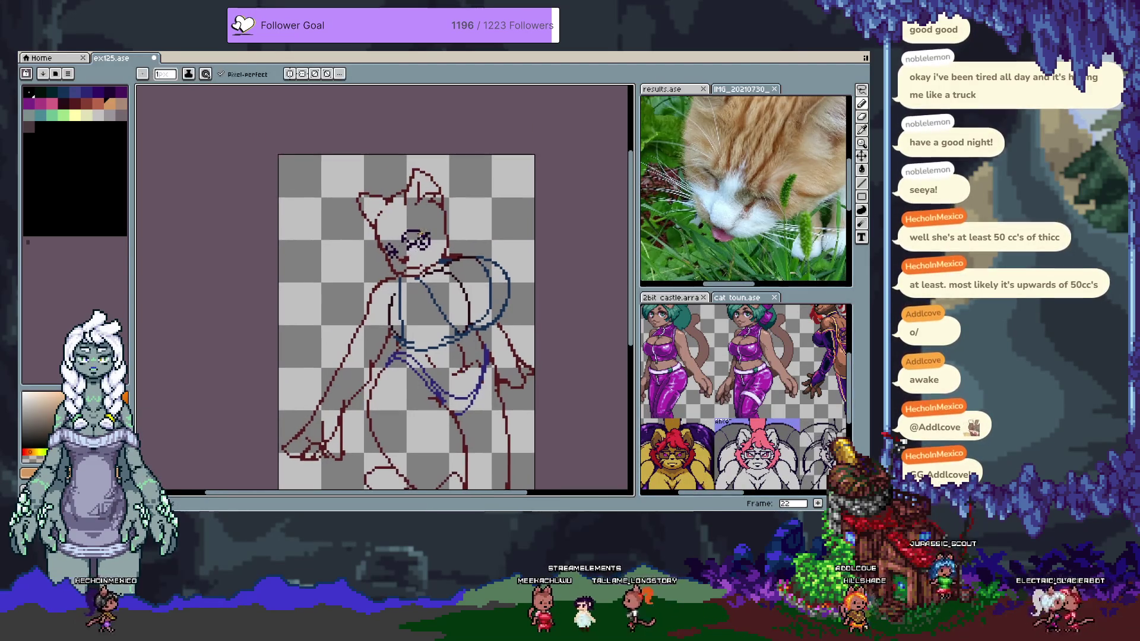
{"action": "scroll", "coordinate": [408, 230], "scroll_direction": "up", "scroll_amount": 1}
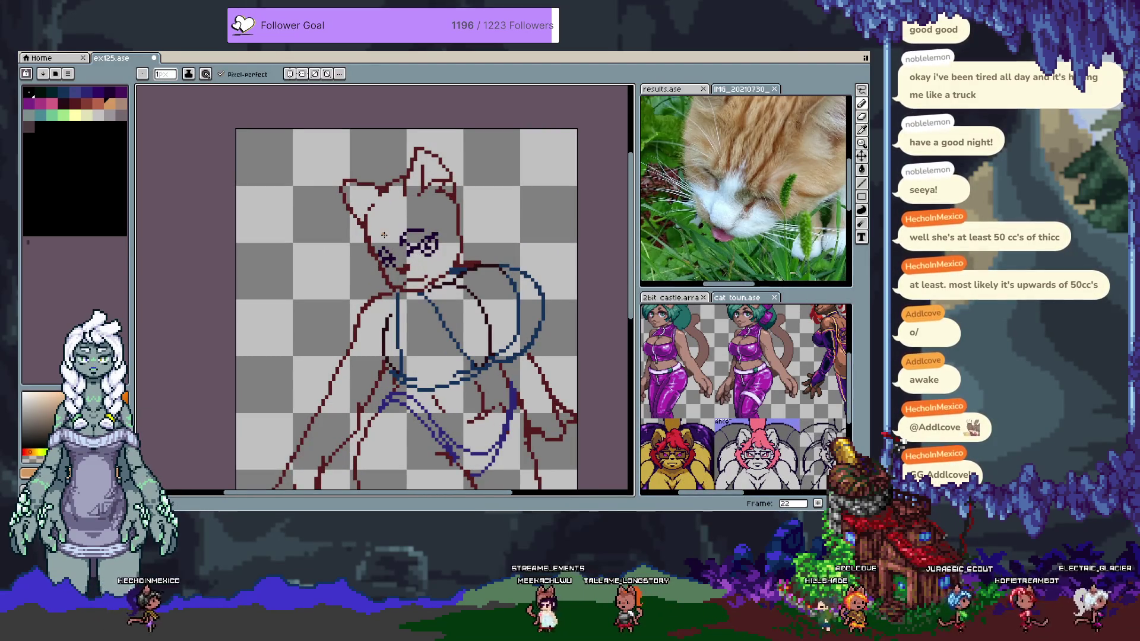
{"action": "left_click", "coordinate": [74, 114]}
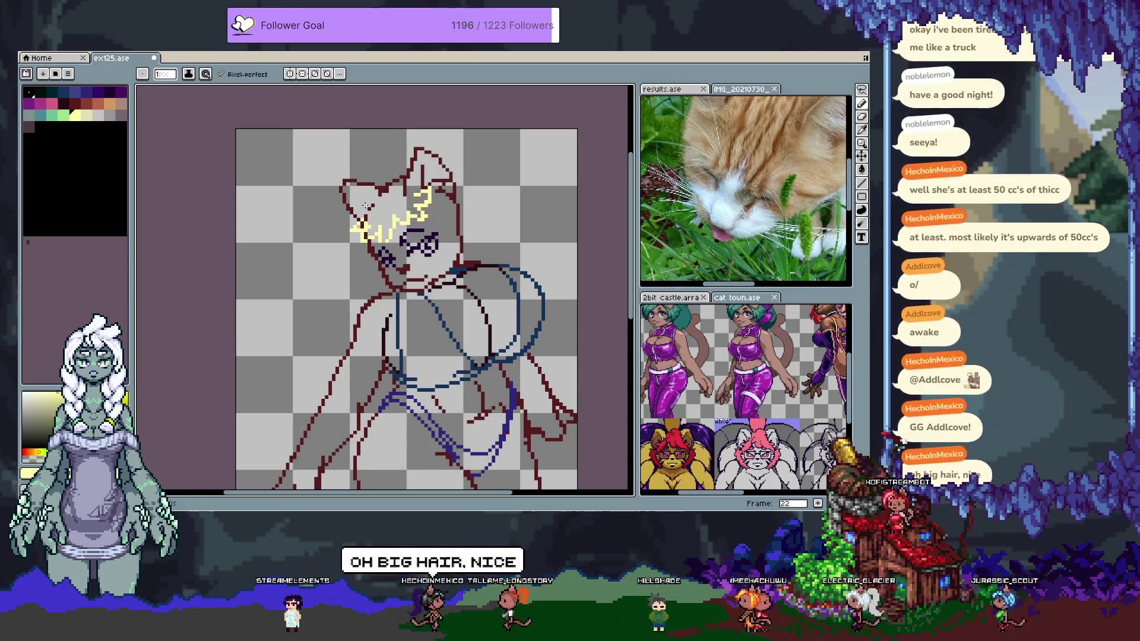
{"action": "left_click_drag", "start_coordinate": [386, 210], "coordinate": [369, 224]}
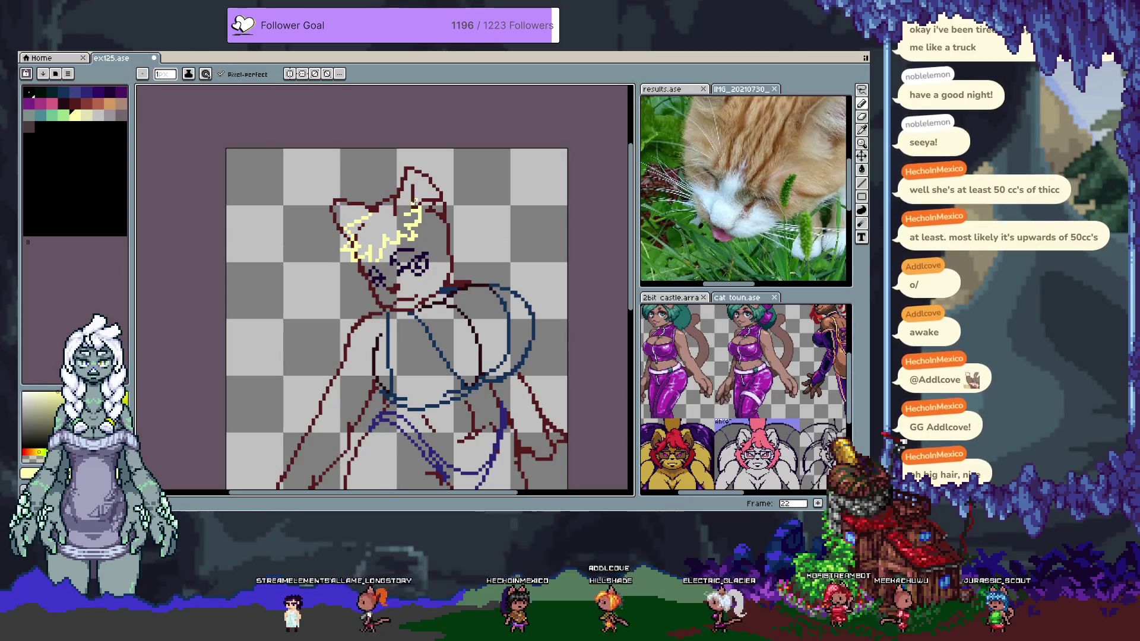
Draw spiky pale-yellow hair strands down the right of the head, redoing misfired strokes
{"action": "left_click", "coordinate": [366, 212], "text": "alt"}
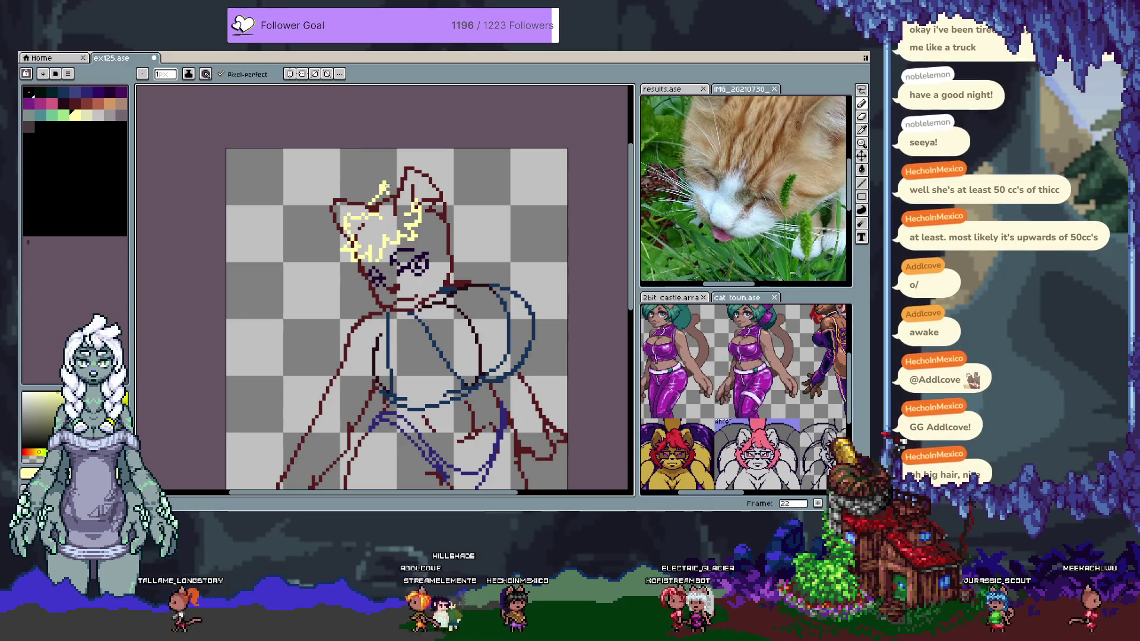
{"action": "key", "text": "ctrl+z"}
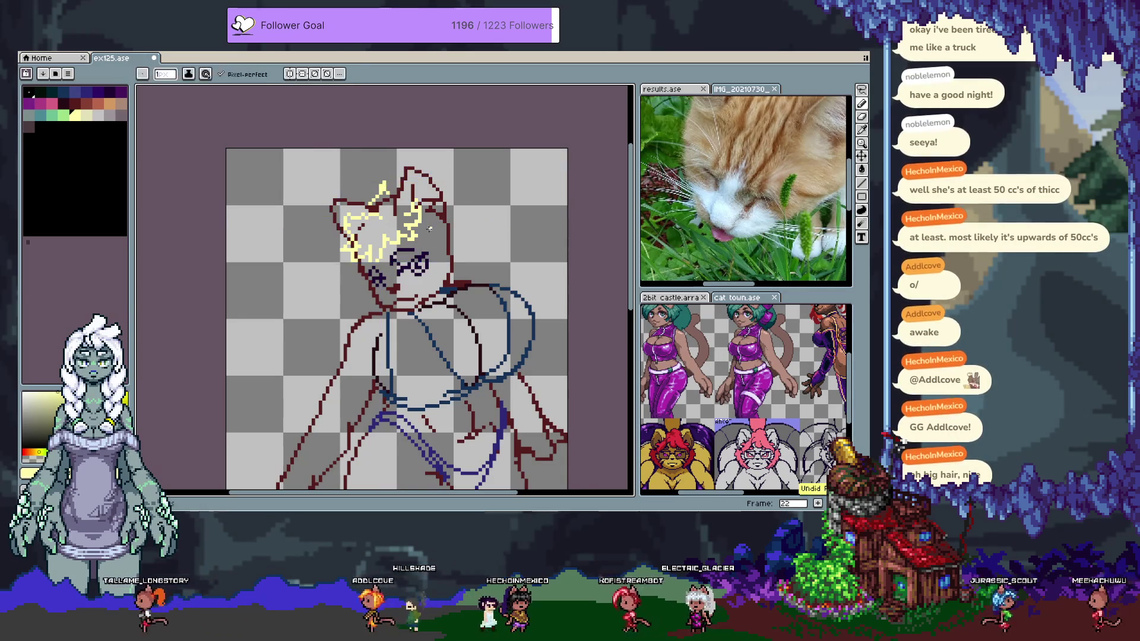
{"action": "left_click_drag", "start_coordinate": [434, 244], "coordinate": [454, 308]}
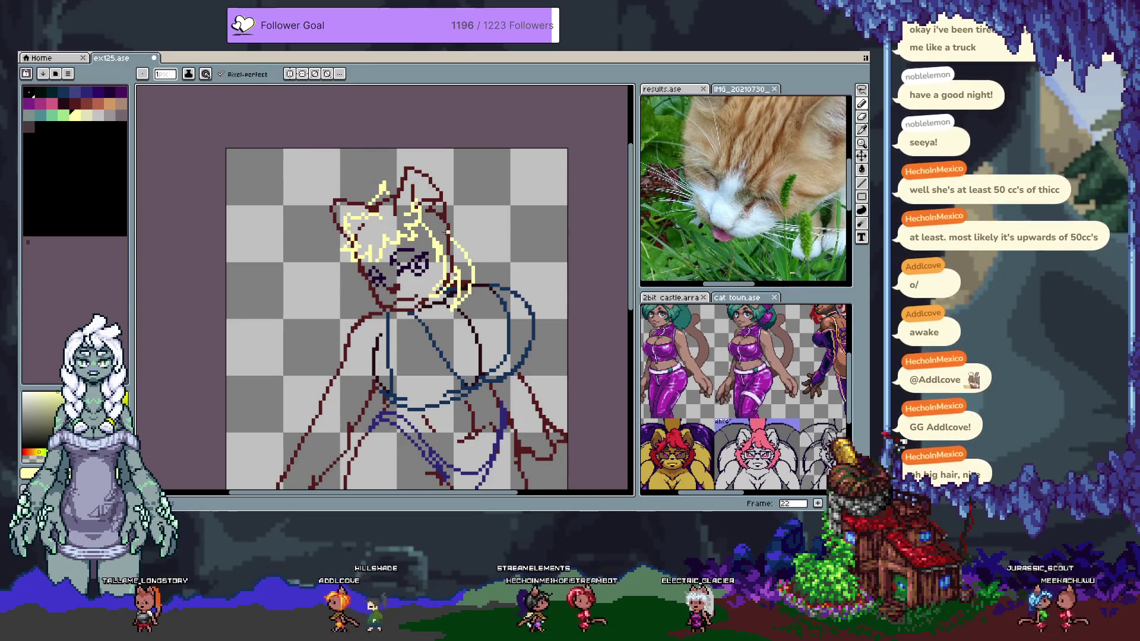
{"action": "key", "text": "ctrl+z"}
{"action": "key", "text": "ctrl+z"}
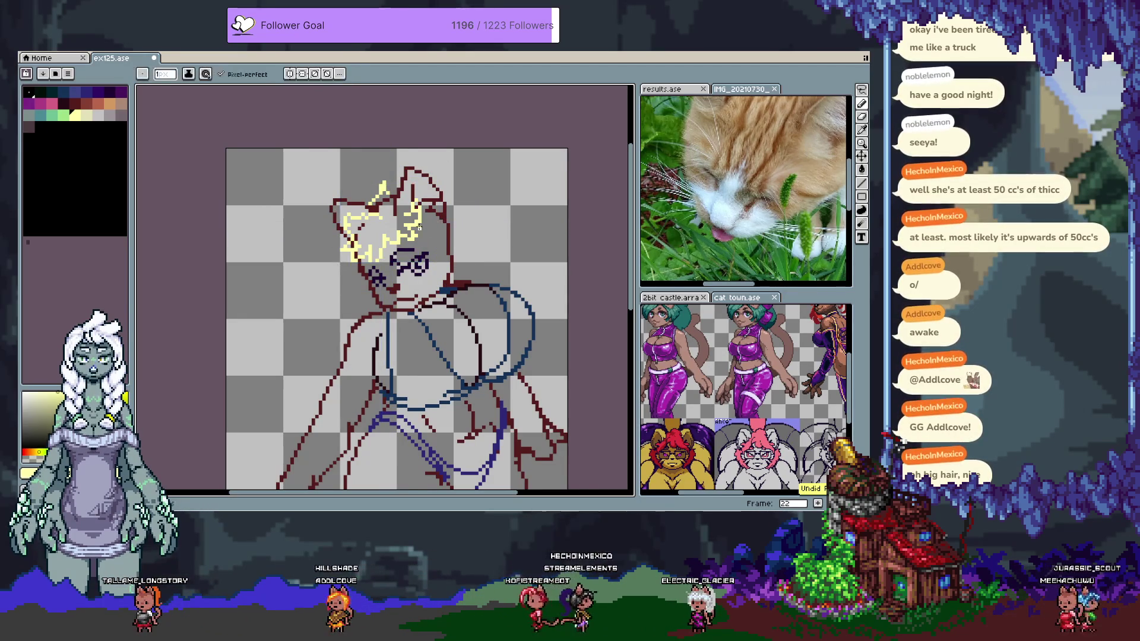
{"action": "left_click_drag", "start_coordinate": [427, 239], "coordinate": [460, 276]}
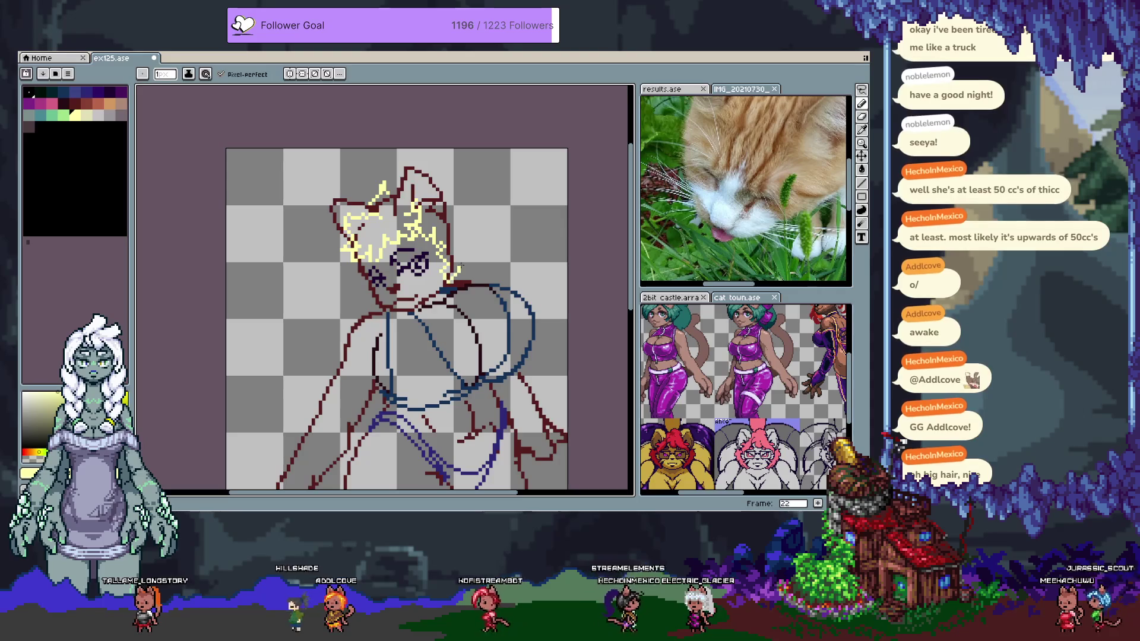
{"action": "key", "text": "ctrl+z"}
{"action": "key", "text": "ctrl+z"}
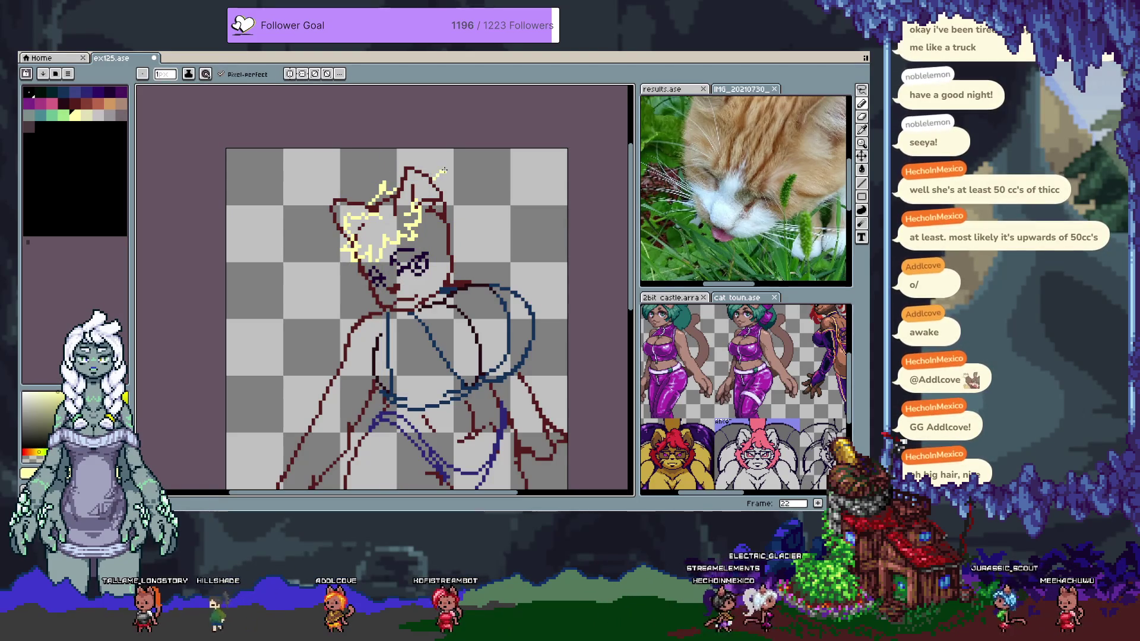
{"action": "key", "text": "v"}
{"action": "key", "text": "b"}
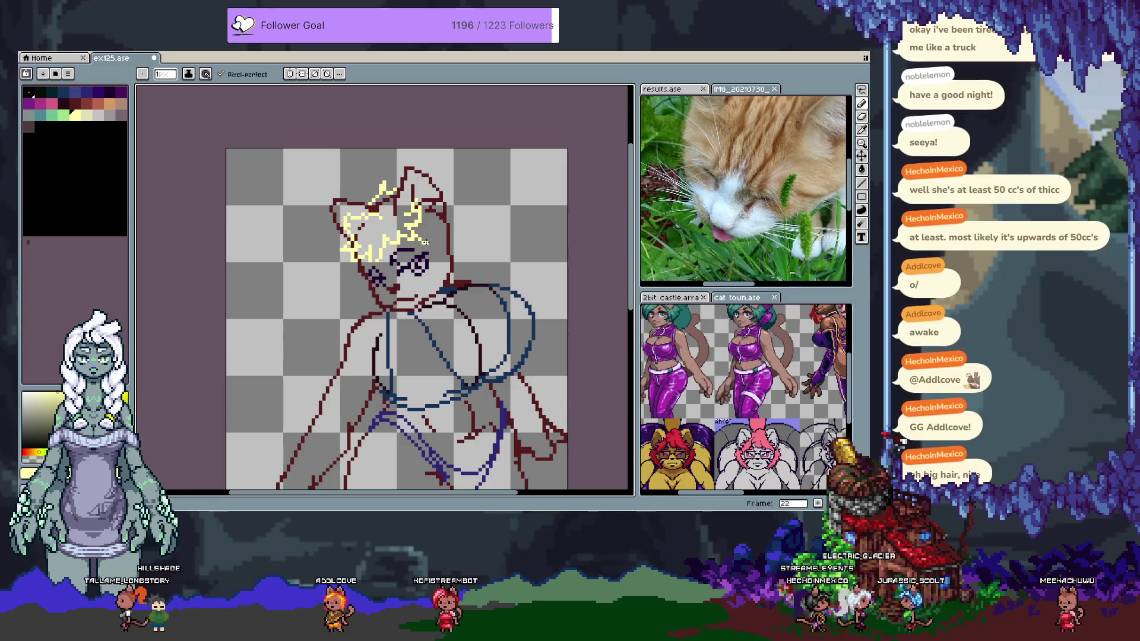
{"action": "left_click_drag", "start_coordinate": [423, 240], "coordinate": [453, 274]}
{"action": "left_click_drag", "start_coordinate": [442, 206], "coordinate": [457, 224]}
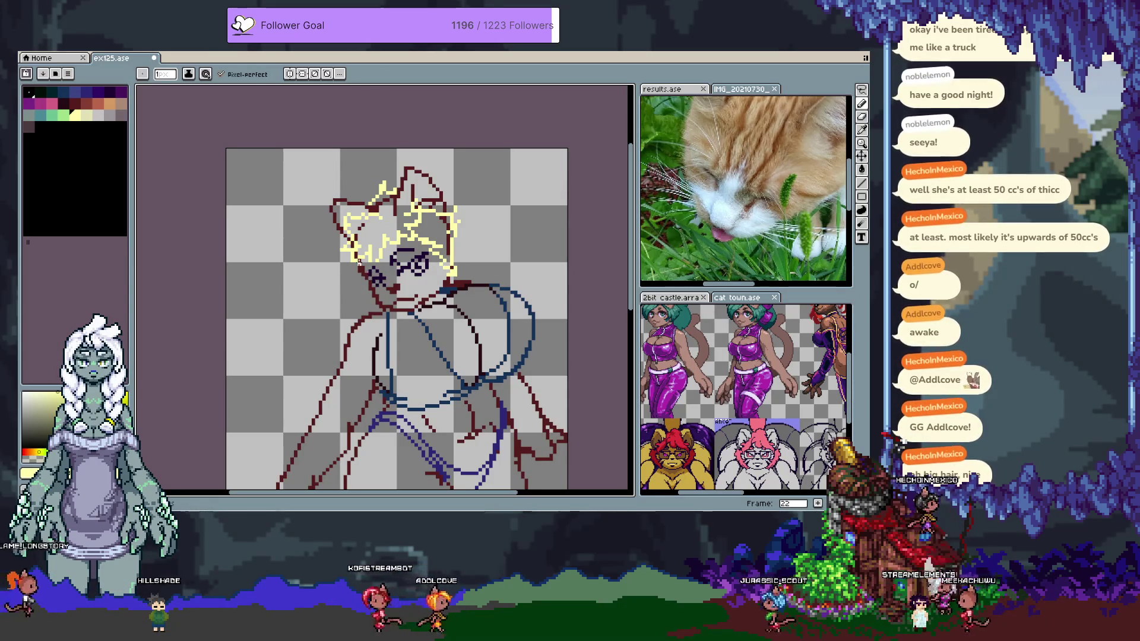
Add hair strands along both sides of the face, then go back to frame 21
{"action": "left_click_drag", "start_coordinate": [370, 264], "coordinate": [362, 307]}
{"action": "key", "text": "ctrl+z"}
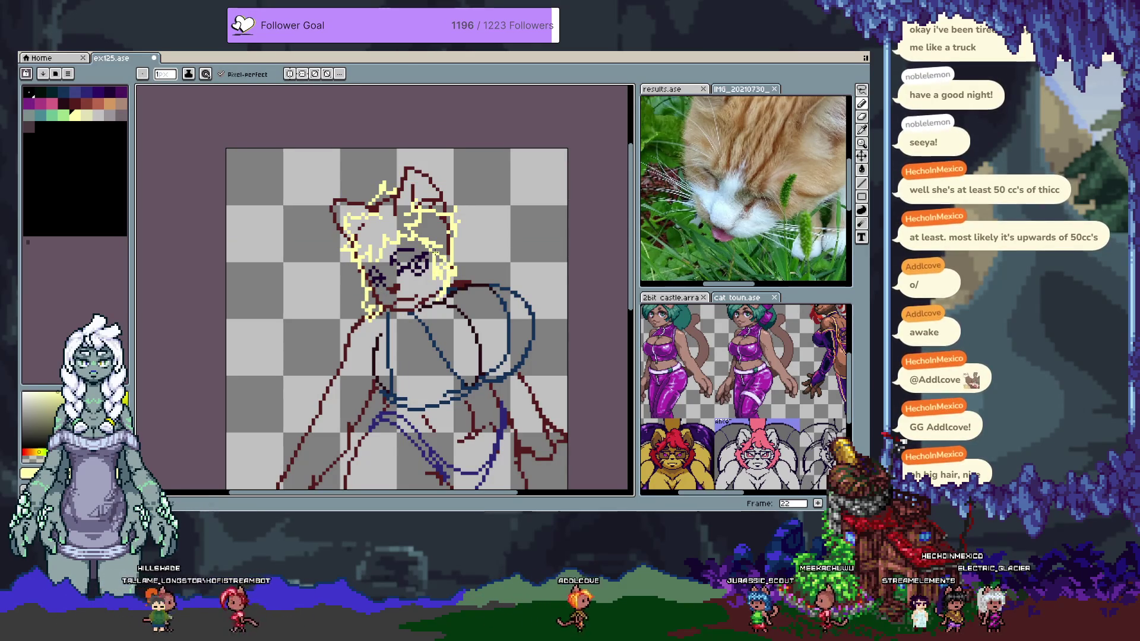
{"action": "left_click_drag", "start_coordinate": [441, 300], "coordinate": [445, 268]}
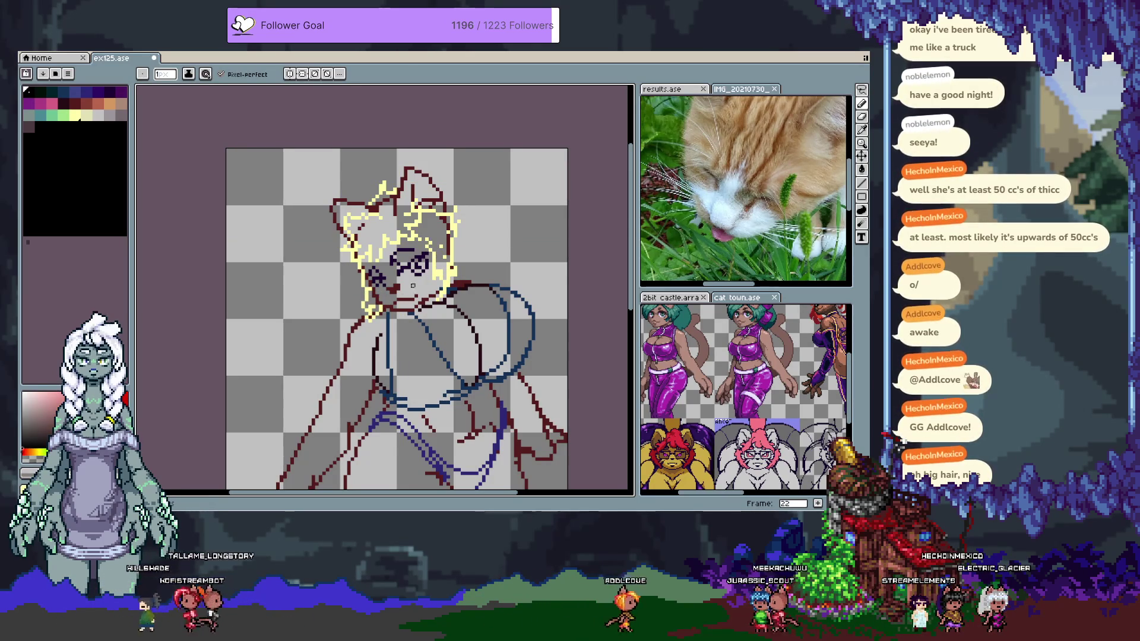
{"action": "key", "text": "Left"}
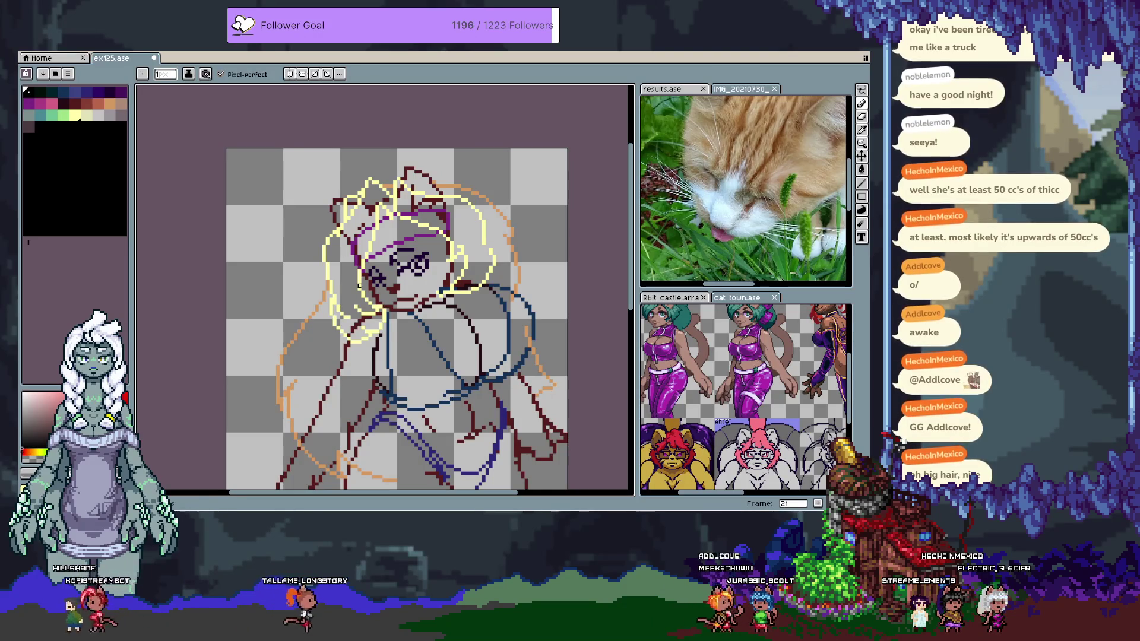
Back on frame 22, eyedrop the pale yellow and extend the hair down its right edge
{"action": "key", "text": "Right"}
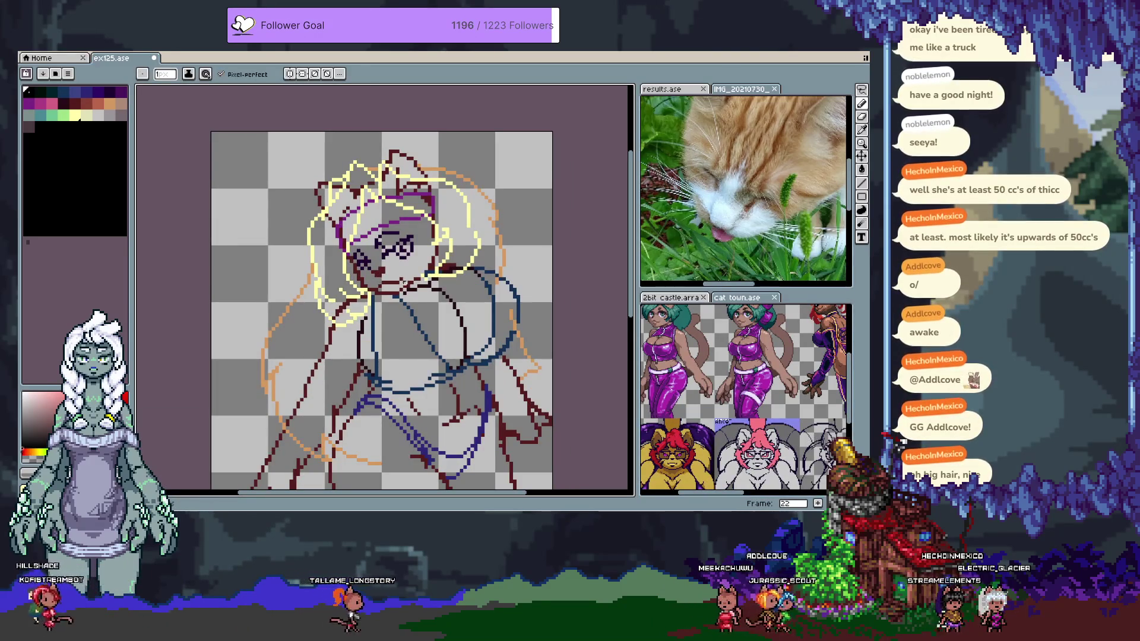
{"action": "left_click", "coordinate": [474, 223], "text": "alt"}
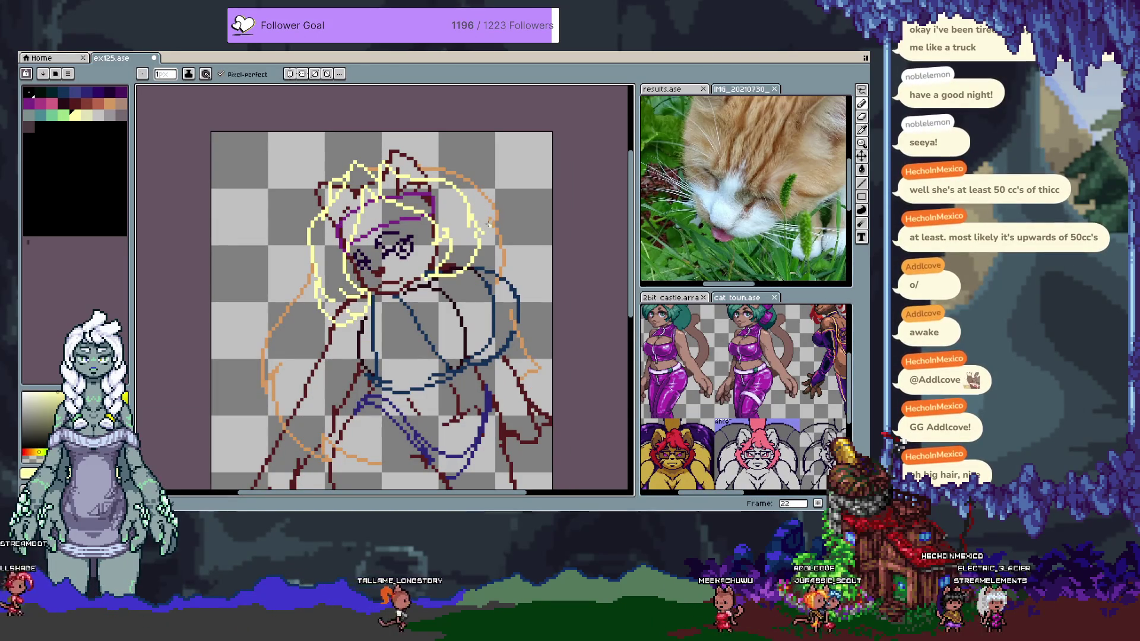
{"action": "left_click_drag", "start_coordinate": [480, 228], "coordinate": [482, 272]}
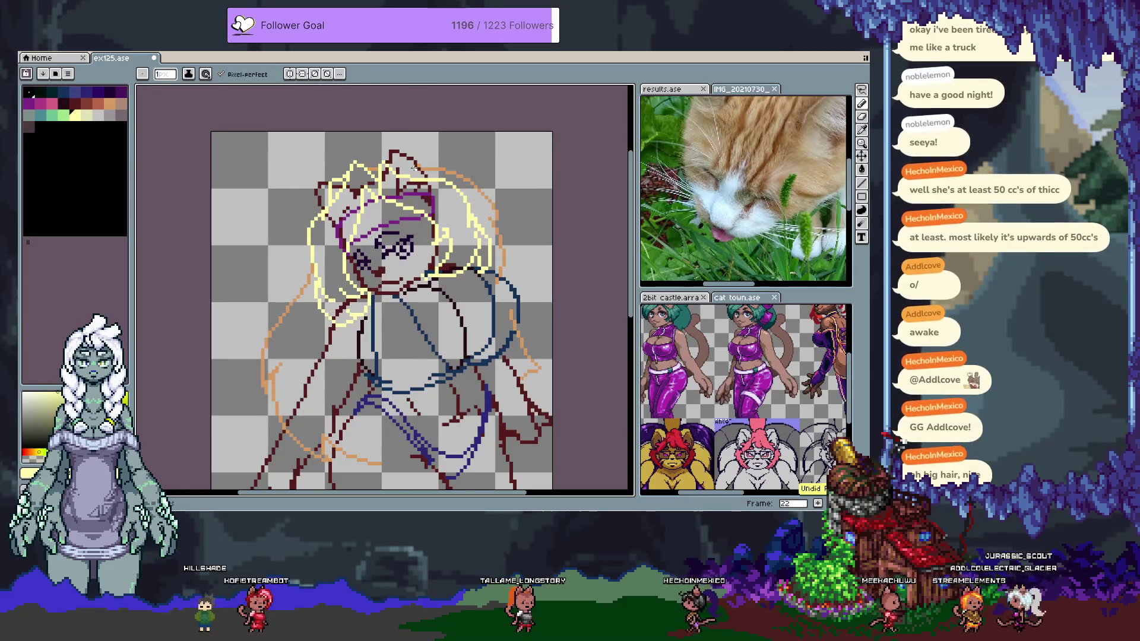
Pick orange, pan the view up and add new frame 23
{"action": "left_click", "coordinate": [418, 226], "text": "alt"}
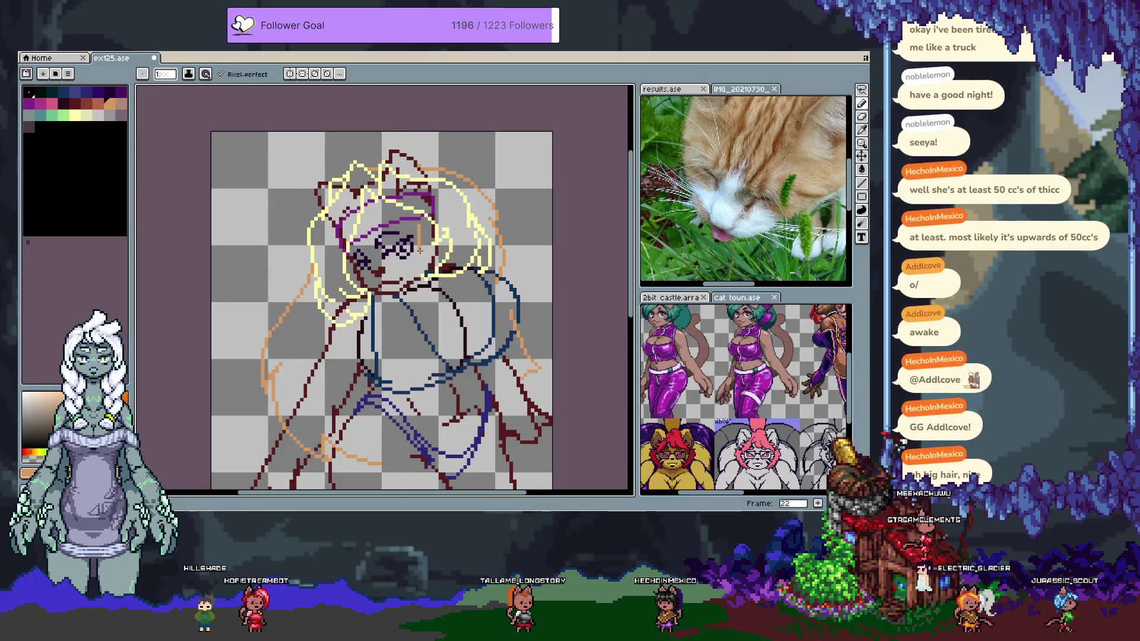
{"action": "left_click", "coordinate": [419, 219], "text": "alt"}
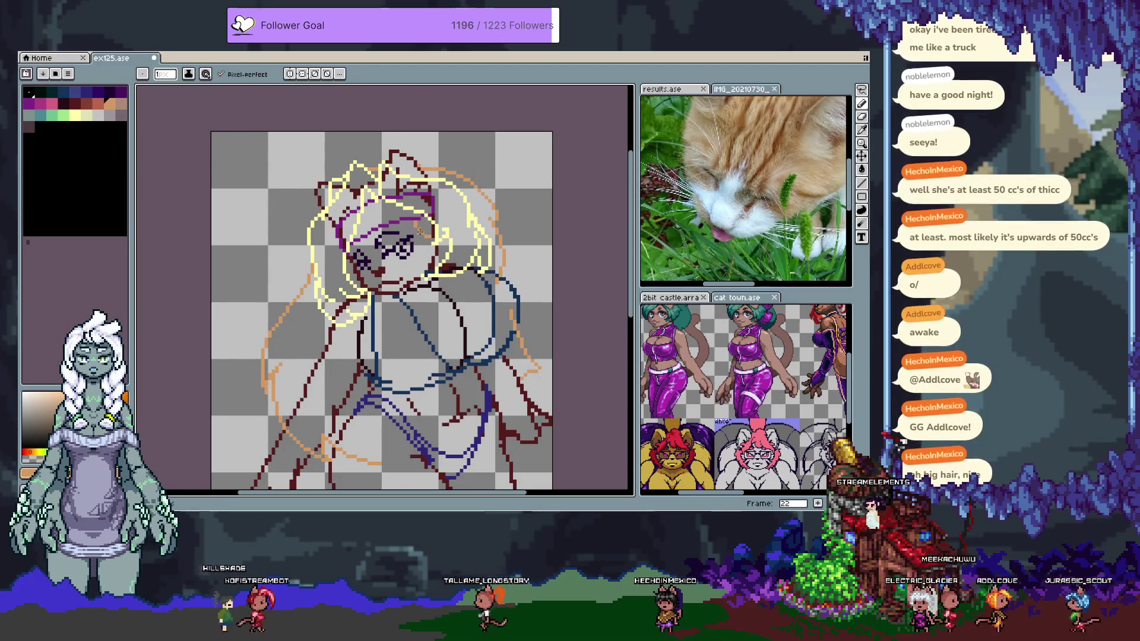
{"action": "left_click_drag", "start_coordinate": [371, 366], "coordinate": [370, 307]}
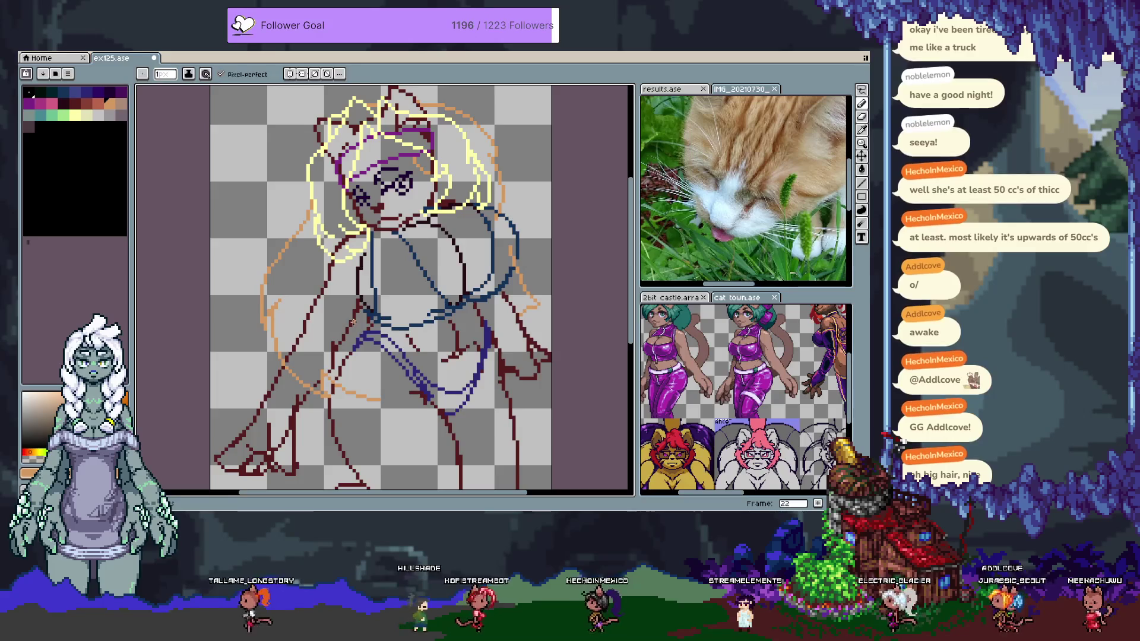
{"action": "key", "text": "alt+n"}
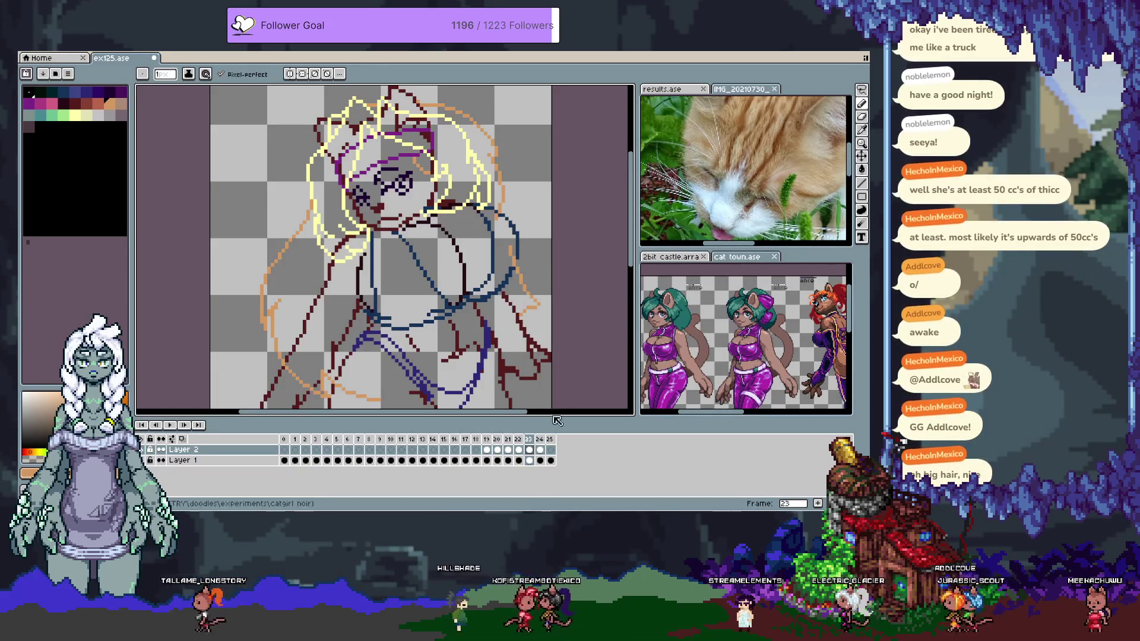
Jump to frame 25, enlarge the canvas and return to the pencil
{"action": "left_click", "coordinate": [529, 449]}
{"action": "left_click", "coordinate": [550, 449]}
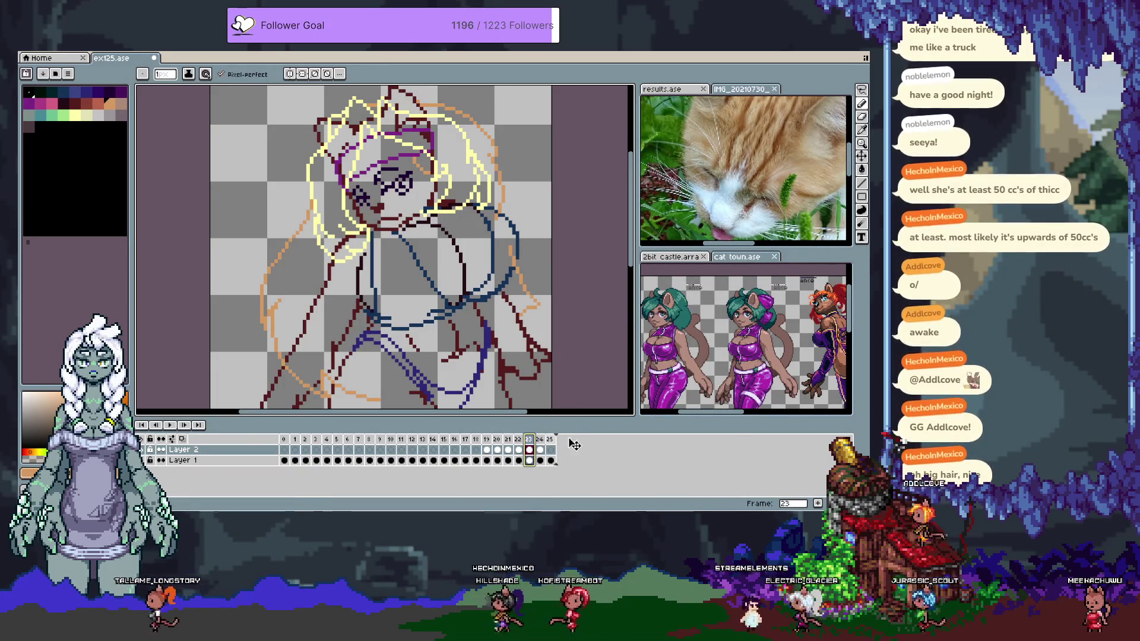
{"action": "key", "text": "Tab"}
{"action": "scroll", "coordinate": [415, 279], "scroll_direction": "down", "scroll_amount": 3}
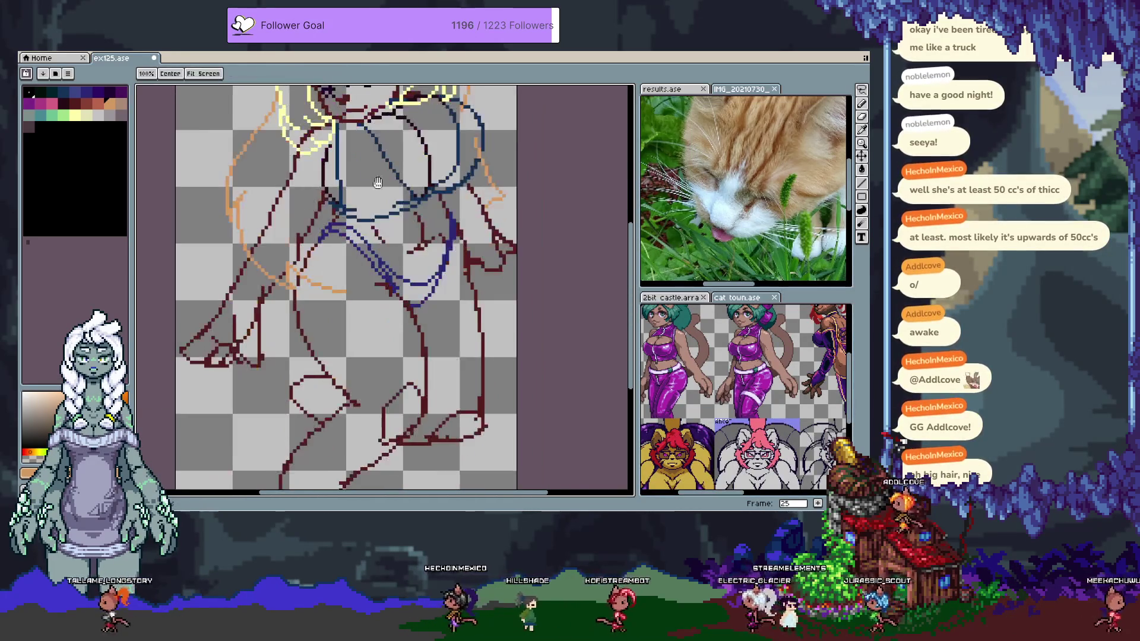
{"action": "key", "text": "alt"}
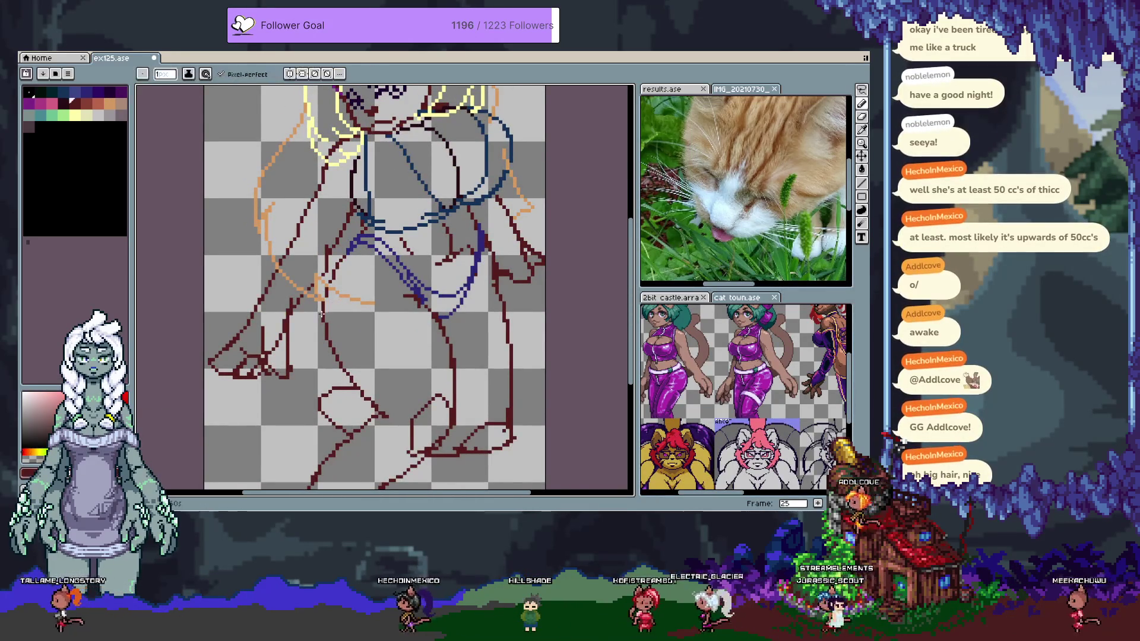
{"action": "left_click_drag", "start_coordinate": [370, 267], "coordinate": [402, 318]}
{"action": "key", "text": "space"}
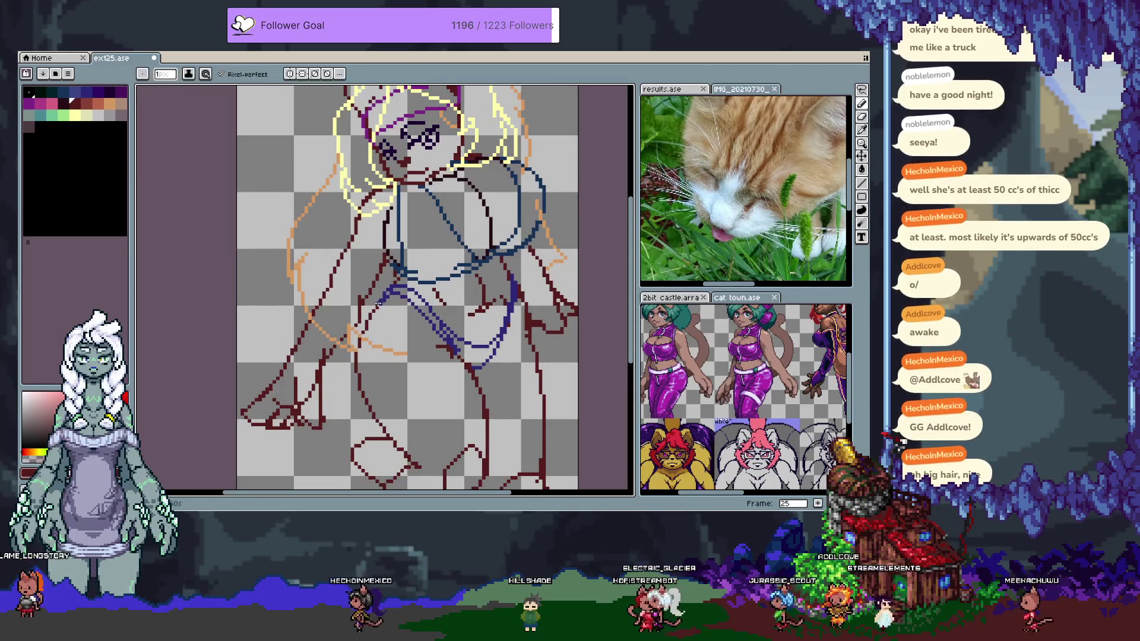
{"action": "key", "text": "w"}
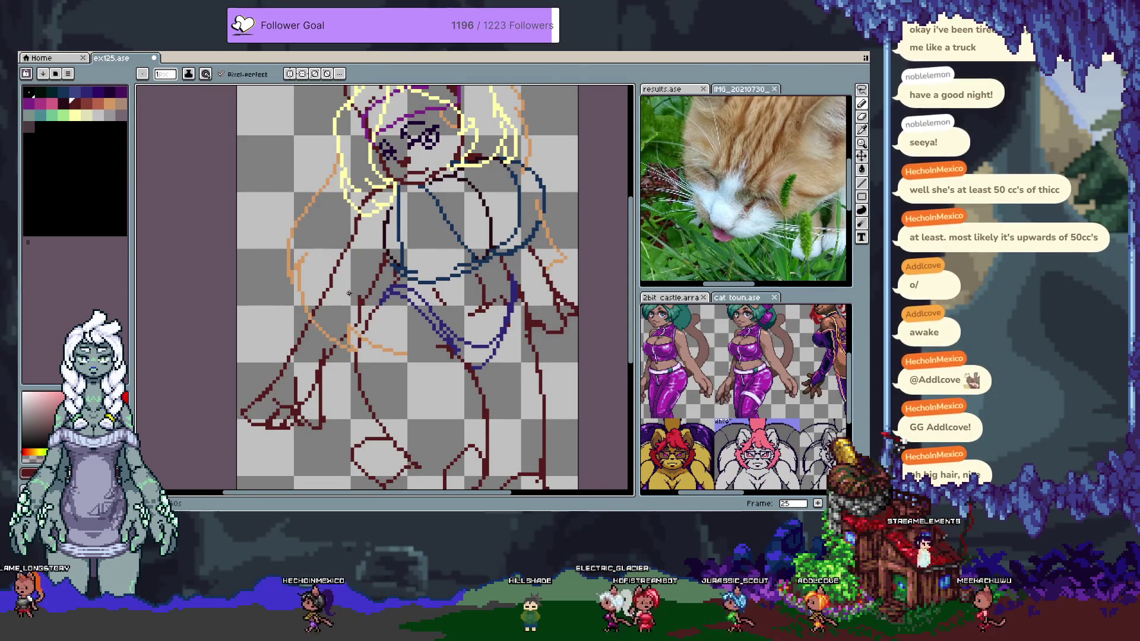
{"action": "key", "text": "Tab"}
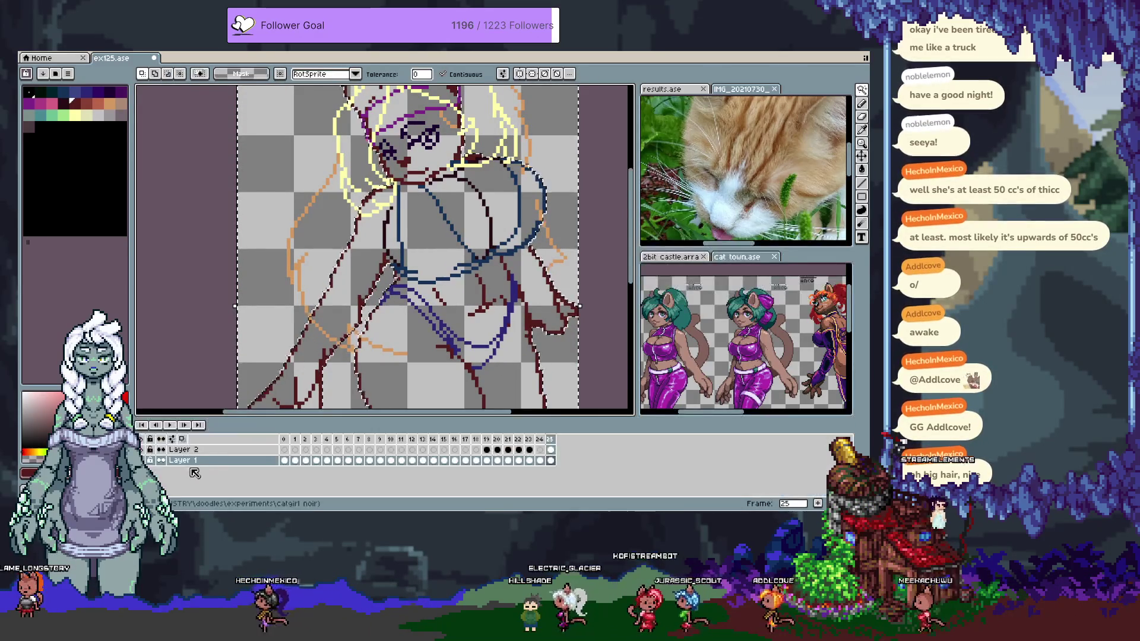
{"action": "key", "text": "Tab"}
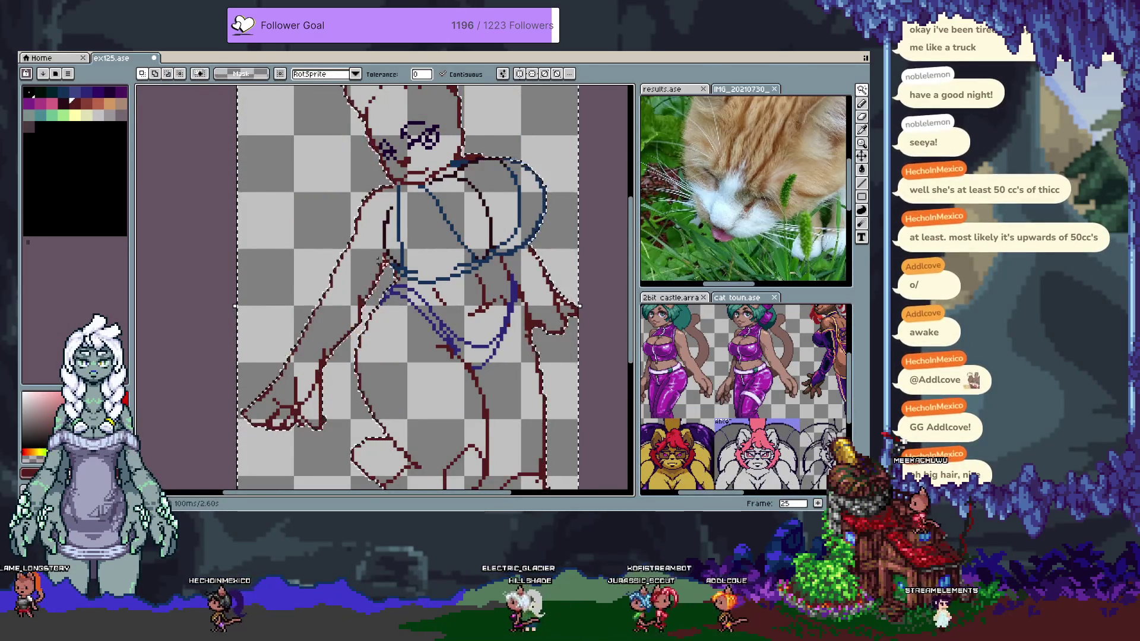
{"action": "key", "text": "b"}
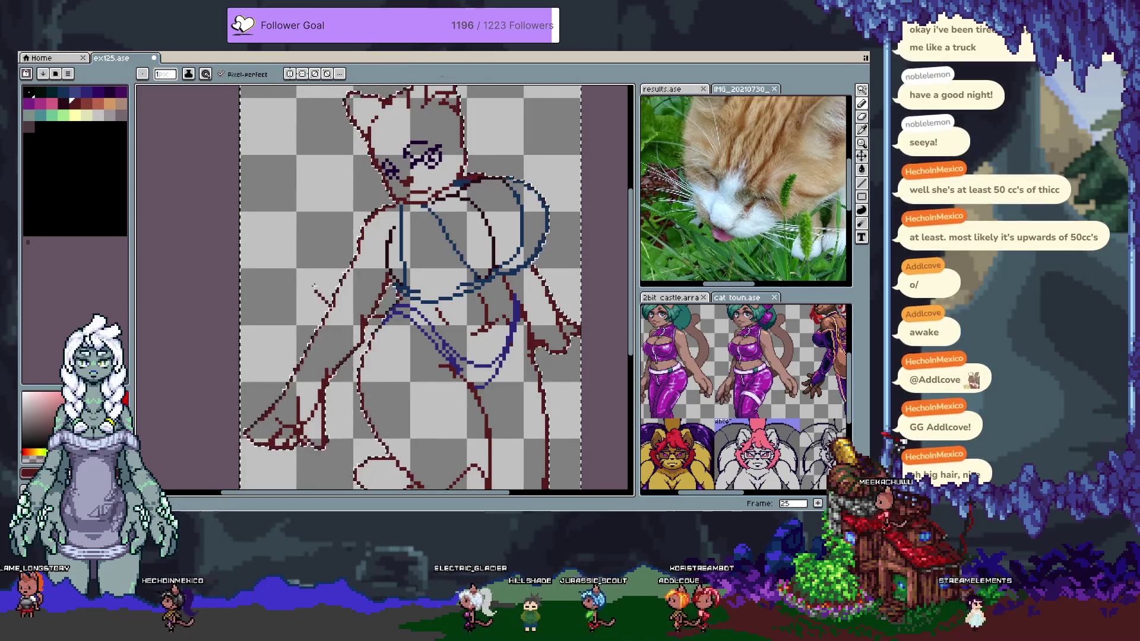
{"action": "key", "text": "ctrl+z"}
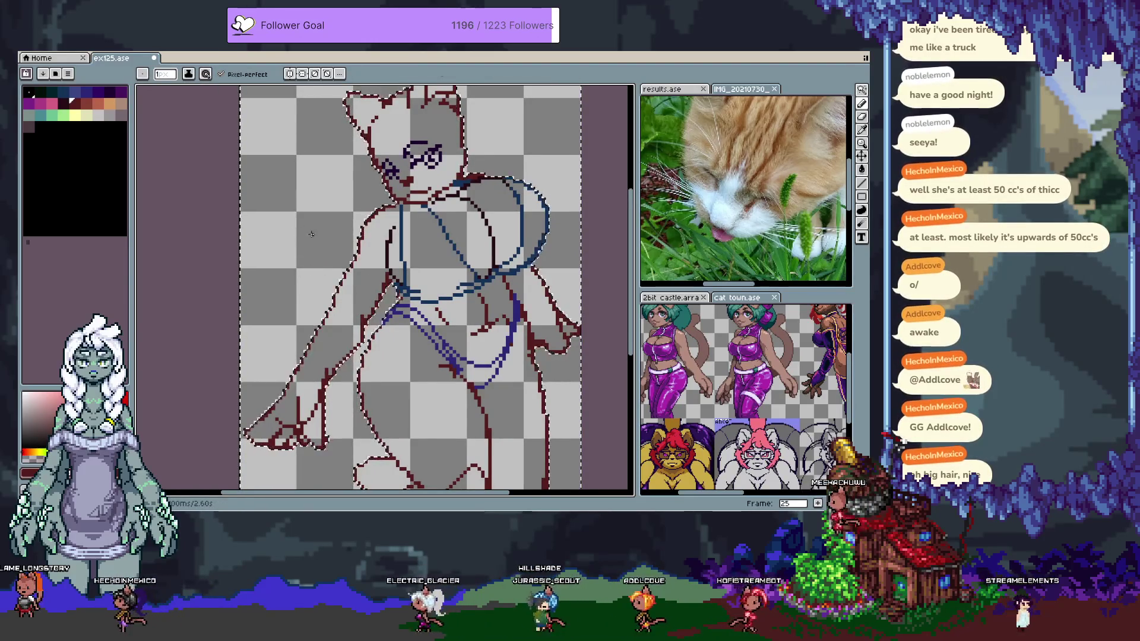
Draw a dark-red tail curve down the figure's left side and add frame 26
{"action": "mouse_move", "coordinate": [329, 297]}
{"action": "left_mouse_down"}
{"action": "mouse_move", "coordinate": [348, 181]}
{"action": "mouse_move", "coordinate": [297, 167]}
{"action": "mouse_move", "coordinate": [265, 219]}
{"action": "left_mouse_up"}
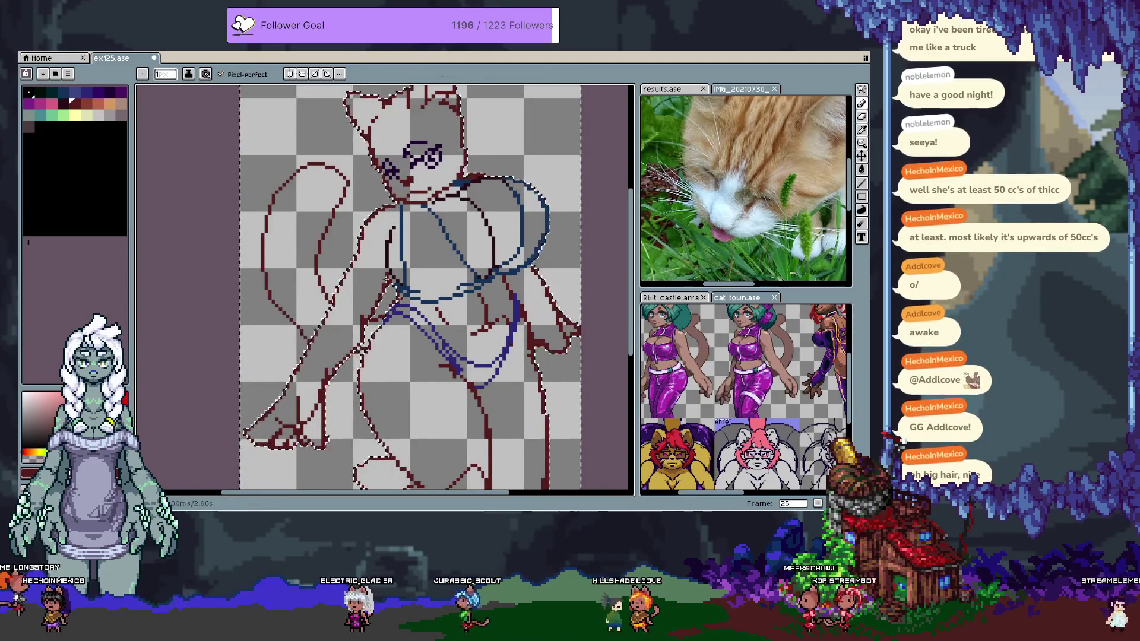
{"action": "key", "text": "ctrl+z"}
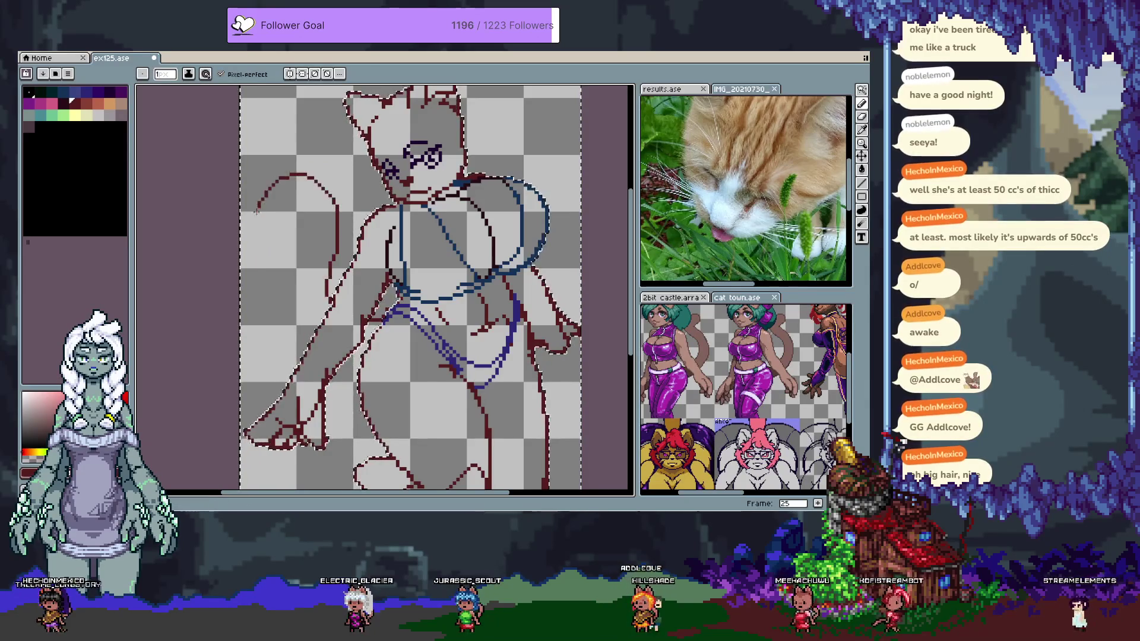
{"action": "scroll", "coordinate": [383, 241], "scroll_direction": "down", "scroll_amount": 3}
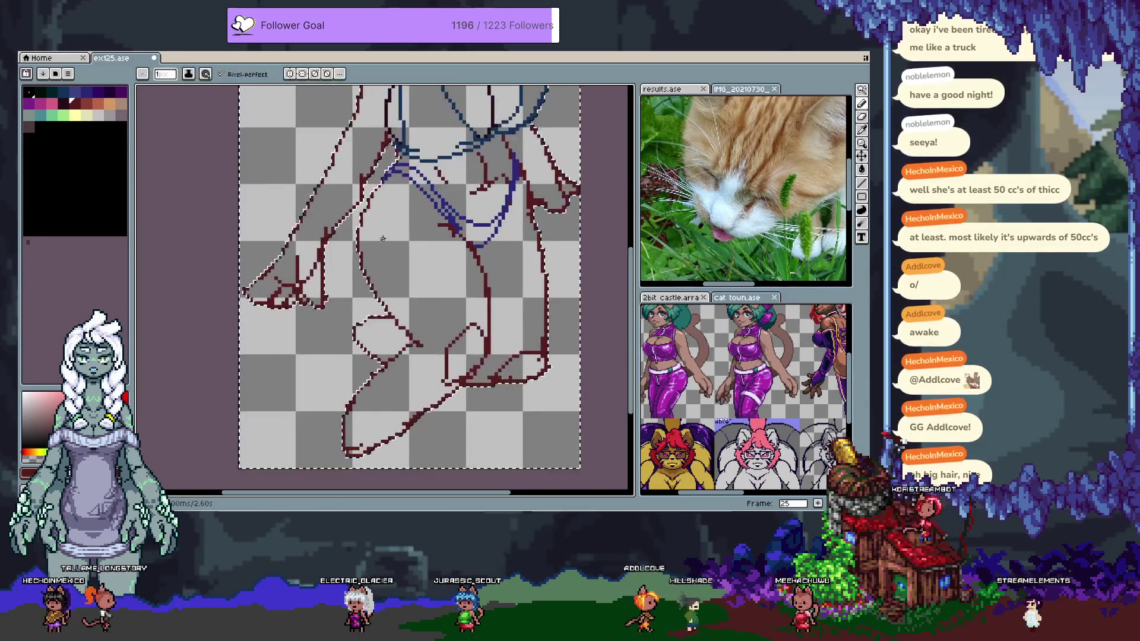
{"action": "scroll", "coordinate": [383, 242], "scroll_direction": "up", "scroll_amount": 2}
{"action": "mouse_move", "coordinate": [314, 291]}
{"action": "left_mouse_down"}
{"action": "mouse_move", "coordinate": [286, 363]}
{"action": "mouse_move", "coordinate": [325, 450]}
{"action": "left_mouse_up"}
{"action": "scroll", "coordinate": [383, 288], "scroll_direction": "down", "scroll_amount": 1}
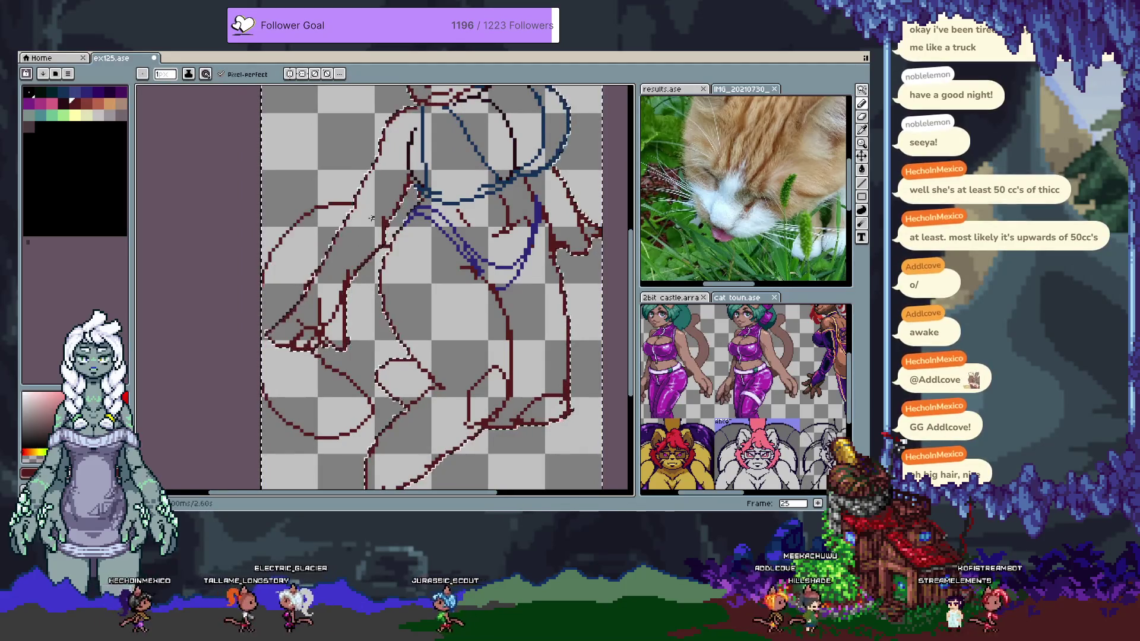
{"action": "left_click_drag", "start_coordinate": [398, 272], "coordinate": [378, 351]}
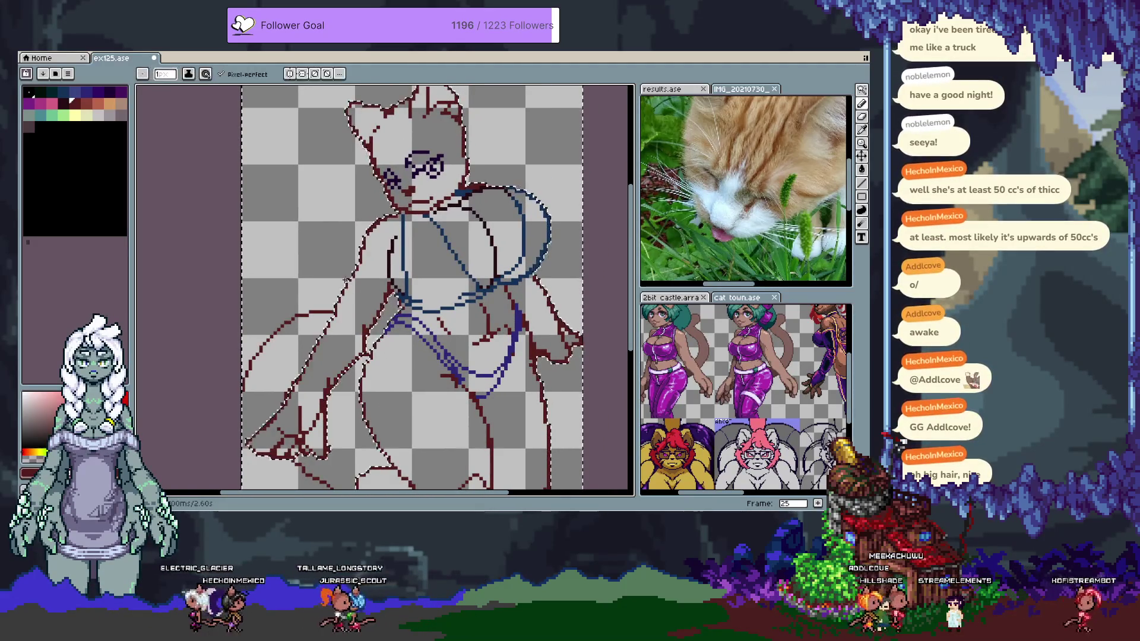
{"action": "key", "text": "alt+n"}
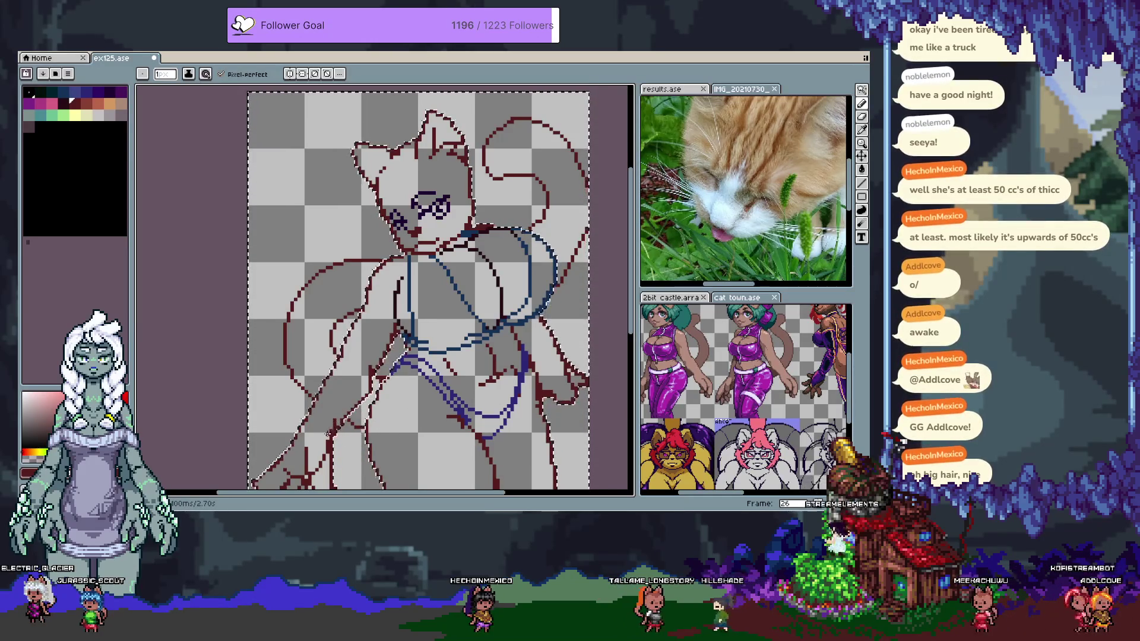
Add frame 27, clear the selection and pan over the sketch
{"action": "key", "text": "space"}
{"action": "mouse_move", "coordinate": [392, 362]}
{"action": "left_mouse_down"}
{"action": "mouse_move", "coordinate": [368, 308]}
{"action": "mouse_move", "coordinate": [353, 303]}
{"action": "mouse_move", "coordinate": [386, 354]}
{"action": "left_mouse_up"}
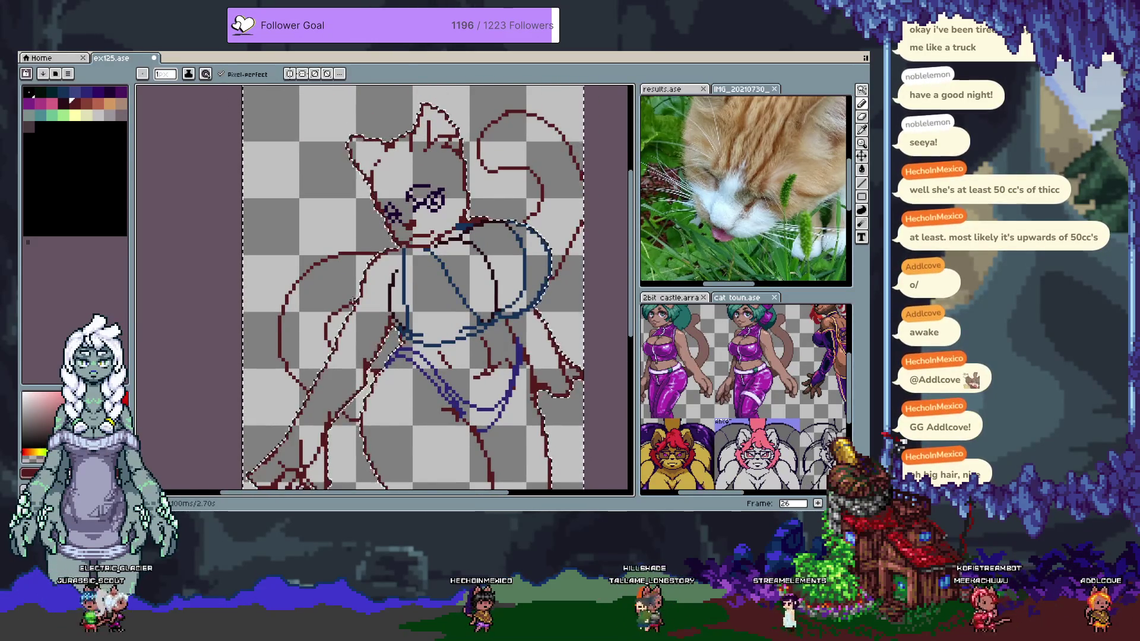
{"action": "key", "text": "alt+n"}
{"action": "key", "text": "Tab"}
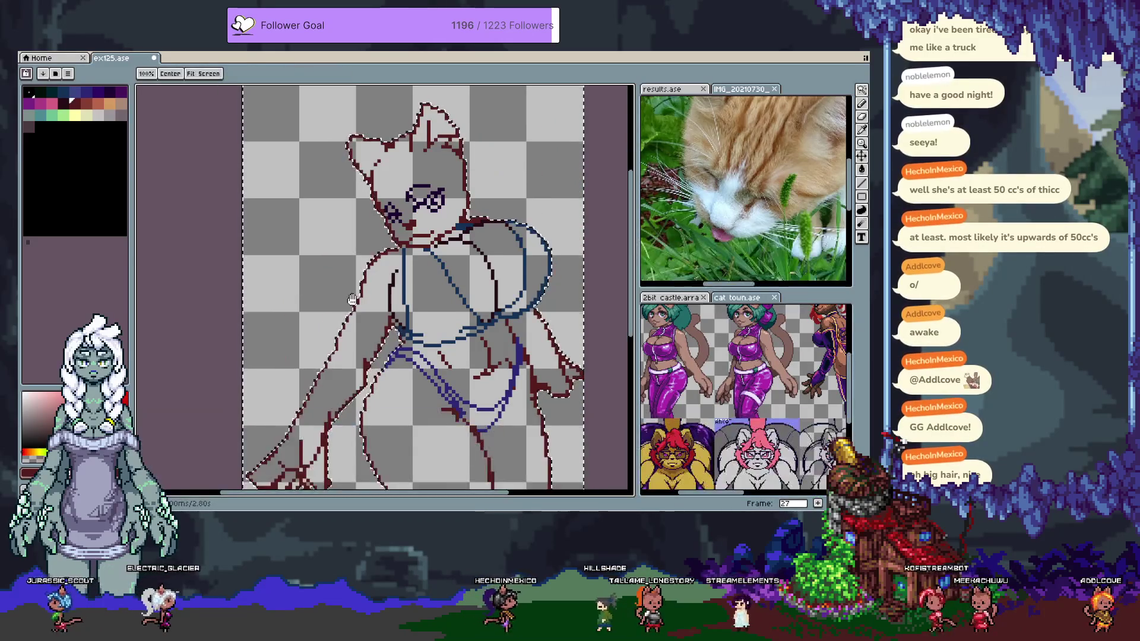
{"action": "key", "text": "Delete"}
{"action": "key", "text": "ctrl+d"}
{"action": "left_click_drag", "start_coordinate": [402, 241], "coordinate": [374, 217]}
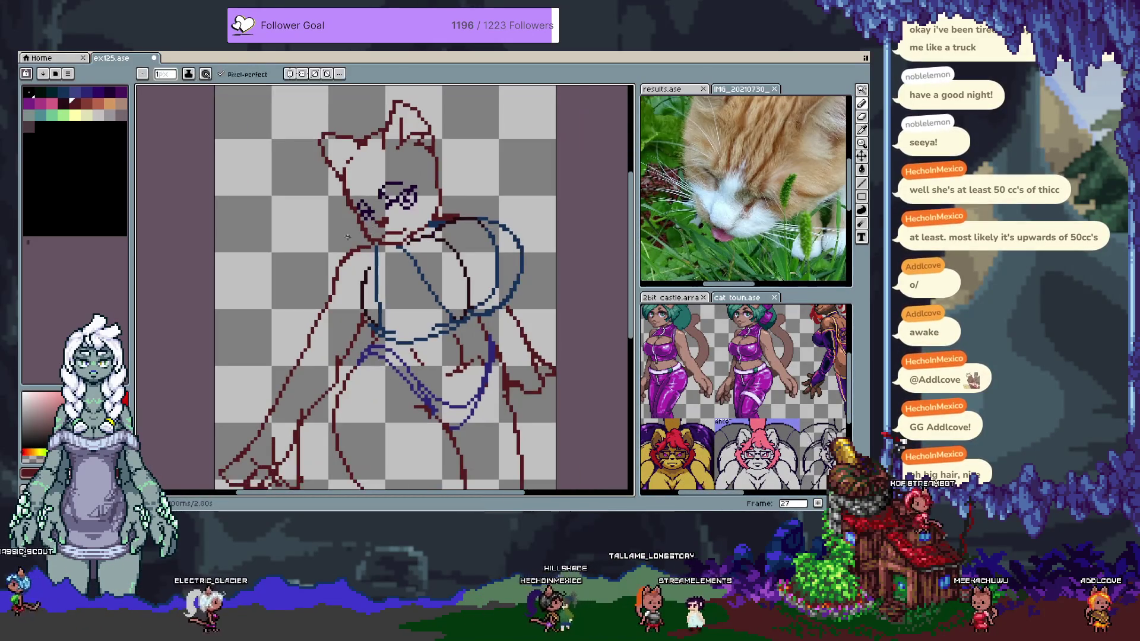
{"action": "key", "text": "Tab"}
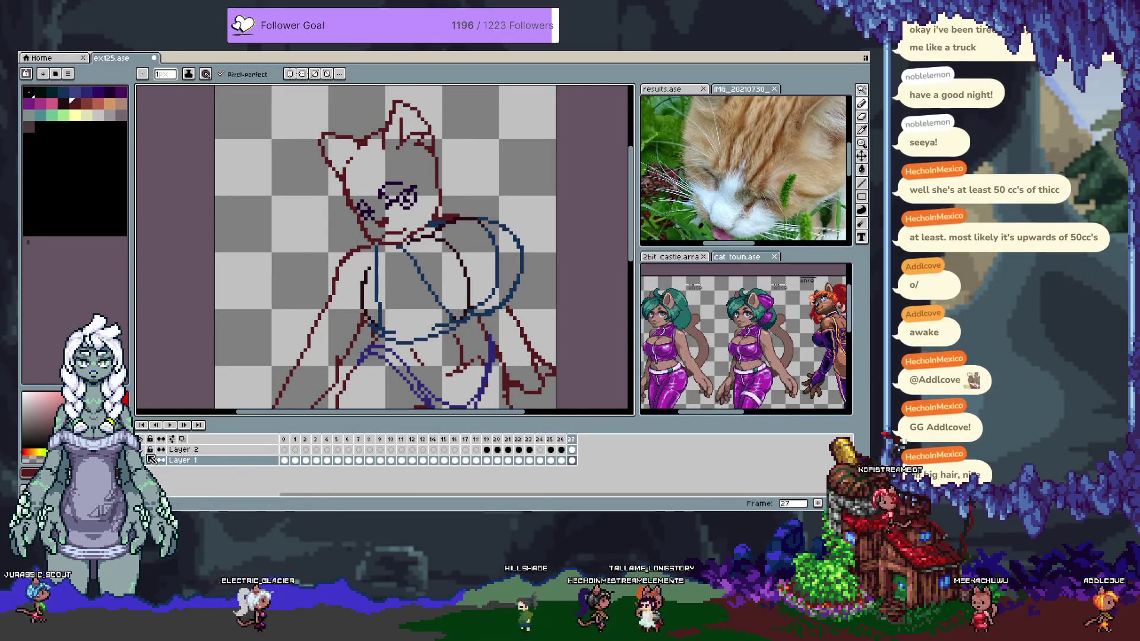
Make the cream and orange hair sketch layer visible again
{"action": "left_click", "coordinate": [148, 459]}
{"action": "left_click", "coordinate": [148, 458]}
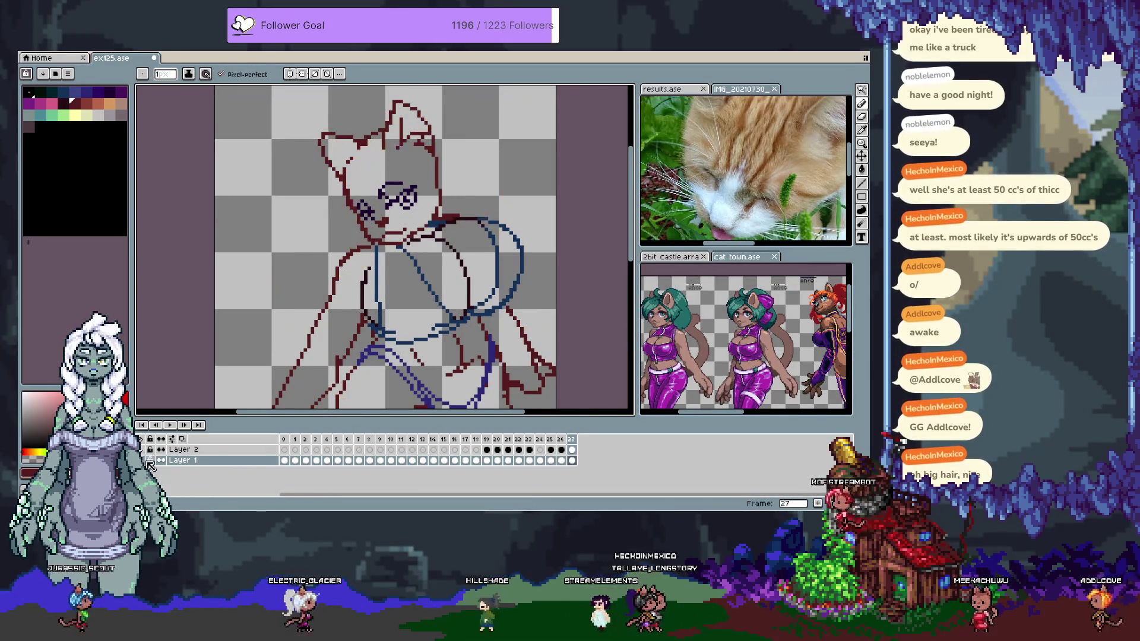
{"action": "left_click", "coordinate": [148, 458]}
{"action": "key", "text": "Tab"}
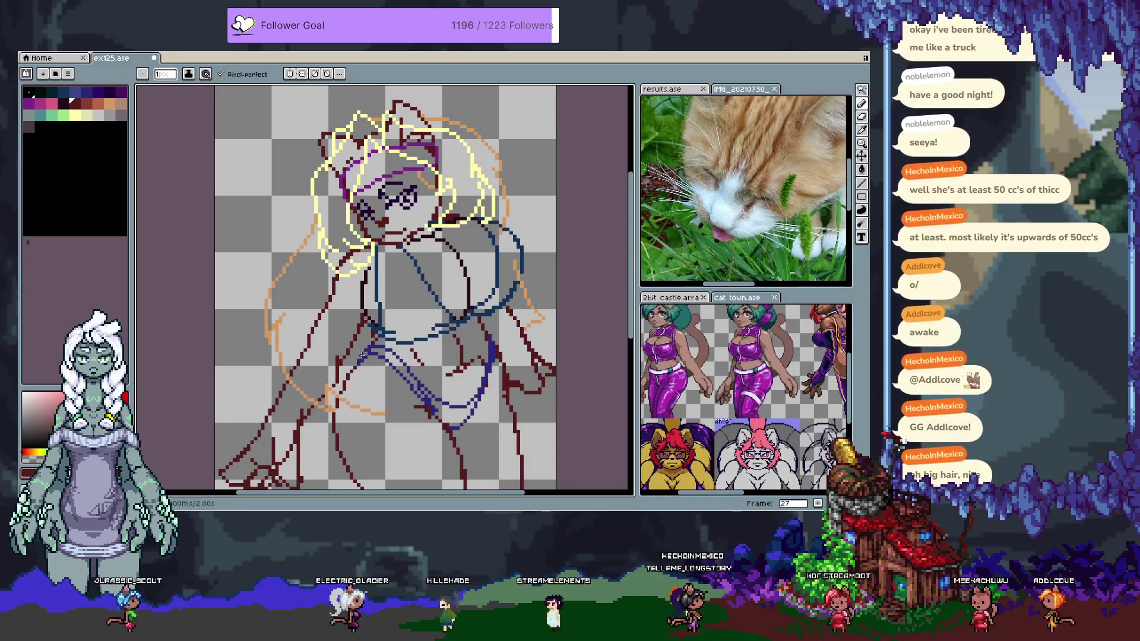
Draw a dark-red tail stroke beside the orange hair on the left, then add frame 28
{"action": "left_click_drag", "start_coordinate": [306, 205], "coordinate": [217, 272]}
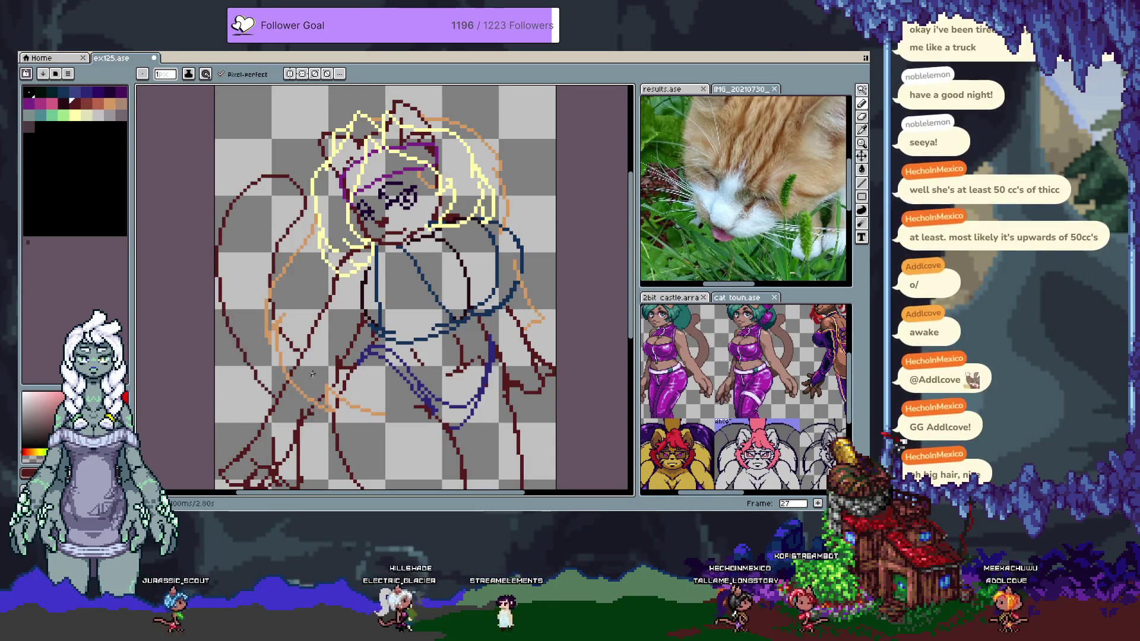
{"action": "key", "text": "ctrl+z"}
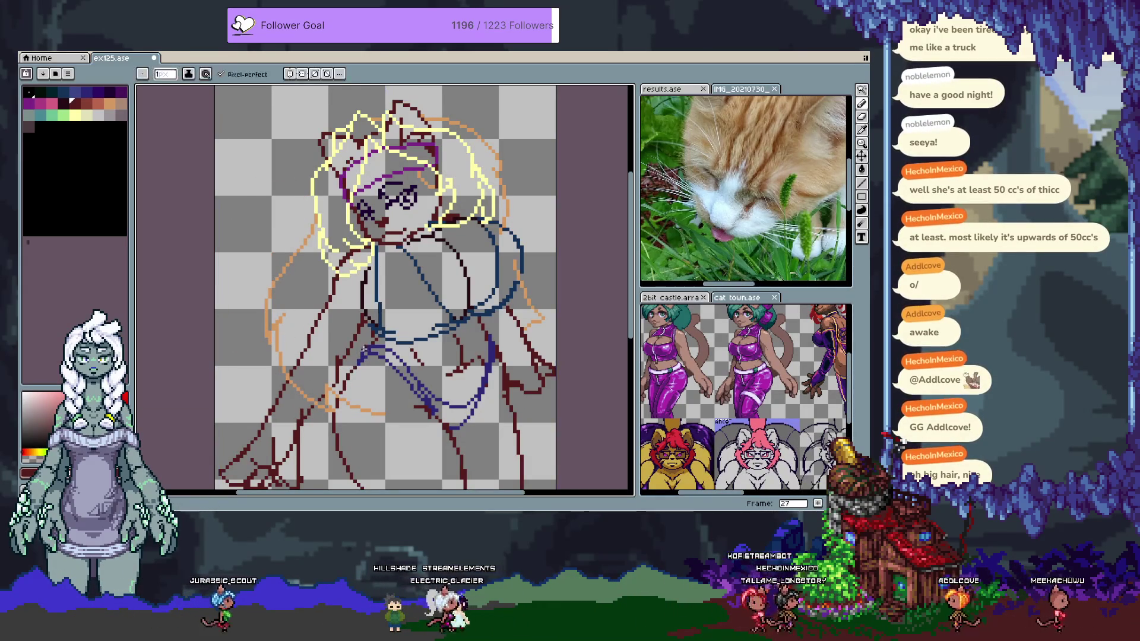
{"action": "mouse_move", "coordinate": [304, 205]}
{"action": "left_mouse_down"}
{"action": "mouse_move", "coordinate": [281, 171]}
{"action": "mouse_move", "coordinate": [243, 194]}
{"action": "left_mouse_up"}
{"action": "key", "text": "ctrl+z"}
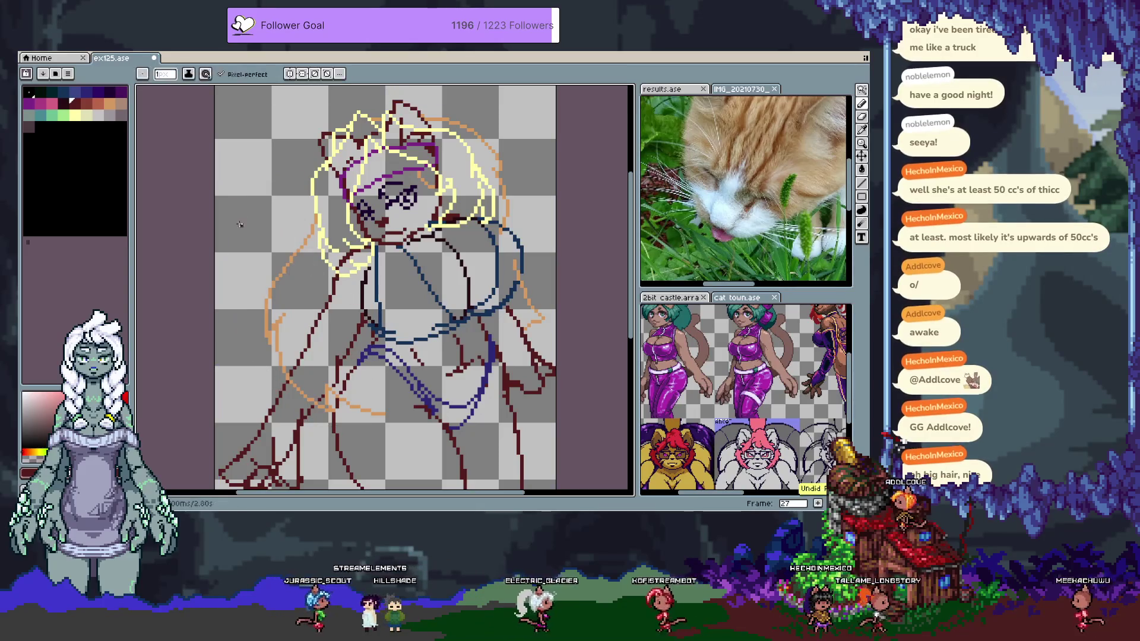
{"action": "left_click_drag", "start_coordinate": [307, 255], "coordinate": [277, 356]}
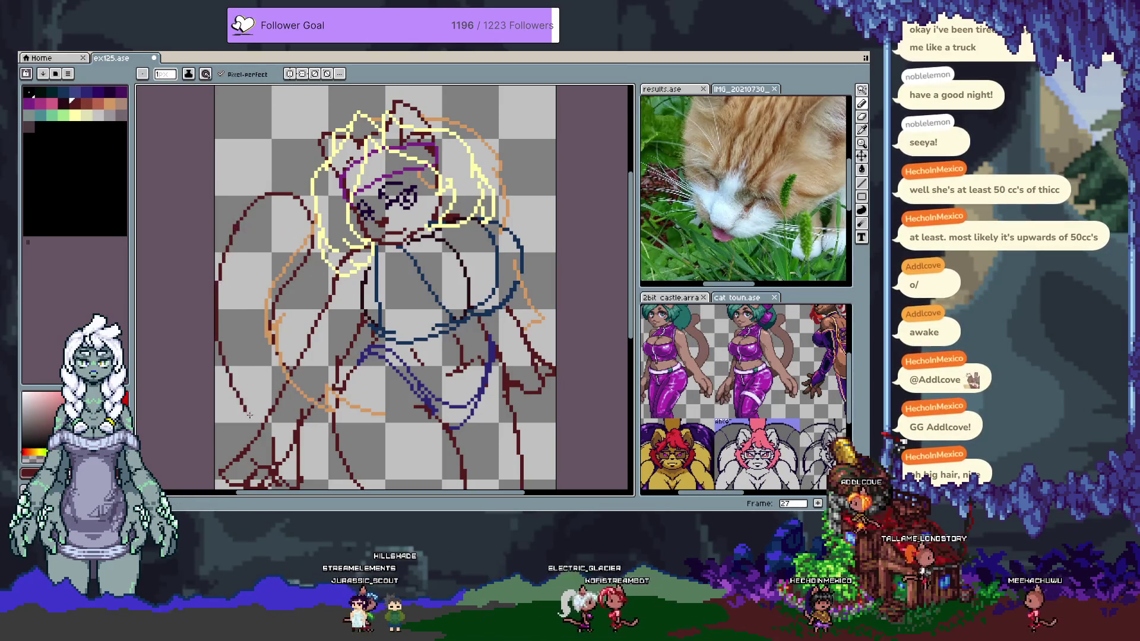
{"action": "mouse_move", "coordinate": [358, 409]}
{"action": "left_mouse_down"}
{"action": "mouse_move", "coordinate": [354, 172]}
{"action": "mouse_move", "coordinate": [328, 356]}
{"action": "left_mouse_up"}
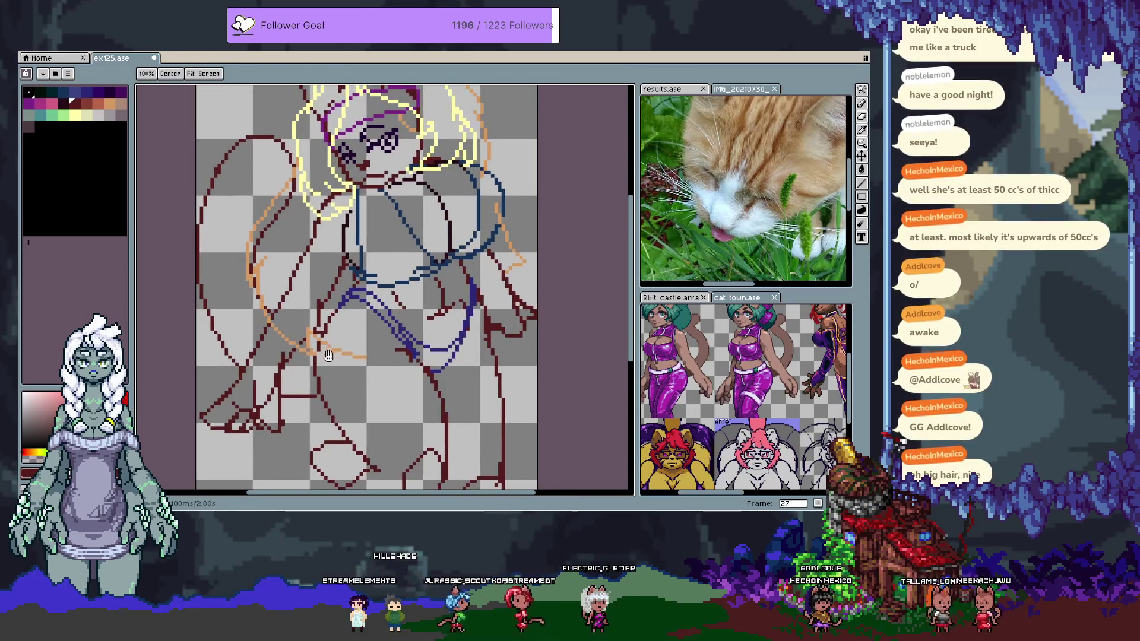
{"action": "left_click_drag", "start_coordinate": [318, 274], "coordinate": [314, 374]}
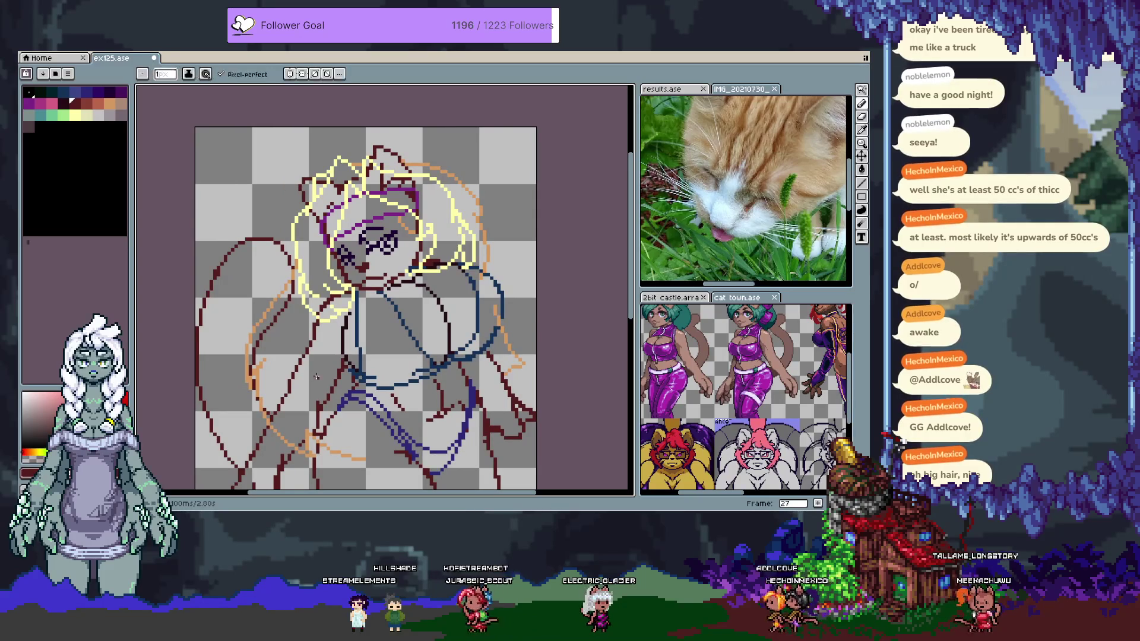
{"action": "left_click_drag", "start_coordinate": [368, 346], "coordinate": [366, 283]}
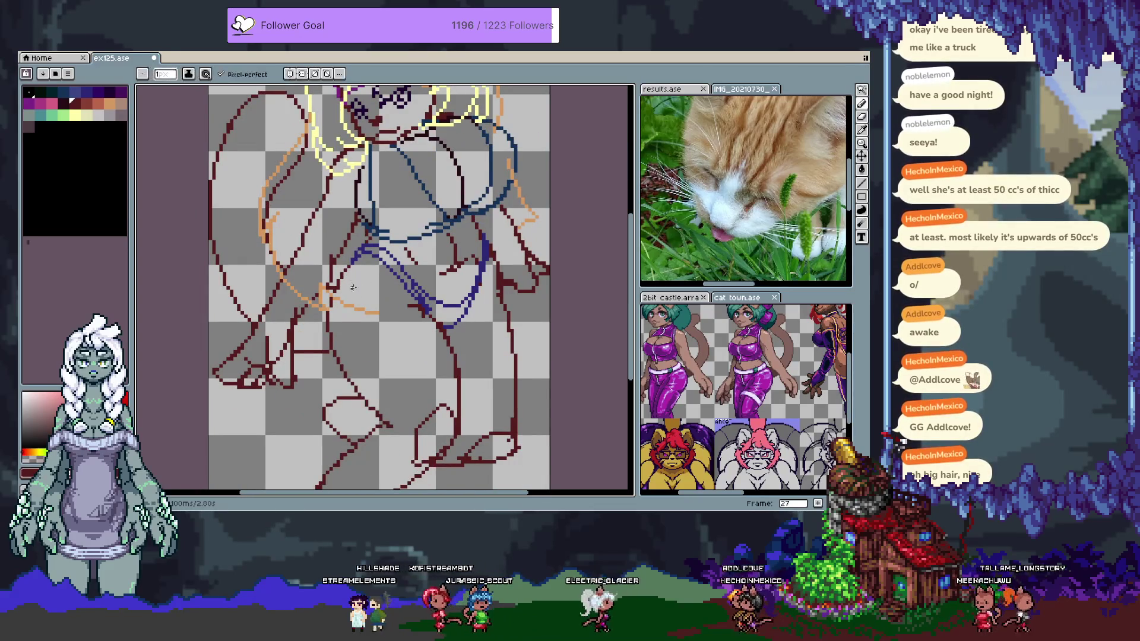
{"action": "key", "text": "alt+n"}
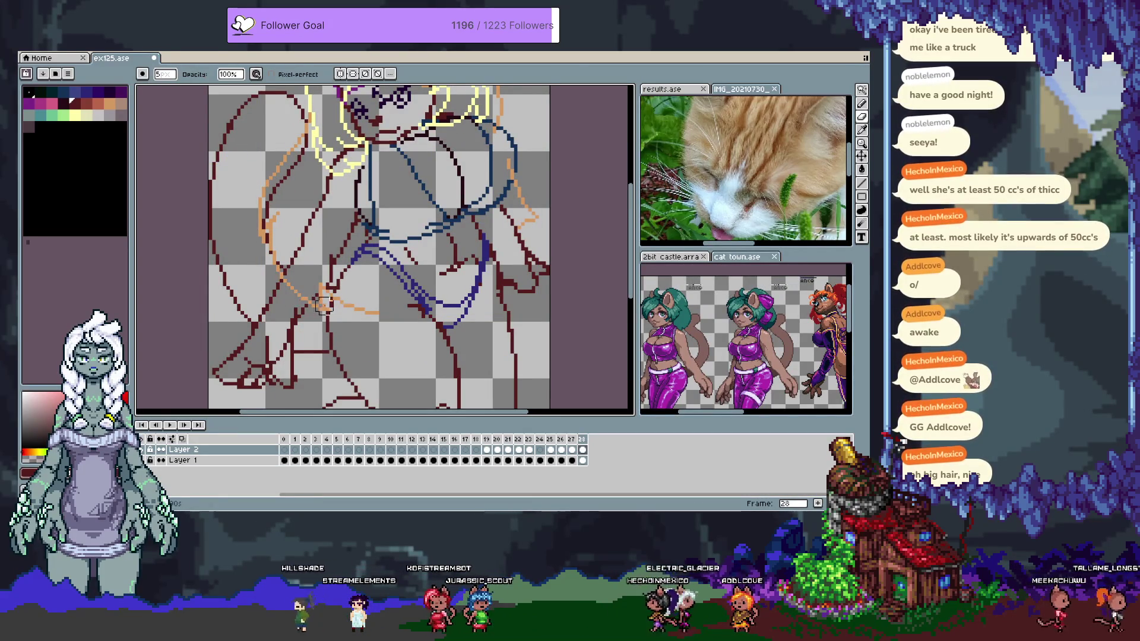
Draw a dark-red line down the figure's left side and pan over the whole sketch
{"action": "key", "text": "w"}
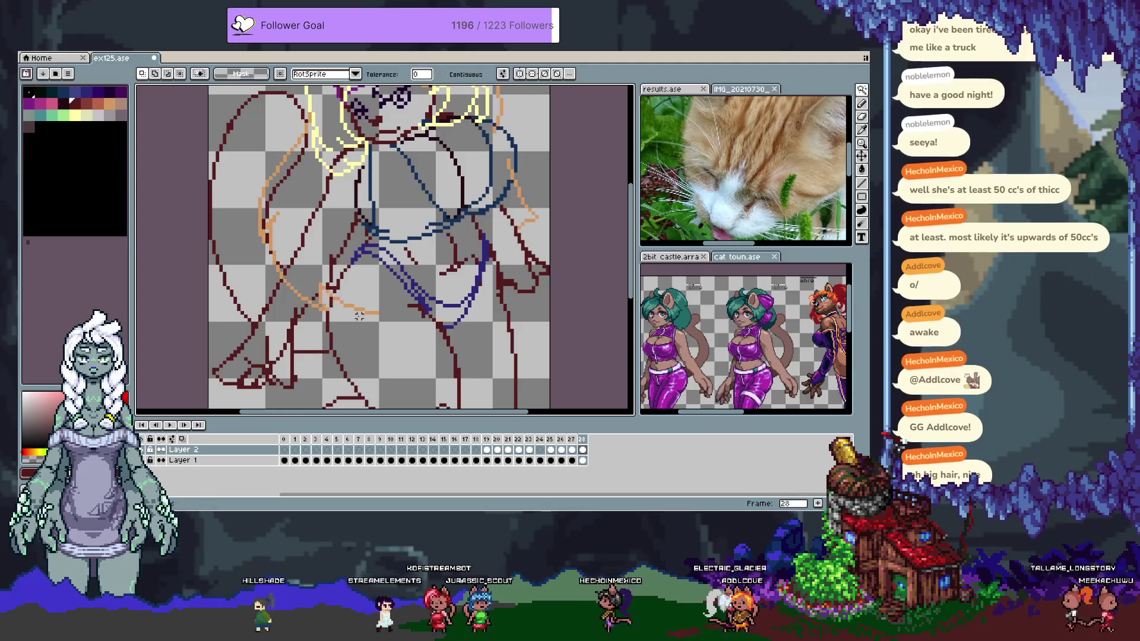
{"action": "key", "text": "space"}
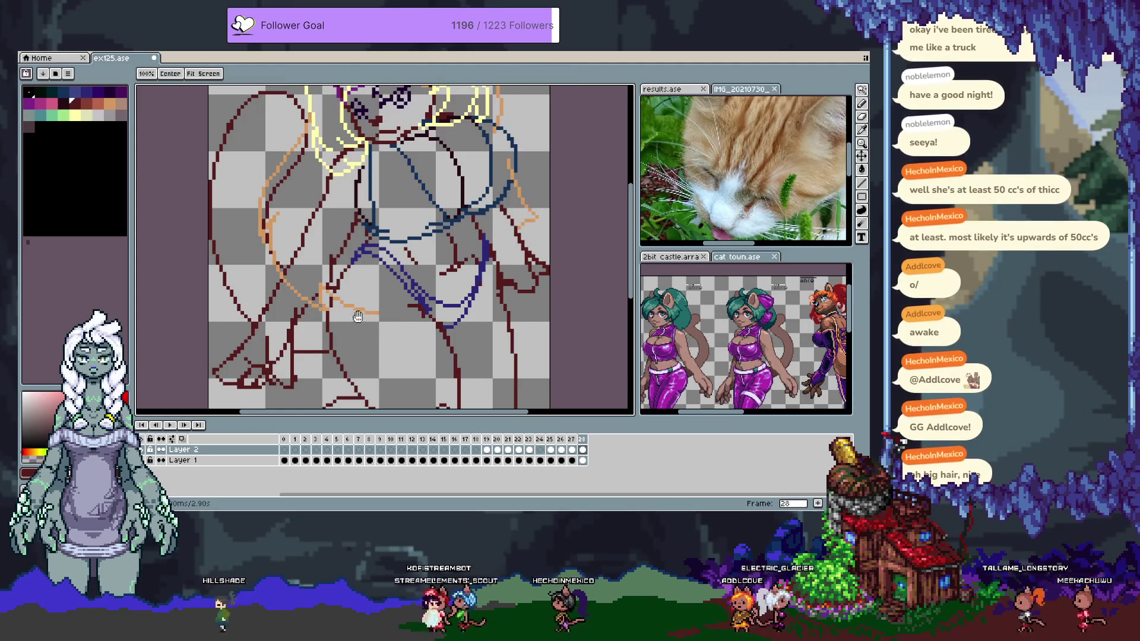
{"action": "key", "text": "b"}
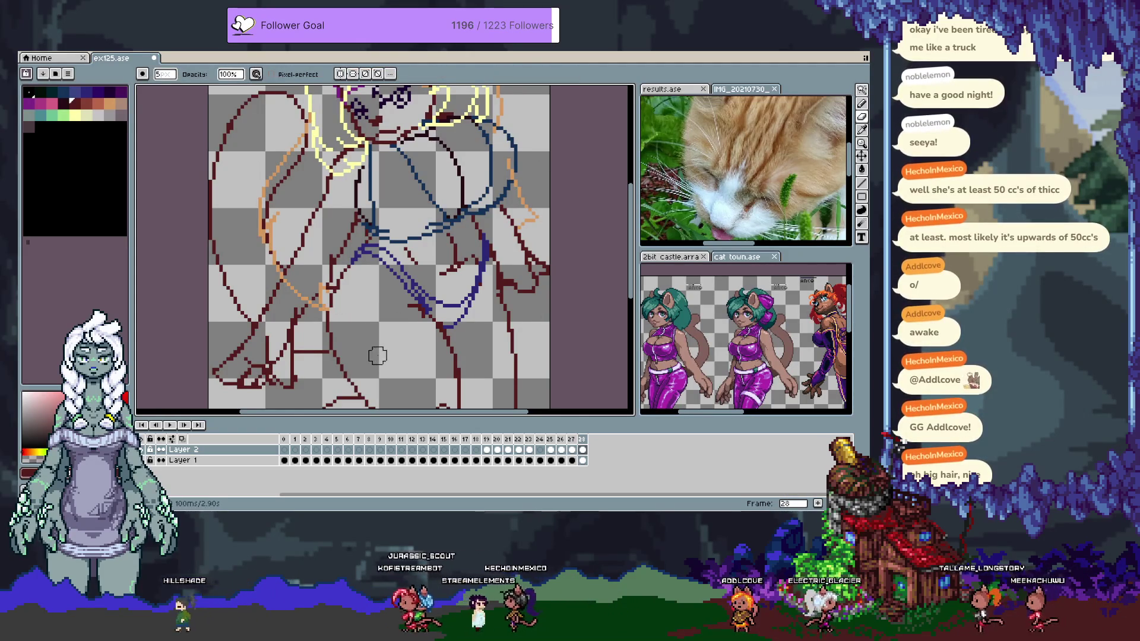
{"action": "scroll", "coordinate": [350, 279], "scroll_direction": "up", "scroll_amount": 3}
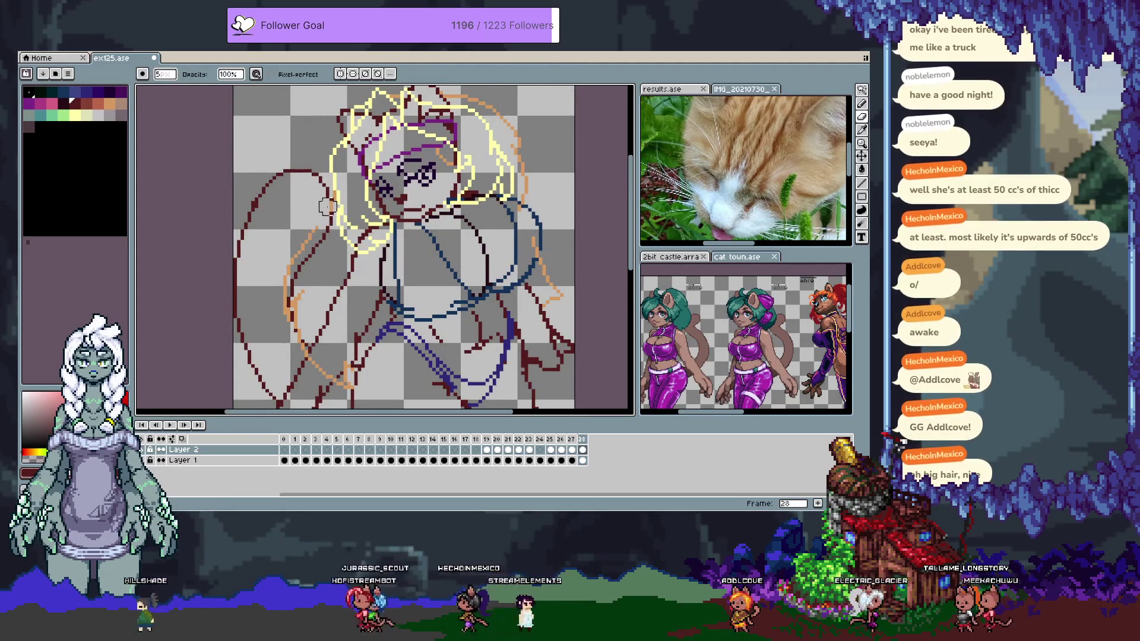
{"action": "mouse_move", "coordinate": [284, 284]}
{"action": "left_mouse_down"}
{"action": "mouse_move", "coordinate": [302, 362]}
{"action": "mouse_move", "coordinate": [341, 234]}
{"action": "left_mouse_up"}
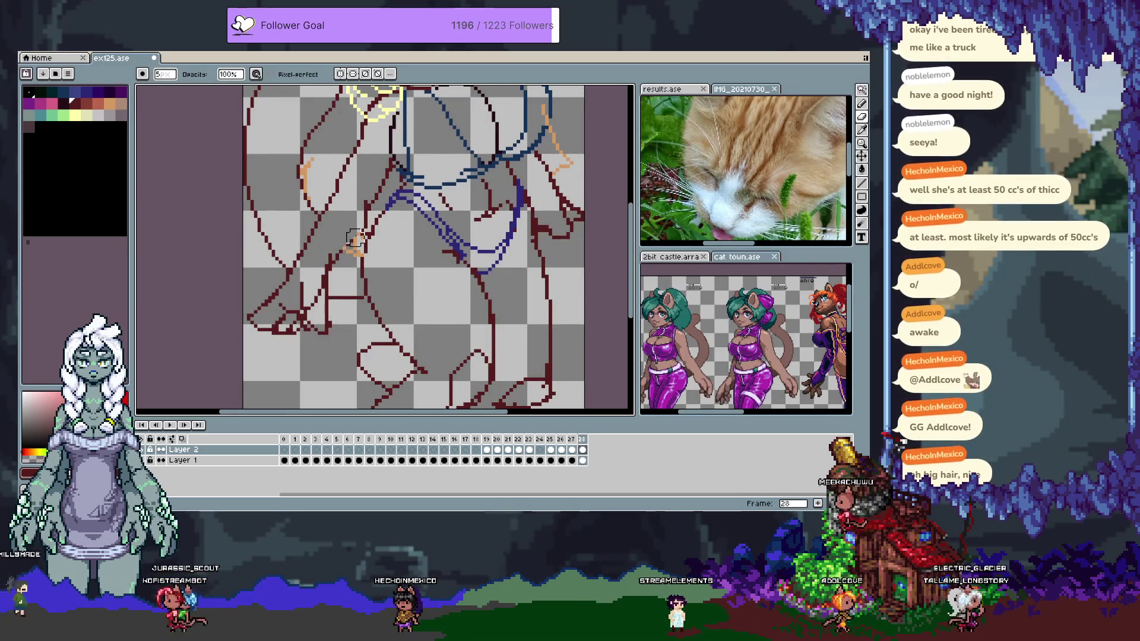
{"action": "left_click_drag", "start_coordinate": [344, 245], "coordinate": [326, 306]}
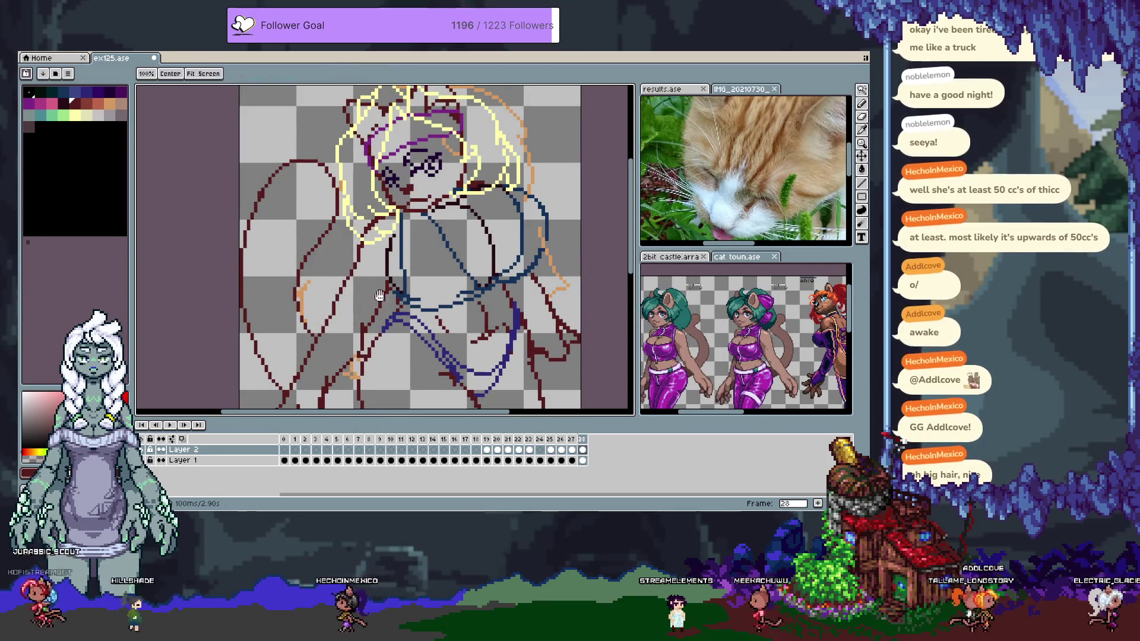
{"action": "left_click_drag", "start_coordinate": [356, 267], "coordinate": [323, 226]}
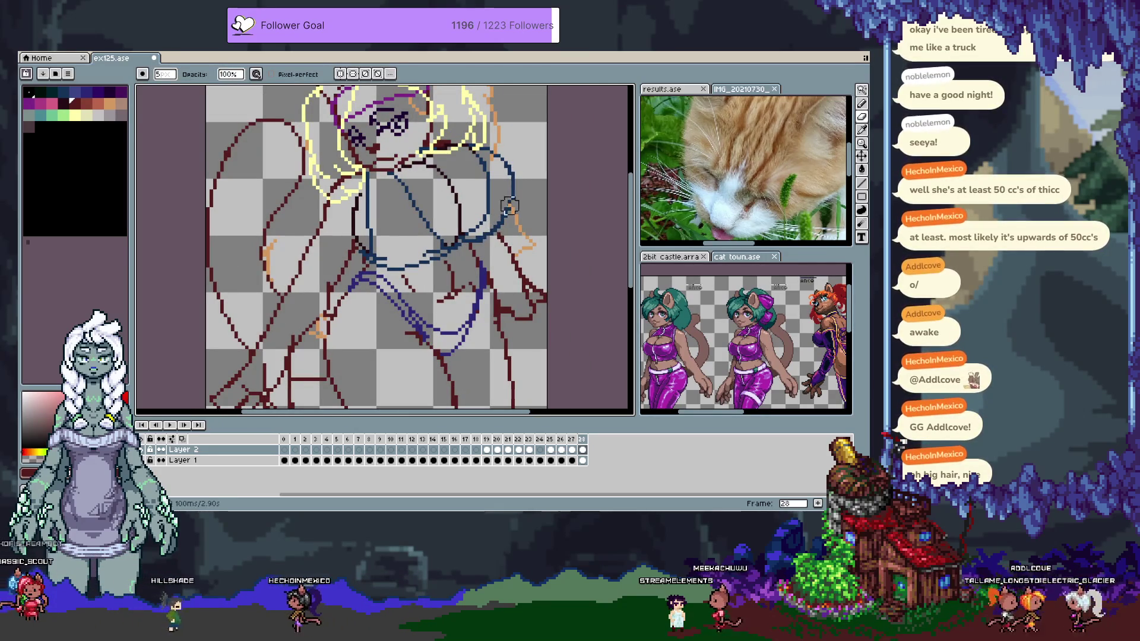
{"action": "left_click_drag", "start_coordinate": [477, 168], "coordinate": [461, 265]}
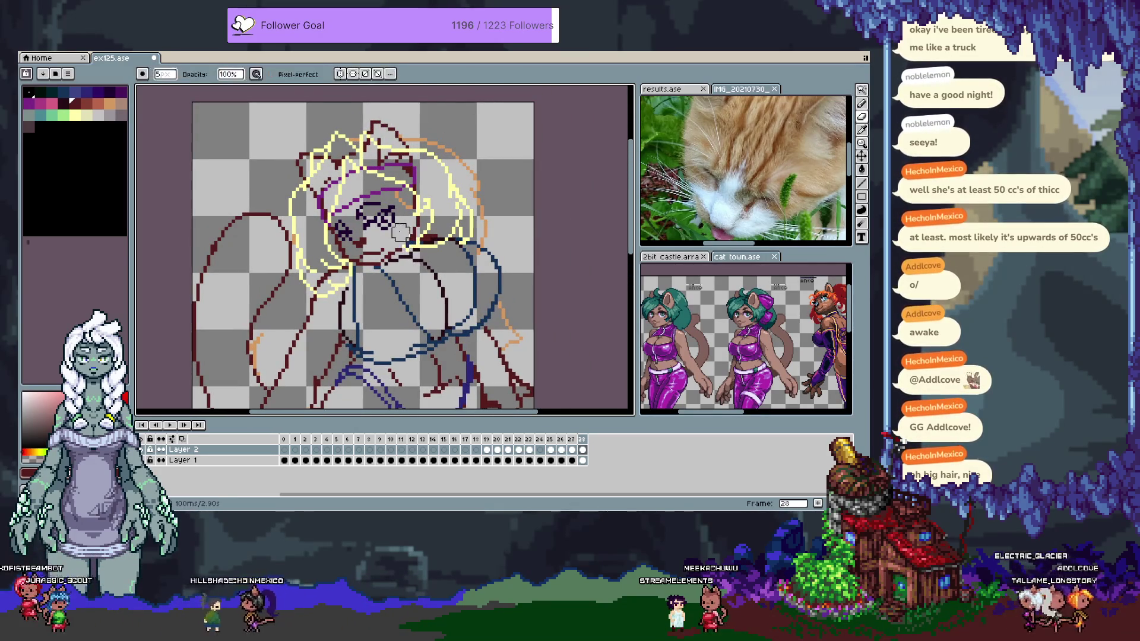
{"action": "left_click_drag", "start_coordinate": [376, 230], "coordinate": [398, 106]}
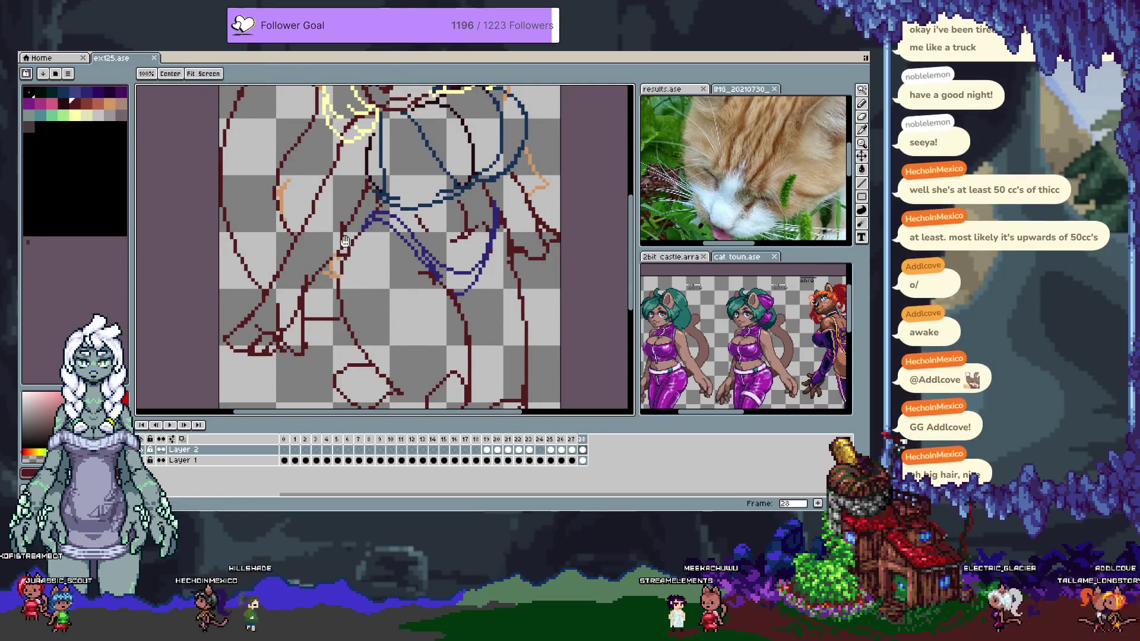
{"action": "left_click_drag", "start_coordinate": [143, 149], "coordinate": [164, 178]}
Flood the hair area around the head with a light tan base fill
{"action": "key", "text": "g"}
{"action": "left_click", "coordinate": [333, 264]}
{"action": "key", "text": "ctrl+z"}
{"action": "key", "text": "v"}
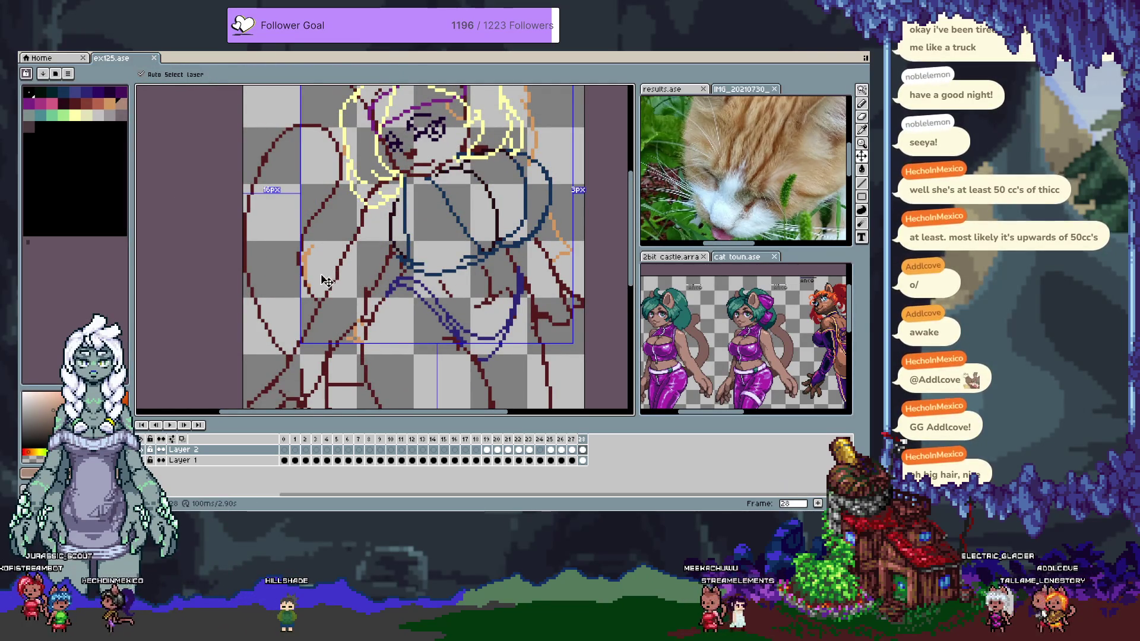
{"action": "key", "text": "g"}
{"action": "scroll", "coordinate": [331, 259], "scroll_direction": "down", "scroll_amount": 1}
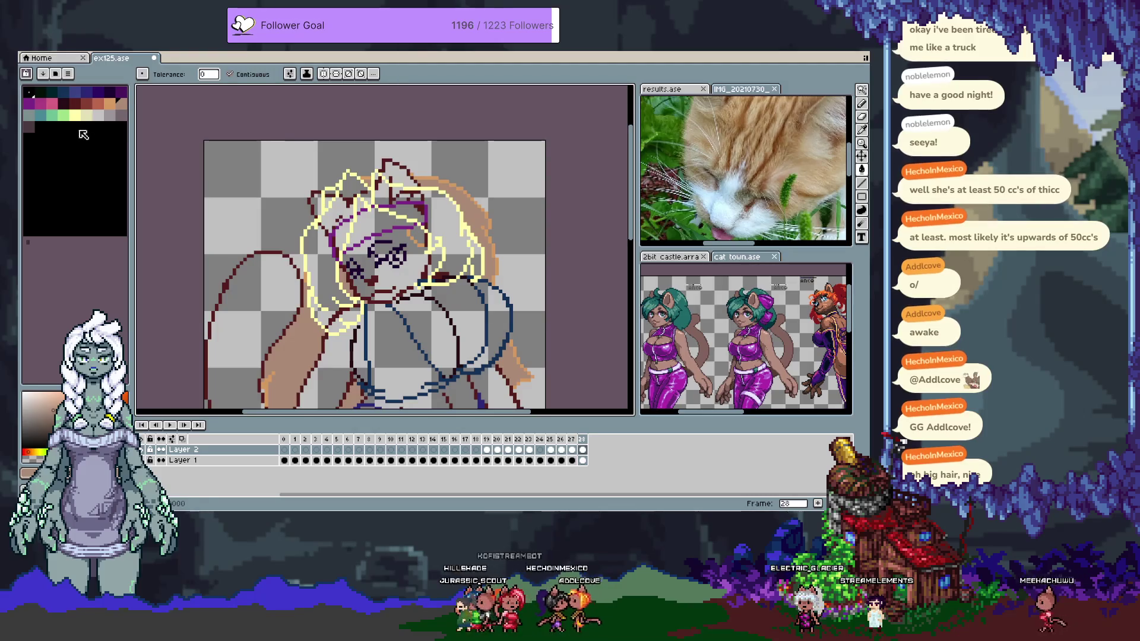
Test pale yellow bucket fills on the hair with contiguous fill enabled, undoing each one
{"action": "left_click", "coordinate": [321, 268], "text": "alt"}
{"action": "left_click", "coordinate": [322, 267]}
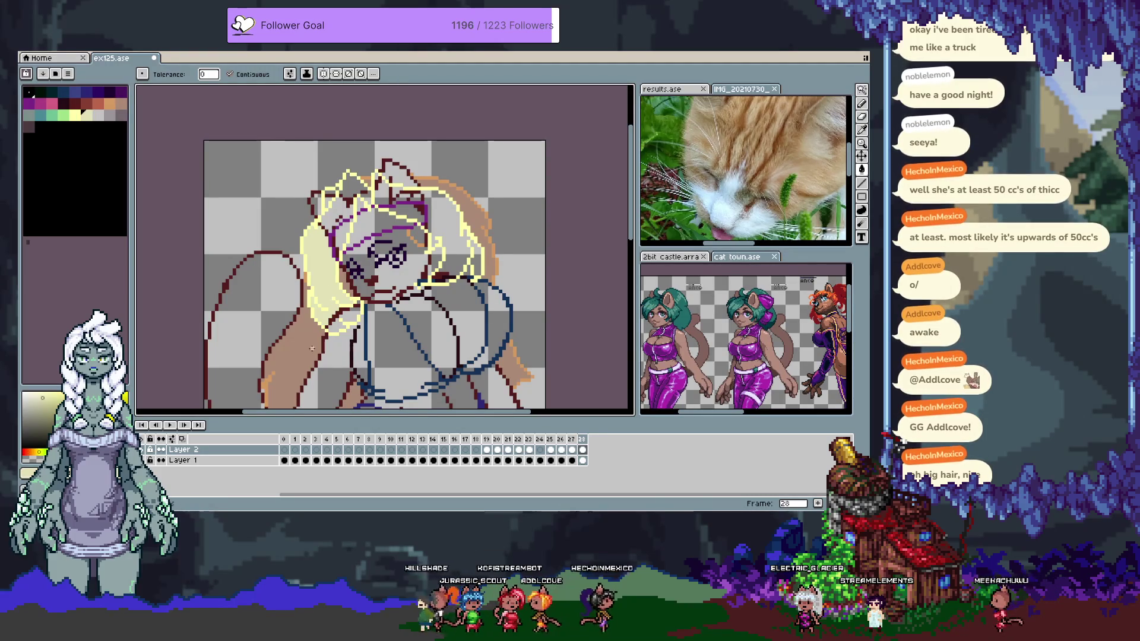
{"action": "key", "text": "ctrl+z"}
{"action": "key", "text": "v"}
{"action": "key", "text": "g"}
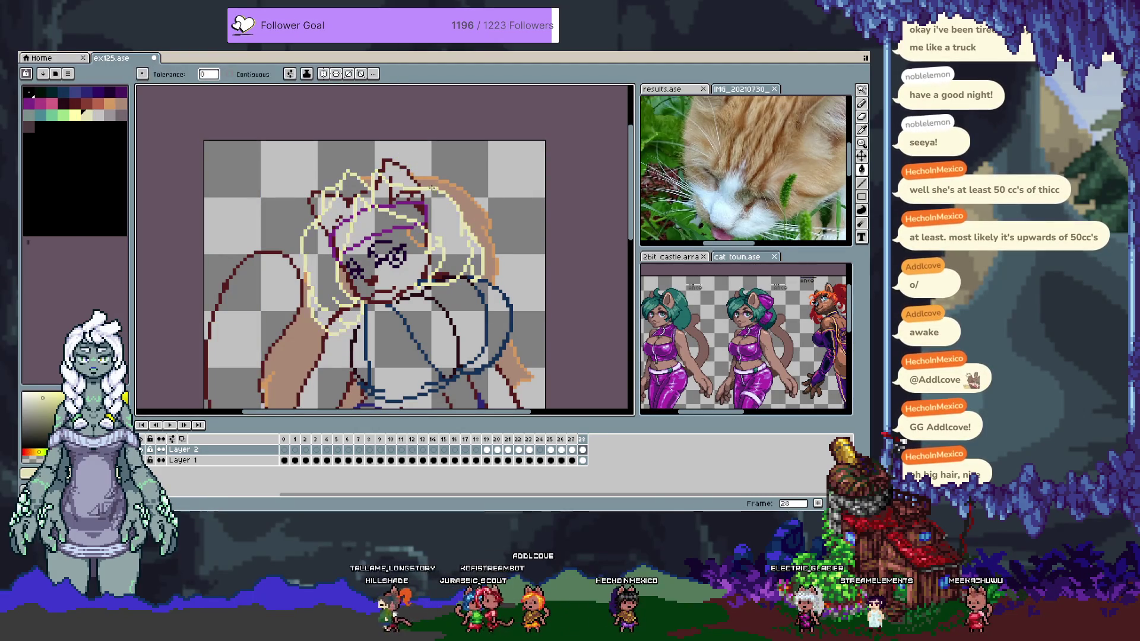
{"action": "left_click", "coordinate": [75, 115]}
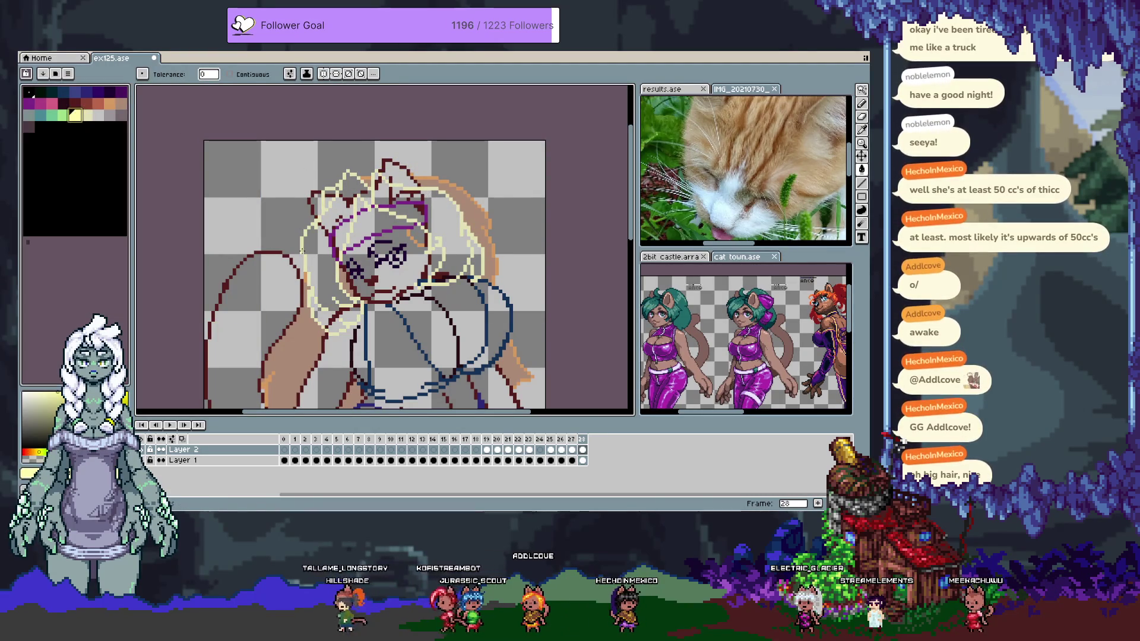
{"action": "left_click", "coordinate": [323, 256]}
{"action": "key", "text": "ctrl+z"}
{"action": "left_click", "coordinate": [230, 75]}
{"action": "left_click", "coordinate": [321, 264]}
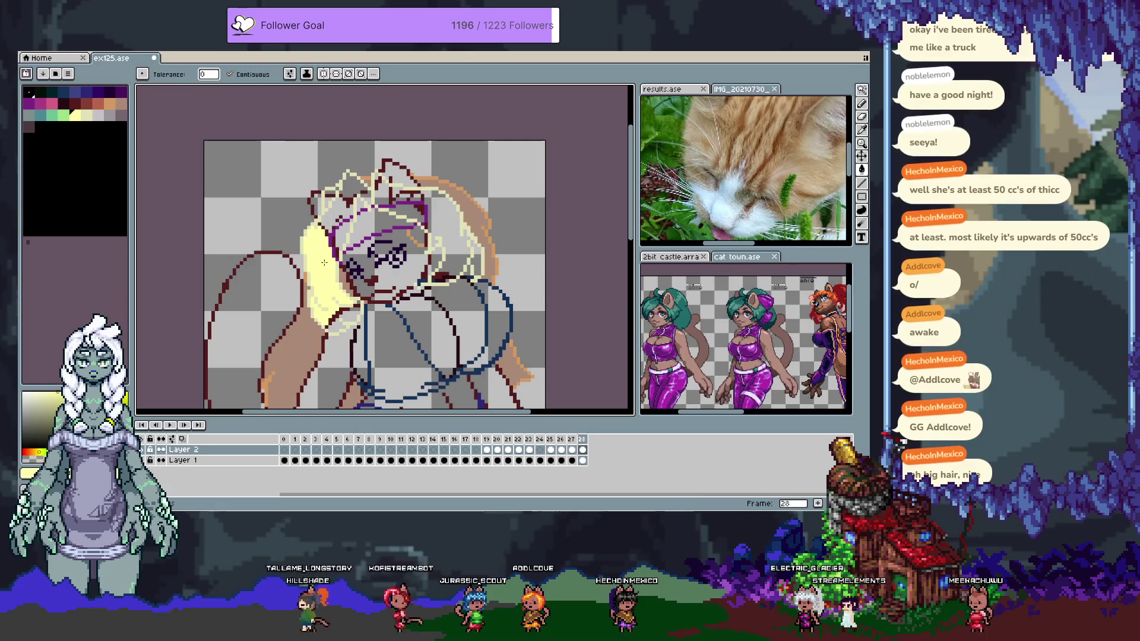
{"action": "key", "text": "ctrl+z"}
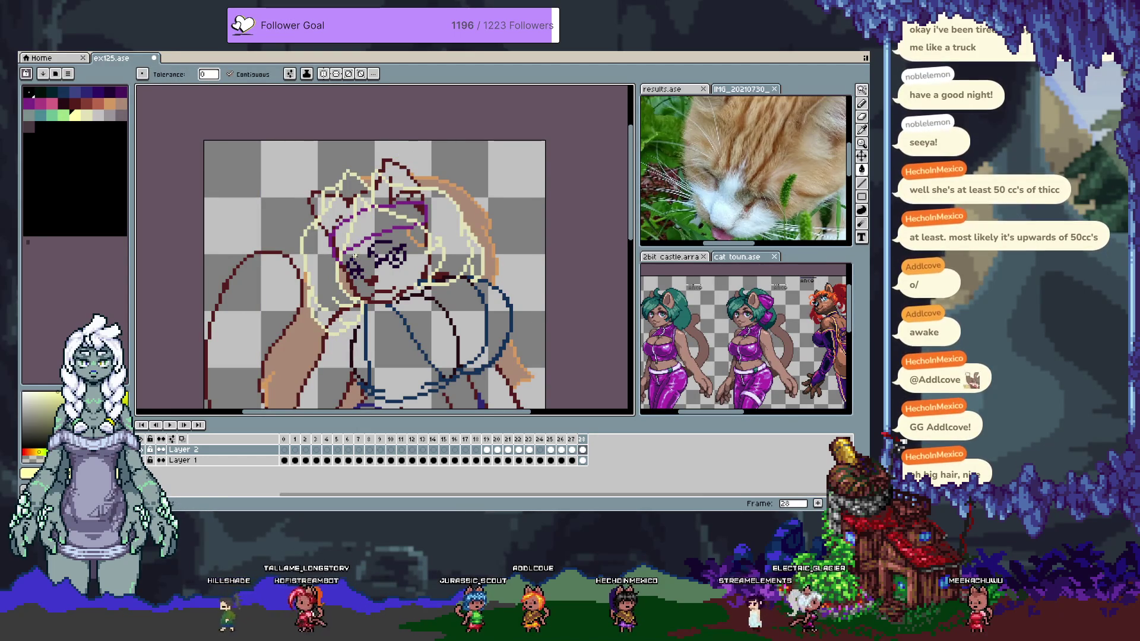
Bucket-fill the cream hair outline salmon orange
{"action": "left_click", "coordinate": [100, 103]}
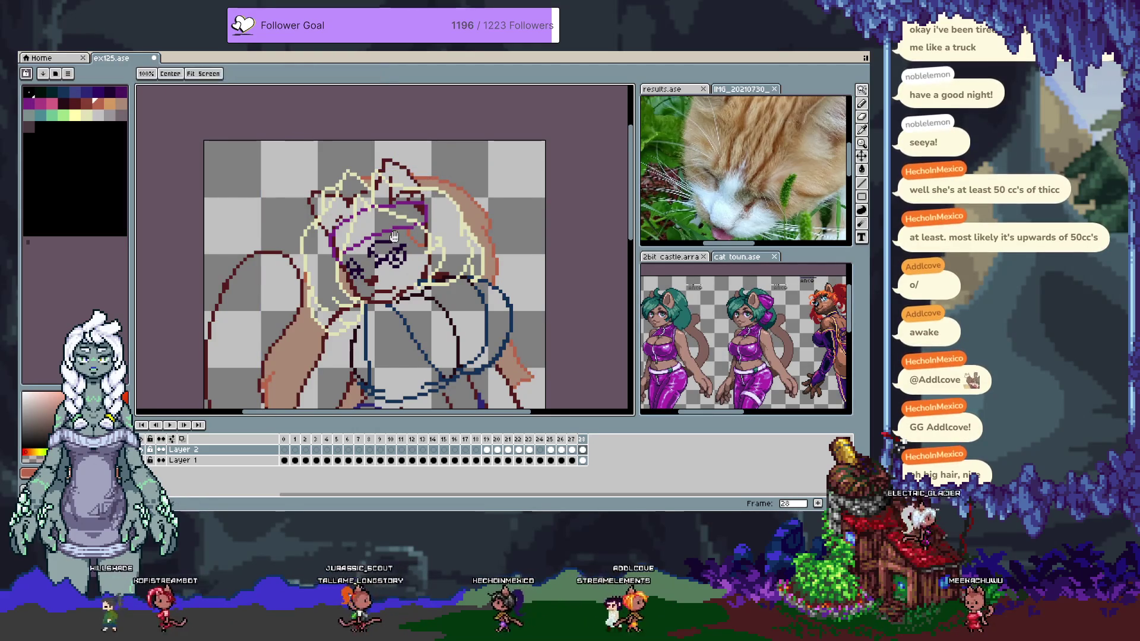
{"action": "left_click_drag", "start_coordinate": [311, 286], "coordinate": [330, 235]}
{"action": "left_click", "coordinate": [87, 116]}
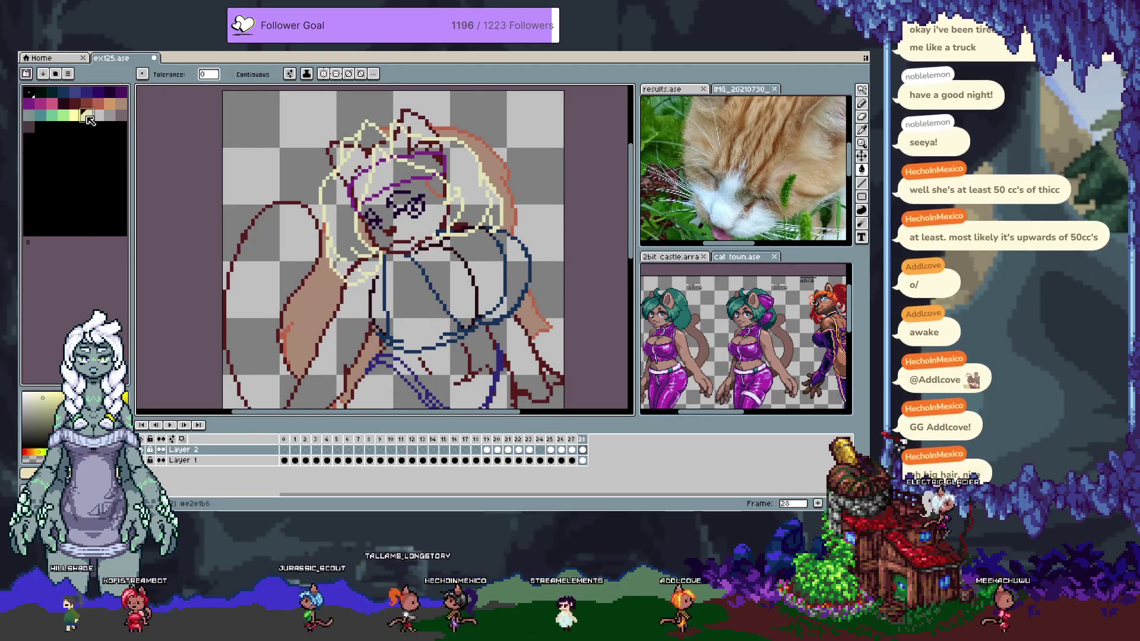
{"action": "left_click", "coordinate": [110, 105]}
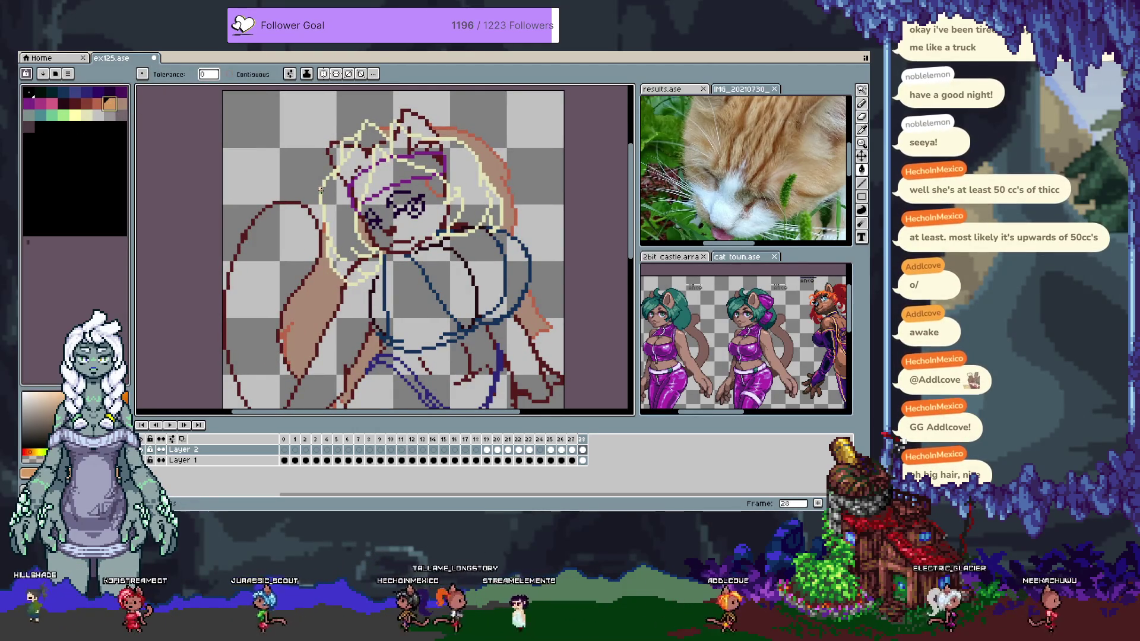
{"action": "left_click", "coordinate": [320, 187]}
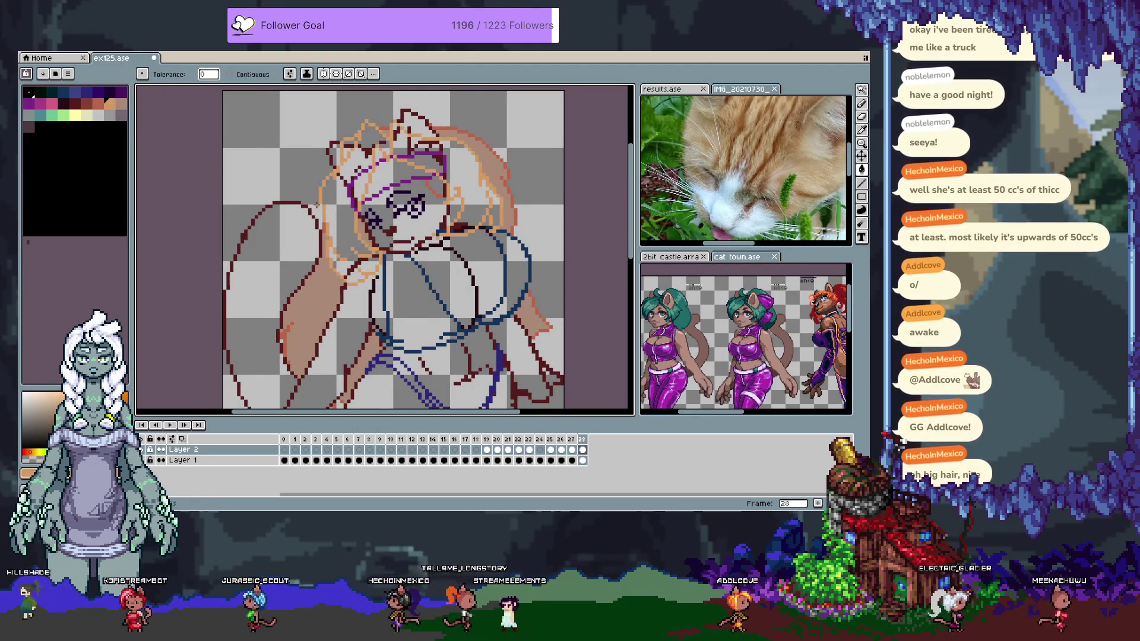
Try a light yellow fill on the left hair, undo it, and hide Layer 1's line art
{"action": "left_click", "coordinate": [76, 115]}
{"action": "left_click", "coordinate": [342, 209]}
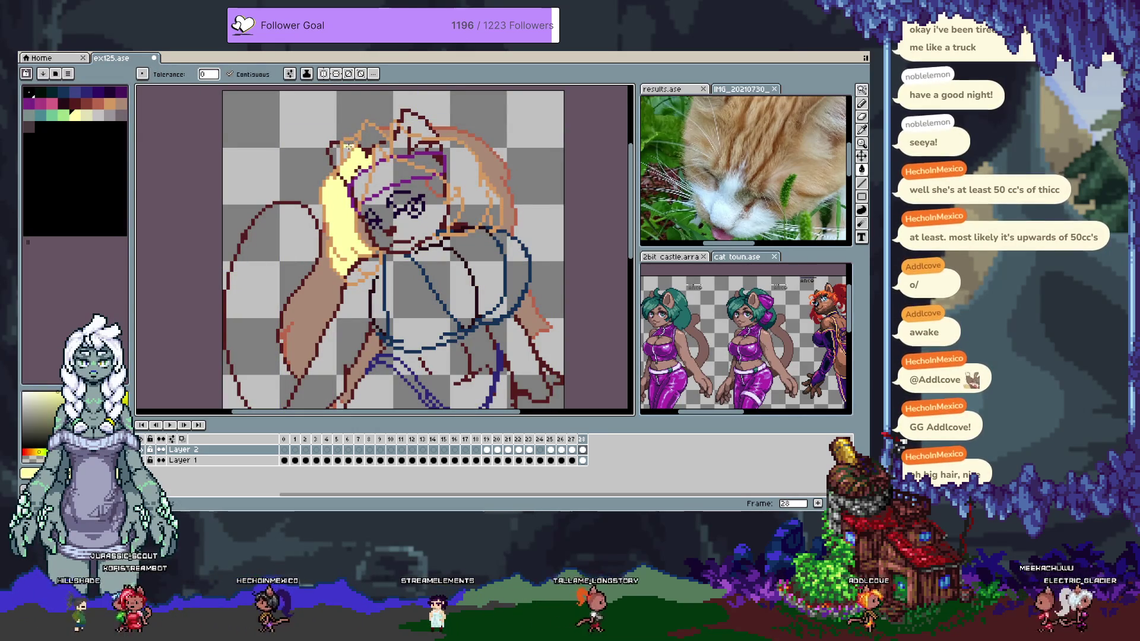
{"action": "key", "text": "ctrl+z"}
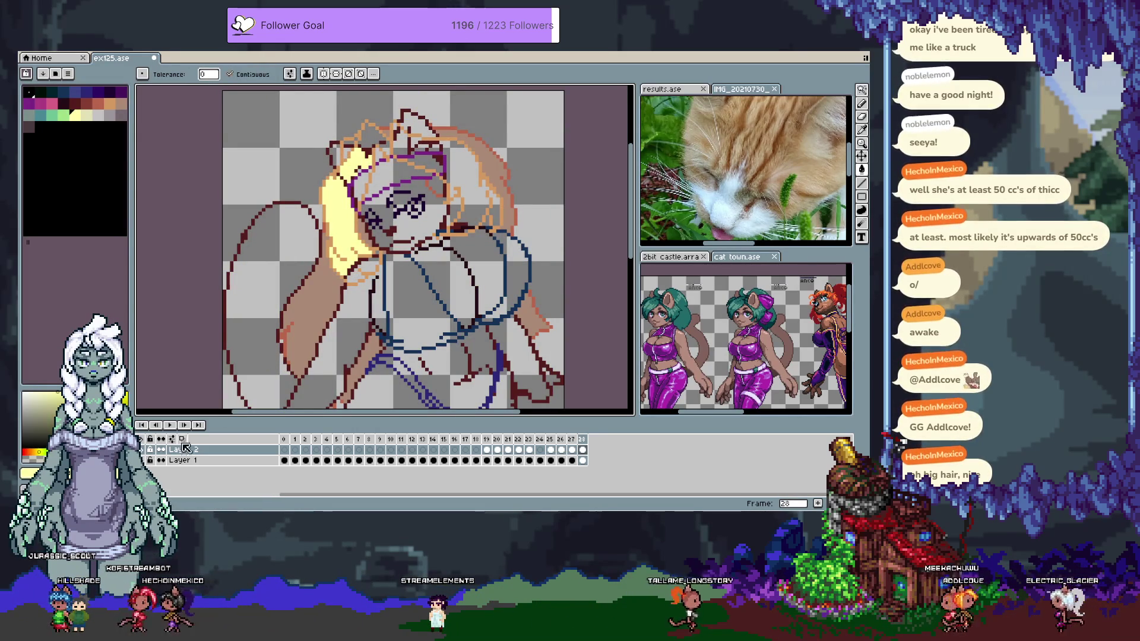
{"action": "left_click", "coordinate": [148, 462]}
{"action": "key", "text": "ctrl+z"}
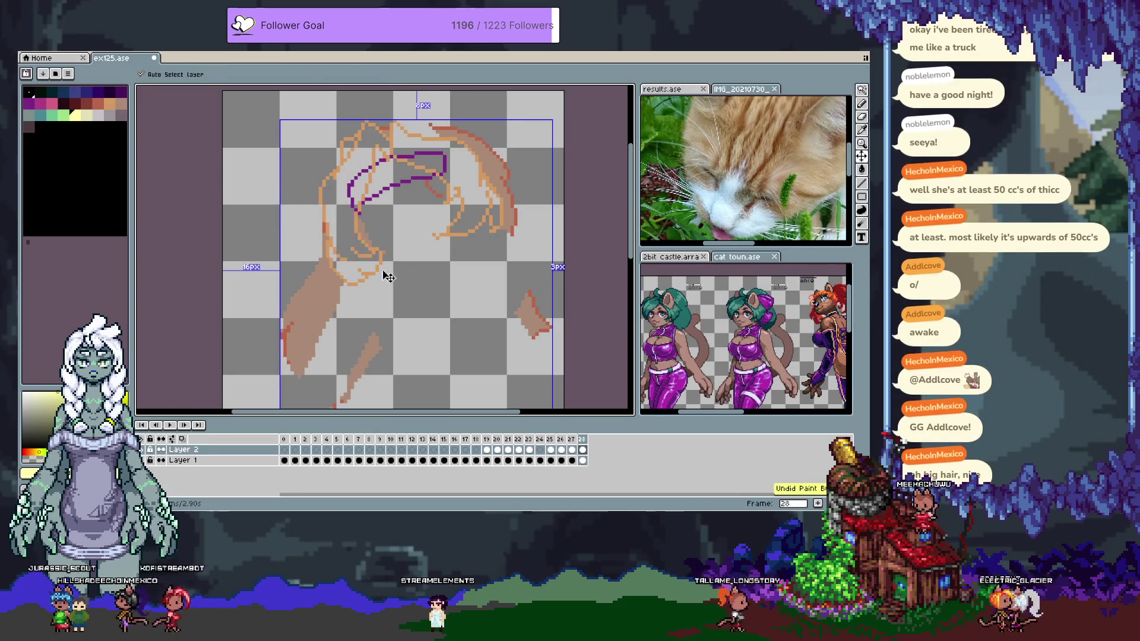
Fill the left, right and headband-gap hair regions pale cream-yellow, then wand-select the purple headband line
{"action": "left_click", "coordinate": [348, 239]}
{"action": "left_click", "coordinate": [423, 159]}
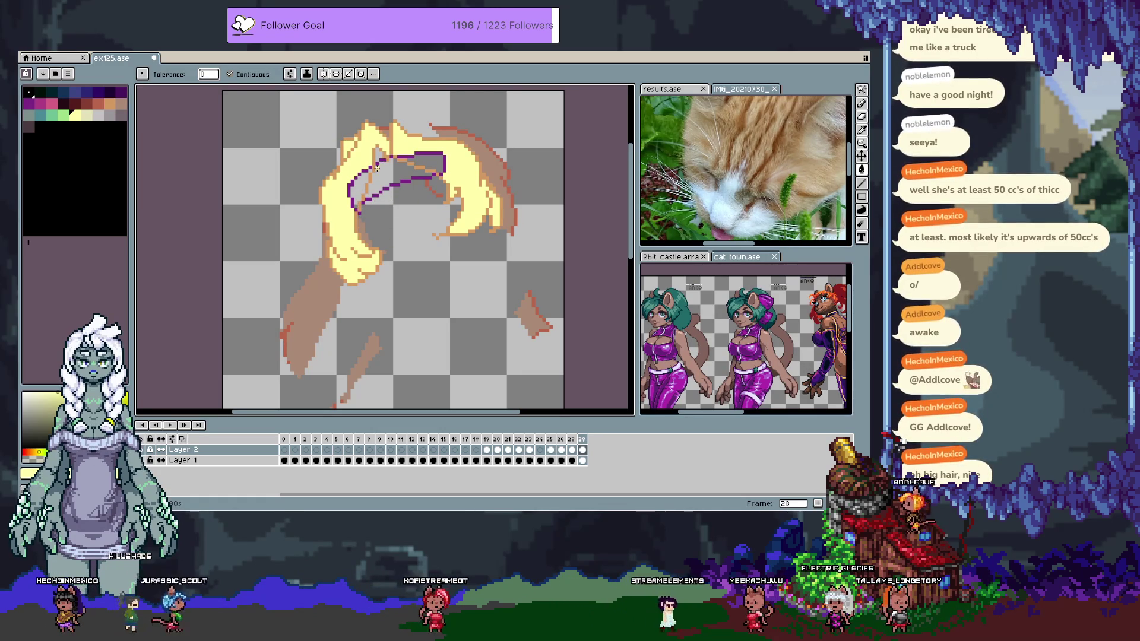
{"action": "left_click", "coordinate": [91, 114]}
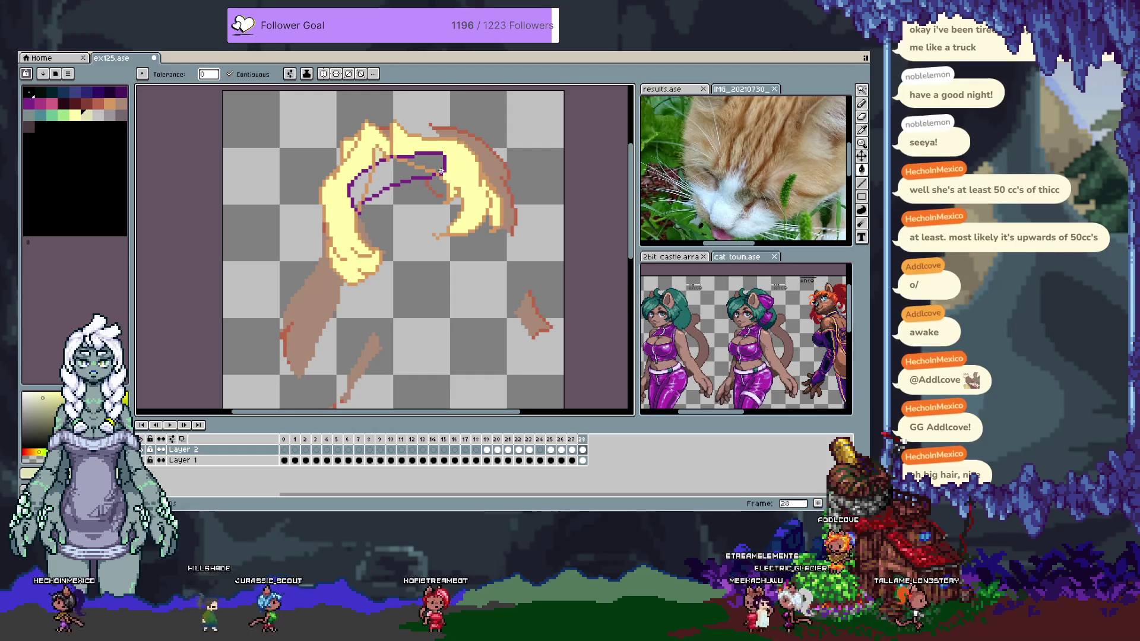
{"action": "key", "text": "Left"}
{"action": "key", "text": "Right"}
{"action": "left_click", "coordinate": [411, 158]}
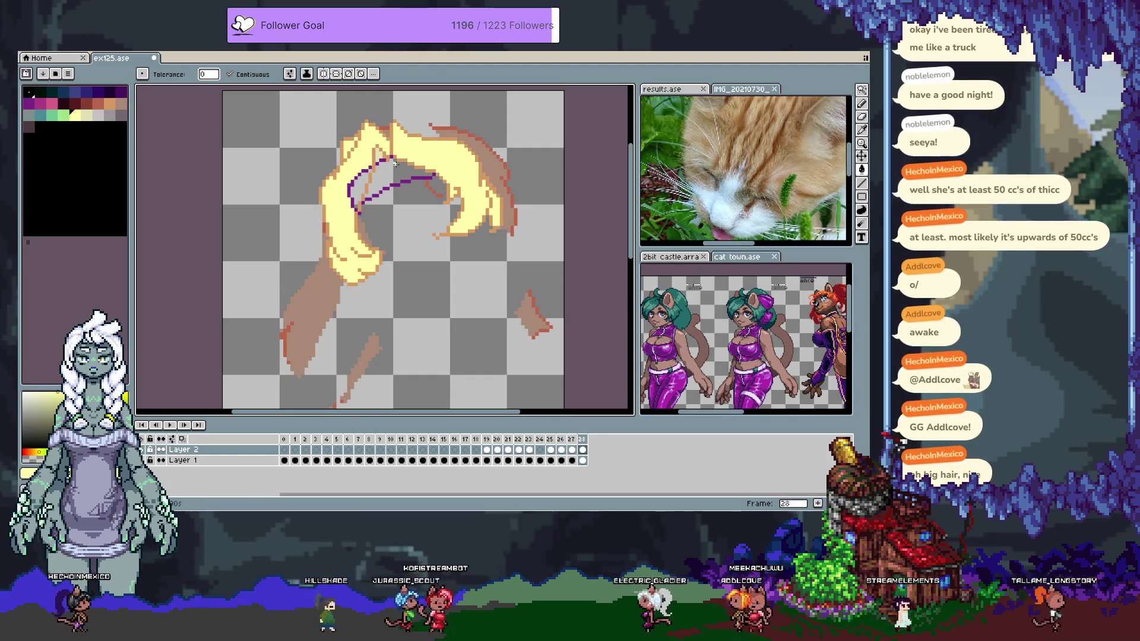
{"action": "key", "text": "w"}
{"action": "left_click", "coordinate": [351, 198]}
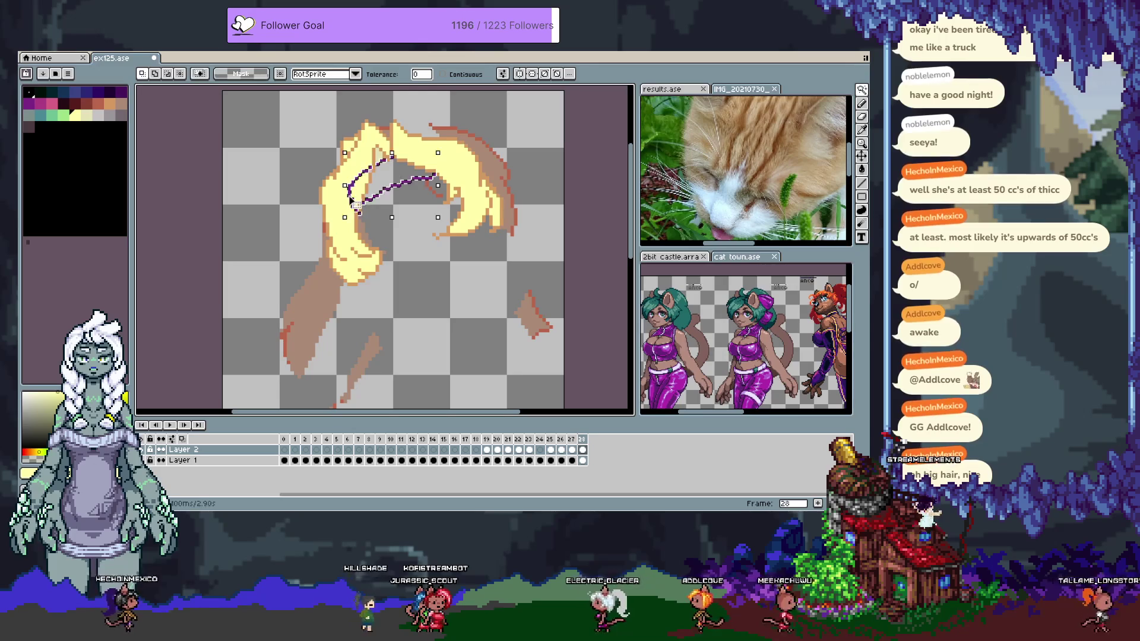
Pencil pale yellow over the headband's upper-left stretch, moving along the headband
{"action": "key", "text": "b"}
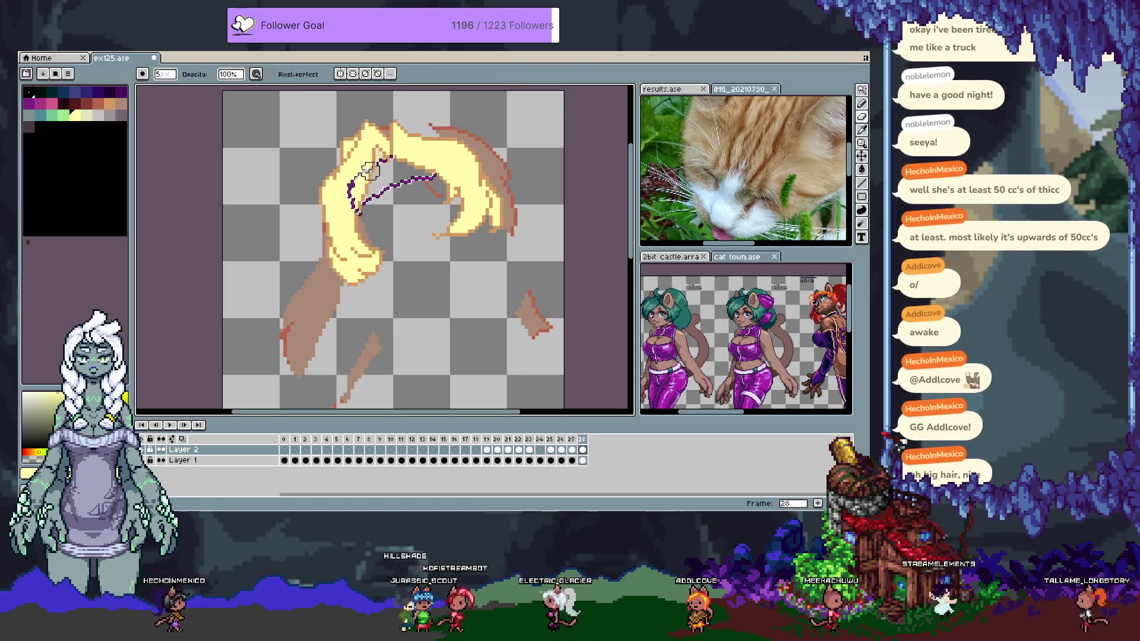
{"action": "left_click_drag", "start_coordinate": [374, 164], "coordinate": [355, 209]}
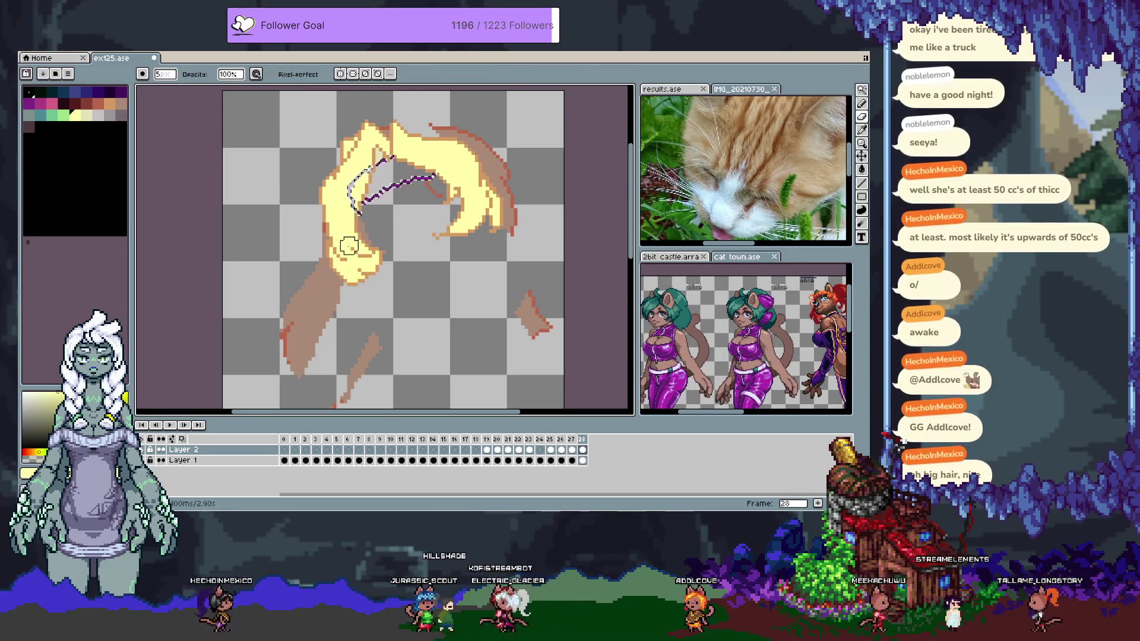
{"action": "scroll", "coordinate": [387, 203], "scroll_direction": "up", "scroll_amount": 3}
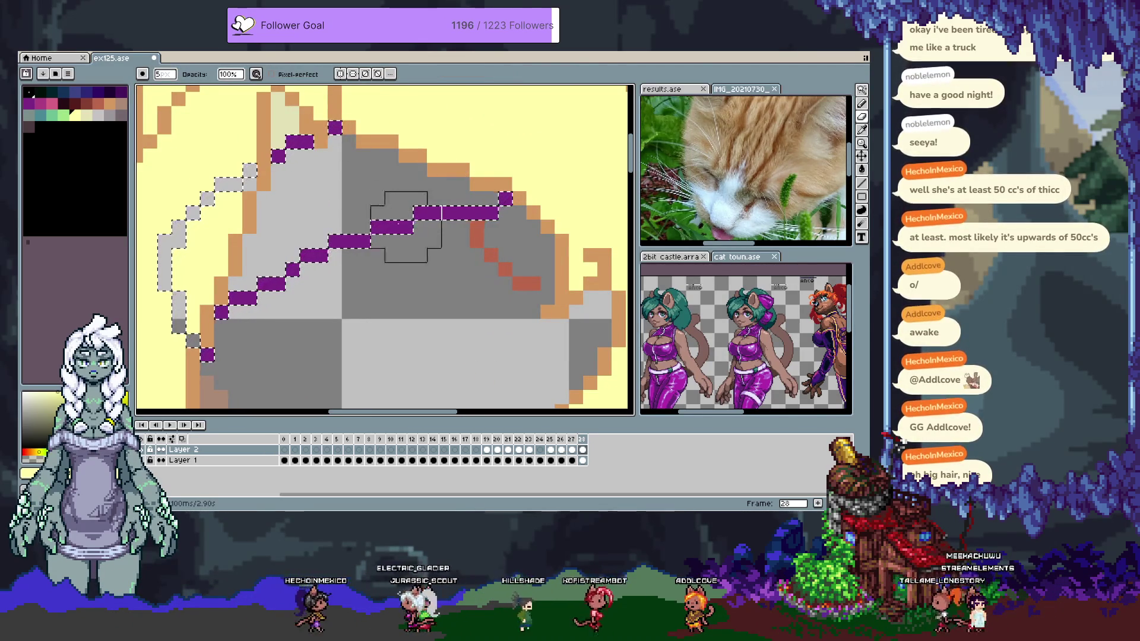
{"action": "key", "text": "space"}
{"action": "scroll", "coordinate": [405, 214], "scroll_direction": "down", "scroll_amount": 2}
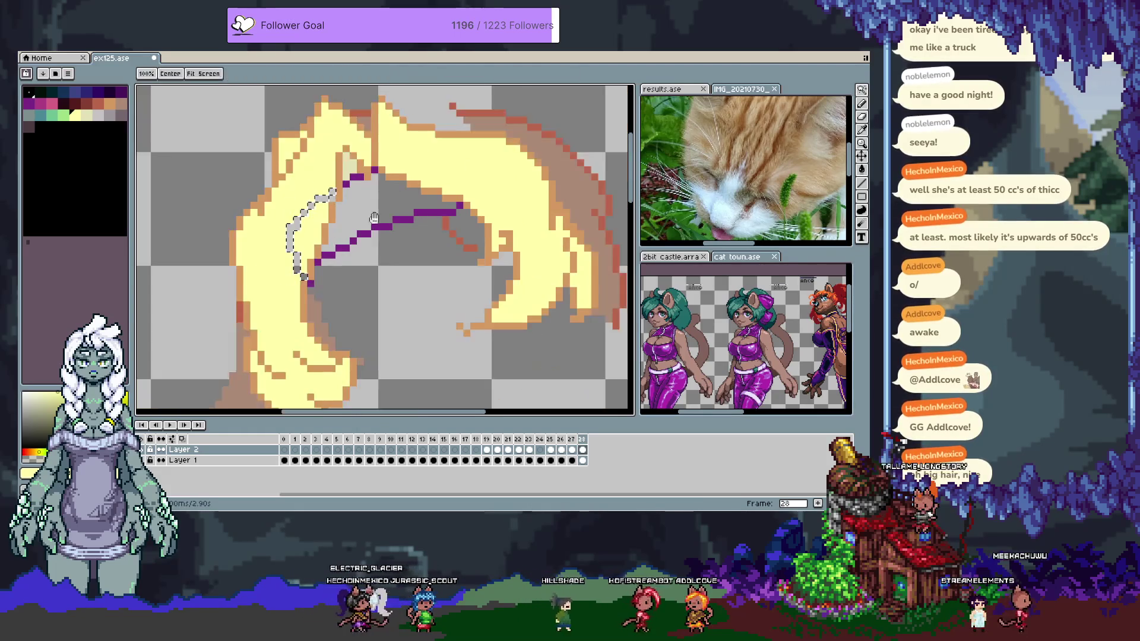
{"action": "left_click_drag", "start_coordinate": [360, 218], "coordinate": [399, 209]}
{"action": "key", "text": "b"}
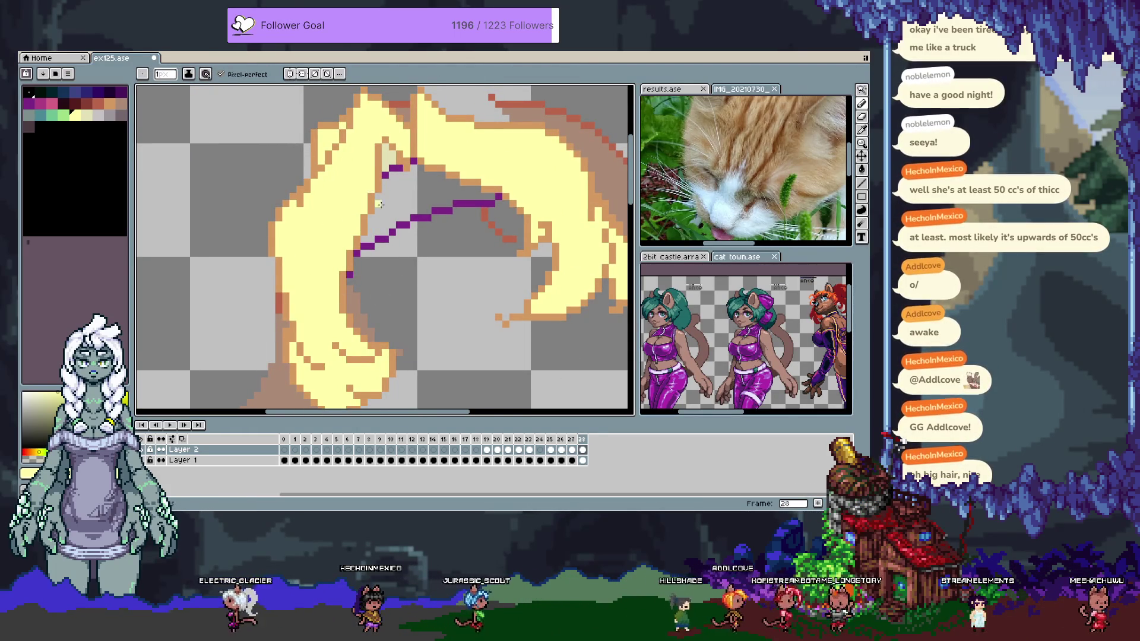
{"action": "key", "text": "space"}
{"action": "left_click_drag", "start_coordinate": [387, 278], "coordinate": [352, 274]}
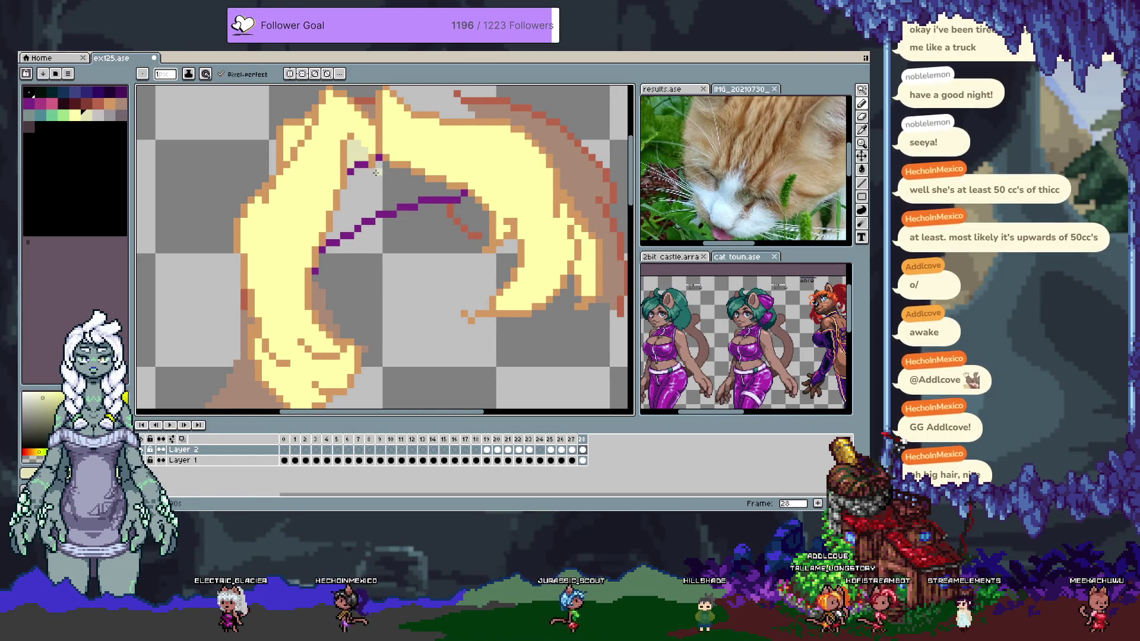
Bucket-fill the yellow patch at the hair's right tip tan and fill another hair area
{"action": "left_click", "coordinate": [369, 161], "text": "alt"}
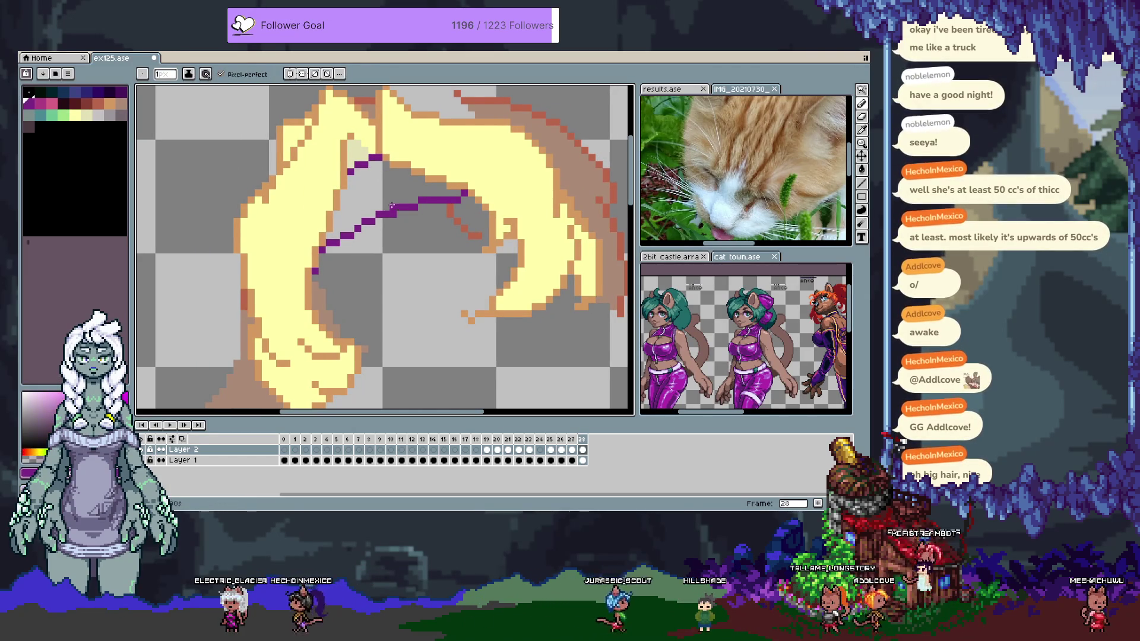
{"action": "left_click", "coordinate": [392, 163], "text": "alt"}
{"action": "scroll", "coordinate": [493, 236], "scroll_direction": "down", "scroll_amount": 2}
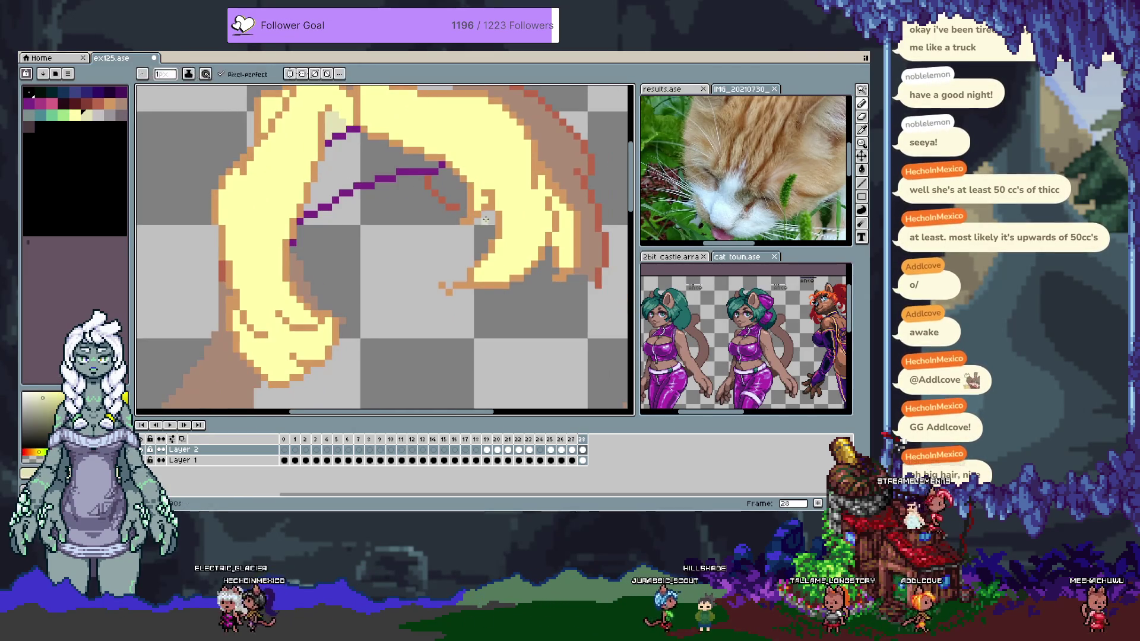
{"action": "key", "text": "g"}
{"action": "left_click", "coordinate": [558, 243]}
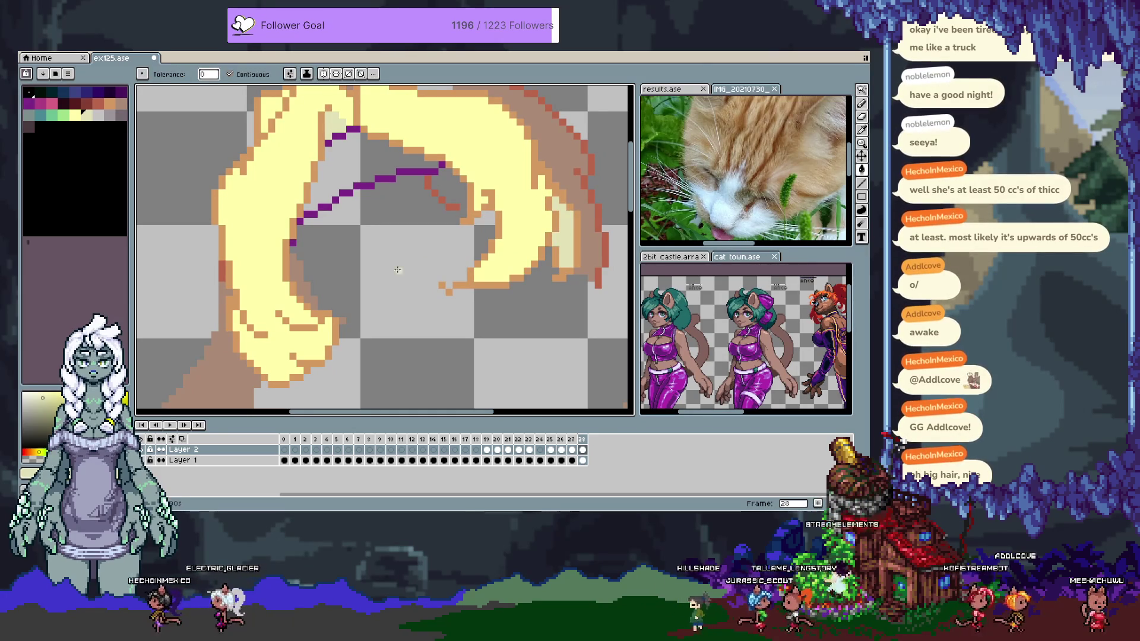
{"action": "key", "text": "b"}
{"action": "scroll", "coordinate": [425, 249], "scroll_direction": "left", "scroll_amount": 2}
{"action": "scroll", "coordinate": [425, 249], "scroll_direction": "down", "scroll_amount": 1}
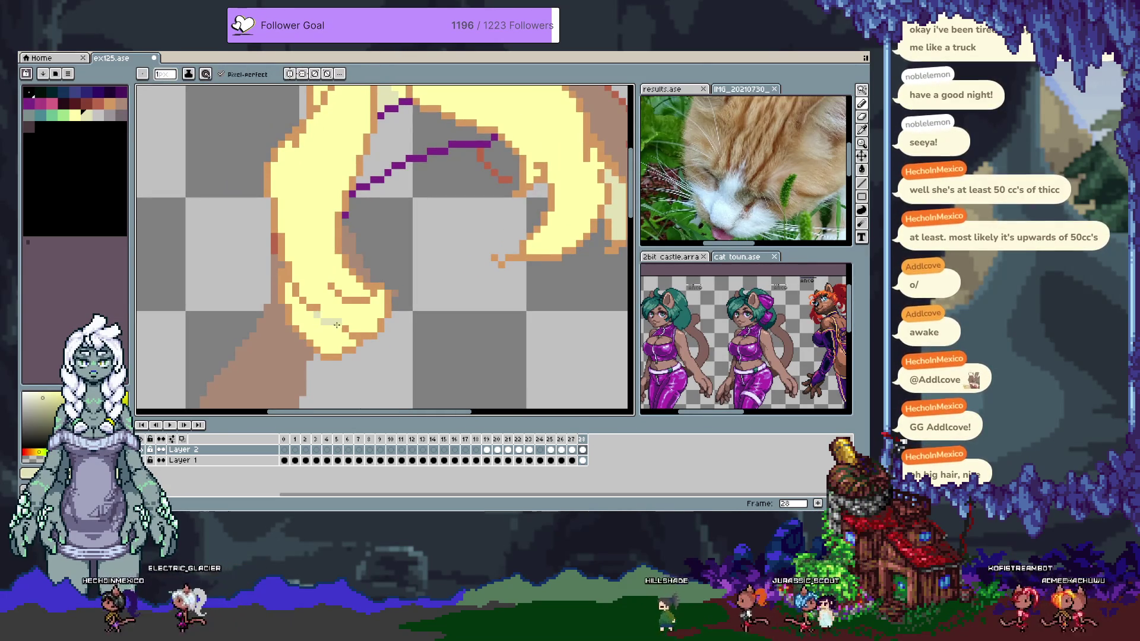
{"action": "key", "text": "g"}
{"action": "left_click", "coordinate": [336, 325]}
{"action": "scroll", "coordinate": [324, 313], "scroll_direction": "up", "scroll_amount": 5}
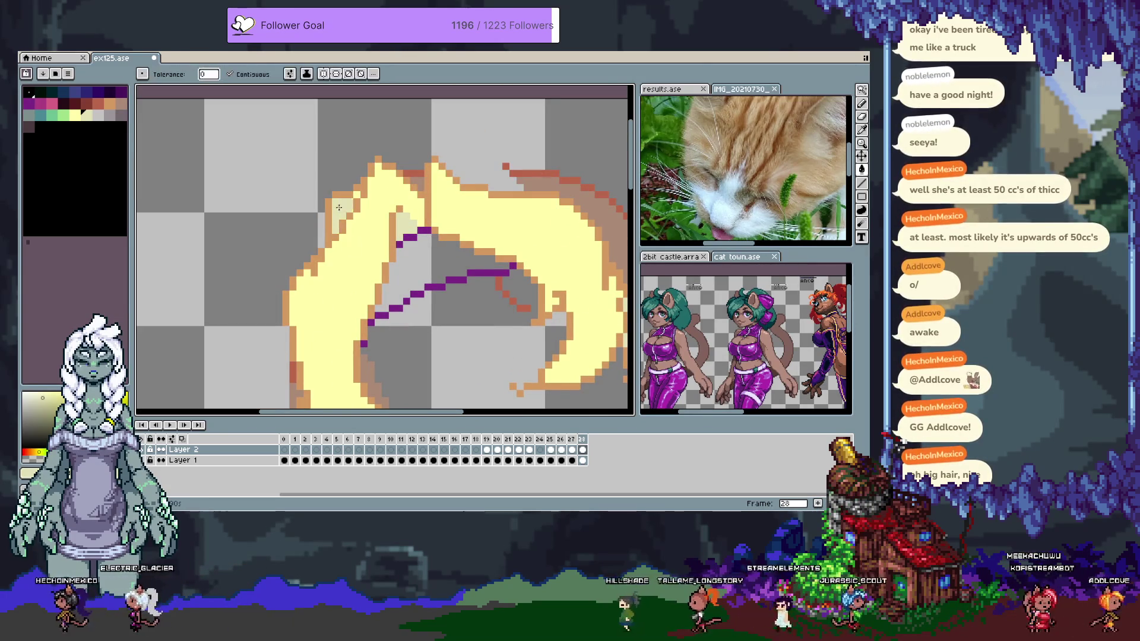
Pencil orange and pale-yellow touch-ups on the hair, sampling colours from the drawing
{"action": "key", "text": "i"}
{"action": "left_click", "coordinate": [396, 166]}
{"action": "key", "text": "b"}
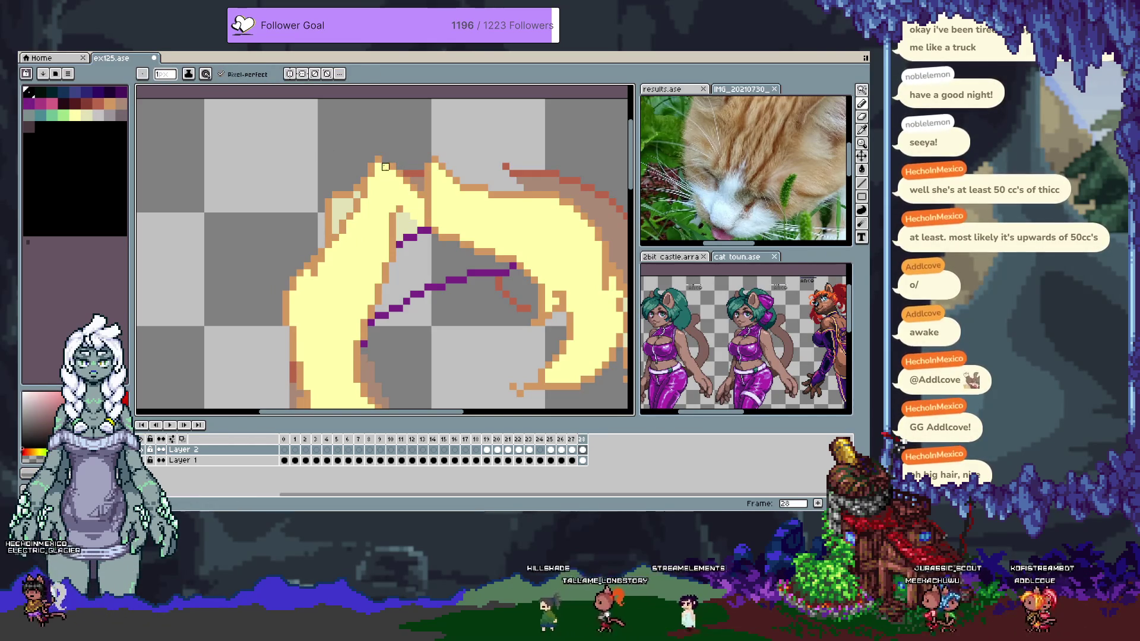
{"action": "left_click", "coordinate": [383, 159], "text": "alt"}
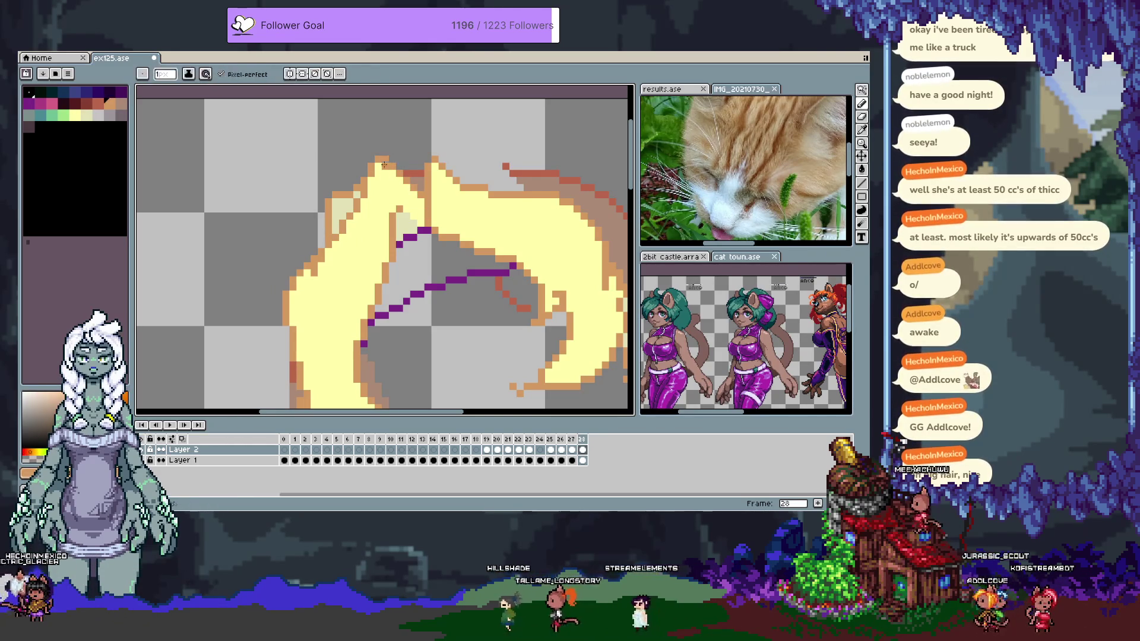
{"action": "scroll", "coordinate": [451, 169], "scroll_direction": "down", "scroll_amount": 2}
{"action": "scroll", "coordinate": [440, 170], "scroll_direction": "right", "scroll_amount": 3}
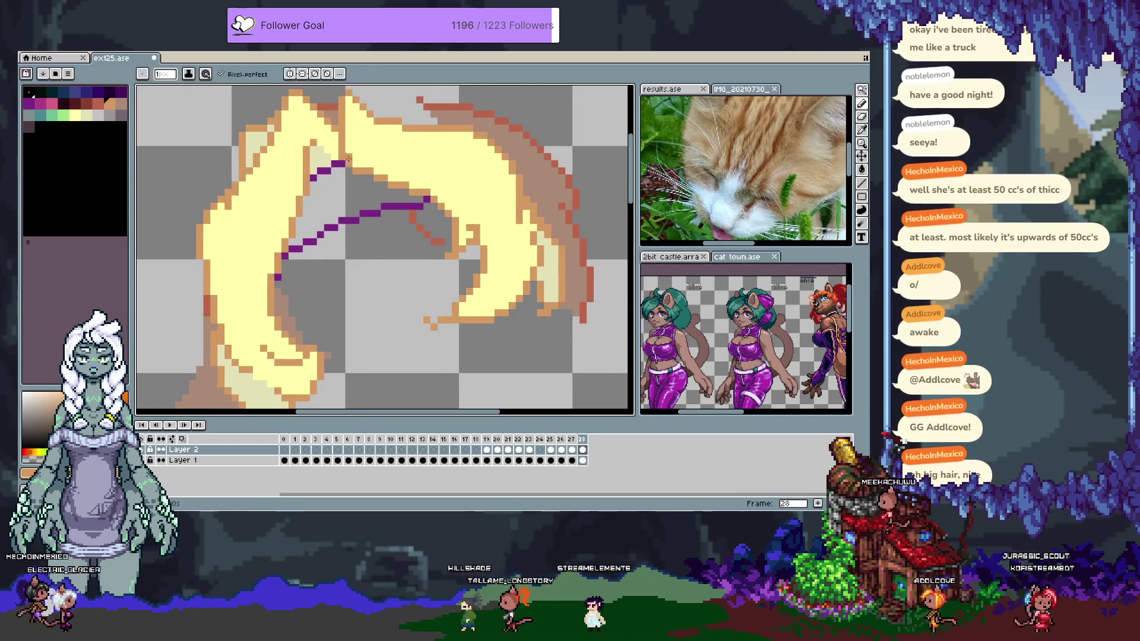
{"action": "left_click", "coordinate": [356, 156], "text": "alt"}
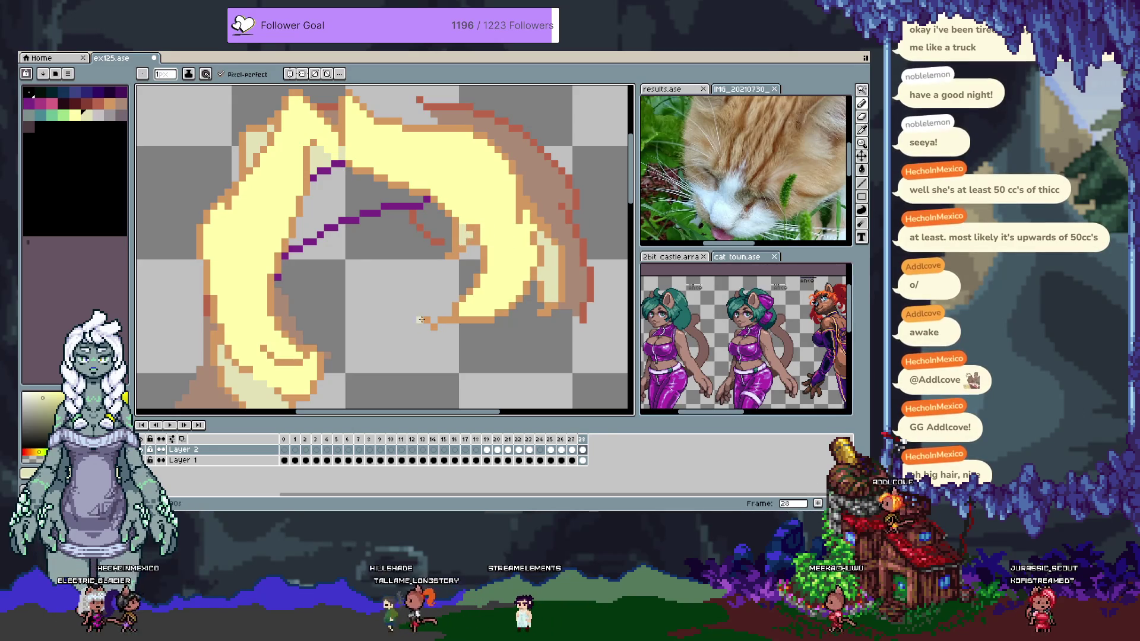
{"action": "scroll", "coordinate": [488, 257], "scroll_direction": "down", "scroll_amount": 2}
{"action": "left_click_drag", "start_coordinate": [488, 256], "coordinate": [468, 198]}
{"action": "left_click", "coordinate": [420, 154], "text": "alt"}
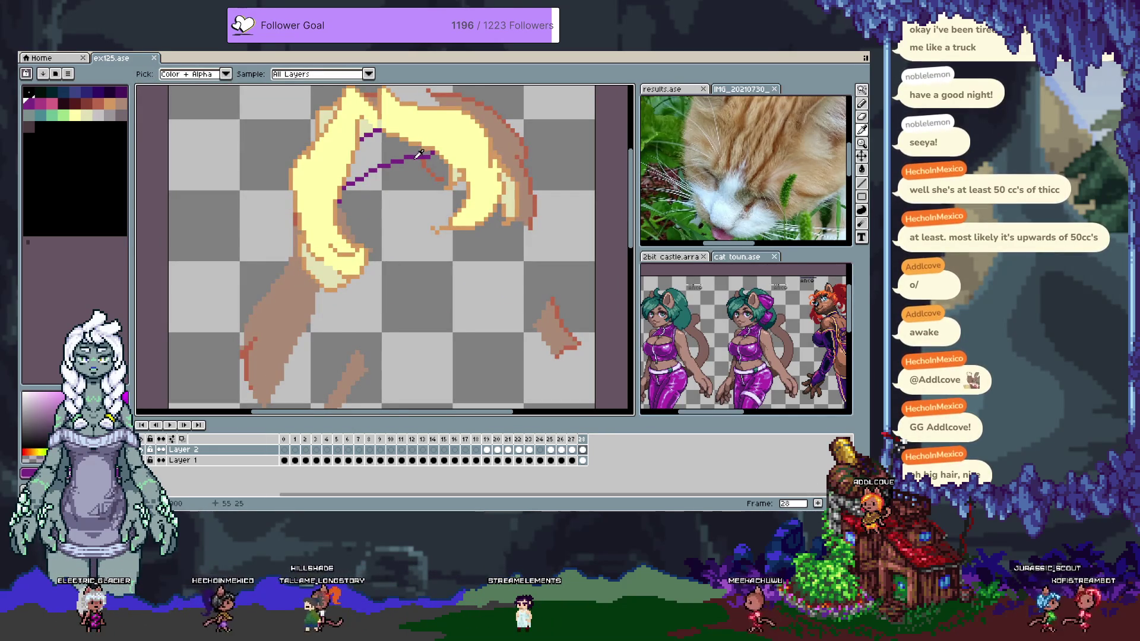
Fill the headband purple and show Layer 1's sketch lines again
{"action": "left_click", "coordinate": [404, 143]}
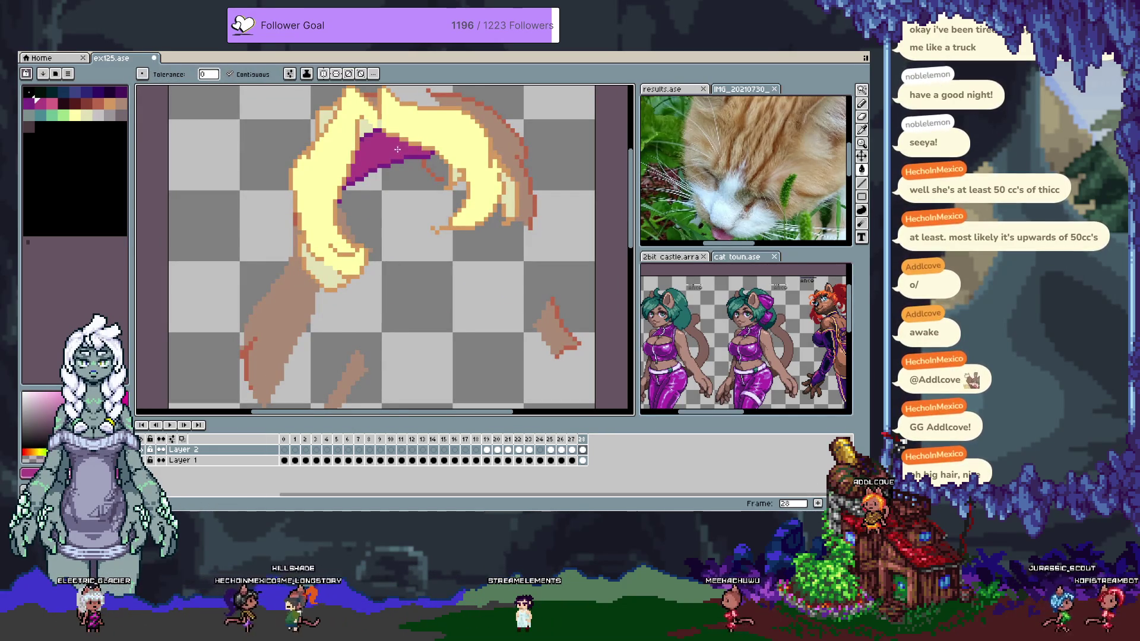
{"action": "left_click", "coordinate": [141, 460]}
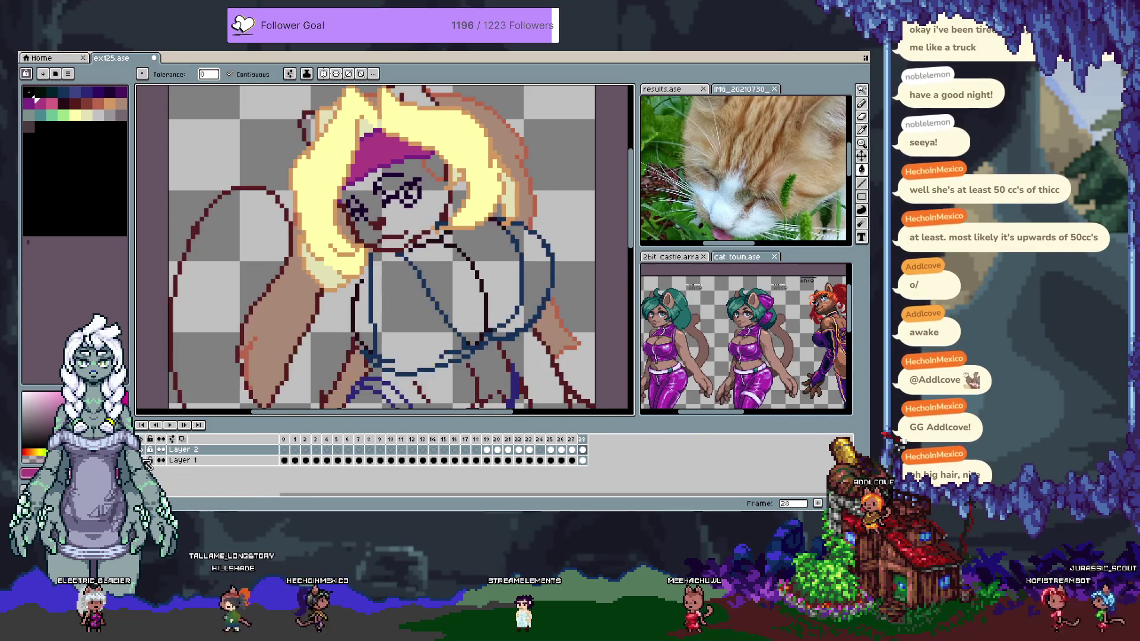
{"action": "scroll", "coordinate": [403, 205], "scroll_direction": "down", "scroll_amount": 3}
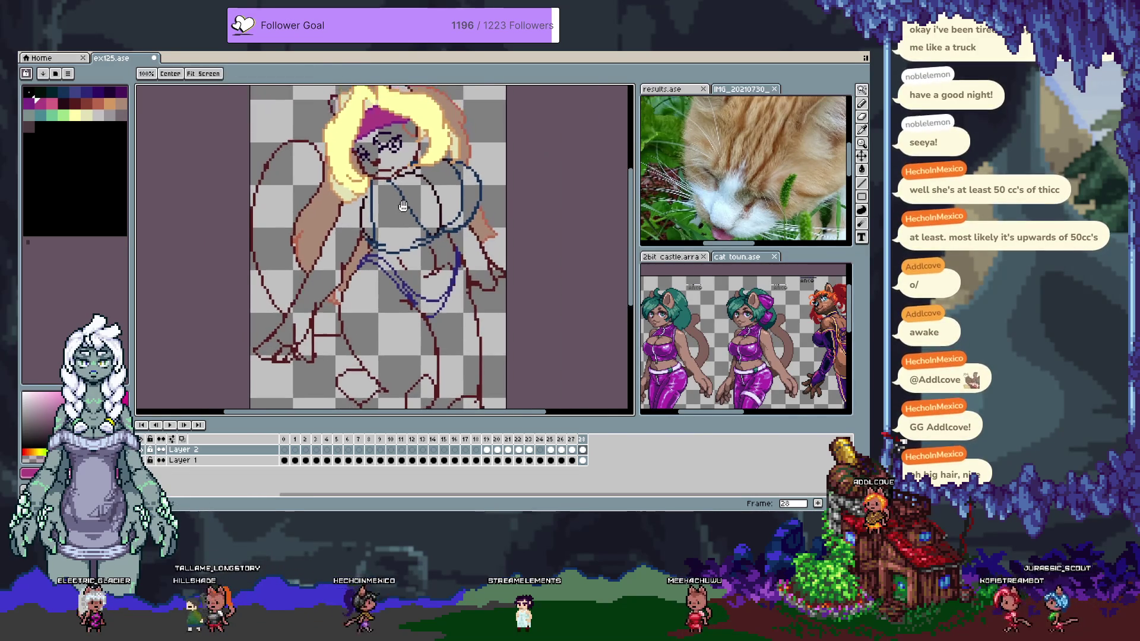
{"action": "scroll", "coordinate": [423, 178], "scroll_direction": "up", "scroll_amount": 1}
Draw a thick dark red contour down the torso, redrawing it after one undo
{"action": "key", "text": "alt"}
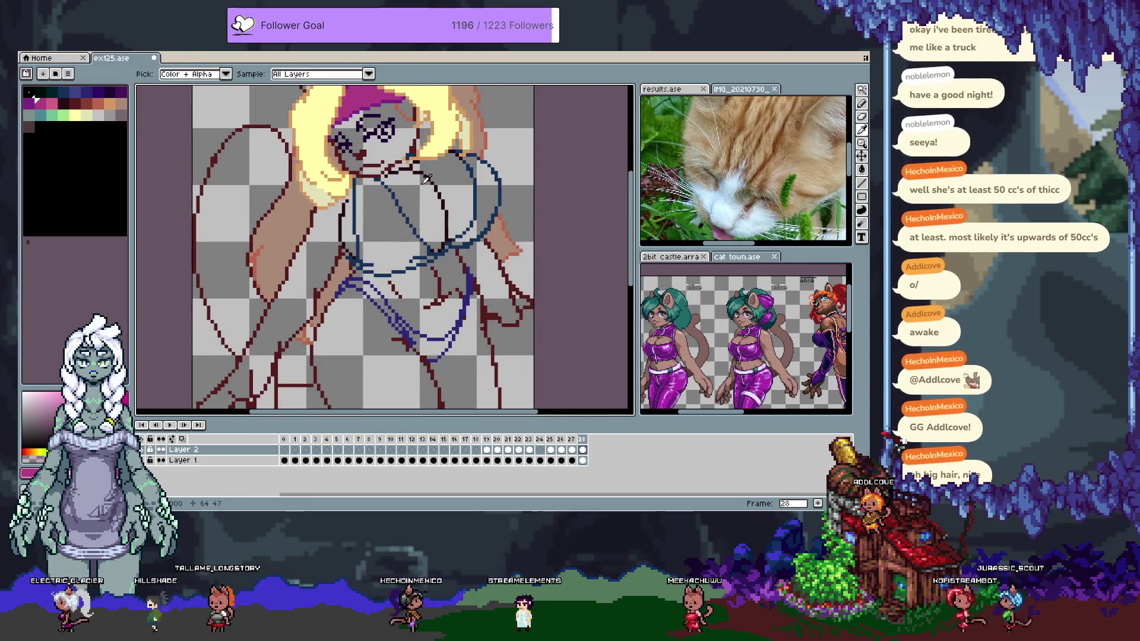
{"action": "key", "text": "Tab"}
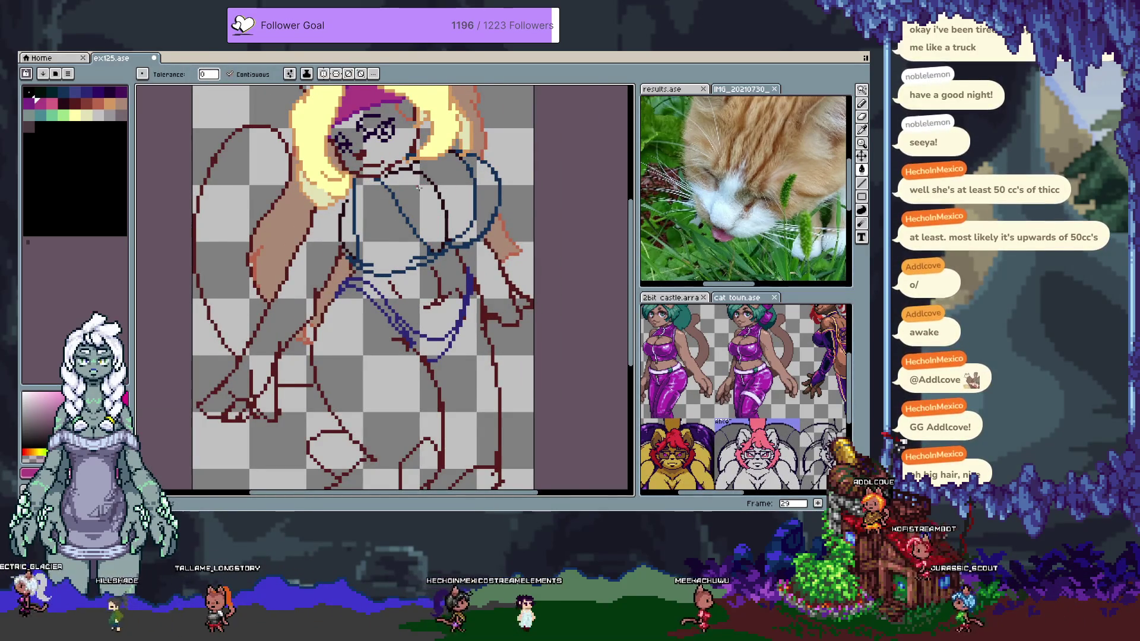
{"action": "scroll", "coordinate": [418, 187], "scroll_direction": "up", "scroll_amount": 2}
{"action": "key", "text": "alt"}
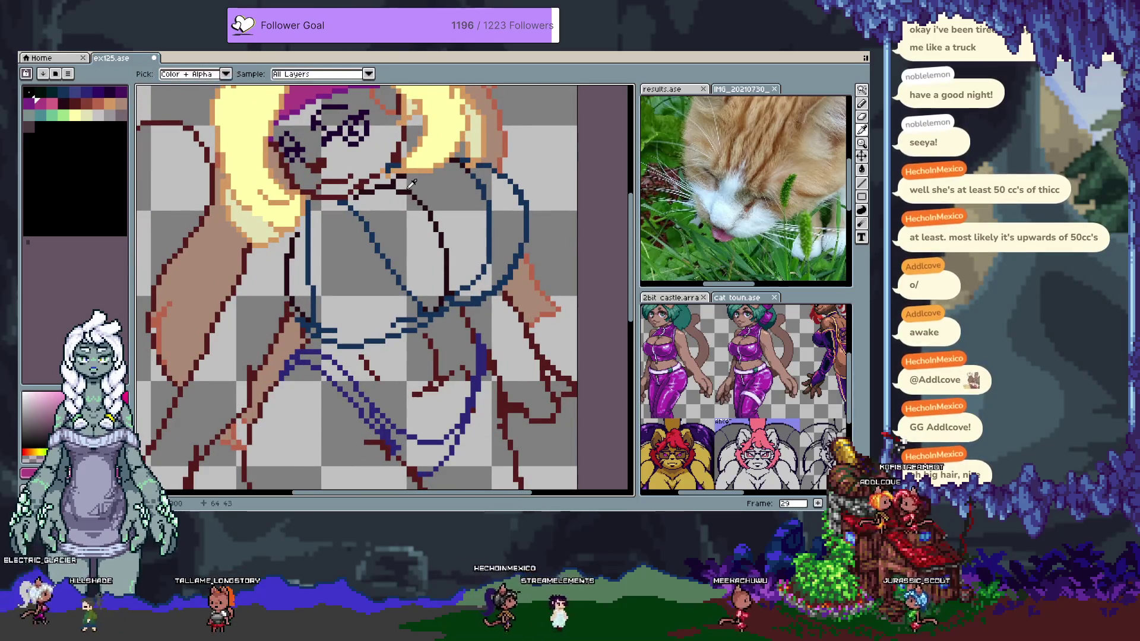
{"action": "left_click", "coordinate": [372, 171], "text": "alt"}
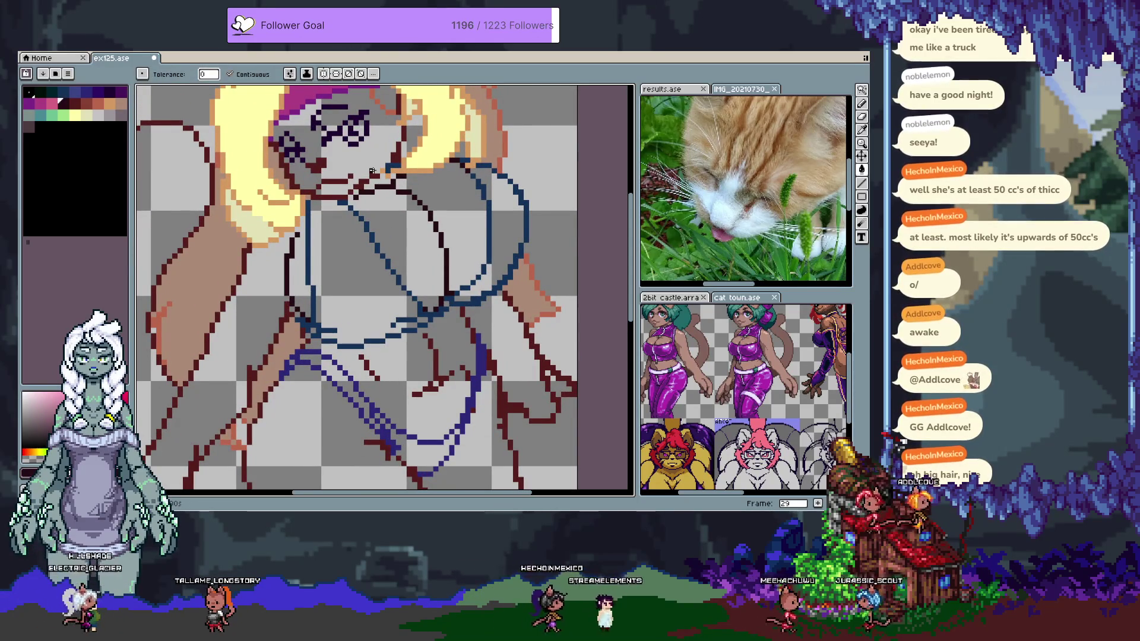
{"action": "key", "text": "b"}
{"action": "left_click_drag", "start_coordinate": [393, 181], "coordinate": [462, 268]}
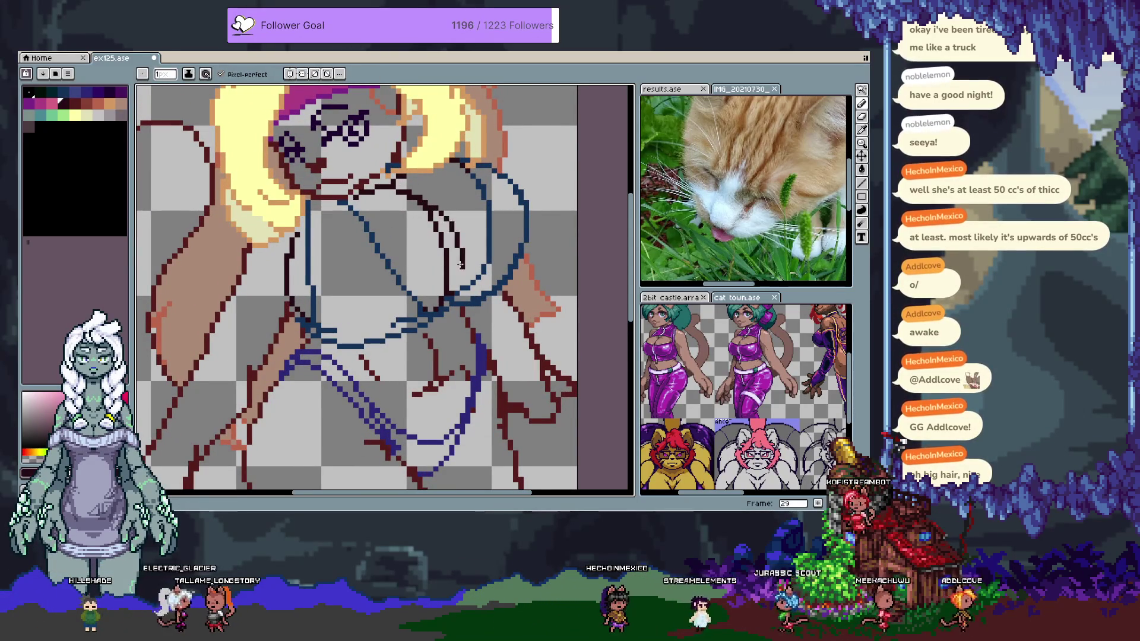
{"action": "key", "text": "ctrl+z"}
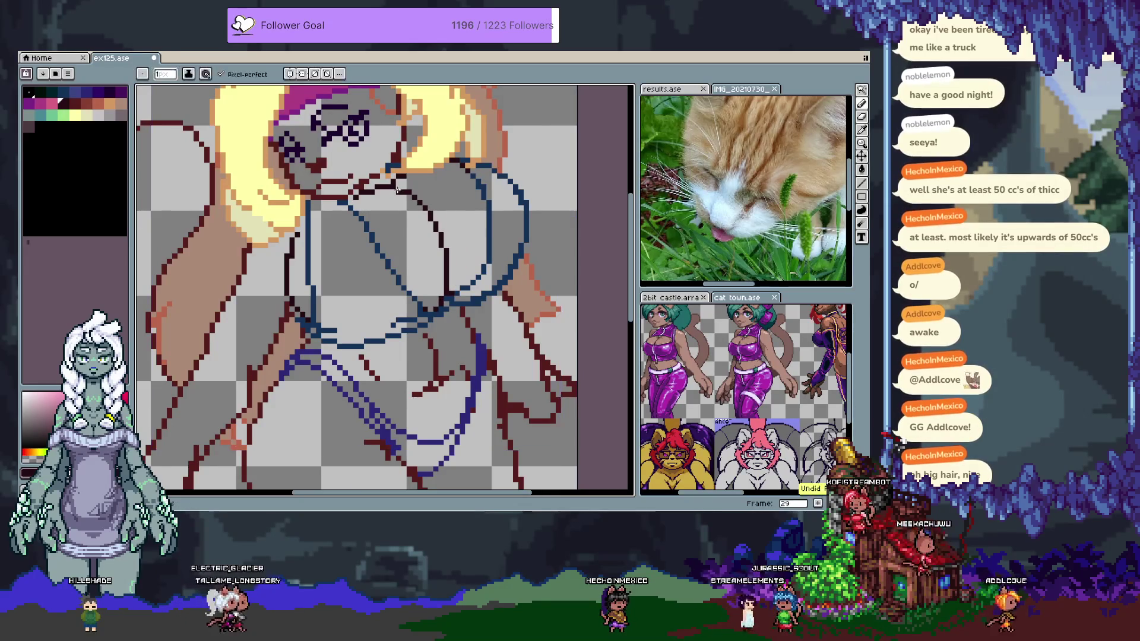
{"action": "left_click_drag", "start_coordinate": [455, 278], "coordinate": [409, 208]}
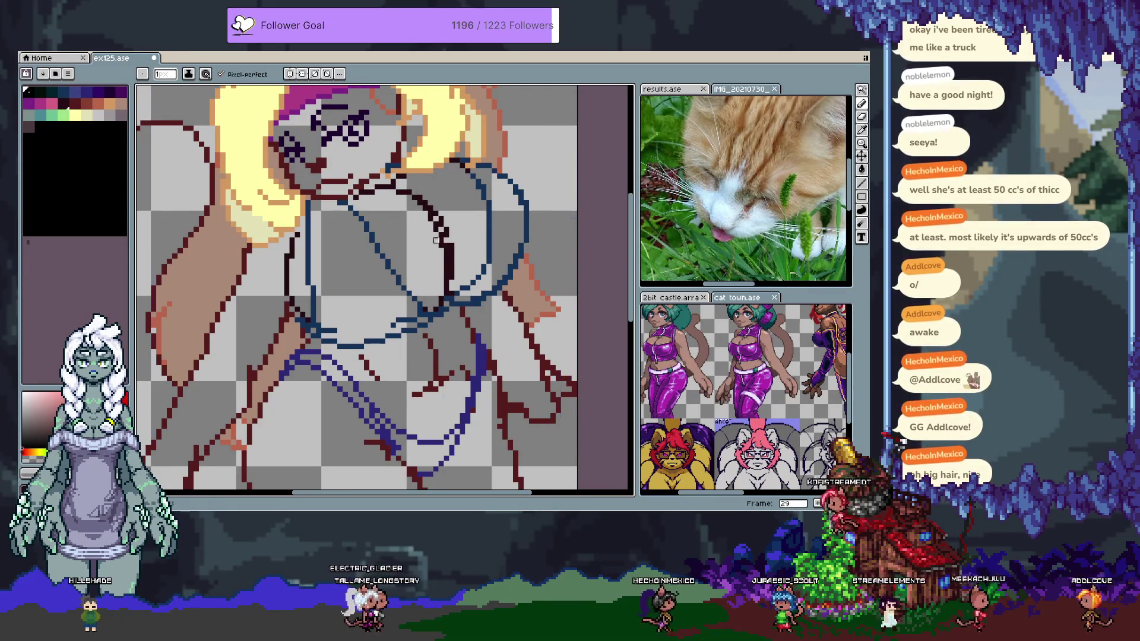
{"action": "key", "text": "e"}
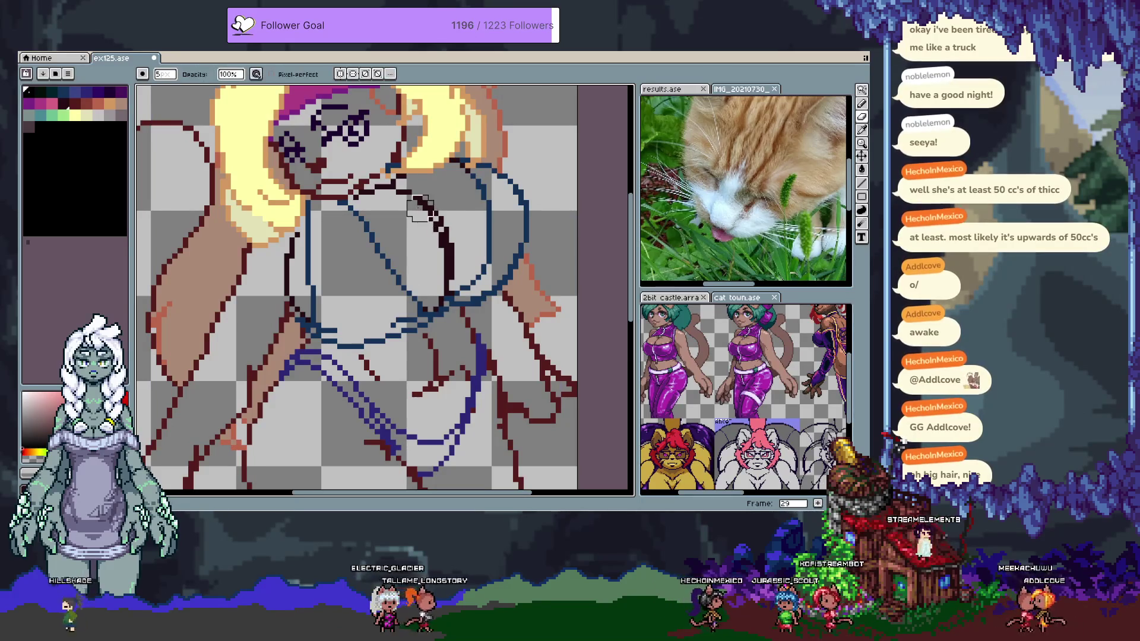
Isolate the dark red torso curve with the Magic Wand and make Layer 1 the active layer
{"action": "key", "text": "ctrl+z"}
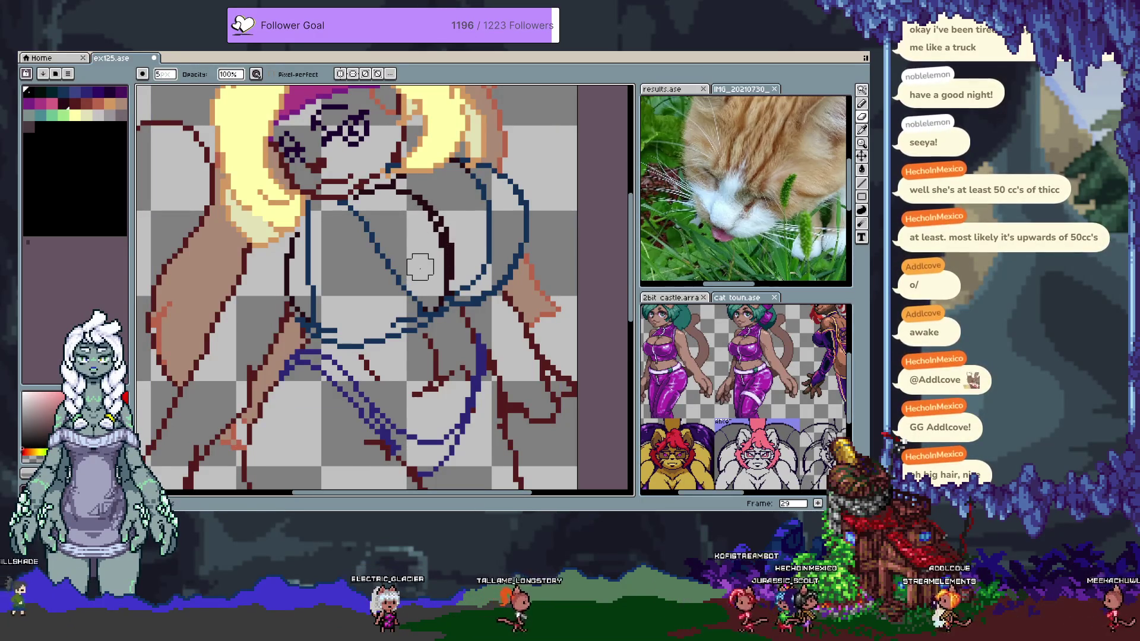
{"action": "key", "text": "Tab"}
{"action": "left_click", "coordinate": [148, 451]}
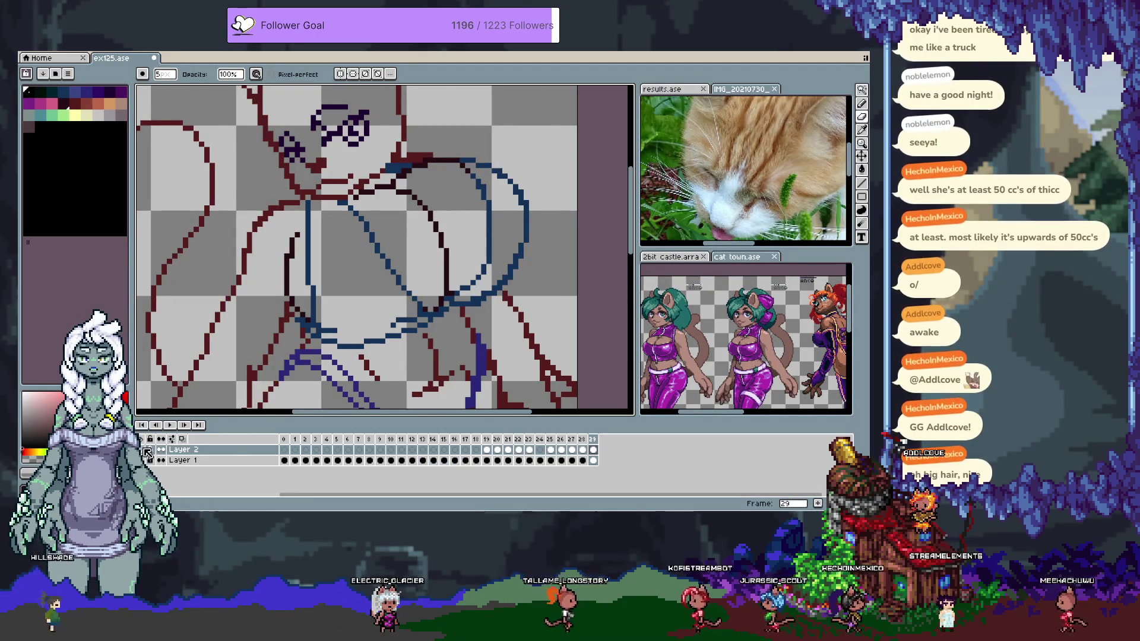
{"action": "left_click", "coordinate": [147, 450]}
{"action": "left_click", "coordinate": [148, 461]}
{"action": "key", "text": "w"}
{"action": "left_click", "coordinate": [449, 268]}
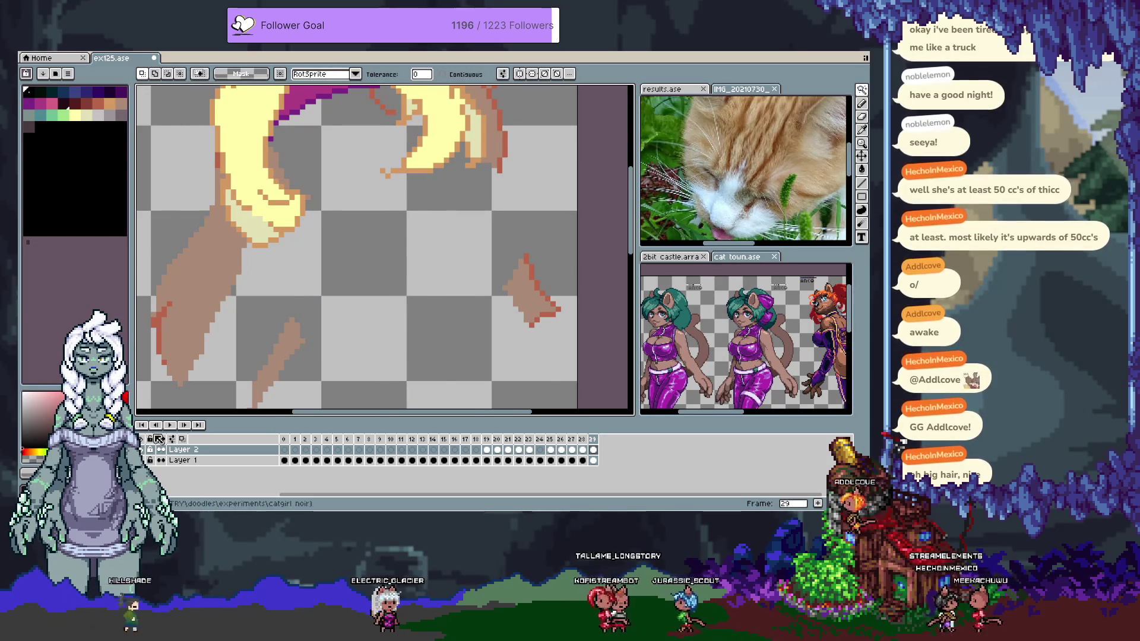
{"action": "left_click", "coordinate": [148, 461]}
{"action": "left_click", "coordinate": [180, 461]}
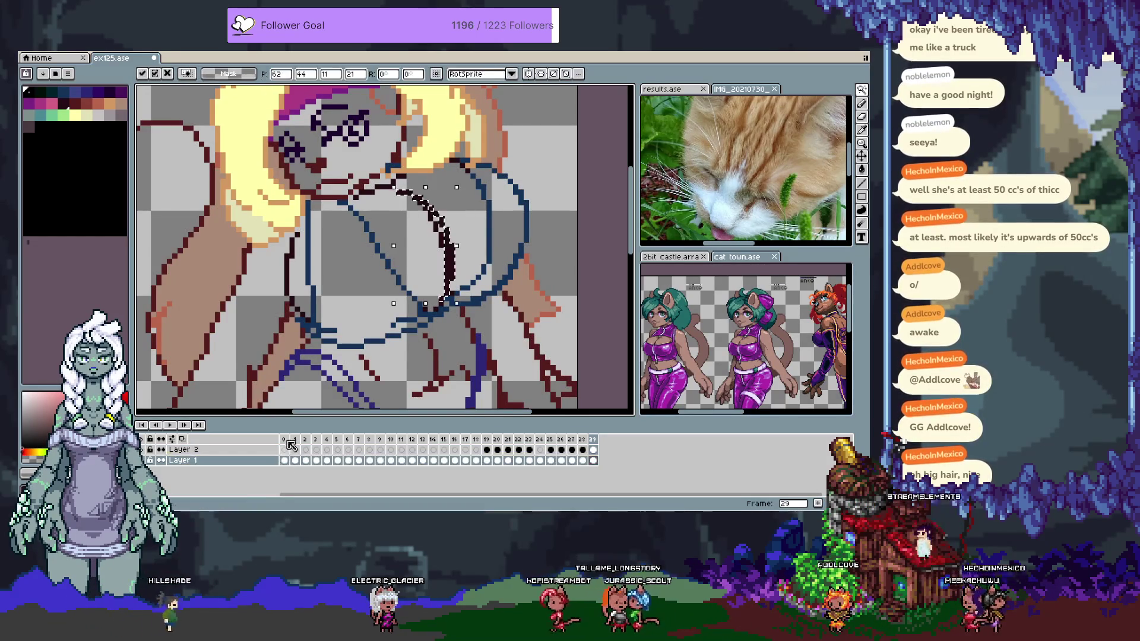
{"action": "key", "text": "b"}
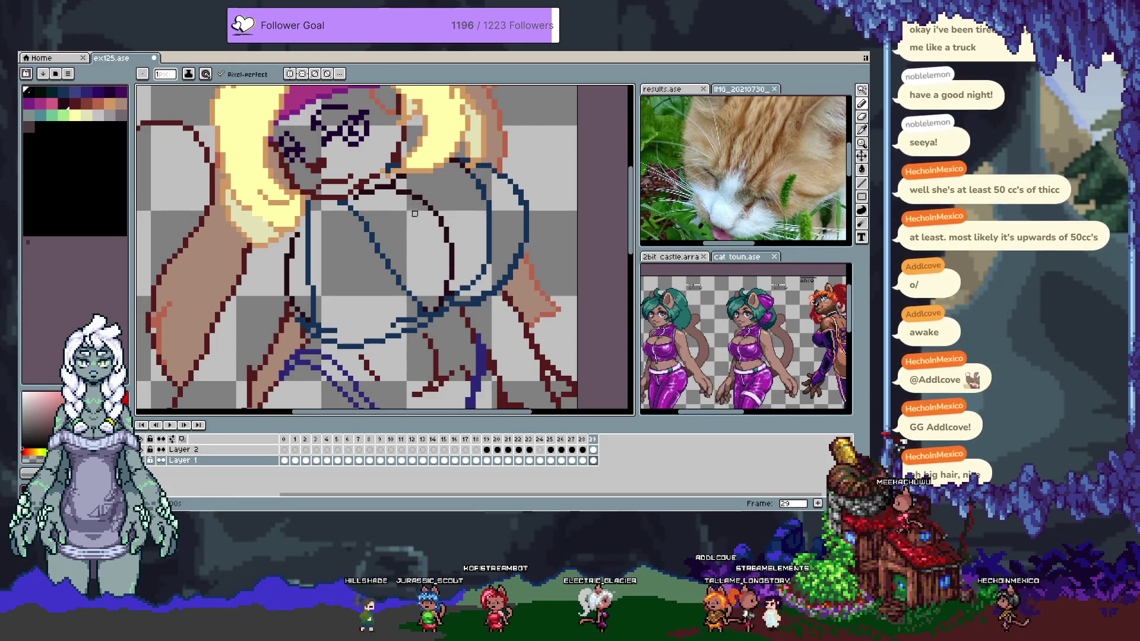
Glance at results.ase, return to ex125.ase, and undo two outline changes
{"action": "left_click", "coordinate": [662, 89]}
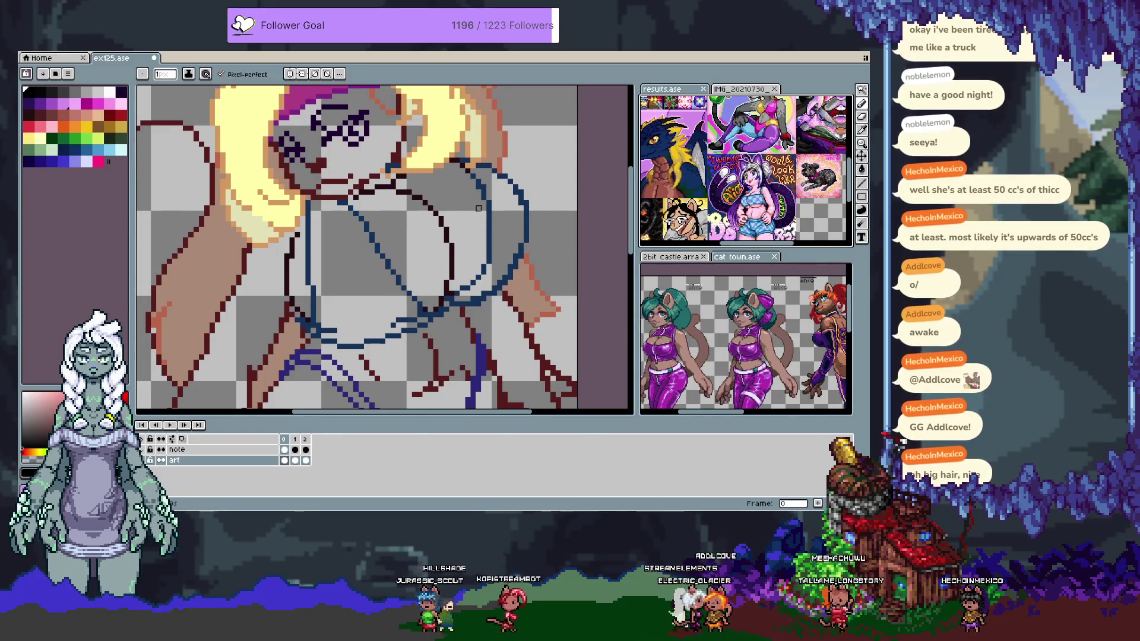
{"action": "left_click", "coordinate": [468, 203]}
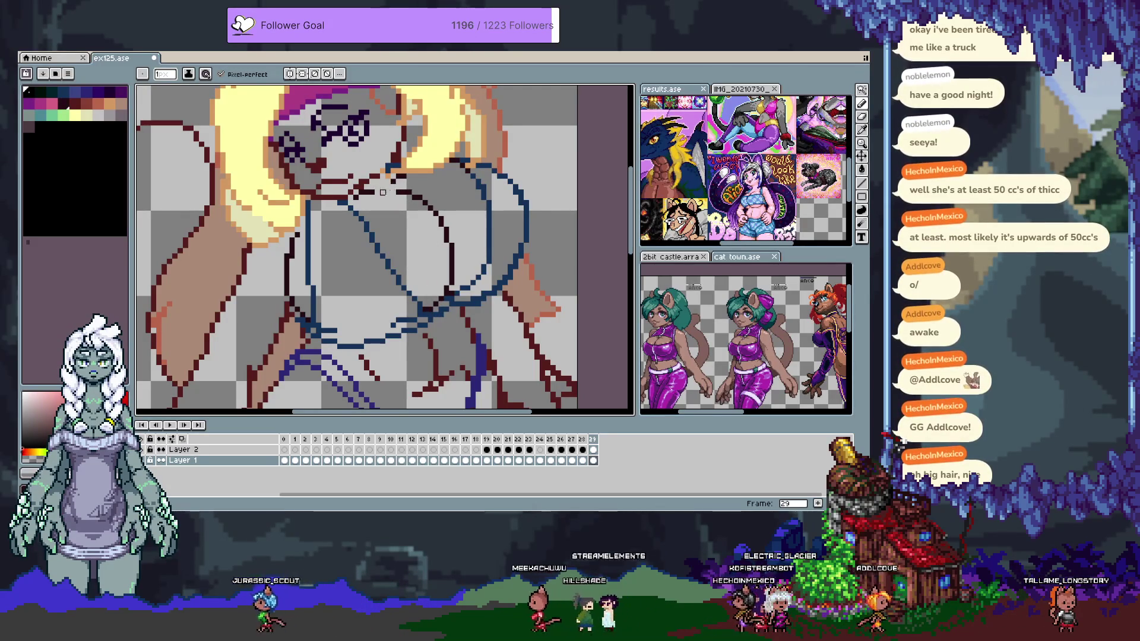
{"action": "left_click", "coordinate": [431, 219], "text": "alt"}
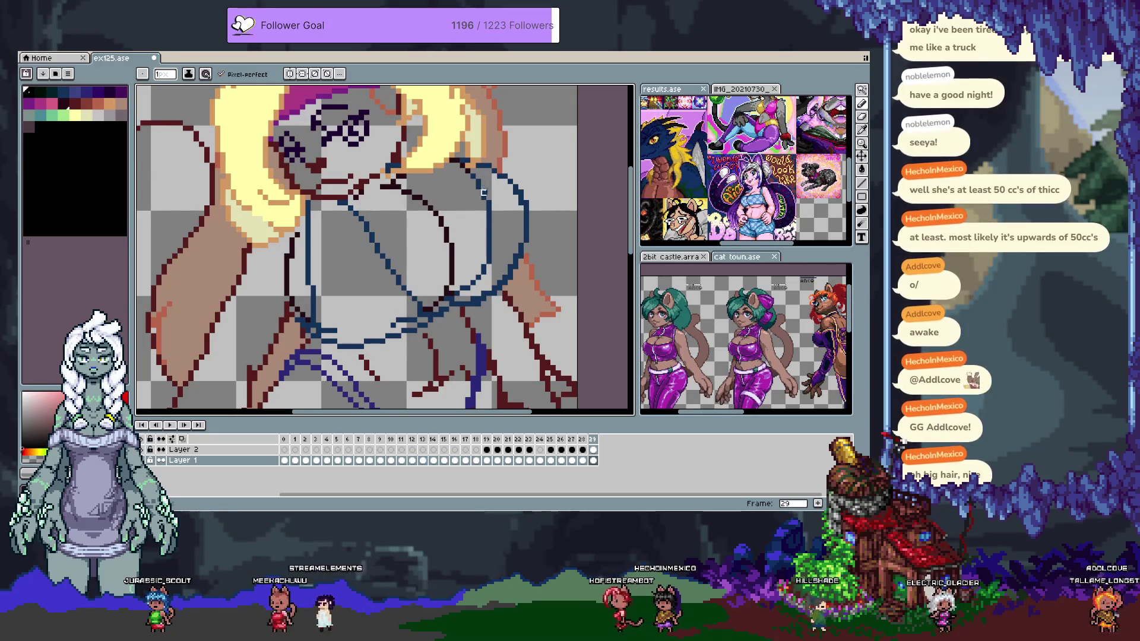
{"action": "key", "text": "ctrl+z"}
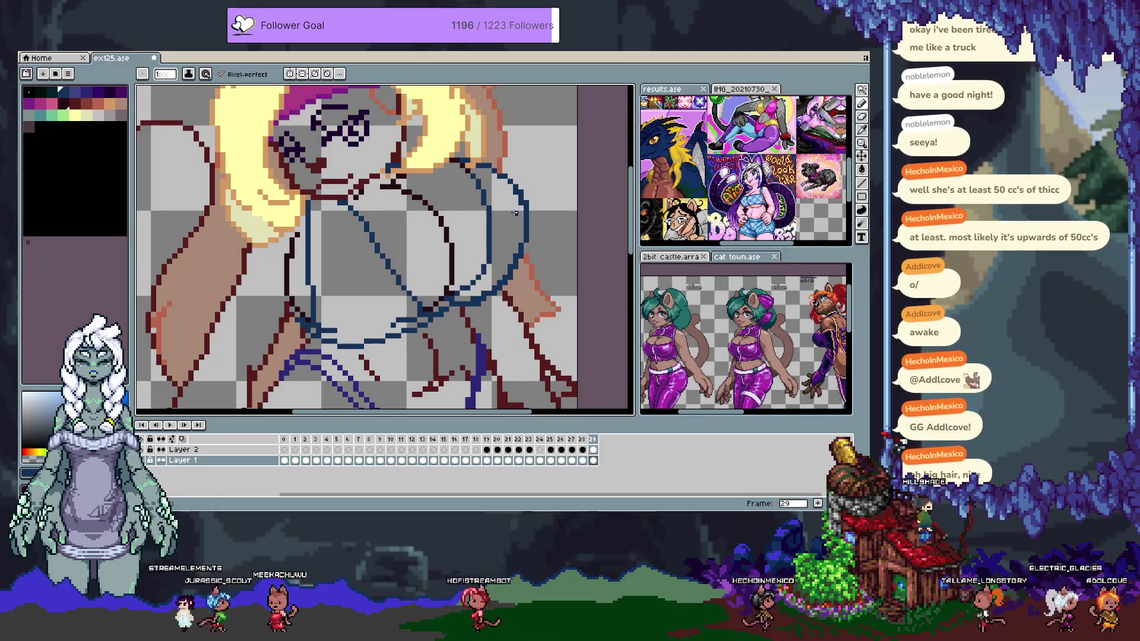
{"action": "key", "text": "ctrl+z"}
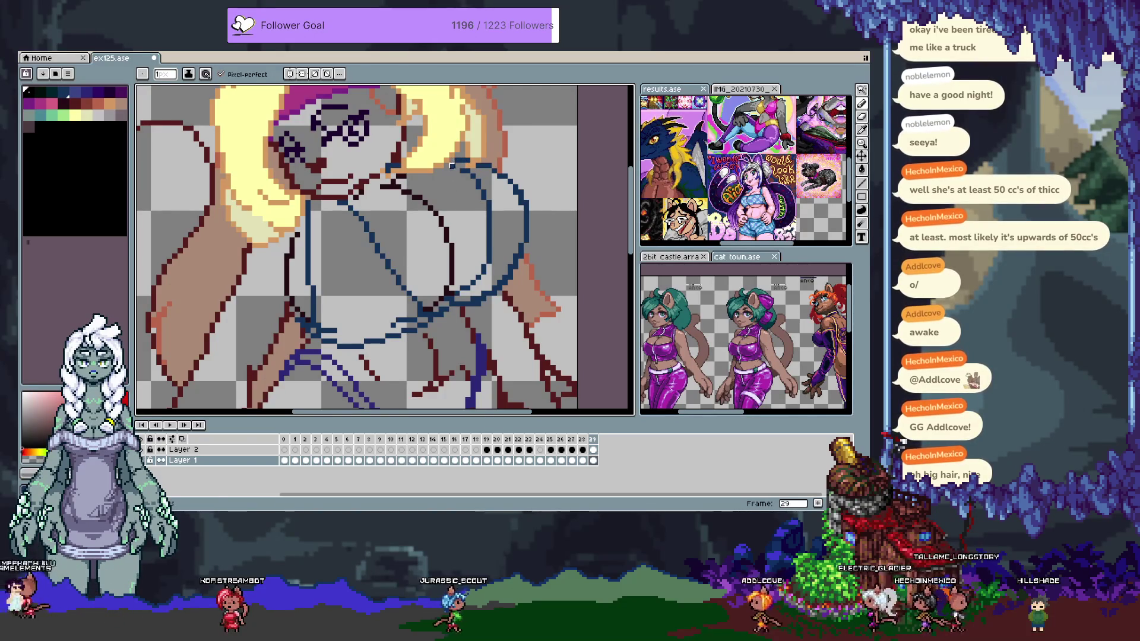
Pick dark red and pencil outline fixes around the torso and face, undoing the last stroke
{"action": "key", "text": "i"}
{"action": "key", "text": "b"}
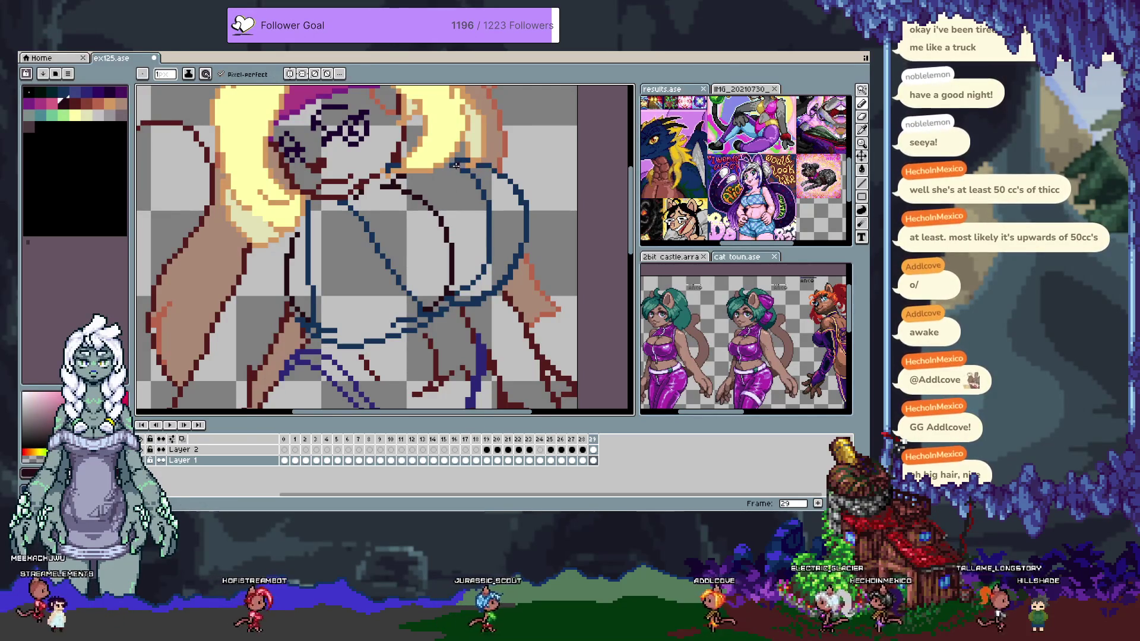
{"action": "left_click", "coordinate": [452, 166], "text": "alt"}
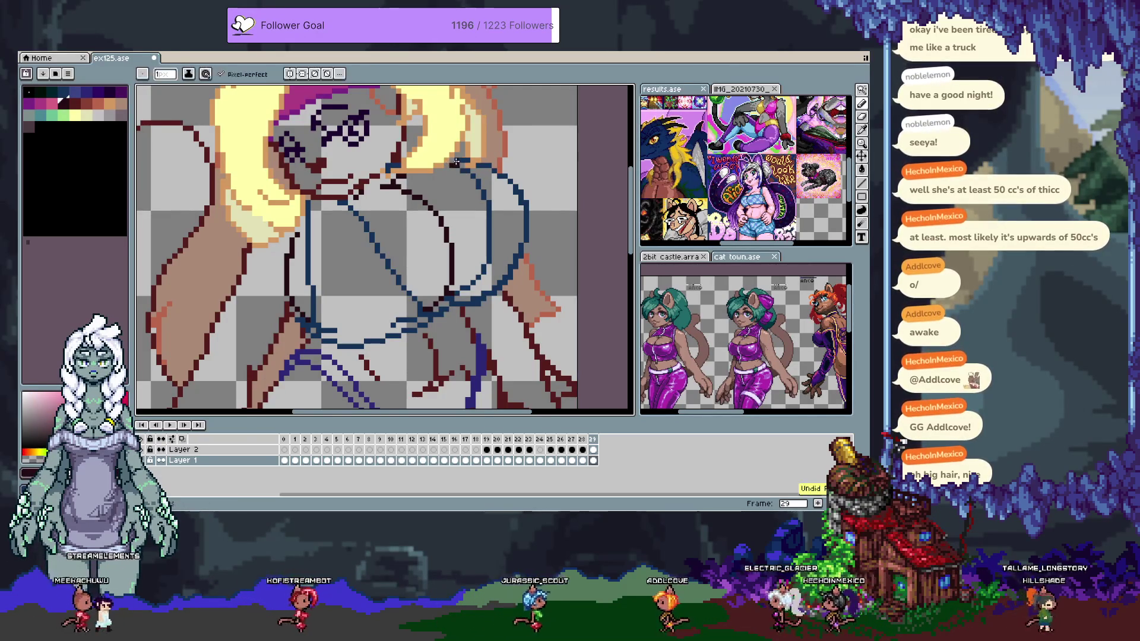
{"action": "left_click", "coordinate": [462, 170], "text": "alt"}
{"action": "left_click", "coordinate": [458, 166], "text": "alt"}
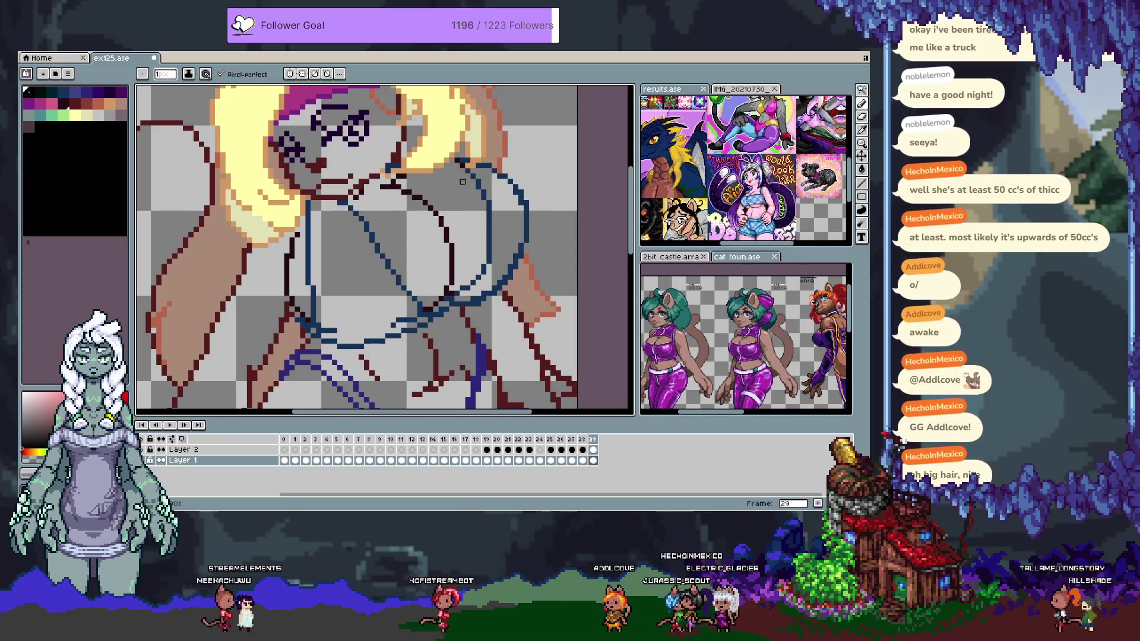
{"action": "left_click", "coordinate": [462, 182], "text": "alt"}
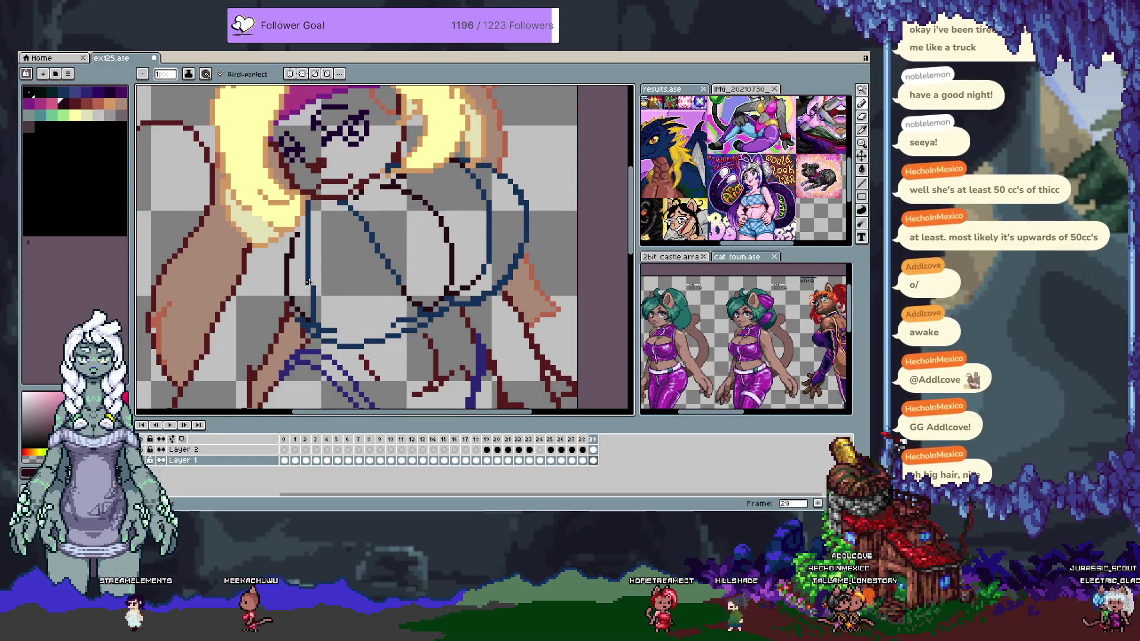
{"action": "key", "text": "ctrl+z"}
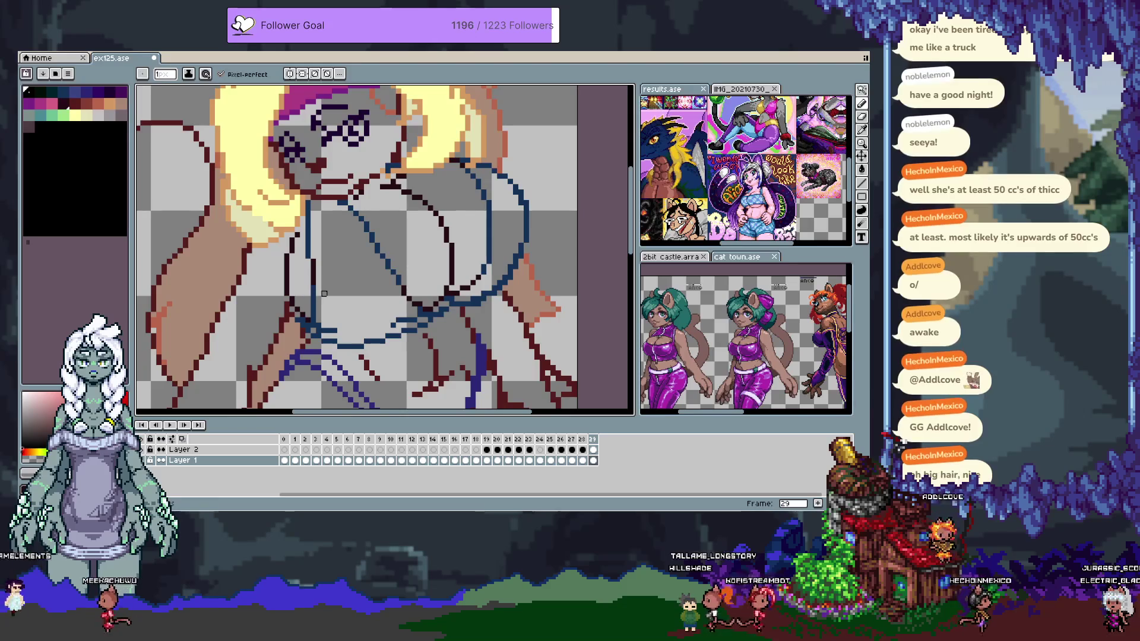
{"action": "scroll", "coordinate": [325, 293], "scroll_direction": "down", "scroll_amount": 5}
Pencil a short dark red fix on the lower body lines, then return the view to the face and hair
{"action": "scroll", "coordinate": [284, 288], "scroll_direction": "left", "scroll_amount": 2}
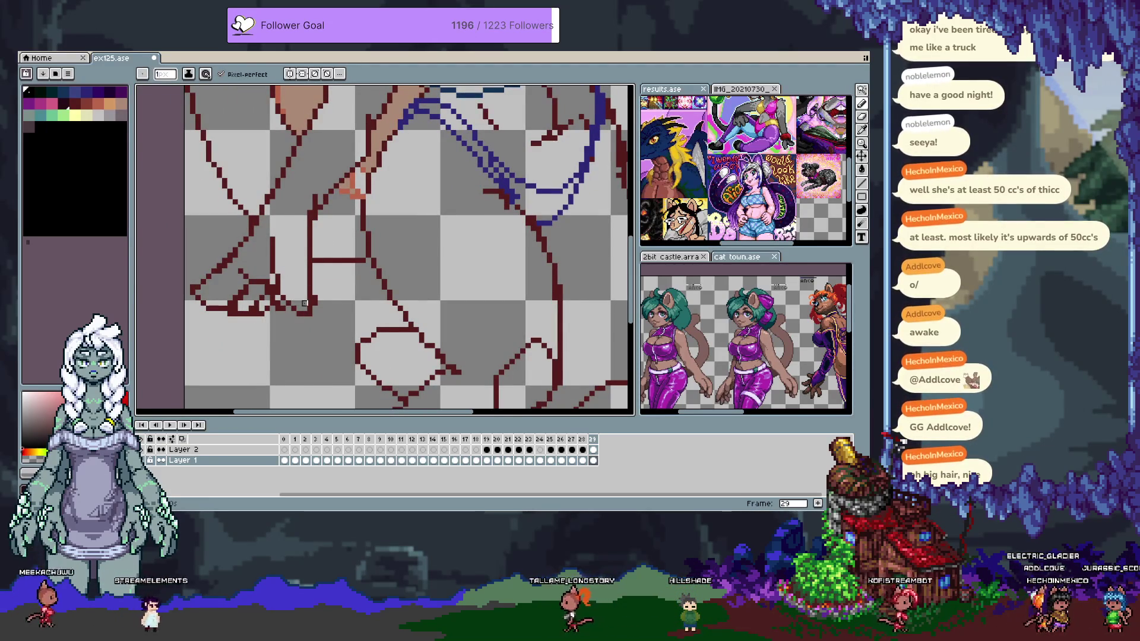
{"action": "scroll", "coordinate": [321, 309], "scroll_direction": "right", "scroll_amount": 3}
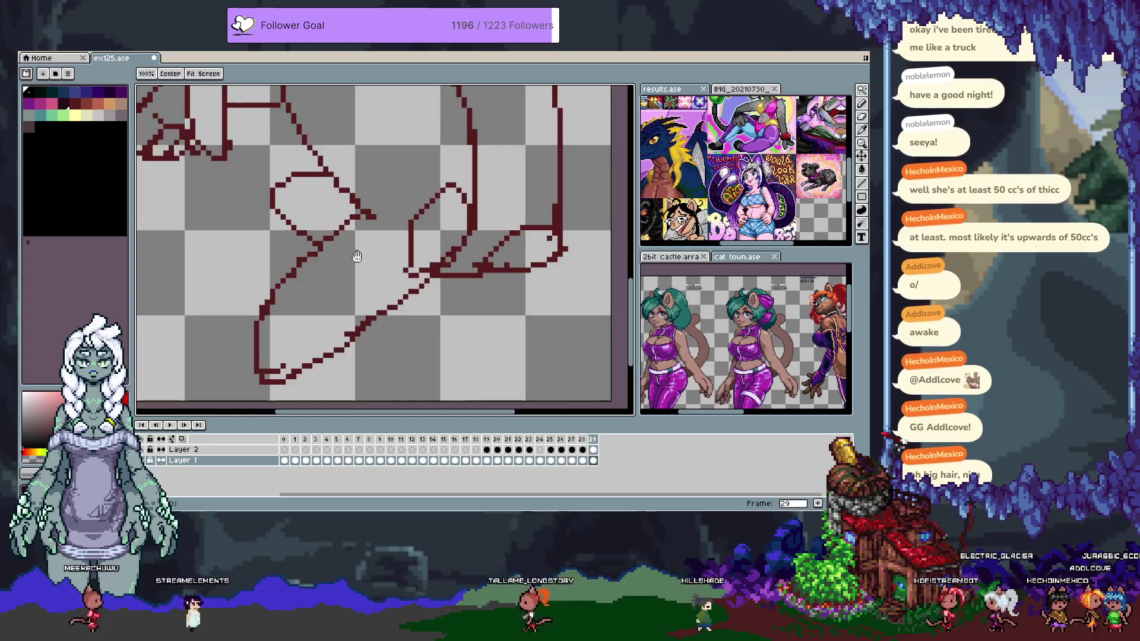
{"action": "scroll", "coordinate": [376, 242], "scroll_direction": "down", "scroll_amount": 2}
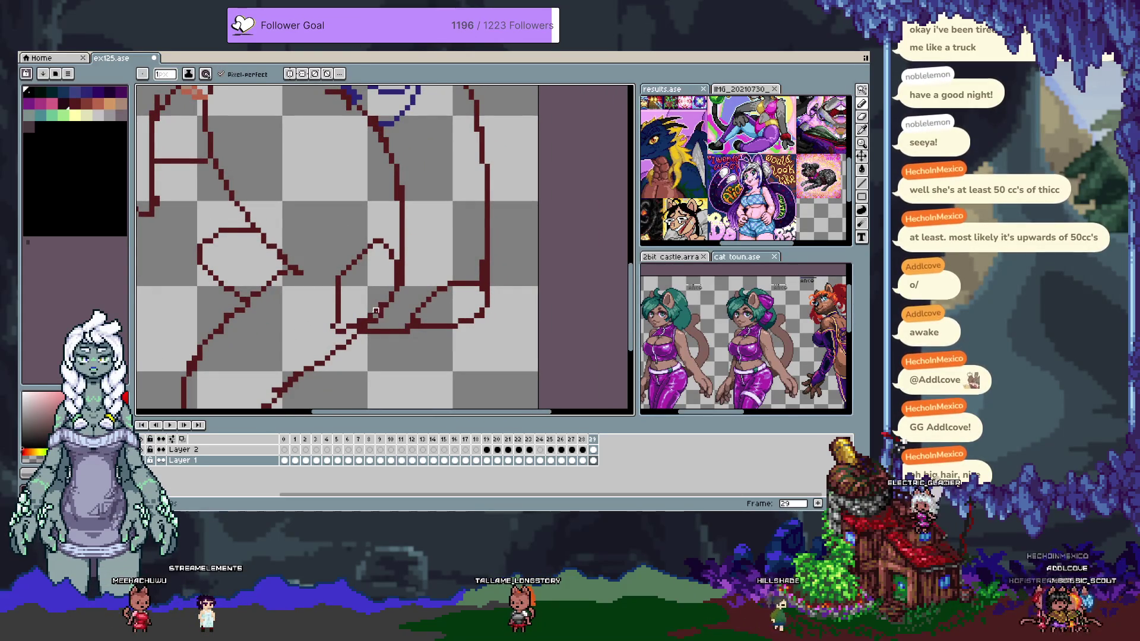
{"action": "left_click_drag", "start_coordinate": [443, 190], "coordinate": [458, 123]}
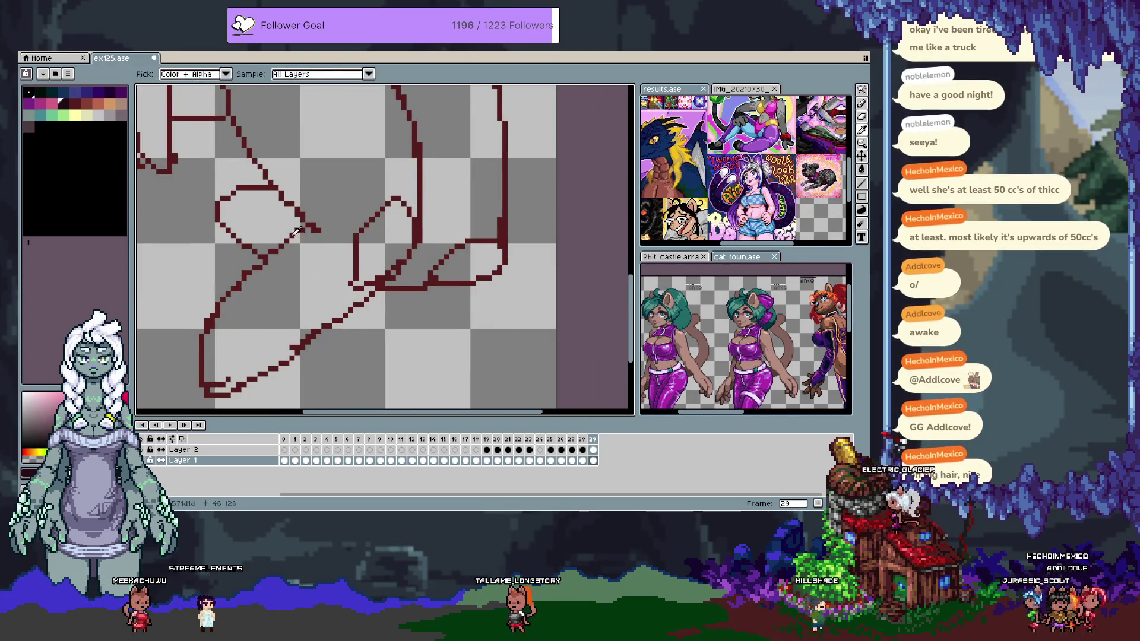
{"action": "key", "text": "b"}
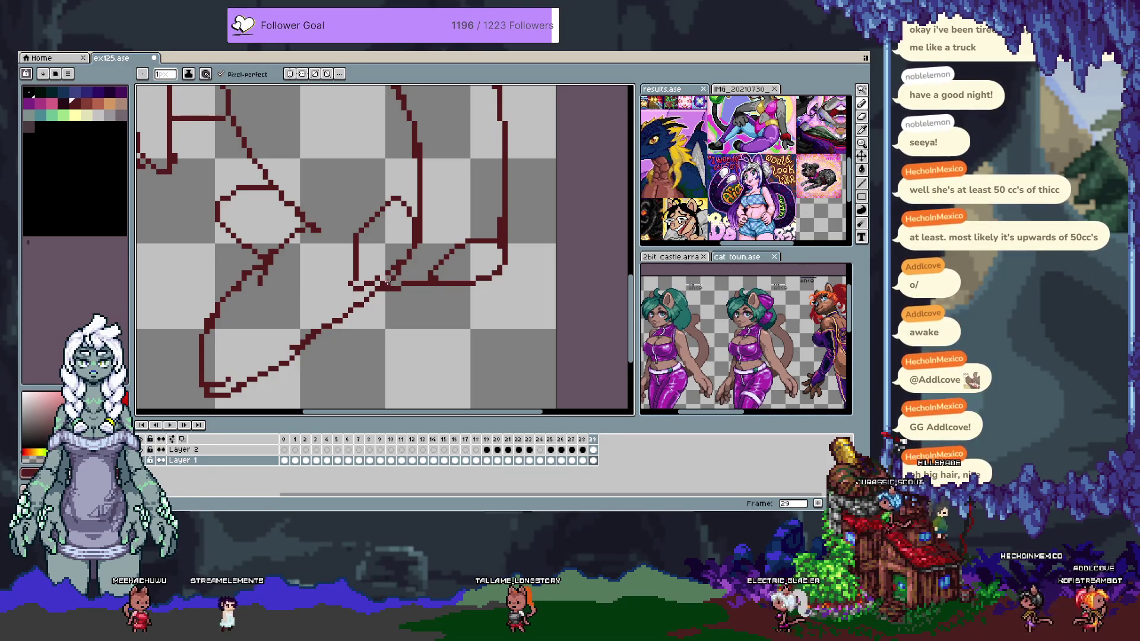
{"action": "left_click_drag", "start_coordinate": [381, 272], "coordinate": [351, 441]}
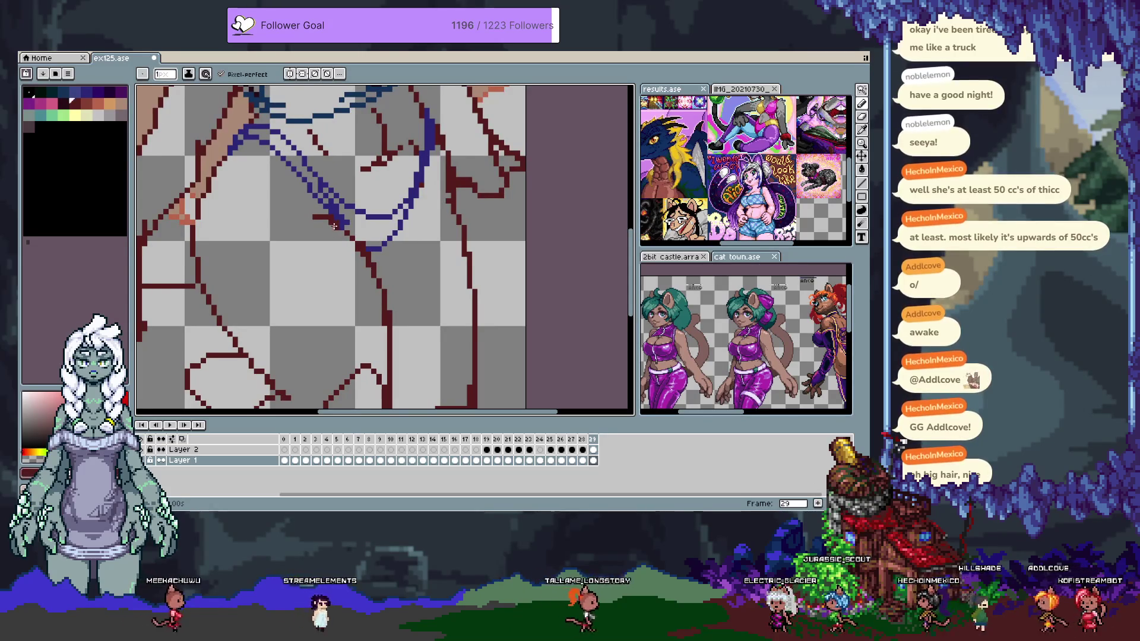
{"action": "key", "text": "space"}
{"action": "left_click_drag", "start_coordinate": [438, 202], "coordinate": [431, 332]}
{"action": "mouse_move", "coordinate": [434, 107]}
{"action": "left_mouse_down"}
{"action": "mouse_move", "coordinate": [438, 201]}
{"action": "mouse_move", "coordinate": [393, 287]}
{"action": "left_mouse_up"}
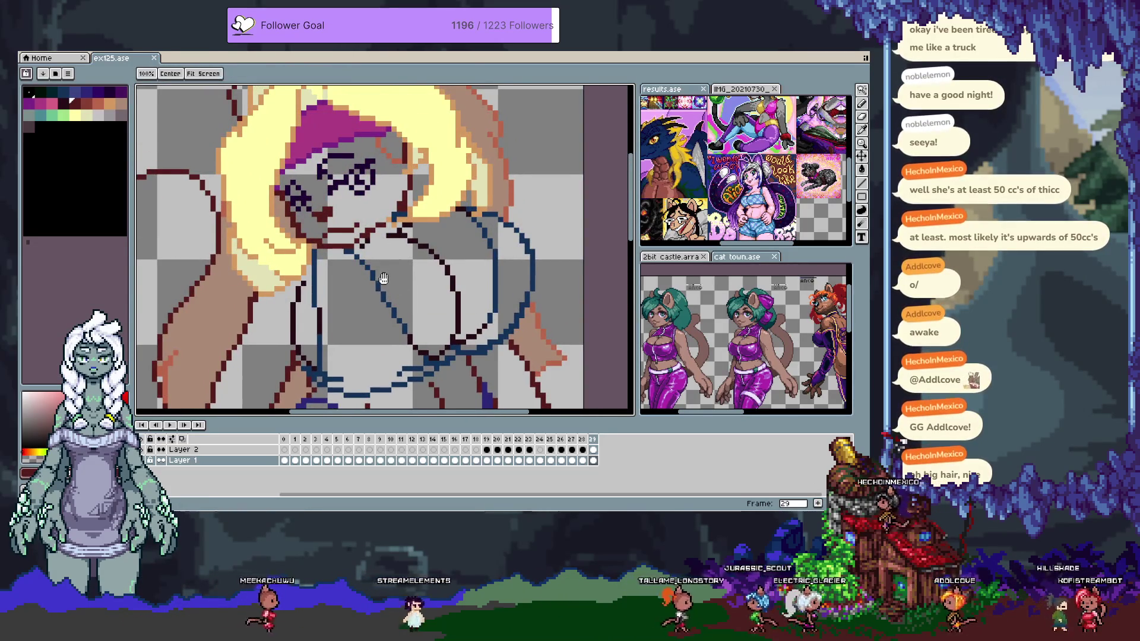
Bucket-fill a gap in the hair near the headband and inspect the hair and body
{"action": "left_click_drag", "start_coordinate": [495, 178], "coordinate": [505, 198]}
{"action": "key", "text": "alt"}
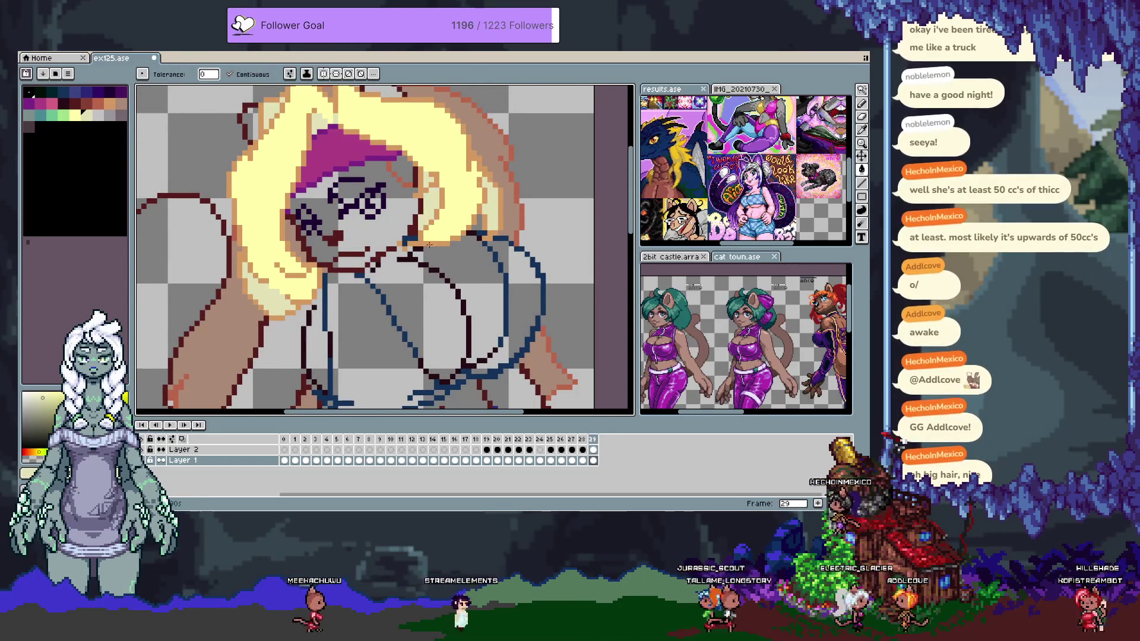
{"action": "left_click", "coordinate": [426, 265]}
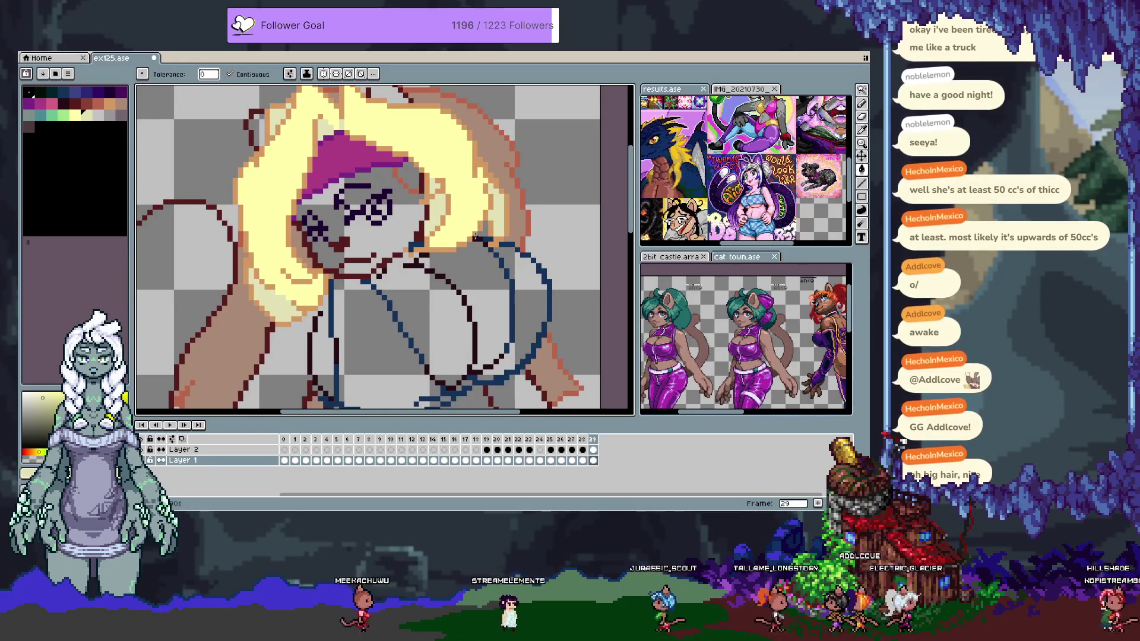
{"action": "key", "text": "space"}
{"action": "left_click_drag", "start_coordinate": [359, 247], "coordinate": [421, 312]}
{"action": "left_click_drag", "start_coordinate": [402, 206], "coordinate": [407, 65]}
{"action": "mouse_move", "coordinate": [381, 165]}
{"action": "left_mouse_down"}
{"action": "mouse_move", "coordinate": [381, 313]}
{"action": "mouse_move", "coordinate": [374, 218]}
{"action": "left_mouse_up"}
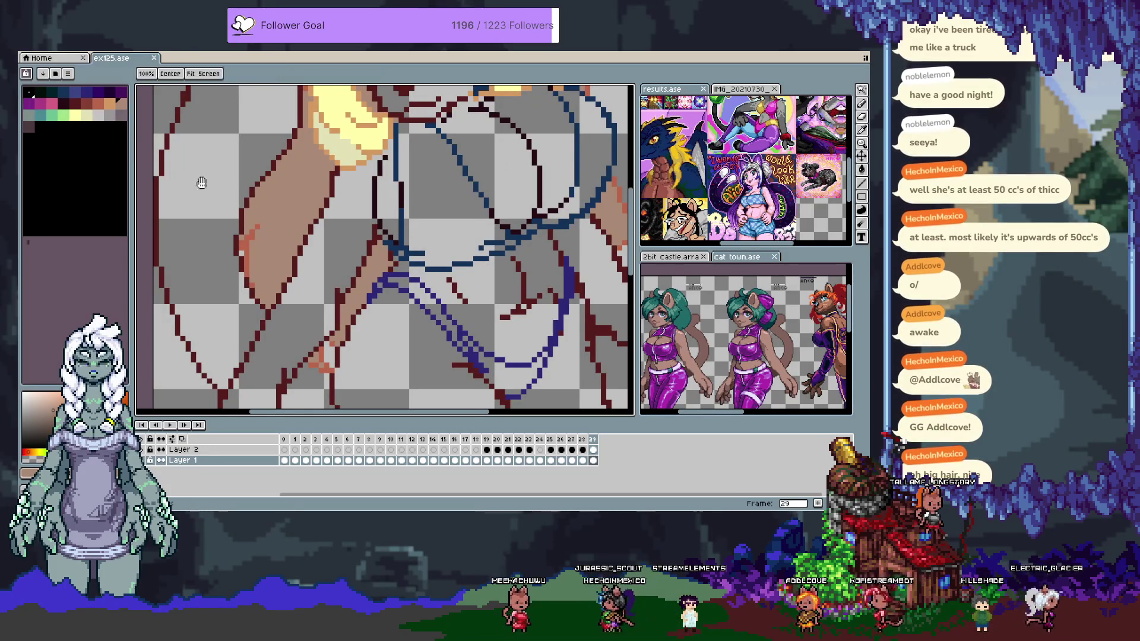
{"action": "scroll", "coordinate": [372, 268], "scroll_direction": "down", "scroll_amount": 2}
{"action": "scroll", "coordinate": [372, 268], "scroll_direction": "down", "scroll_amount": 1}
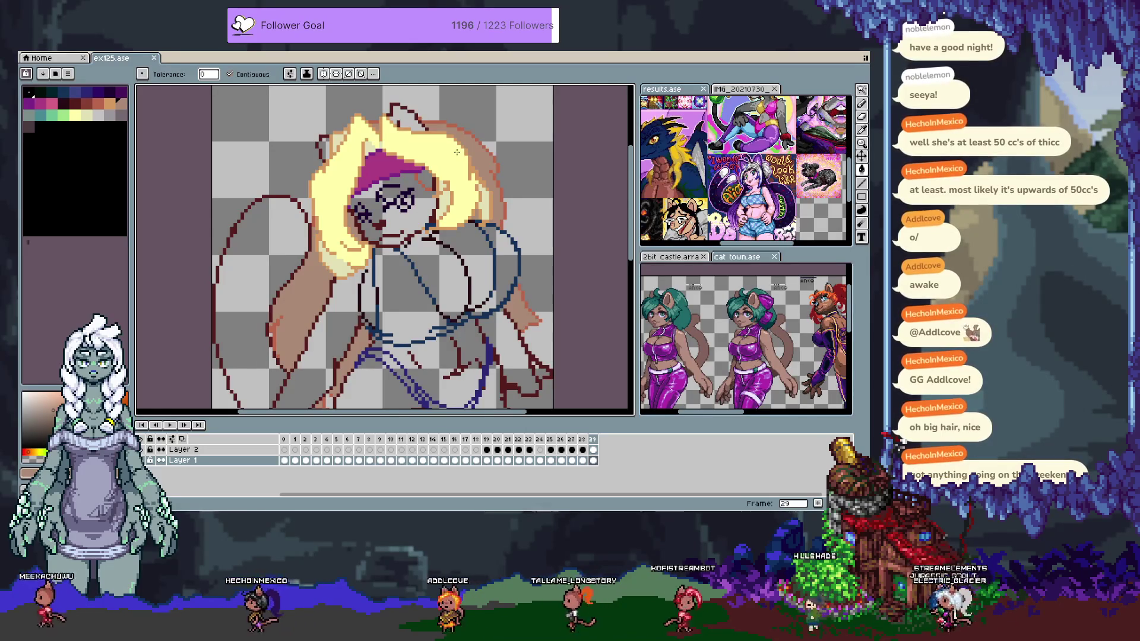
Save the drawing and fill another gap between the headband and hair
{"action": "key", "text": "i"}
{"action": "scroll", "coordinate": [440, 181], "scroll_direction": "up", "scroll_amount": 2}
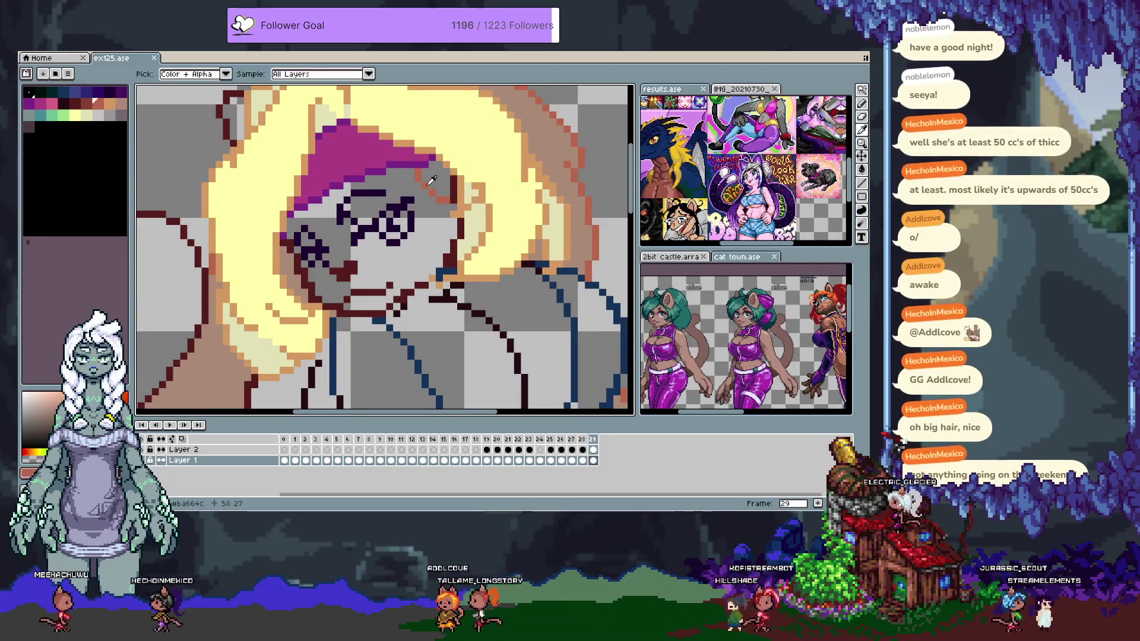
{"action": "scroll", "coordinate": [447, 184], "scroll_direction": "down", "scroll_amount": 2}
{"action": "key", "text": "ctrl+s"}
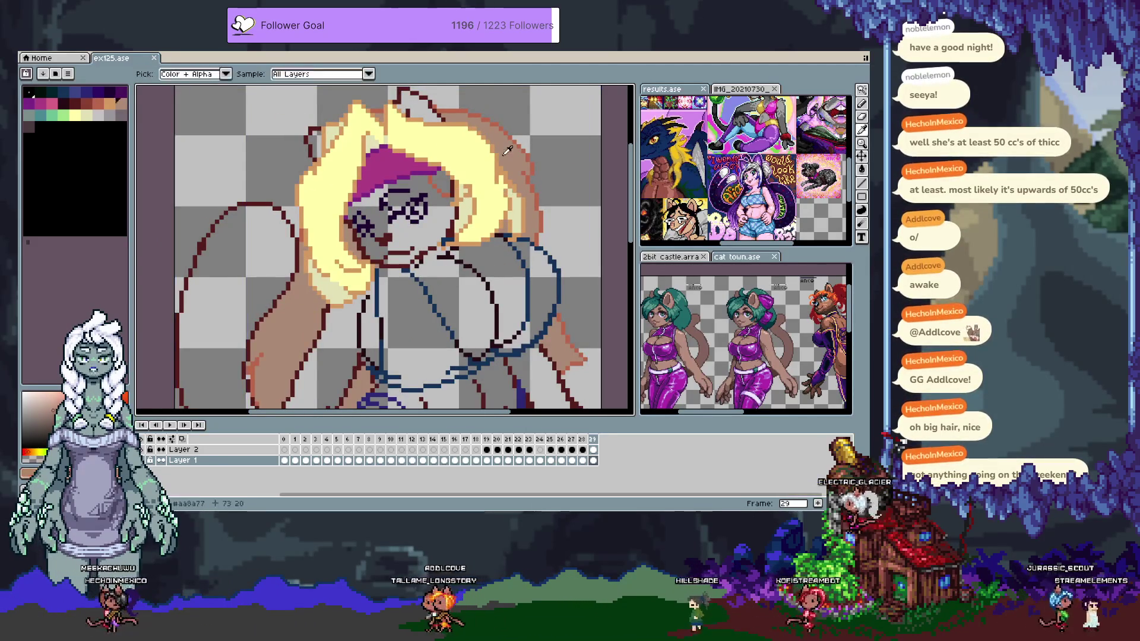
{"action": "left_click", "coordinate": [467, 191]}
{"action": "scroll", "coordinate": [467, 190], "scroll_direction": "up", "scroll_amount": 3}
{"action": "key", "text": "b"}
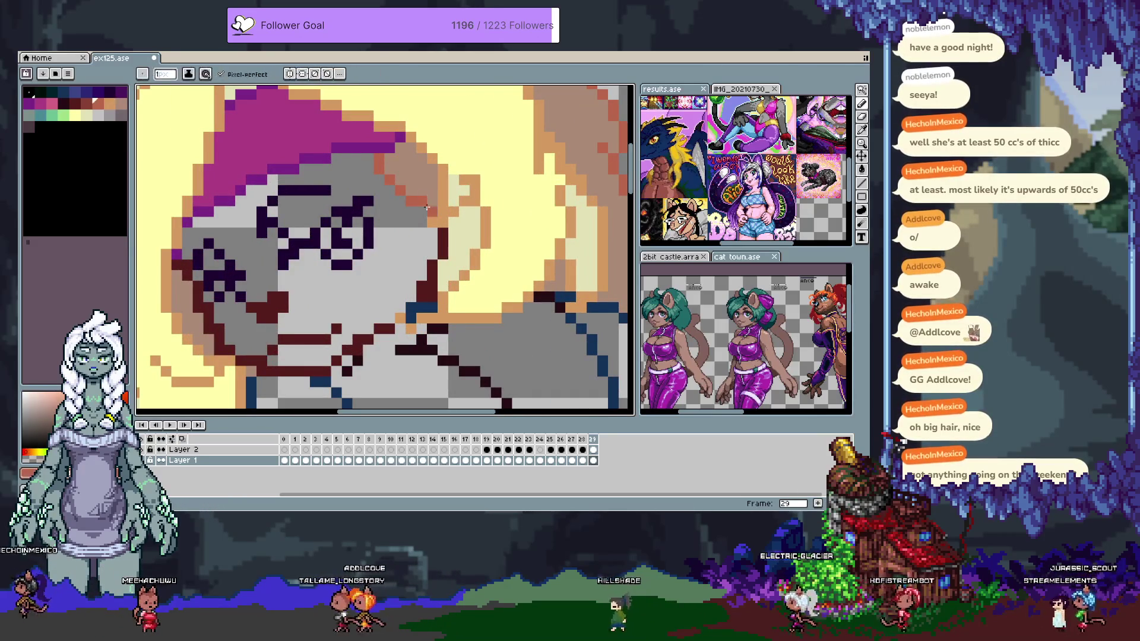
{"action": "scroll", "coordinate": [429, 204], "scroll_direction": "down", "scroll_amount": 3}
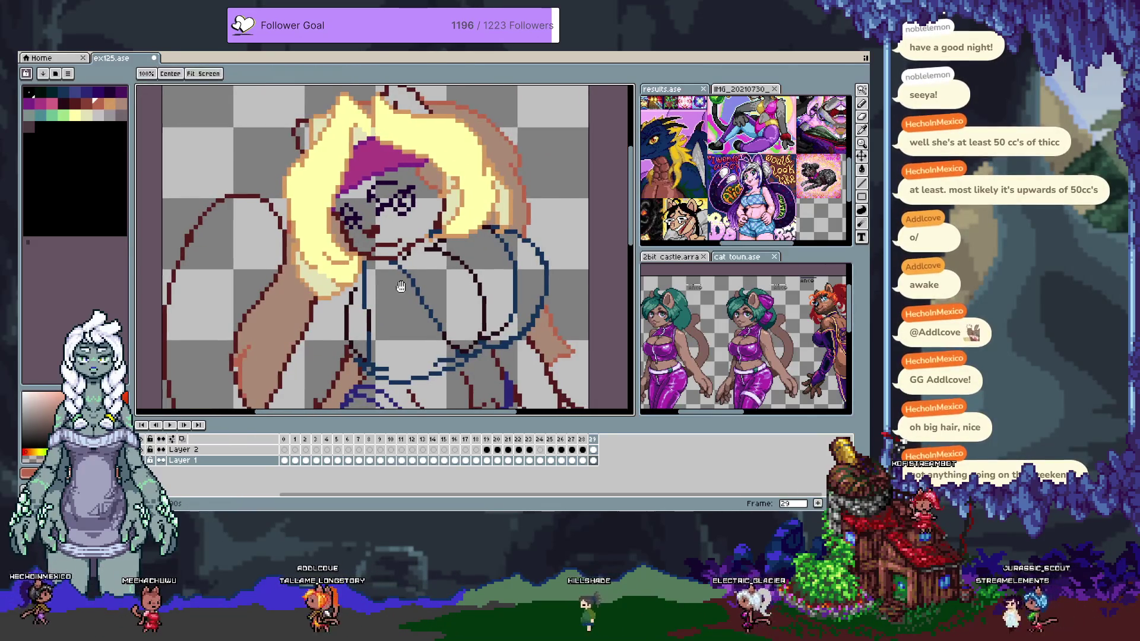
{"action": "left_click", "coordinate": [360, 210], "text": "alt"}
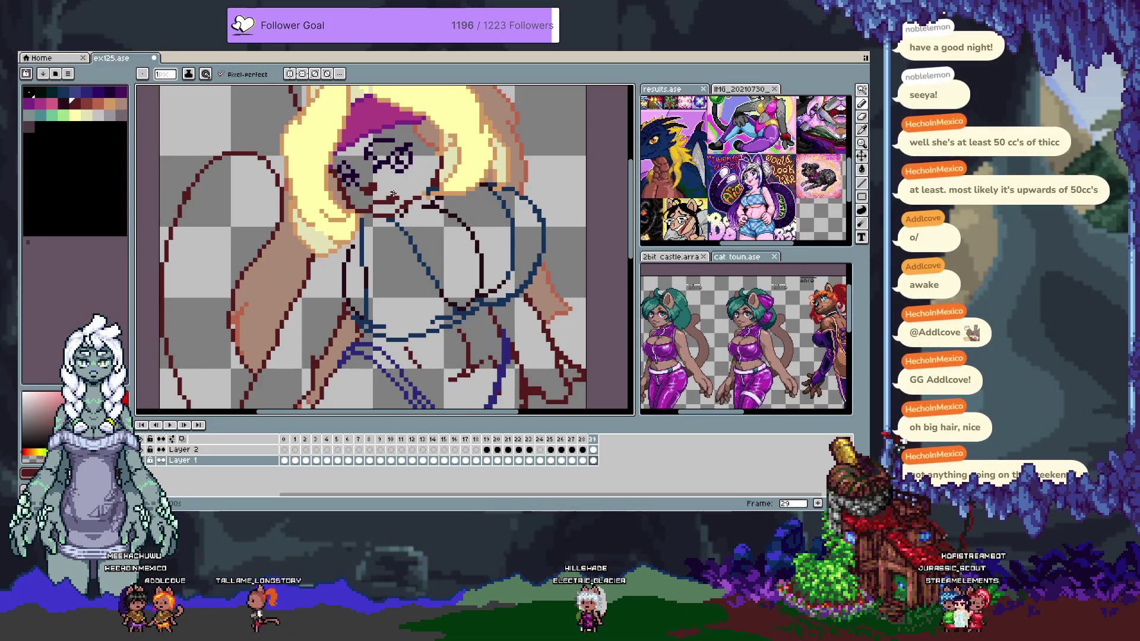
Test transparent and dark red strokes near the face, undoing each one
{"action": "left_click", "coordinate": [392, 201], "text": "alt"}
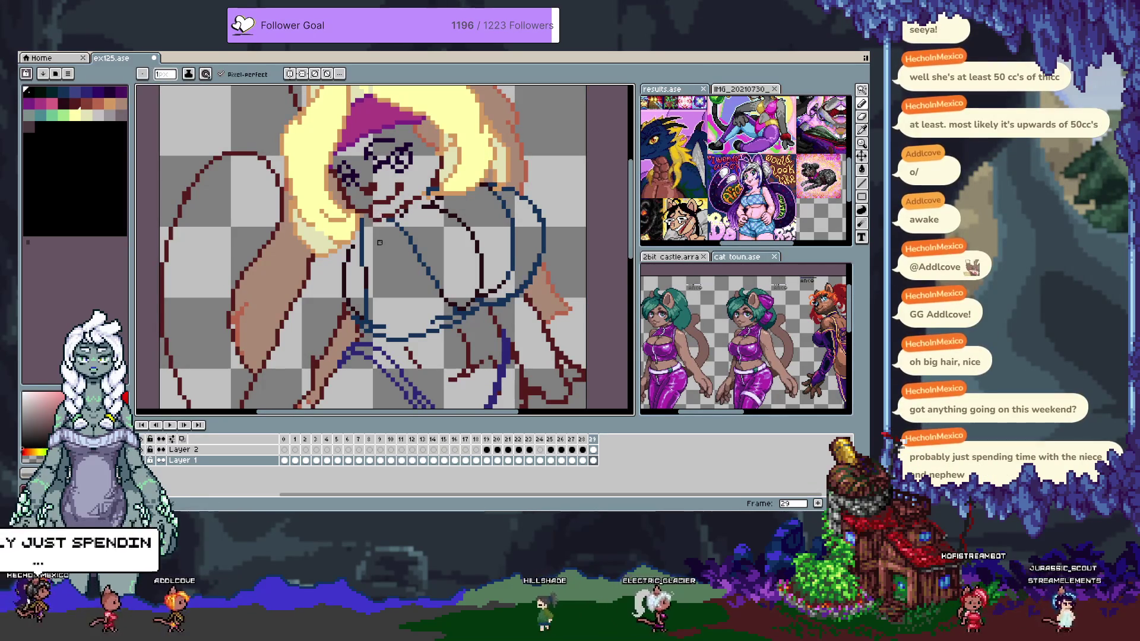
{"action": "key", "text": "ctrl+z"}
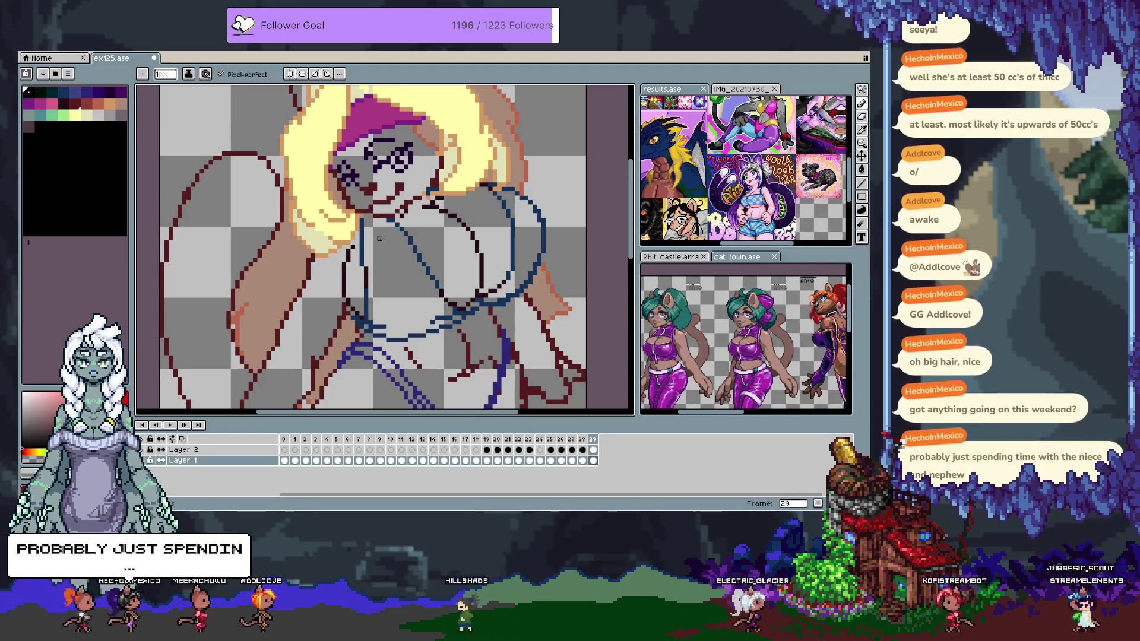
{"action": "left_click", "coordinate": [393, 220], "text": "alt"}
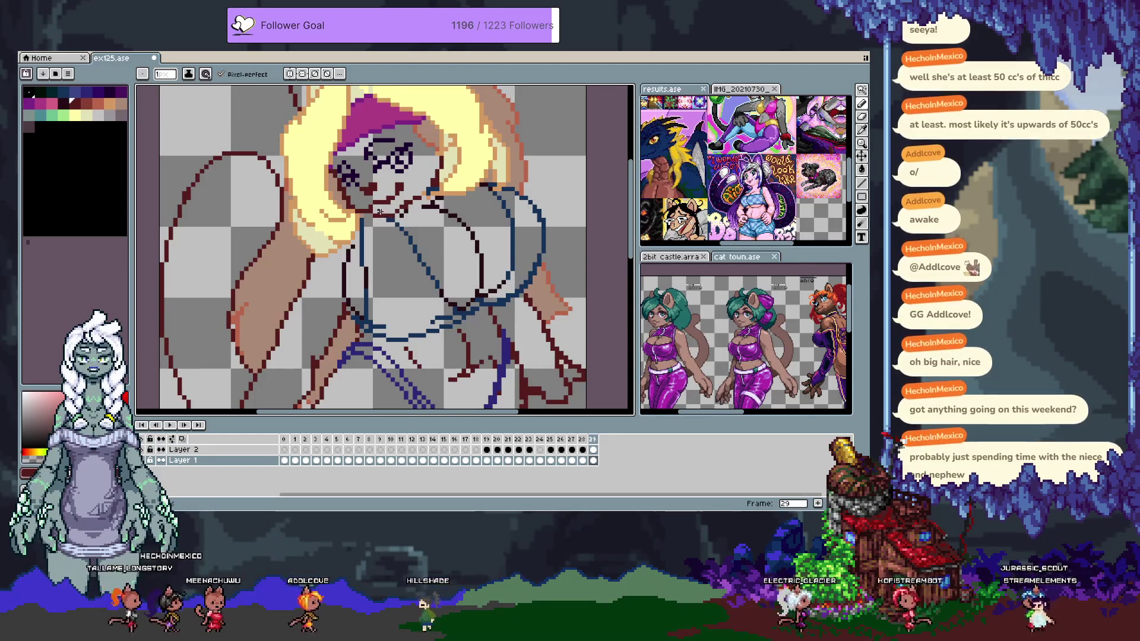
{"action": "key", "text": "ctrl+z"}
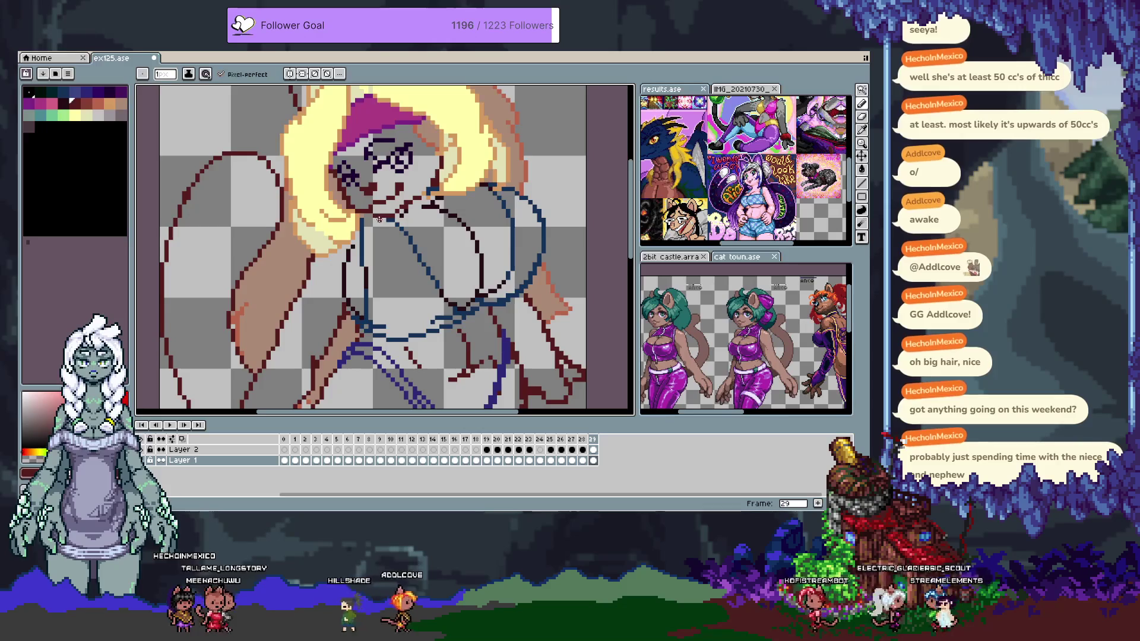
{"action": "left_click", "coordinate": [393, 234], "text": "alt"}
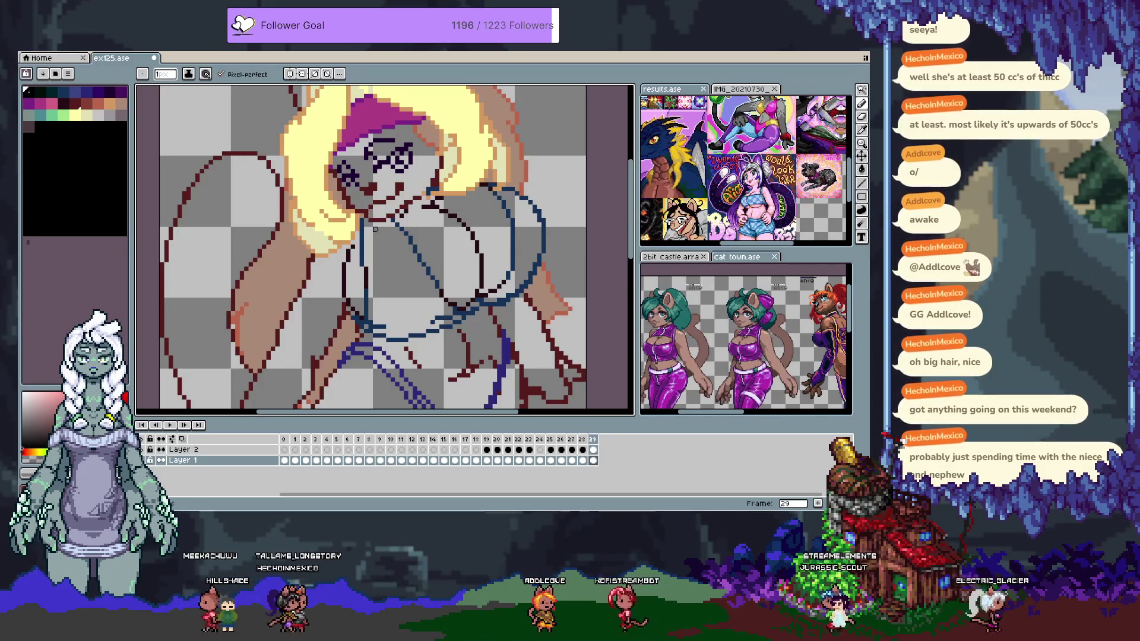
{"action": "key", "text": "ctrl+z"}
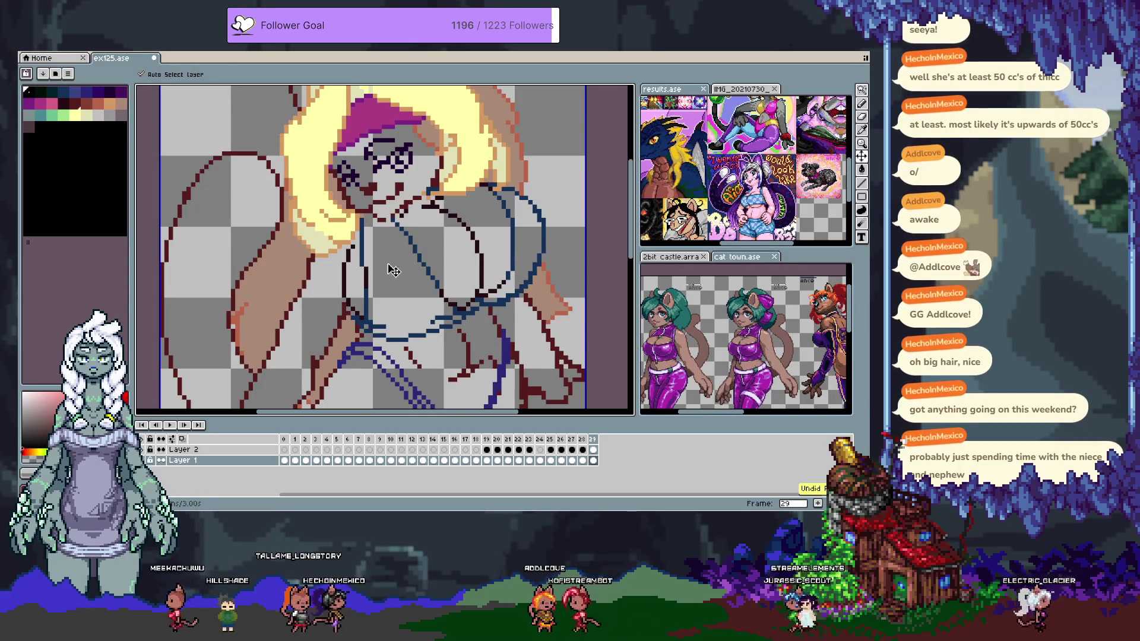
Try two more dark red pencil strokes, undo them, and save ex125.ase
{"action": "key", "text": "b"}
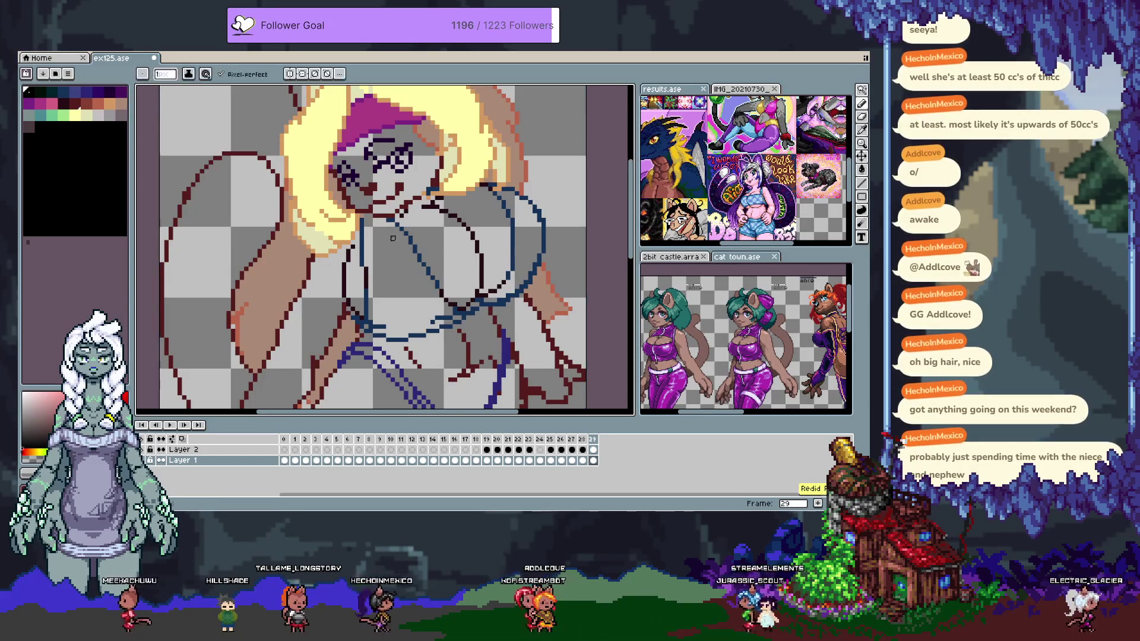
{"action": "left_click", "coordinate": [368, 214], "text": "alt"}
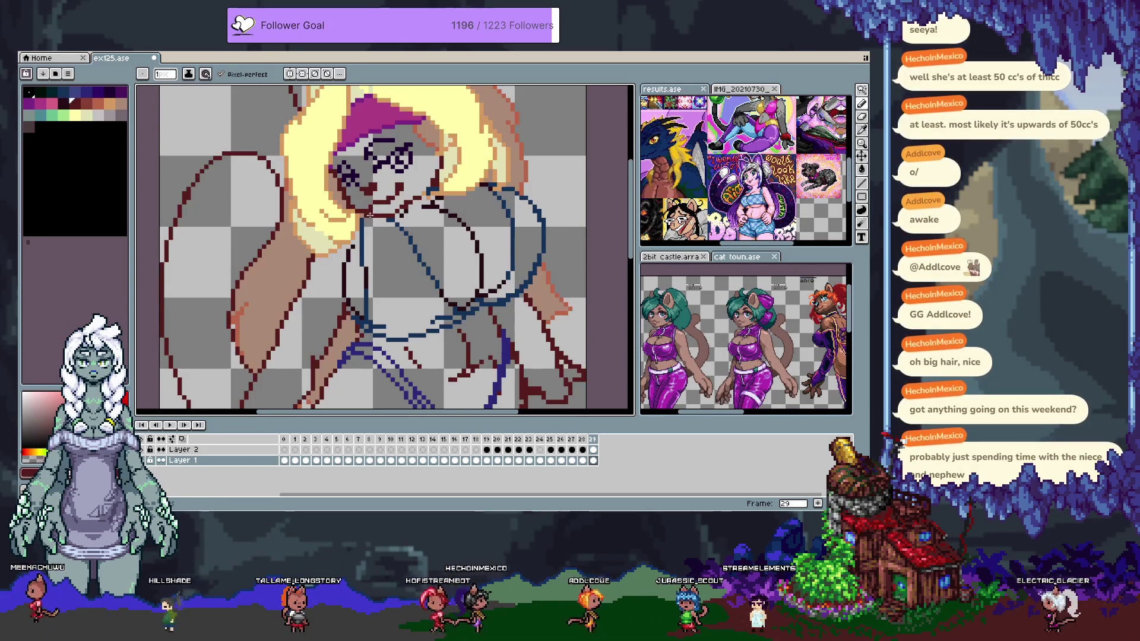
{"action": "key", "text": "ctrl+z"}
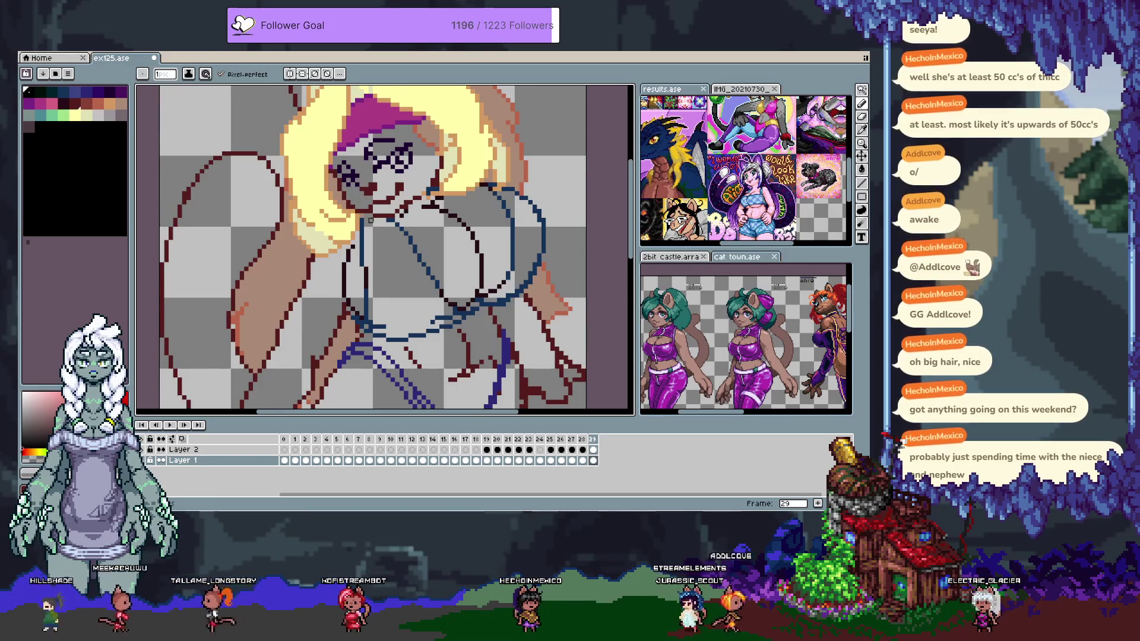
{"action": "key", "text": "ctrl+z"}
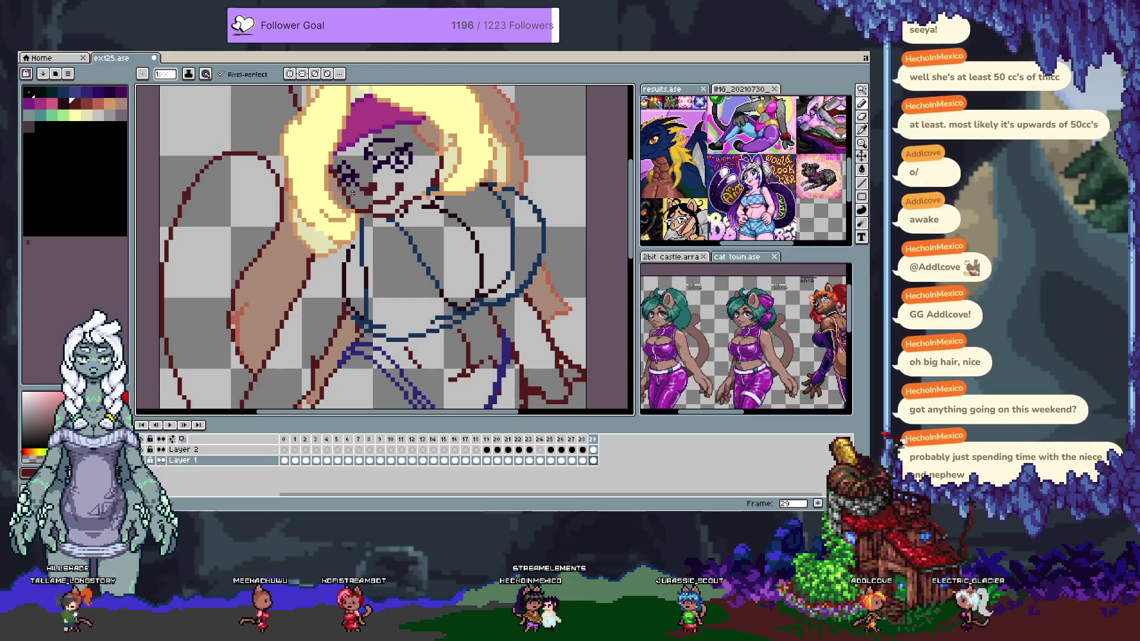
{"action": "key", "text": "ctrl+s"}
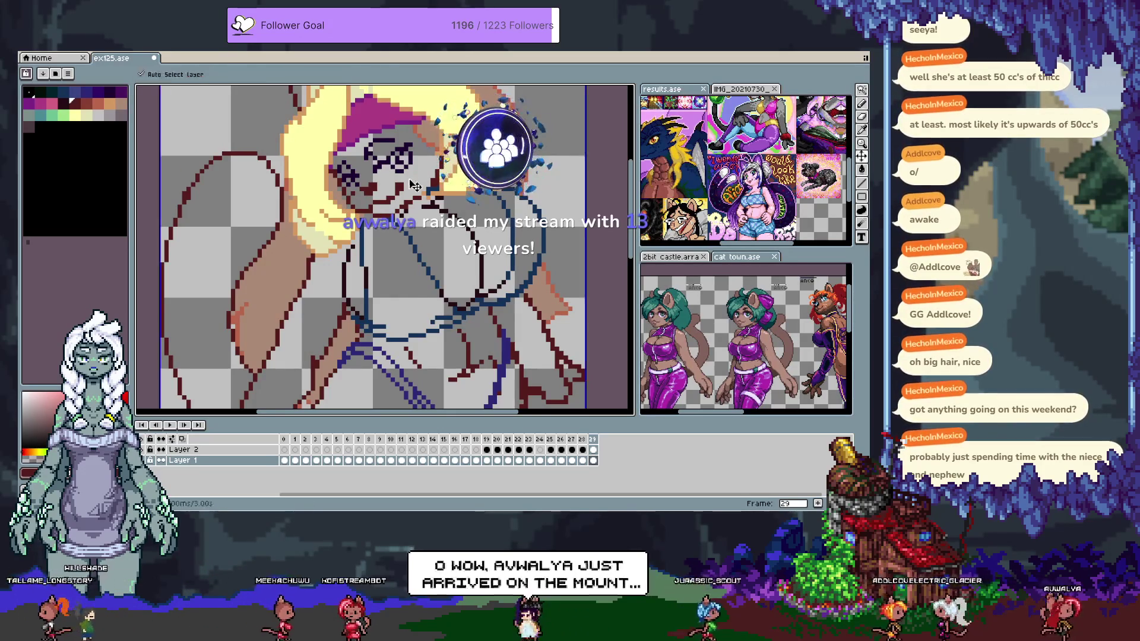
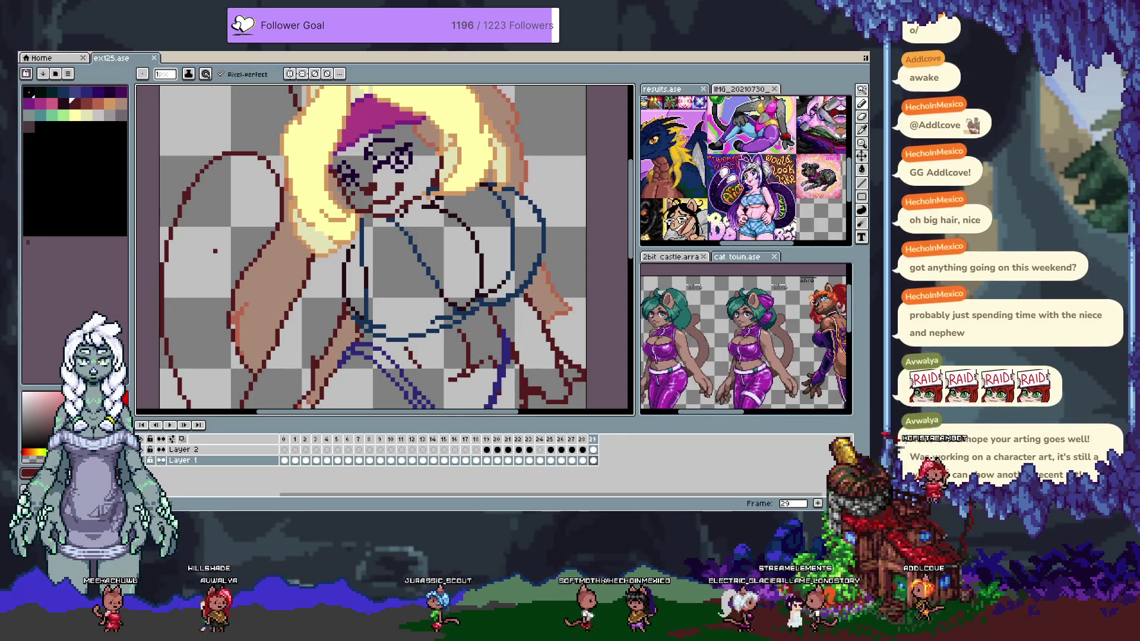
Advance to frame 30 and hide the timeline to give the catgirl sketch more canvas room
{"action": "scroll", "coordinate": [414, 283], "scroll_direction": "up", "scroll_amount": 2}
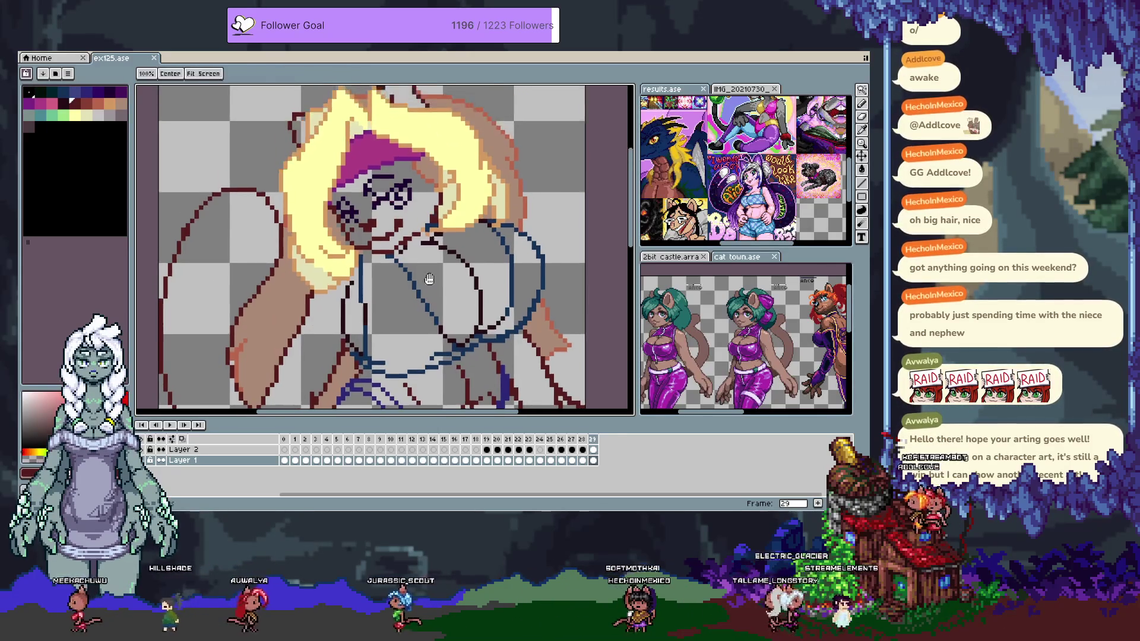
{"action": "scroll", "coordinate": [413, 277], "scroll_direction": "down", "scroll_amount": 1}
{"action": "key", "text": "alt+n"}
{"action": "key", "text": "Tab"}
{"action": "scroll", "coordinate": [332, 267], "scroll_direction": "up", "scroll_amount": 3}
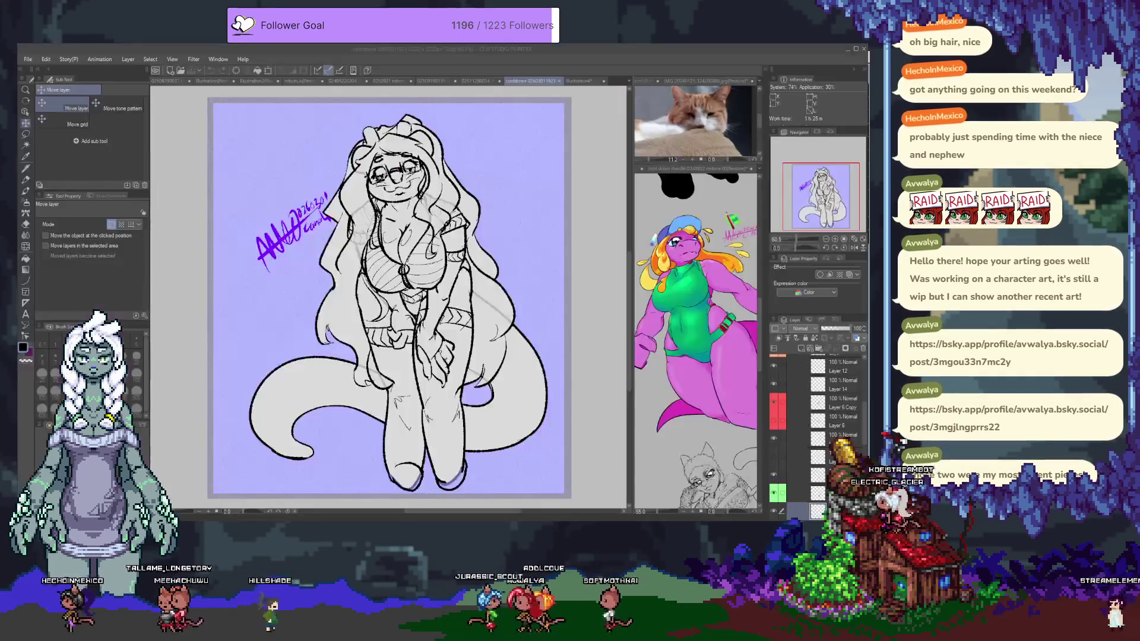
Bring Clip Studio Paint forward and select the wolfgirl illustration's document tab
{"action": "left_click", "coordinate": [59, 91]}
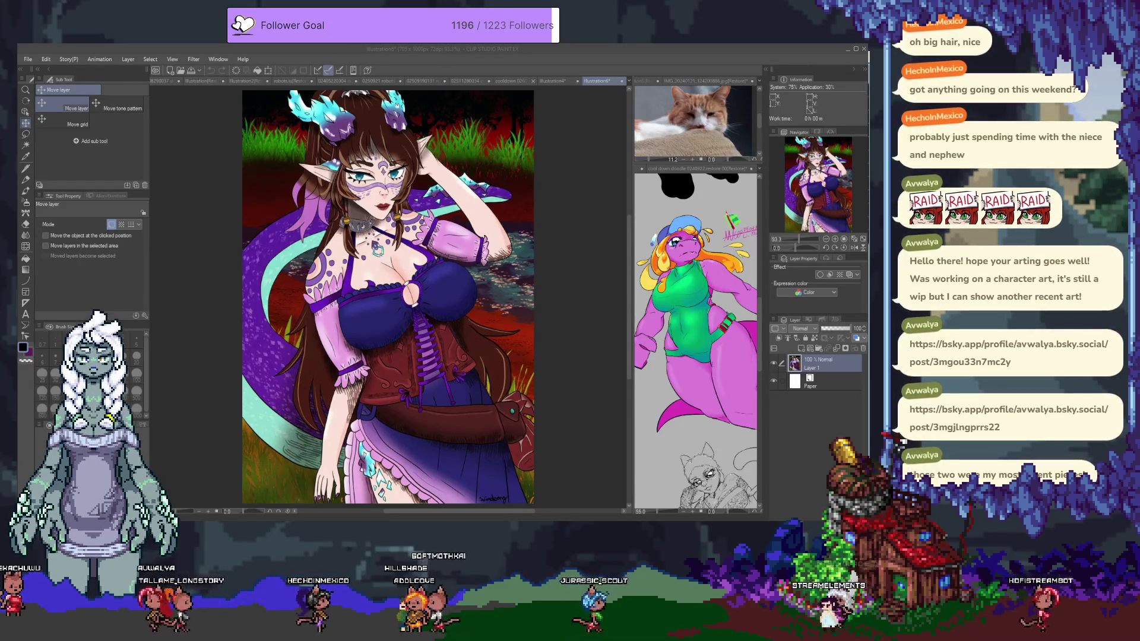
{"action": "left_click", "coordinate": [73, 88]}
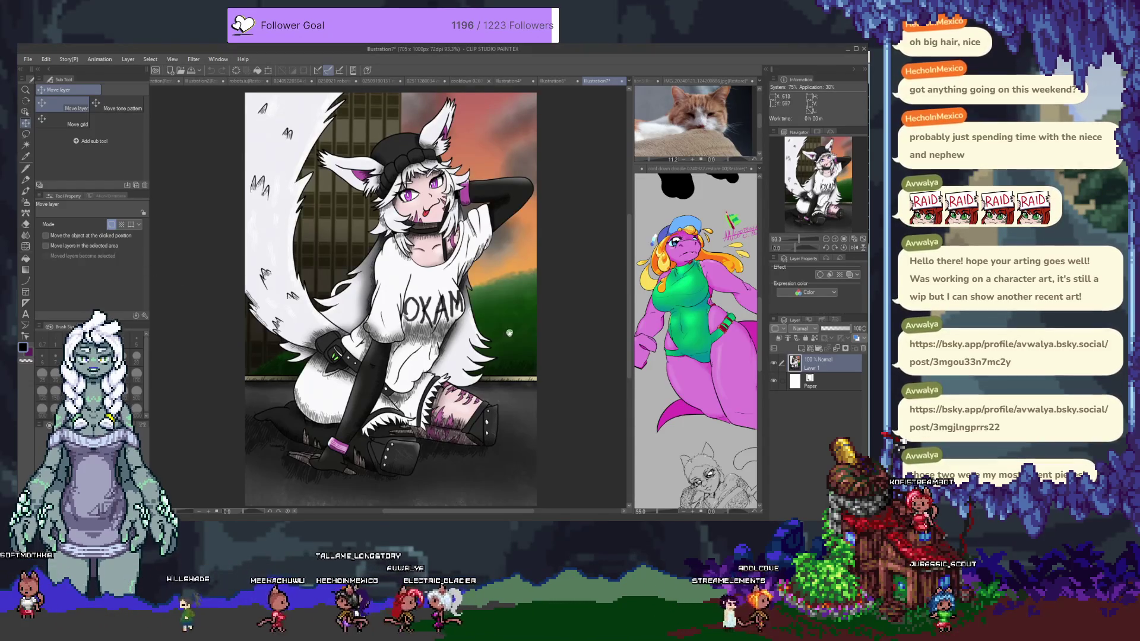
Hide the side panels, then zoom and pan around the Illustration7 wolfgirl artwork
{"action": "key", "text": "Tab"}
{"action": "left_click_drag", "start_coordinate": [512, 321], "coordinate": [527, 315]}
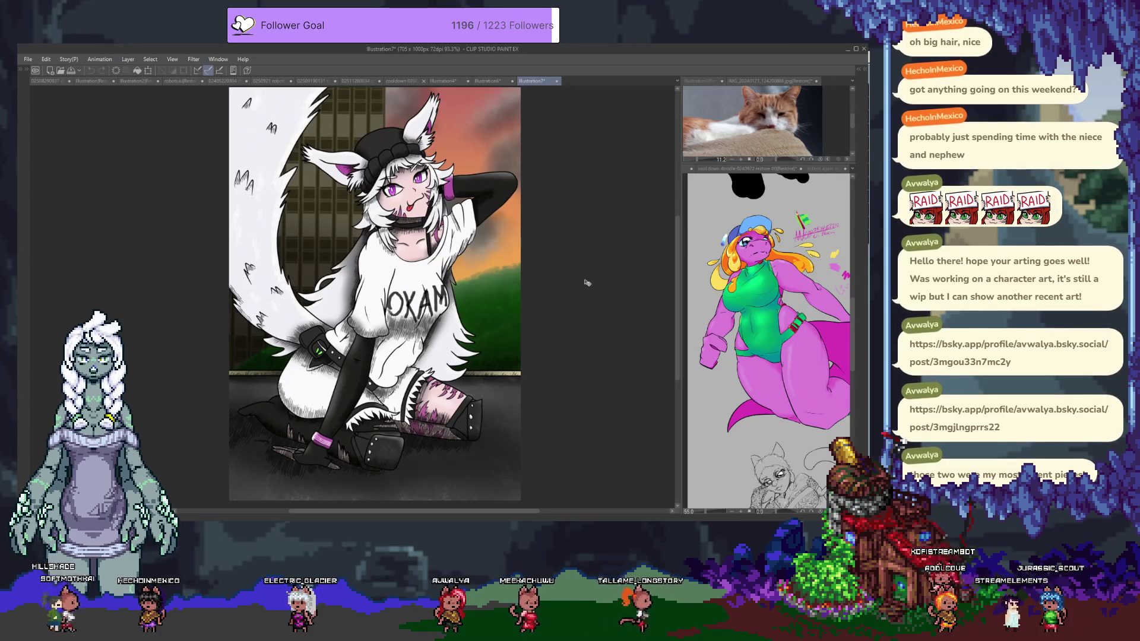
{"action": "scroll", "coordinate": [587, 283], "scroll_direction": "up", "scroll_amount": 3}
{"action": "scroll", "coordinate": [435, 236], "scroll_direction": "up", "scroll_amount": 1}
{"action": "left_click_drag", "start_coordinate": [435, 235], "coordinate": [569, 259]}
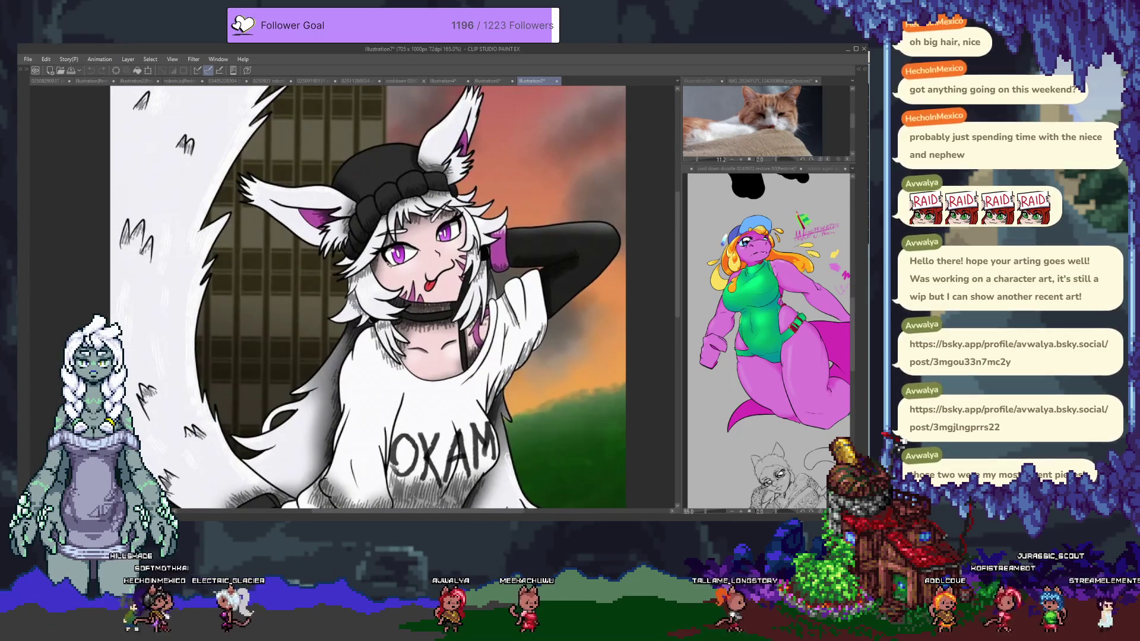
{"action": "scroll", "coordinate": [217, 297], "scroll_direction": "up", "scroll_amount": 2}
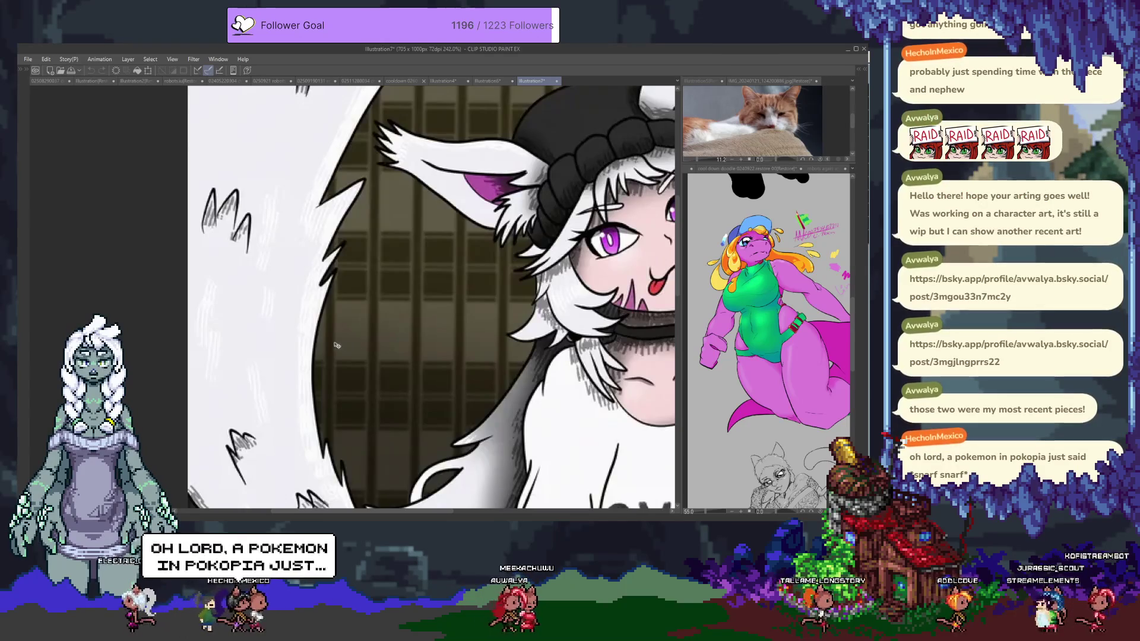
{"action": "scroll", "coordinate": [332, 356], "scroll_direction": "down", "scroll_amount": 3}
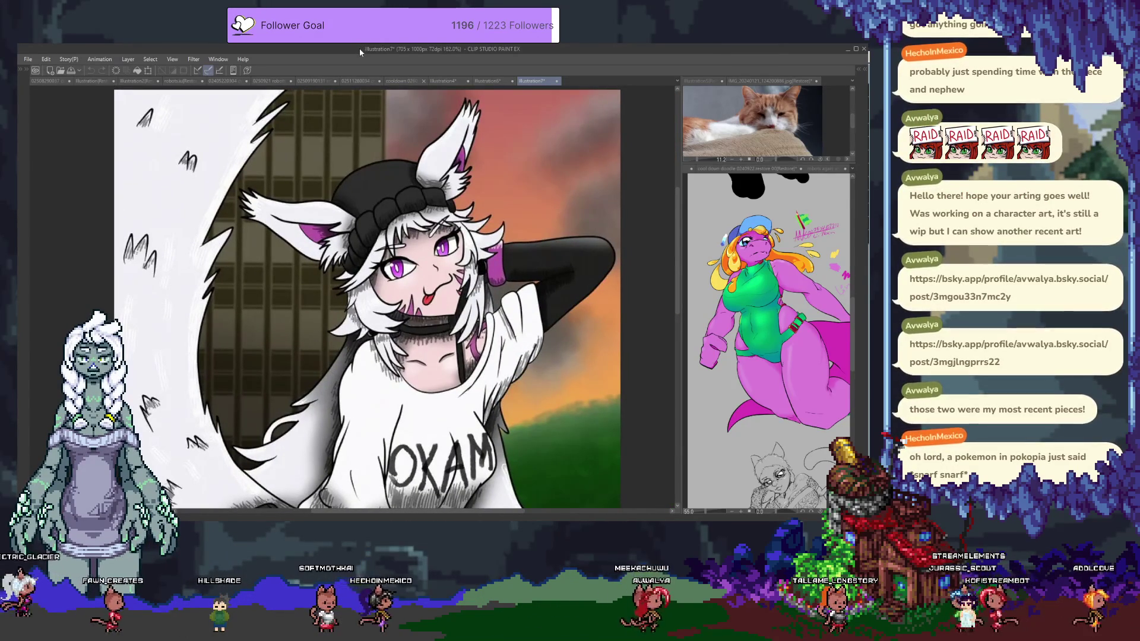
Restore the panels, nudge the view left, and switch to the Illustration6 elf tab
{"action": "key", "text": "Tab"}
{"action": "key", "text": "Tab"}
{"action": "scroll", "coordinate": [545, 283], "scroll_direction": "down", "scroll_amount": 3}
{"action": "left_click_drag", "start_coordinate": [568, 263], "coordinate": [539, 278]}
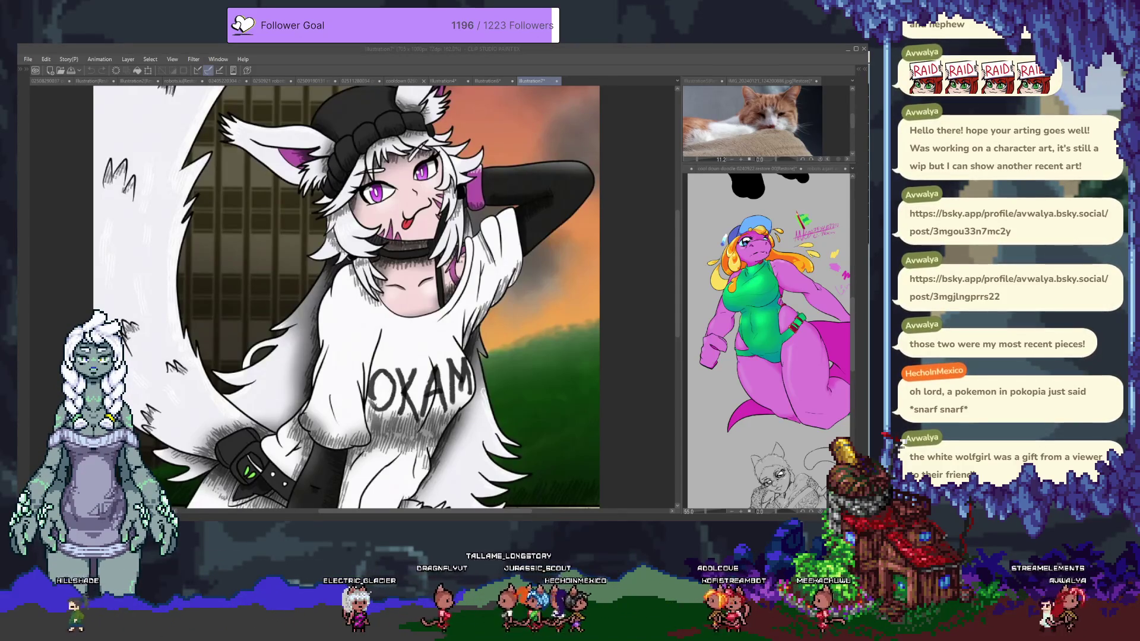
{"action": "left_click", "coordinate": [540, 280]}
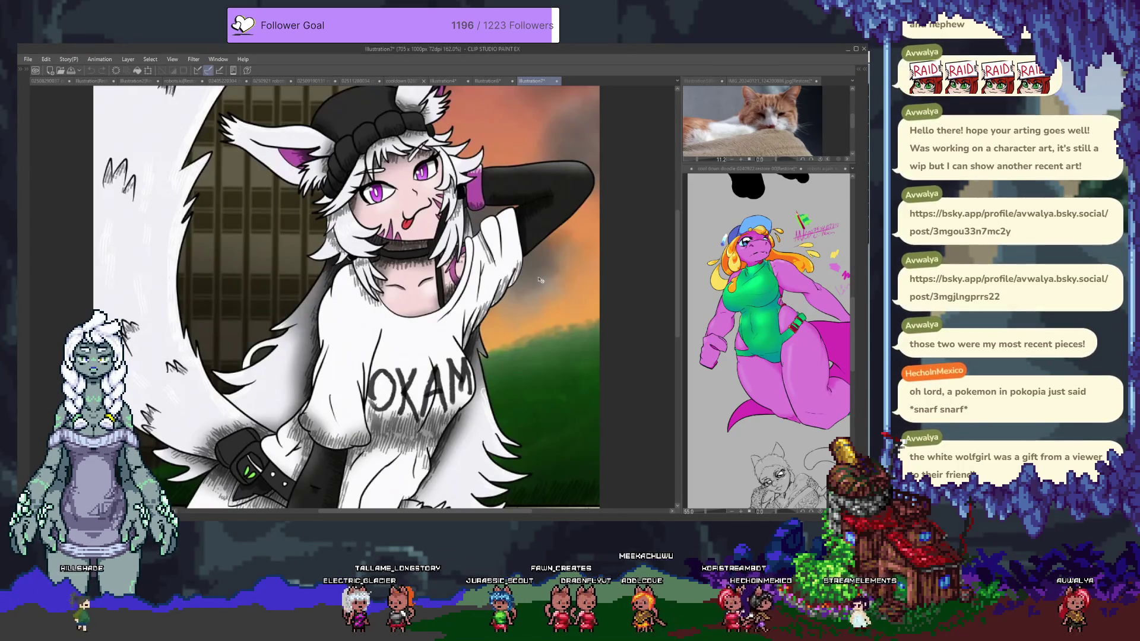
{"action": "left_click", "coordinate": [488, 82]}
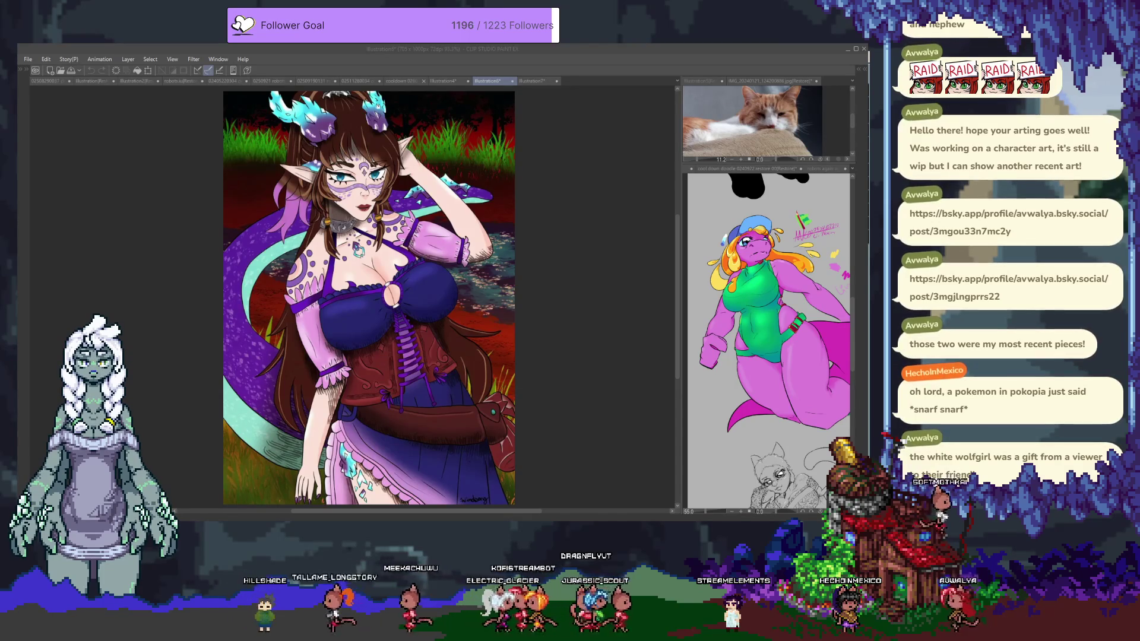
Zoom in on the elf dragon-girl's corset and skirt
{"action": "left_click", "coordinate": [601, 280]}
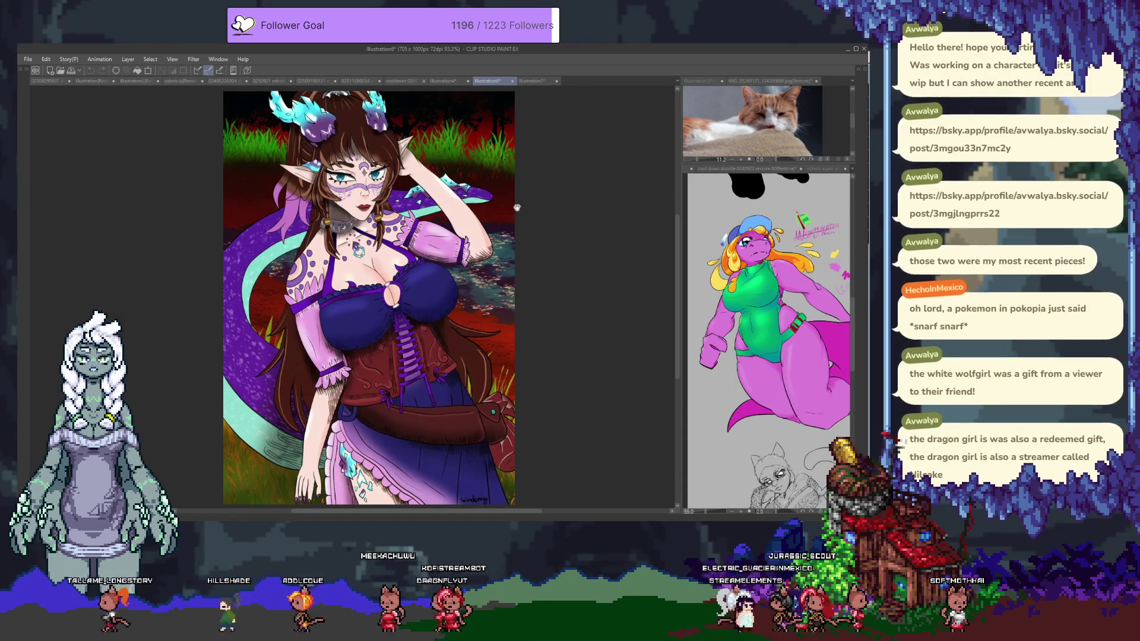
{"action": "scroll", "coordinate": [373, 130], "scroll_direction": "up", "scroll_amount": 3}
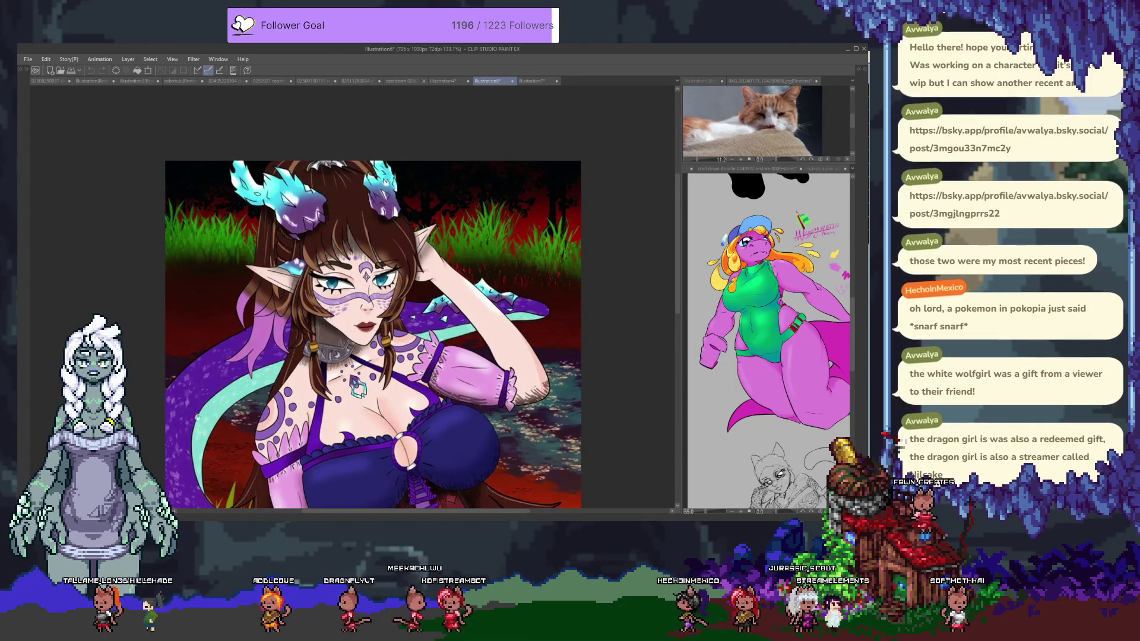
{"action": "mouse_move", "coordinate": [203, 447]}
{"action": "left_mouse_down"}
{"action": "mouse_move", "coordinate": [188, 367]}
{"action": "mouse_move", "coordinate": [136, 269]}
{"action": "mouse_move", "coordinate": [148, 363]}
{"action": "mouse_move", "coordinate": [181, 416]}
{"action": "mouse_move", "coordinate": [152, 396]}
{"action": "left_mouse_up"}
{"action": "scroll", "coordinate": [149, 363], "scroll_direction": "up", "scroll_amount": 3}
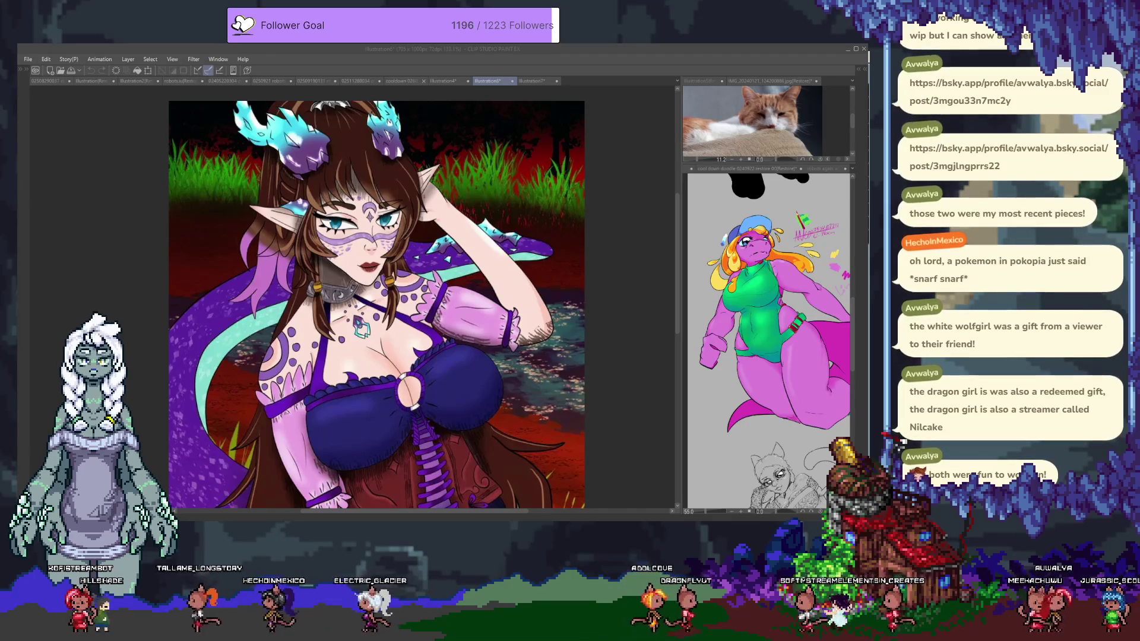
{"action": "scroll", "coordinate": [160, 357], "scroll_direction": "down", "scroll_amount": 1}
Pan and zoom across the rest of Illustration6, then close it with Ctrl+W
{"action": "mouse_move", "coordinate": [143, 373]}
{"action": "left_mouse_down"}
{"action": "mouse_move", "coordinate": [204, 331]}
{"action": "mouse_move", "coordinate": [187, 325]}
{"action": "left_mouse_up"}
{"action": "scroll", "coordinate": [187, 325], "scroll_direction": "up", "scroll_amount": 1}
{"action": "scroll", "coordinate": [191, 298], "scroll_direction": "down", "scroll_amount": 2}
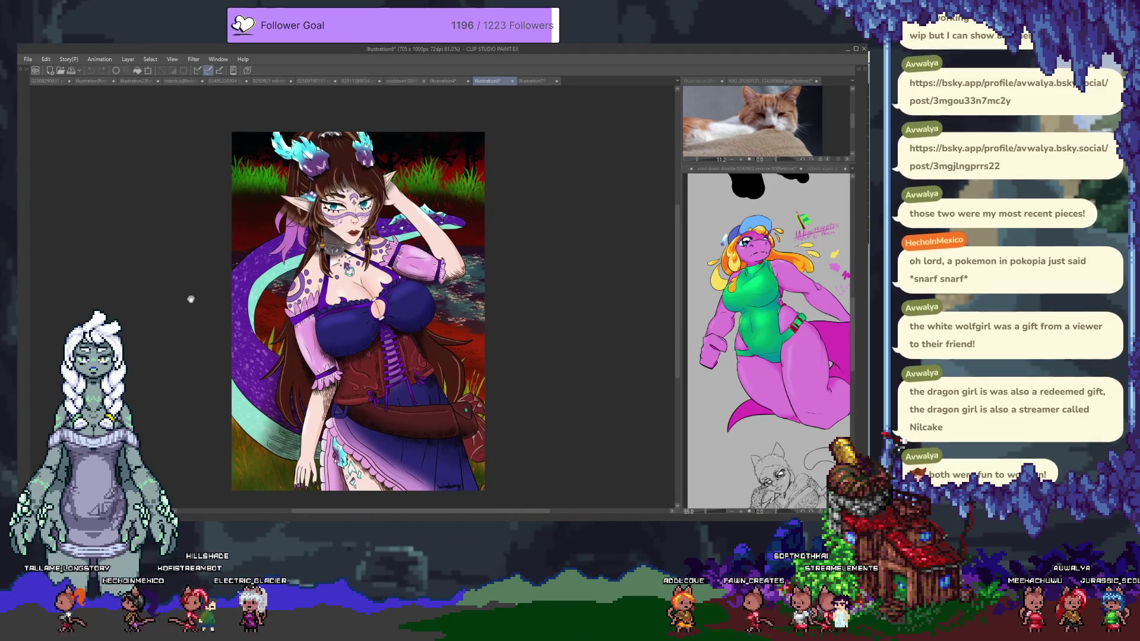
{"action": "scroll", "coordinate": [475, 300], "scroll_direction": "up", "scroll_amount": 2}
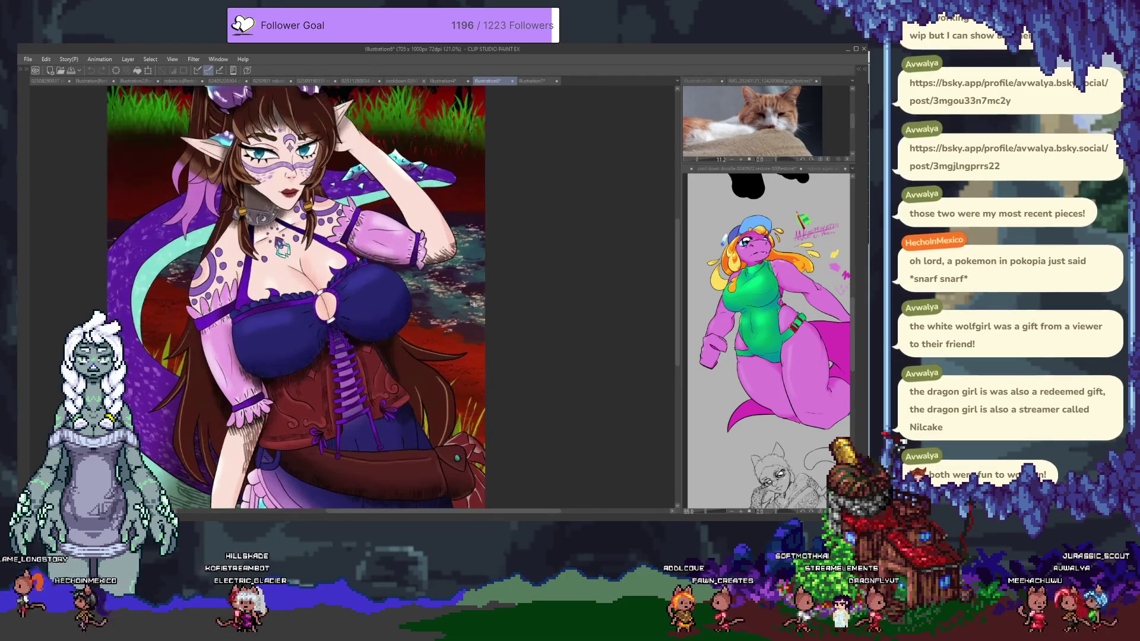
{"action": "mouse_move", "coordinate": [333, 396]}
{"action": "left_mouse_down"}
{"action": "mouse_move", "coordinate": [415, 321]}
{"action": "mouse_move", "coordinate": [414, 428]}
{"action": "left_mouse_up"}
{"action": "scroll", "coordinate": [331, 385], "scroll_direction": "down", "scroll_amount": 1}
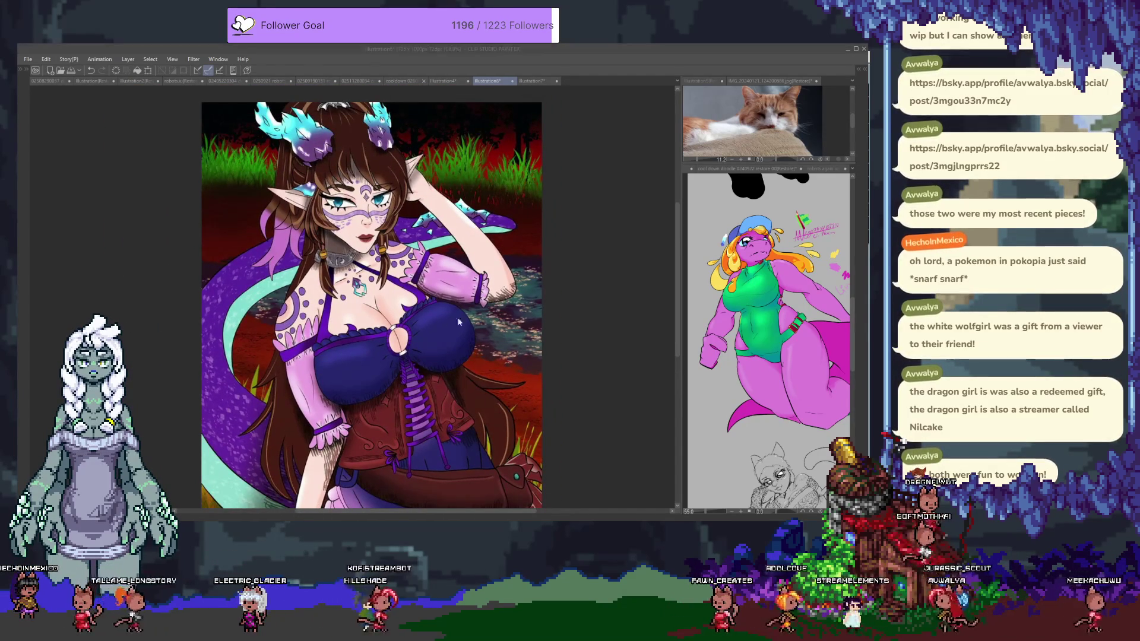
{"action": "key", "text": "ctrl+w"}
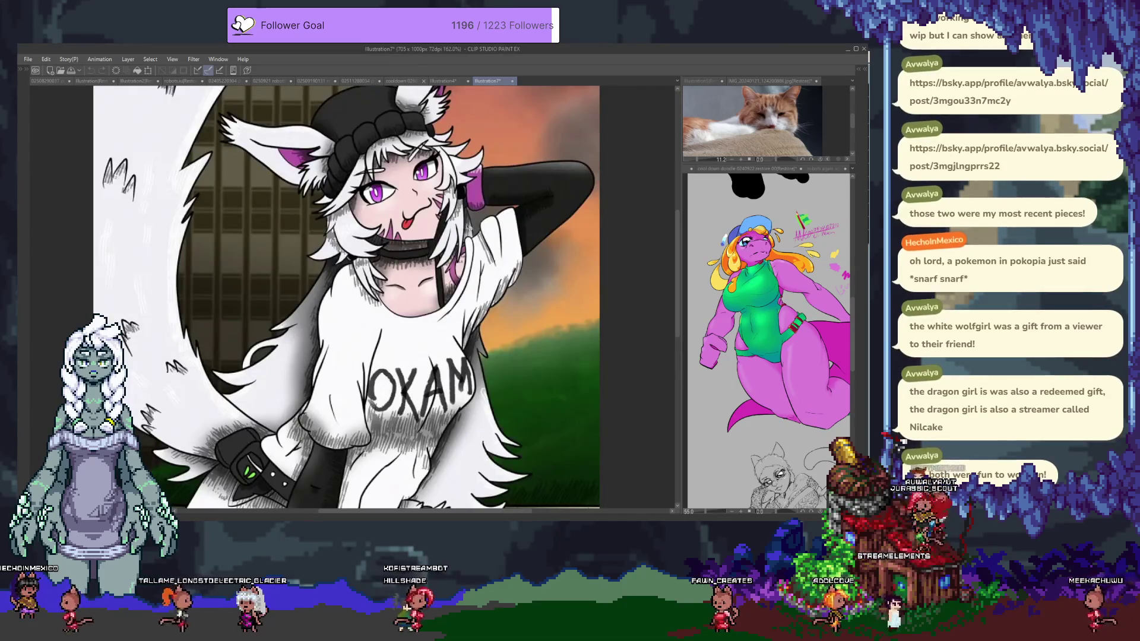
Close the Illustration7 wolfgirl tab, view the cooldown sketch, and return to Aseprite
{"action": "left_click_drag", "start_coordinate": [508, 236], "coordinate": [520, 244]}
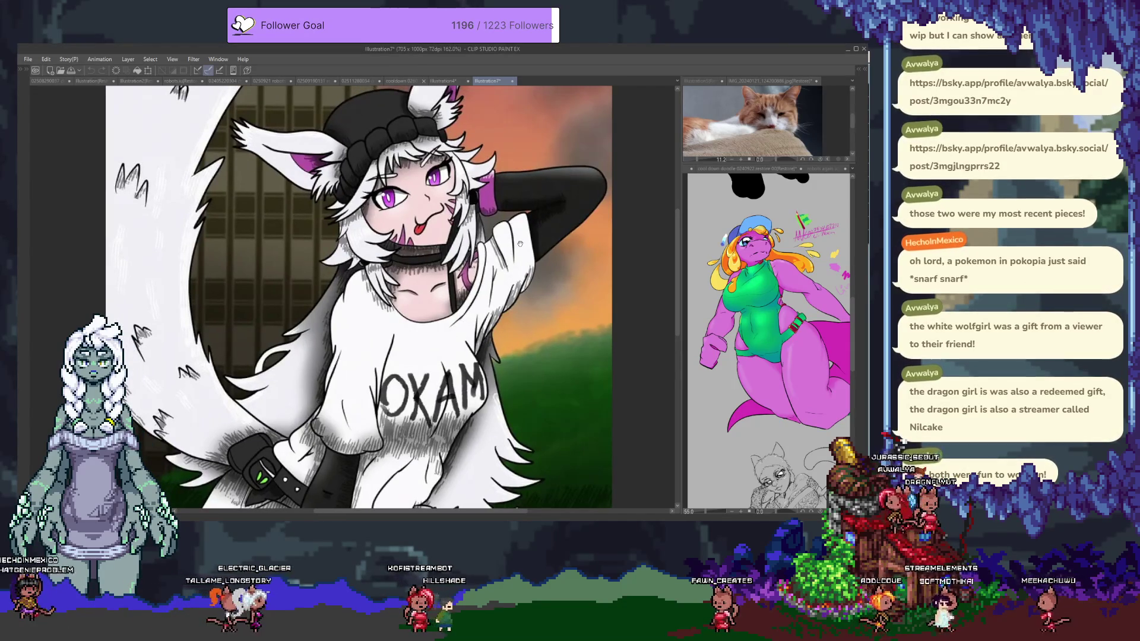
{"action": "scroll", "coordinate": [500, 249], "scroll_direction": "down", "scroll_amount": 4}
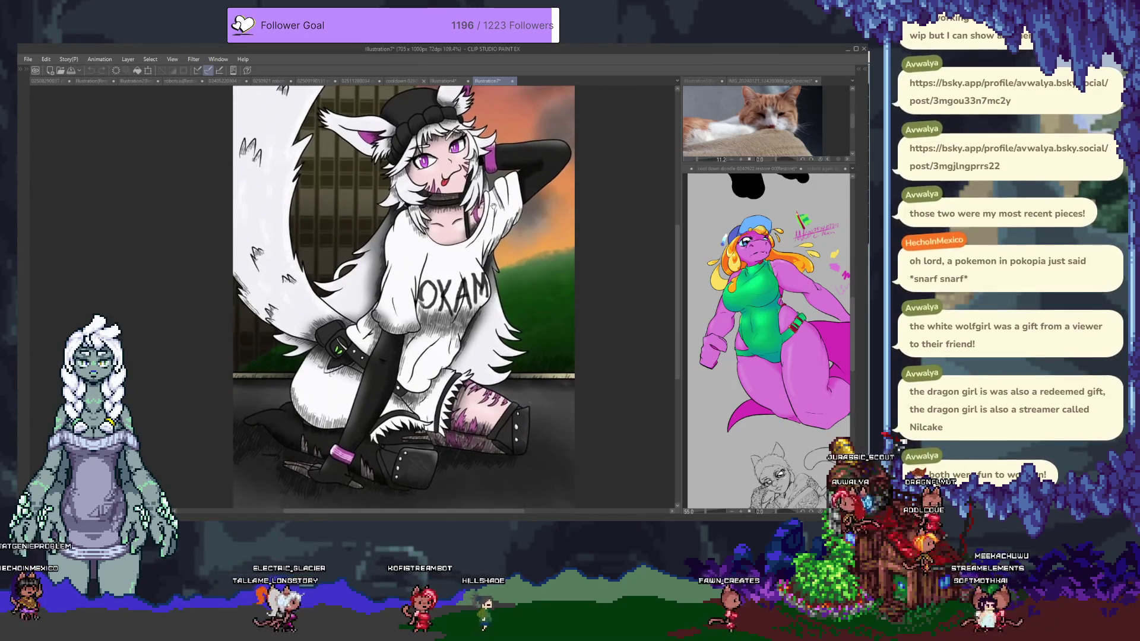
{"action": "left_click", "coordinate": [456, 229]}
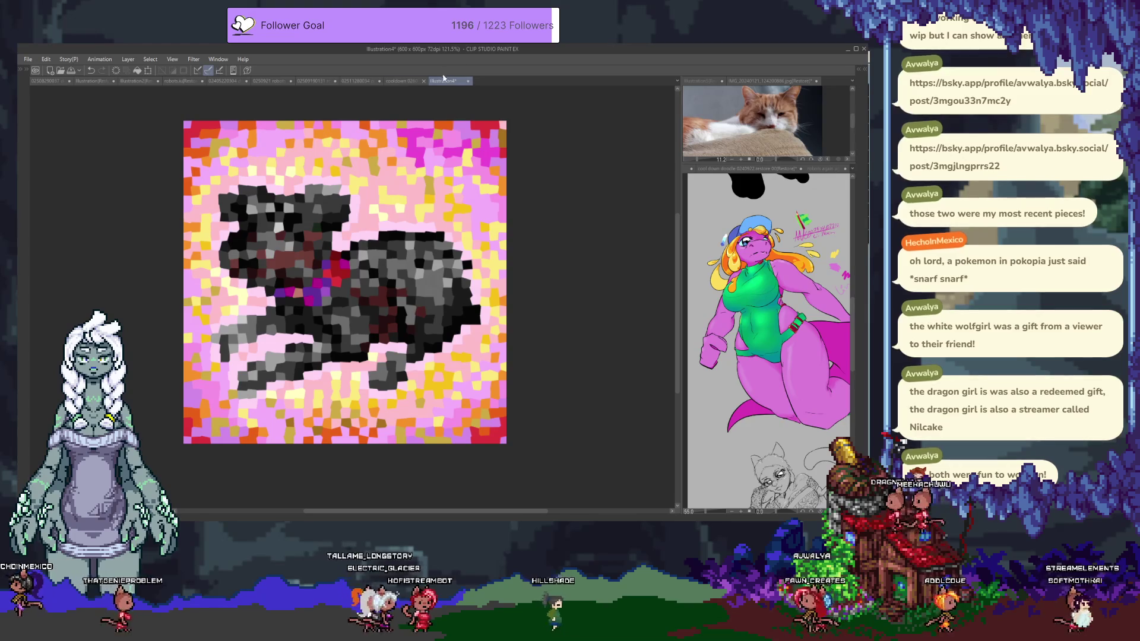
{"action": "left_click", "coordinate": [407, 81]}
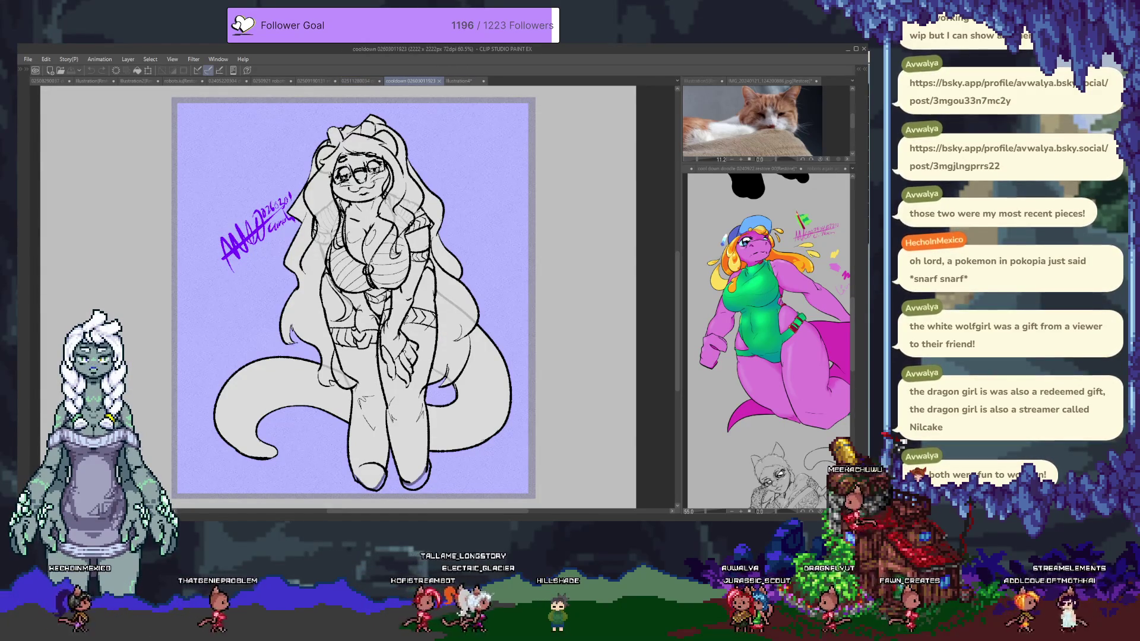
{"action": "key", "text": "alt+Tab"}
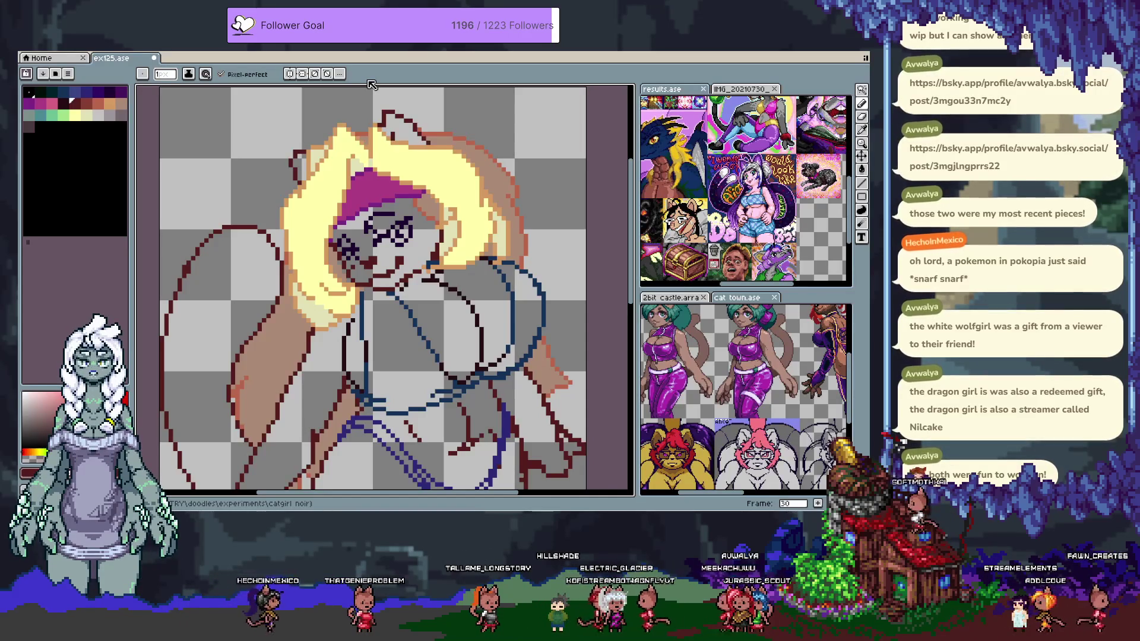
Open the Open Recent list and dismiss it without choosing a file
{"action": "left_click", "coordinate": [33, 53]}
{"action": "mouse_move", "coordinate": [63, 83]}
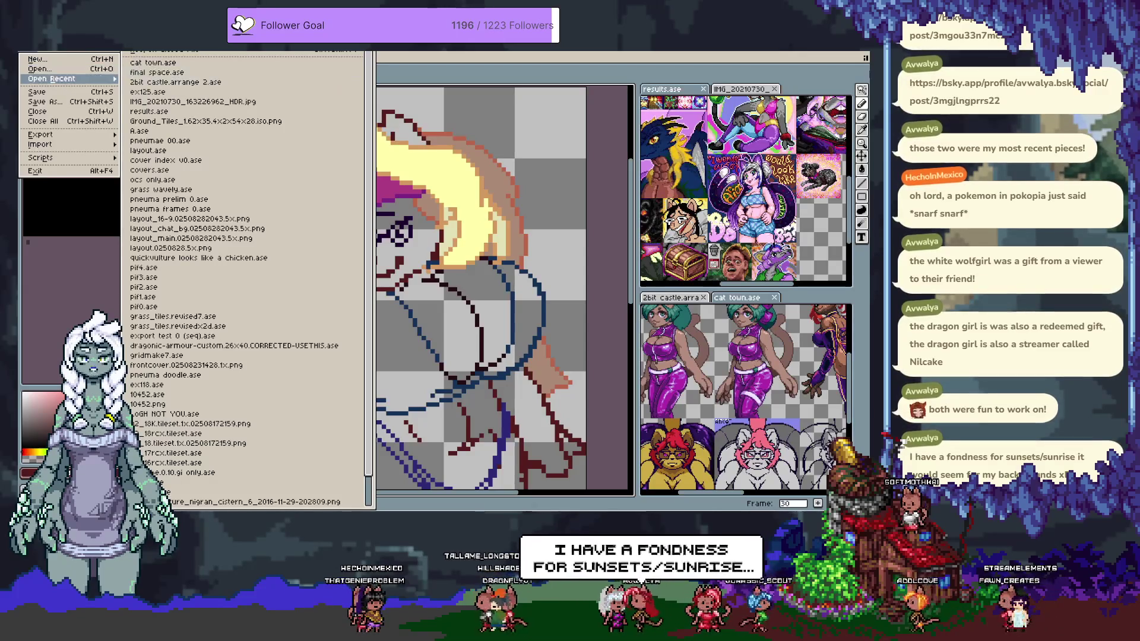
{"action": "left_click", "coordinate": [675, 94]}
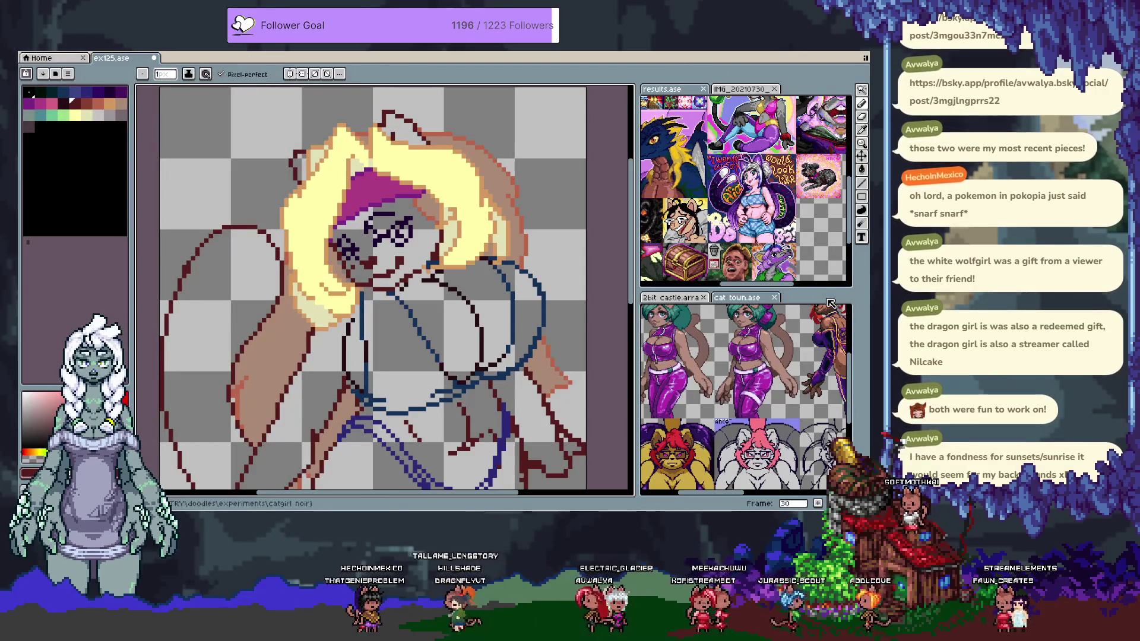
Enlarge the results.ase pane and zoom it out to show the pixel dog, then pick the pencil
{"action": "left_click_drag", "start_coordinate": [812, 290], "coordinate": [812, 347]}
{"action": "left_click", "coordinate": [755, 196]}
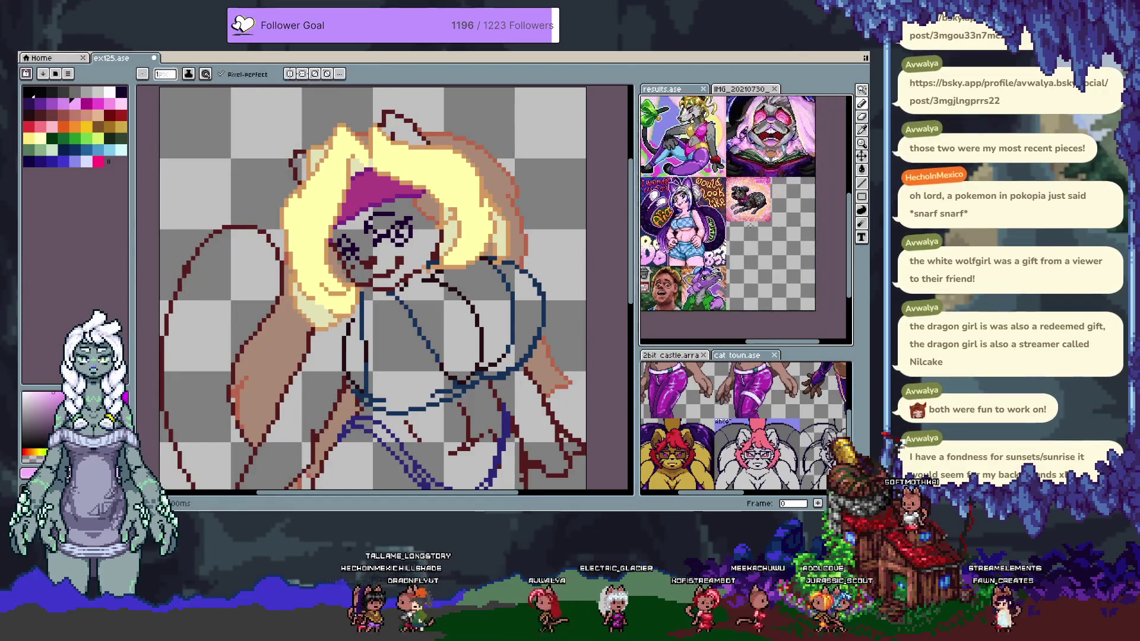
{"action": "scroll", "coordinate": [754, 196], "scroll_direction": "up", "scroll_amount": 3}
{"action": "left_click_drag", "start_coordinate": [755, 196], "coordinate": [759, 260]}
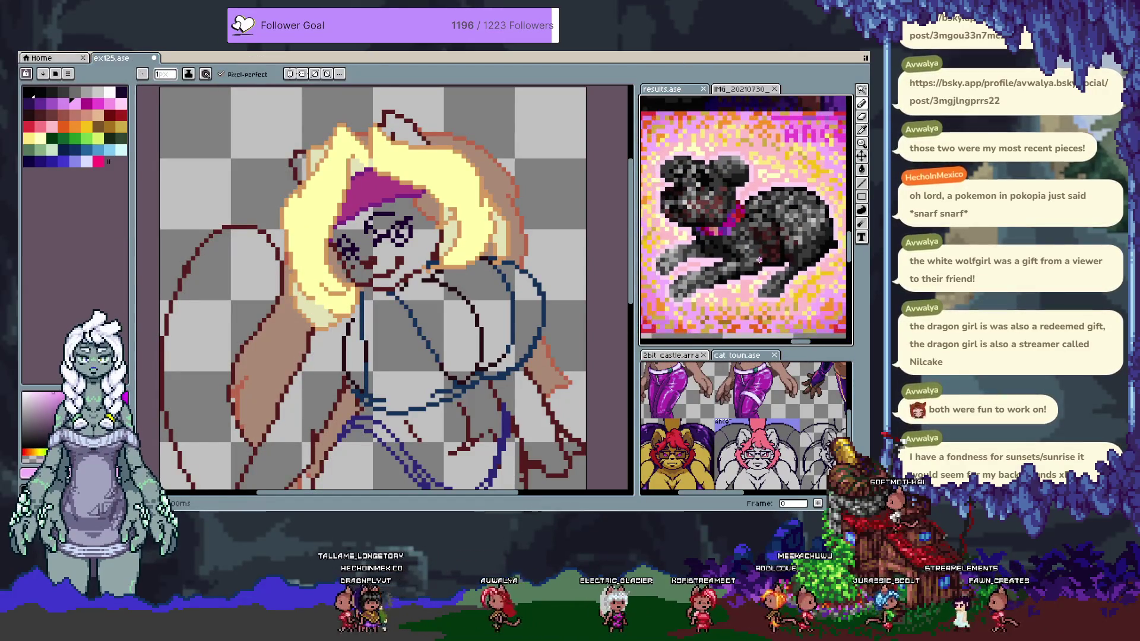
{"action": "scroll", "coordinate": [771, 274], "scroll_direction": "down", "scroll_amount": 3}
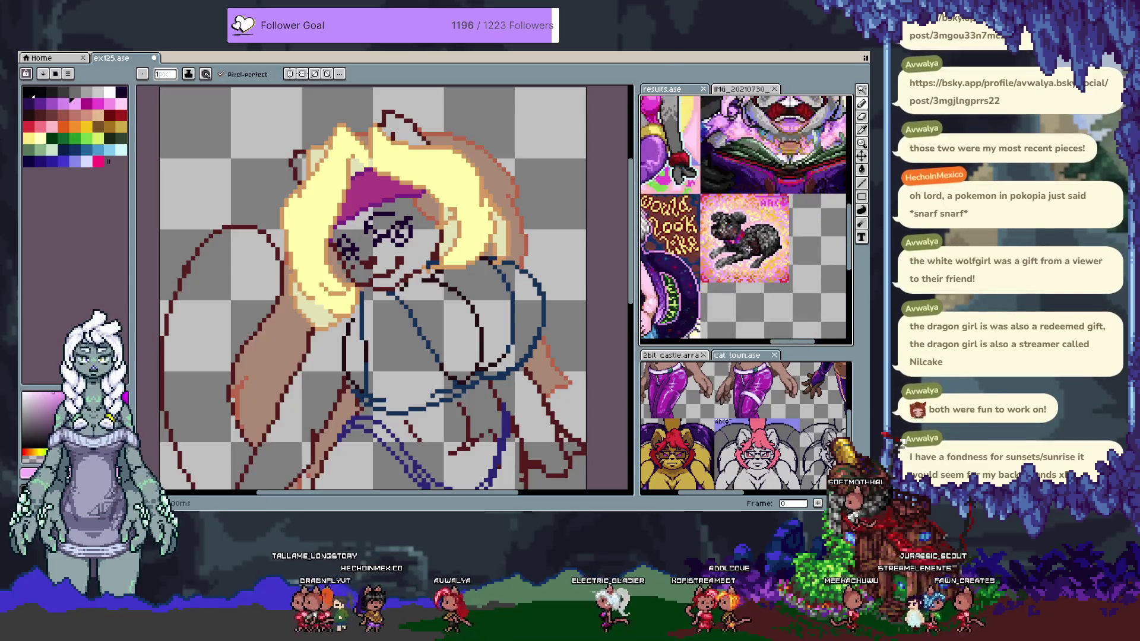
{"action": "left_click_drag", "start_coordinate": [779, 281], "coordinate": [744, 270]}
{"action": "key", "text": "b"}
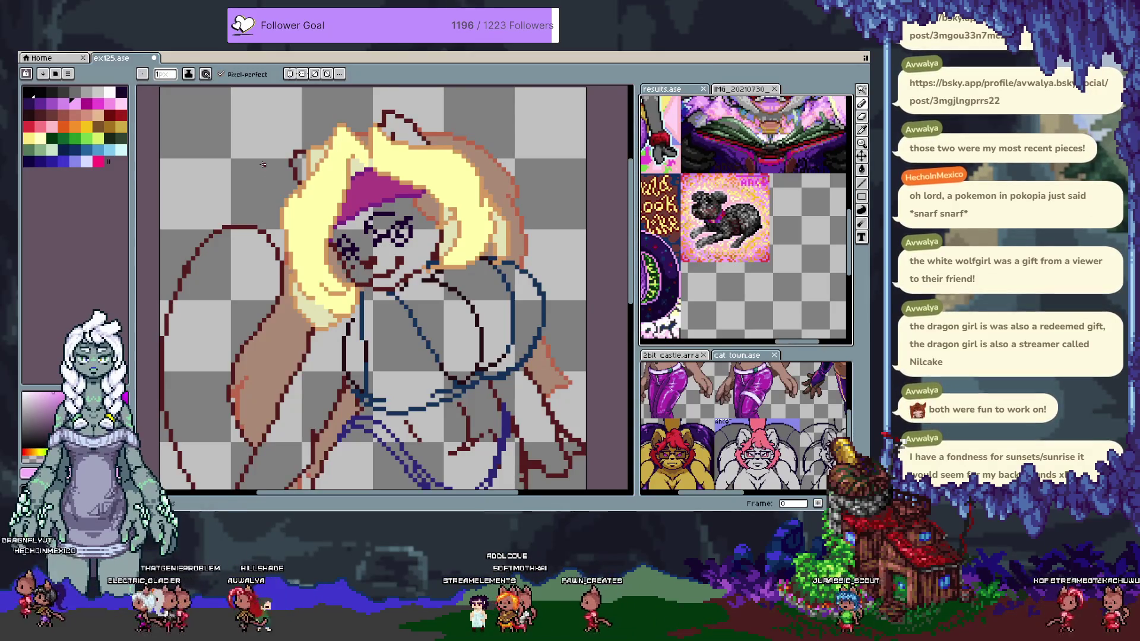
{"action": "key", "text": "alt+f"}
Browse doodles › comms › PIC › scene and open v0.02602151608.02603011721.ase
{"action": "key", "text": "o"}
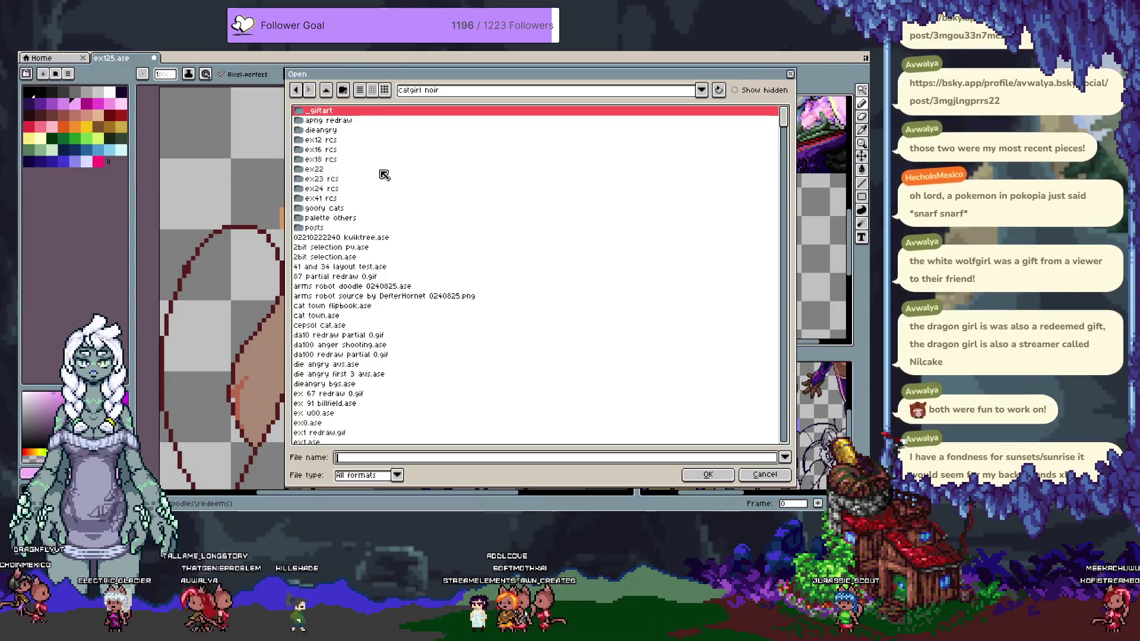
{"action": "left_click", "coordinate": [416, 91]}
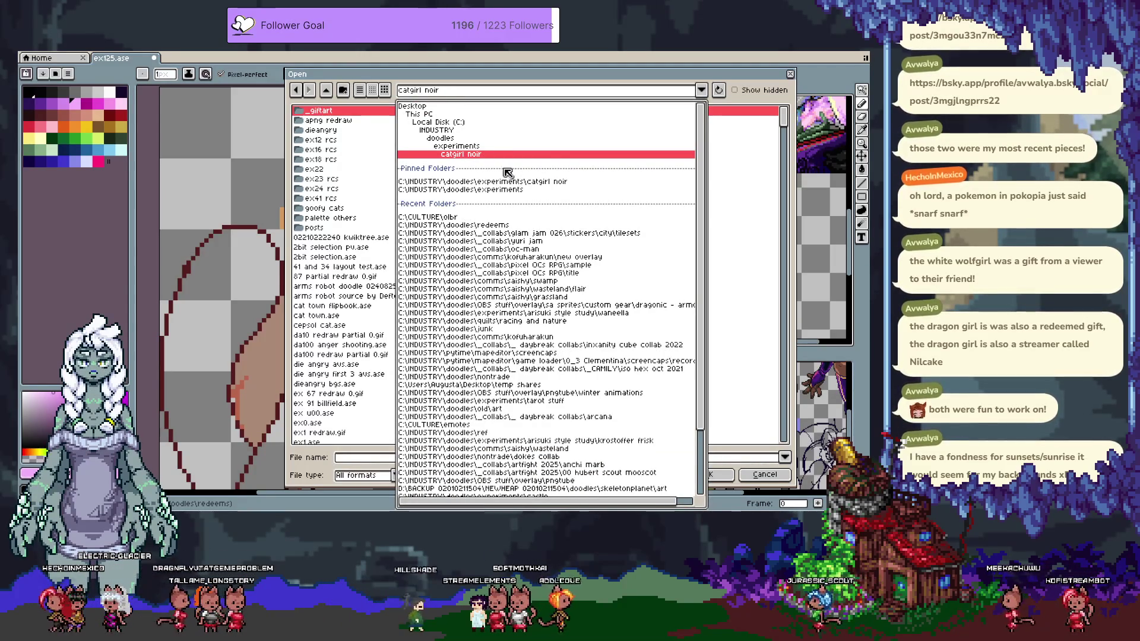
{"action": "left_click", "coordinate": [459, 140]}
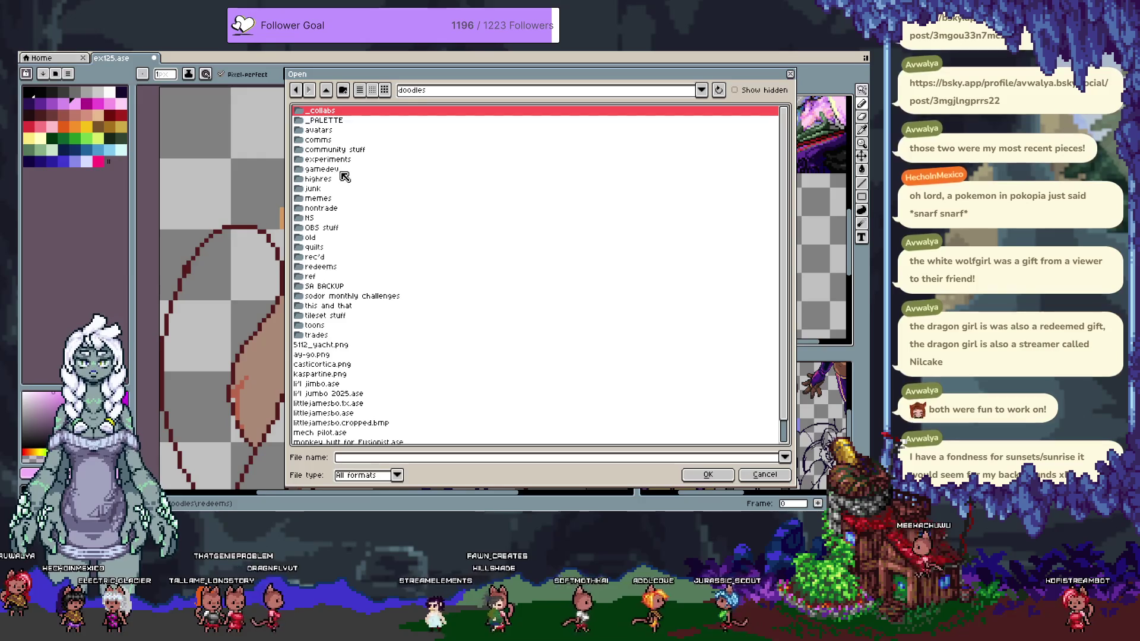
{"action": "left_click", "coordinate": [325, 140]}
{"action": "double_click", "coordinate": [326, 141]}
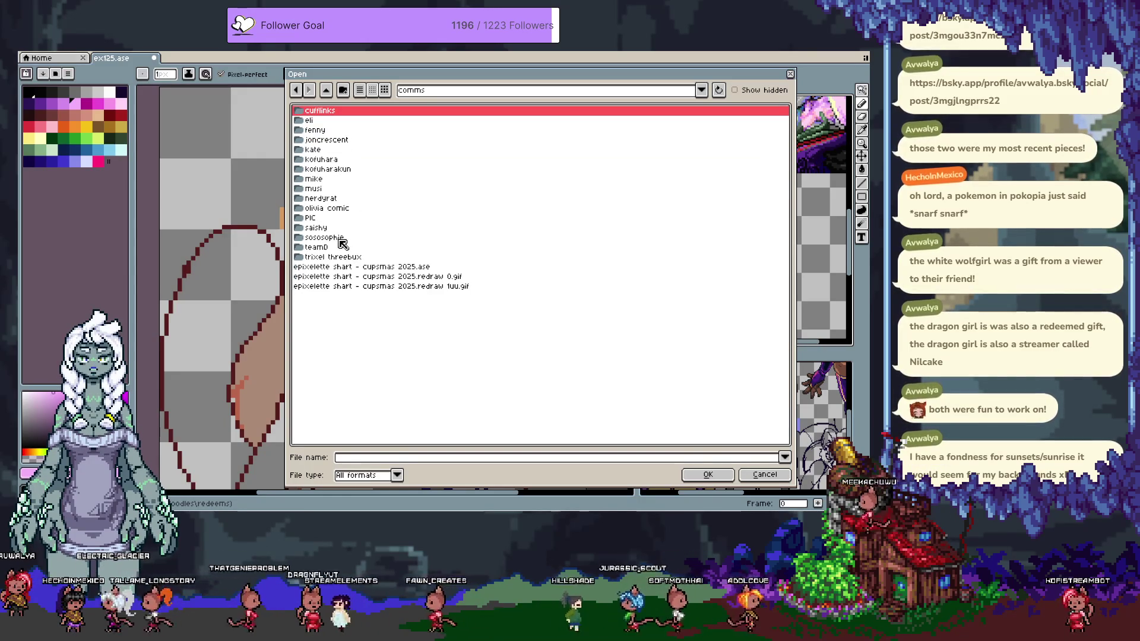
{"action": "double_click", "coordinate": [321, 219]}
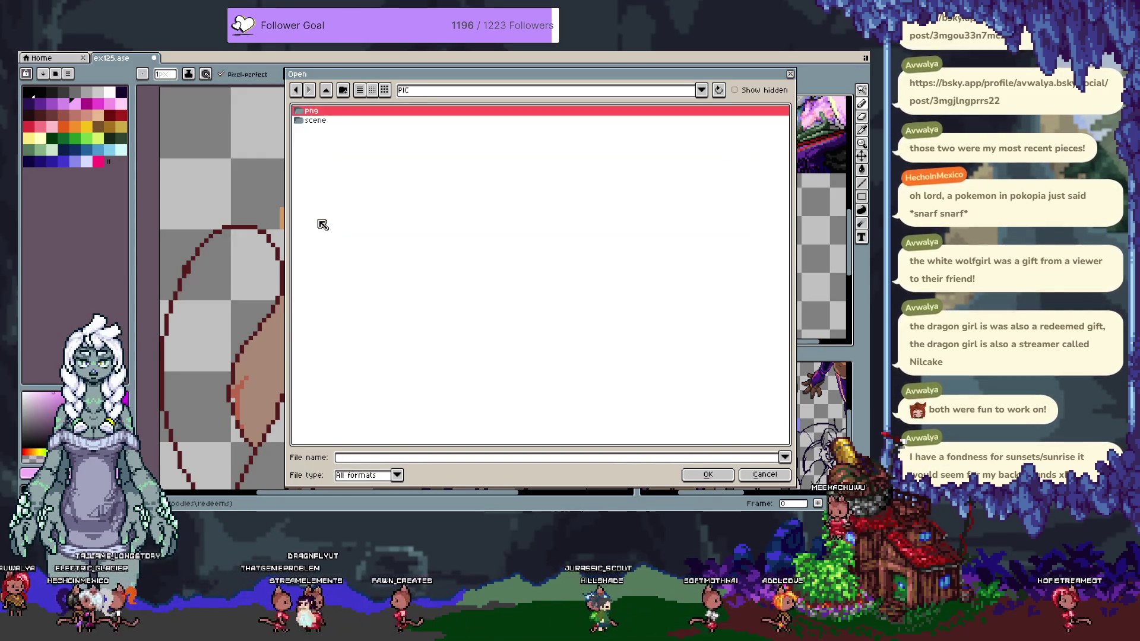
{"action": "double_click", "coordinate": [335, 120]}
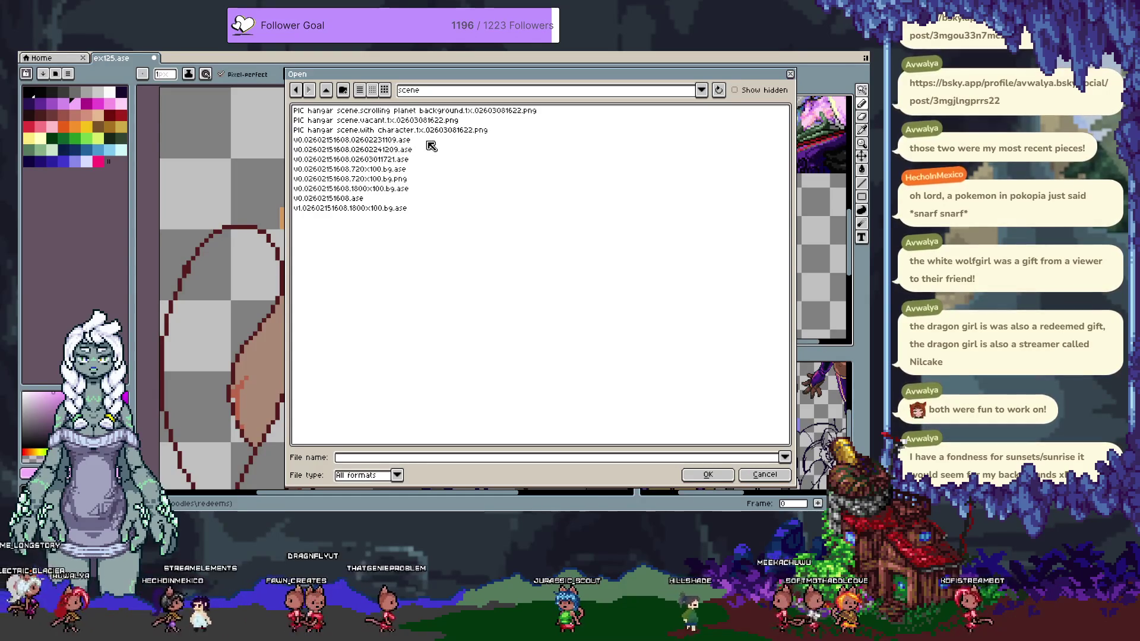
{"action": "left_click", "coordinate": [416, 152]}
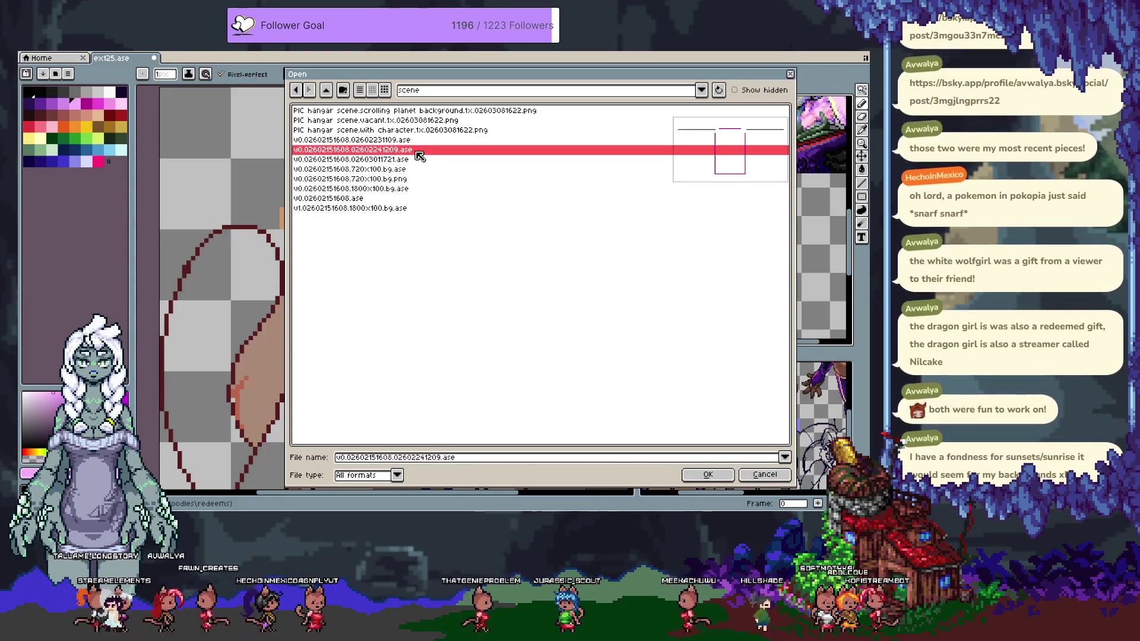
{"action": "left_click", "coordinate": [415, 160]}
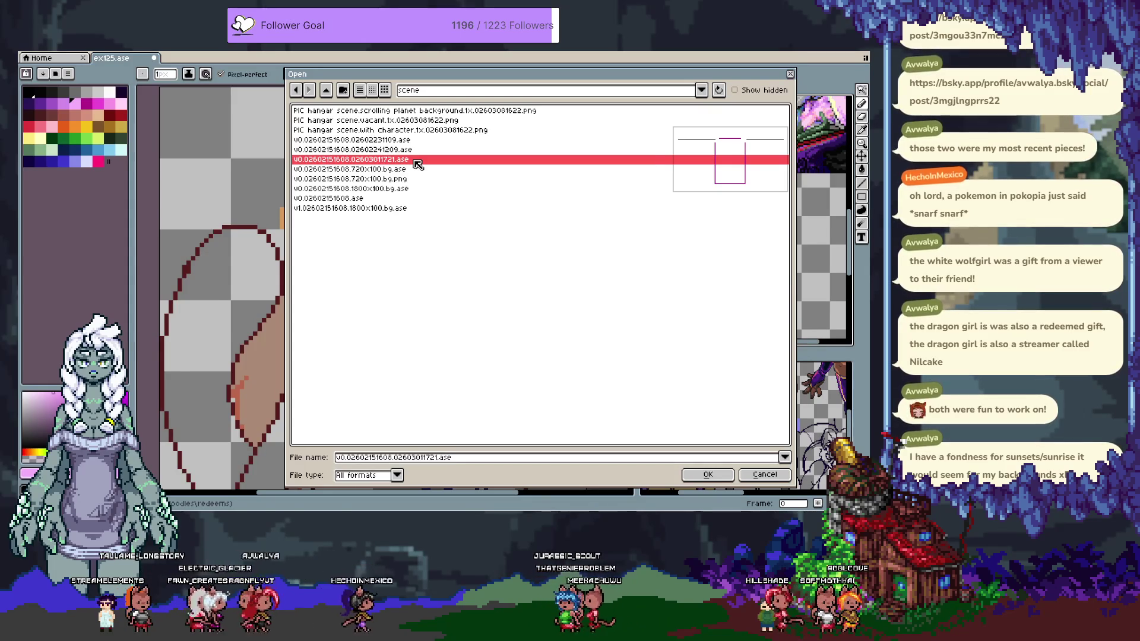
{"action": "double_click", "coordinate": [414, 160]}
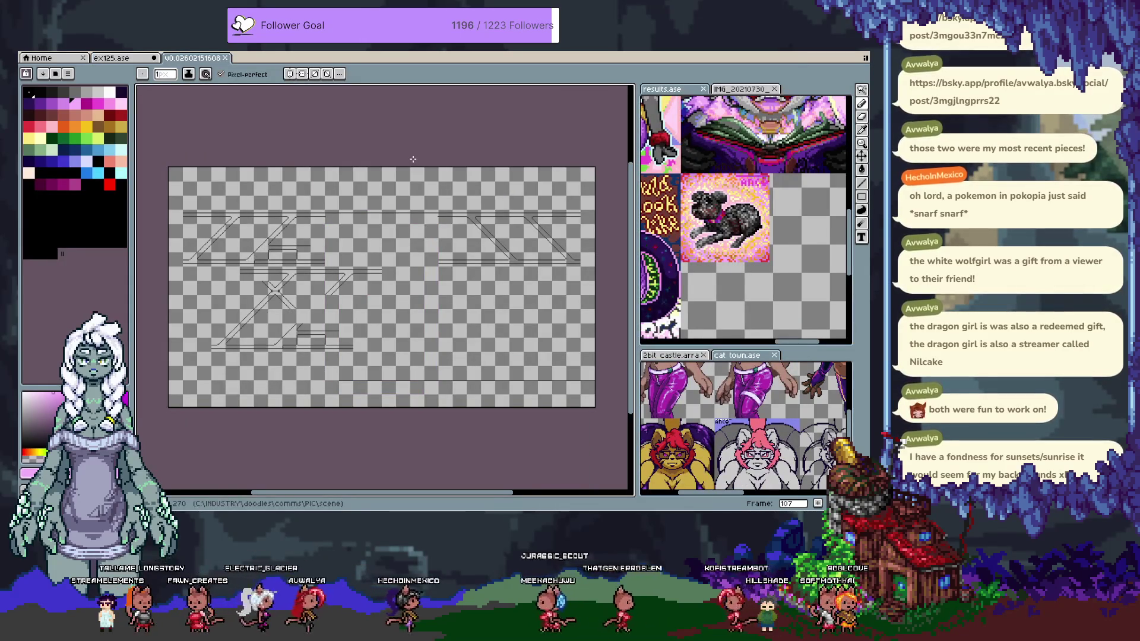
Flip to the ex125 catgirl tab and back, then show the scene file's timeline
{"action": "key", "text": "Tab"}
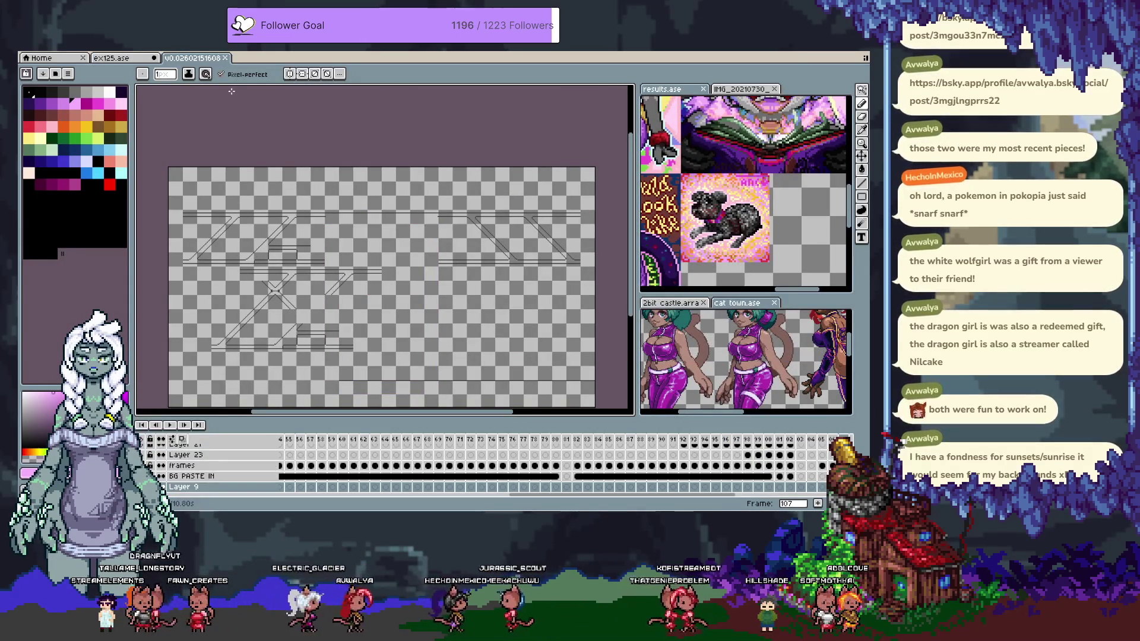
{"action": "key", "text": "Tab"}
{"action": "key", "text": "ctrl+shift+Tab"}
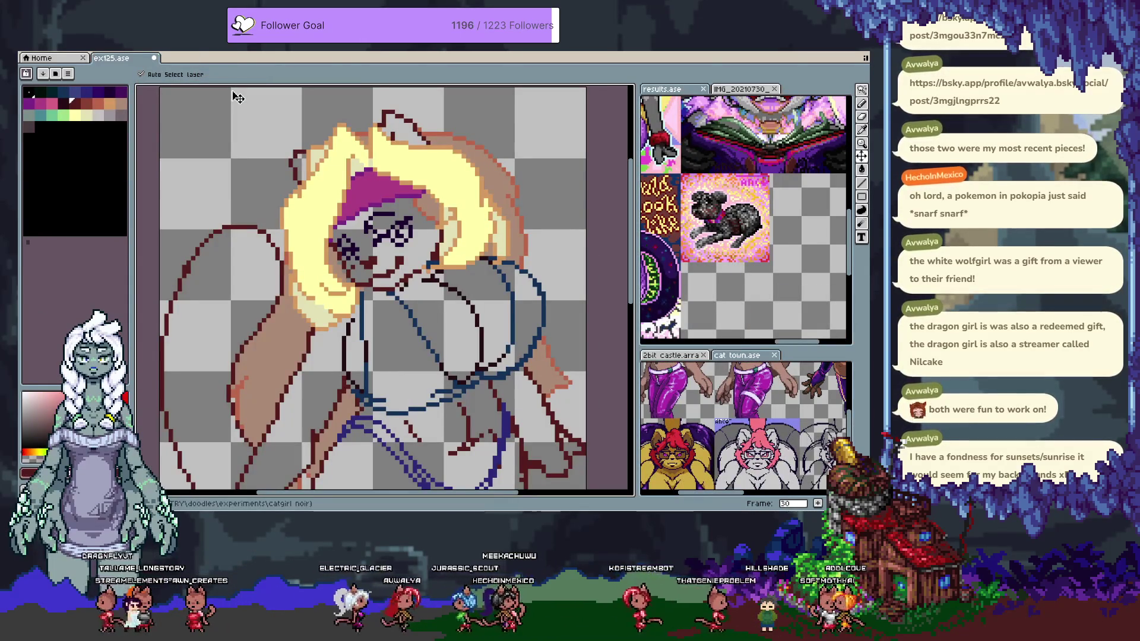
{"action": "key", "text": "ctrl+Tab"}
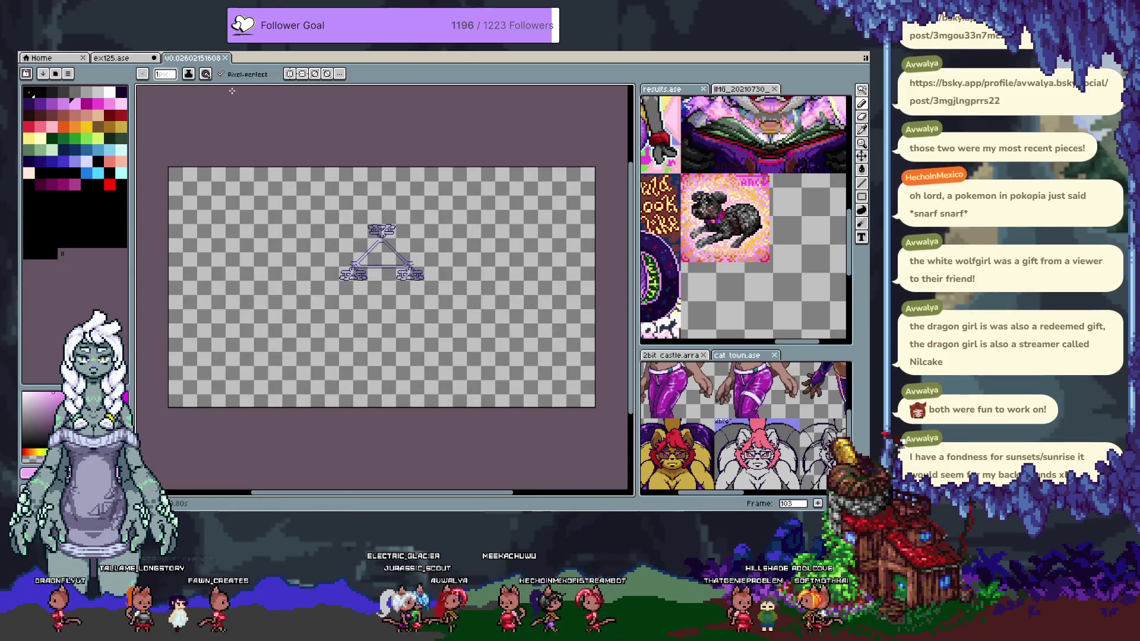
{"action": "key", "text": "Tab"}
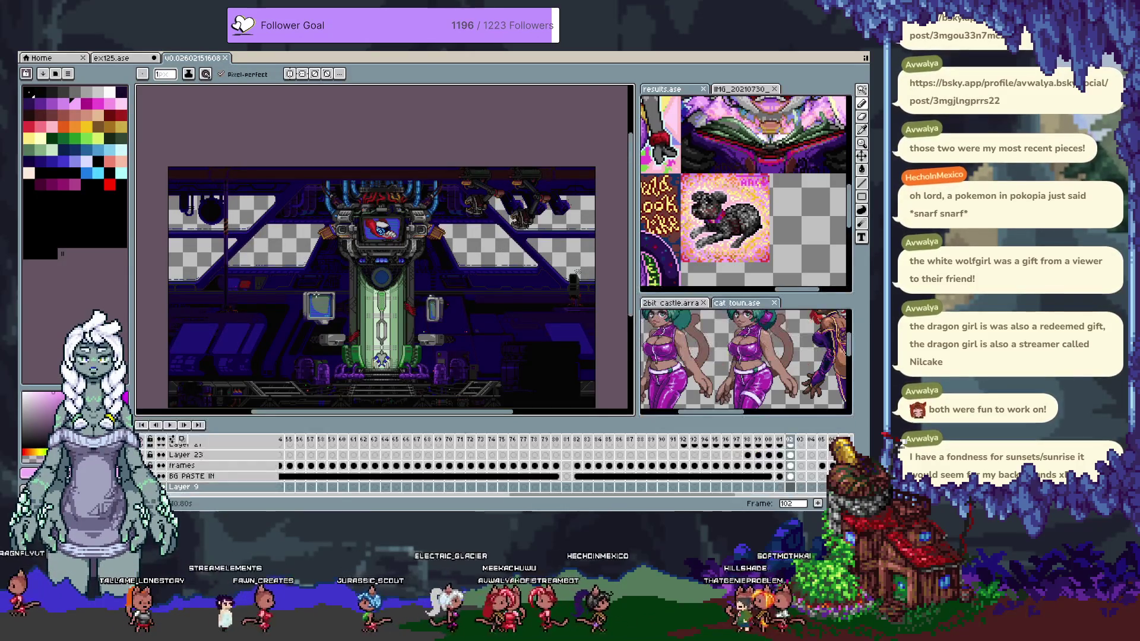
{"action": "scroll", "coordinate": [155, 473], "scroll_direction": "up", "scroll_amount": 5}
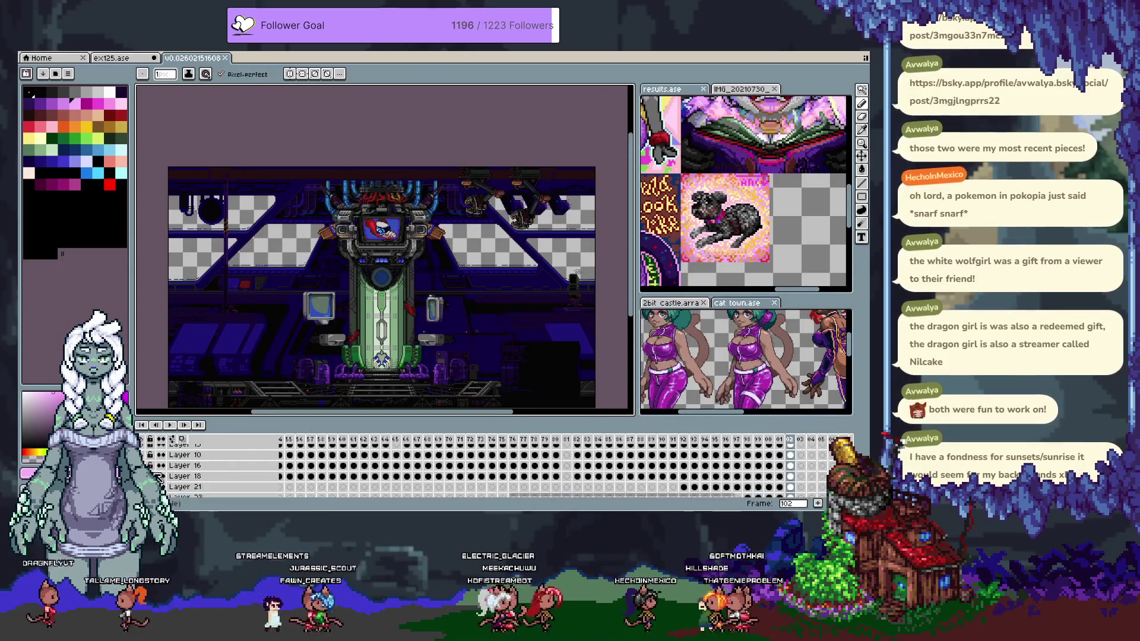
Unhide the BG layer so the green planet landscape shows through the spaceship windows
{"action": "scroll", "coordinate": [156, 474], "scroll_direction": "up", "scroll_amount": 5}
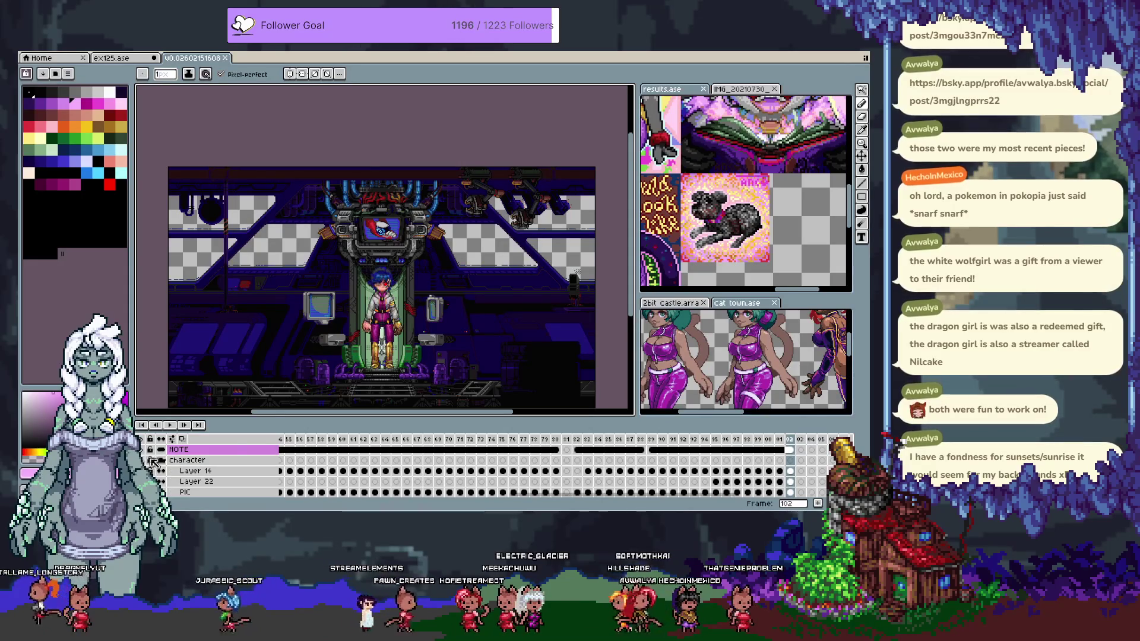
{"action": "key", "text": "Tab"}
{"action": "left_click_drag", "start_coordinate": [434, 365], "coordinate": [432, 352]}
{"action": "key", "text": "Tab"}
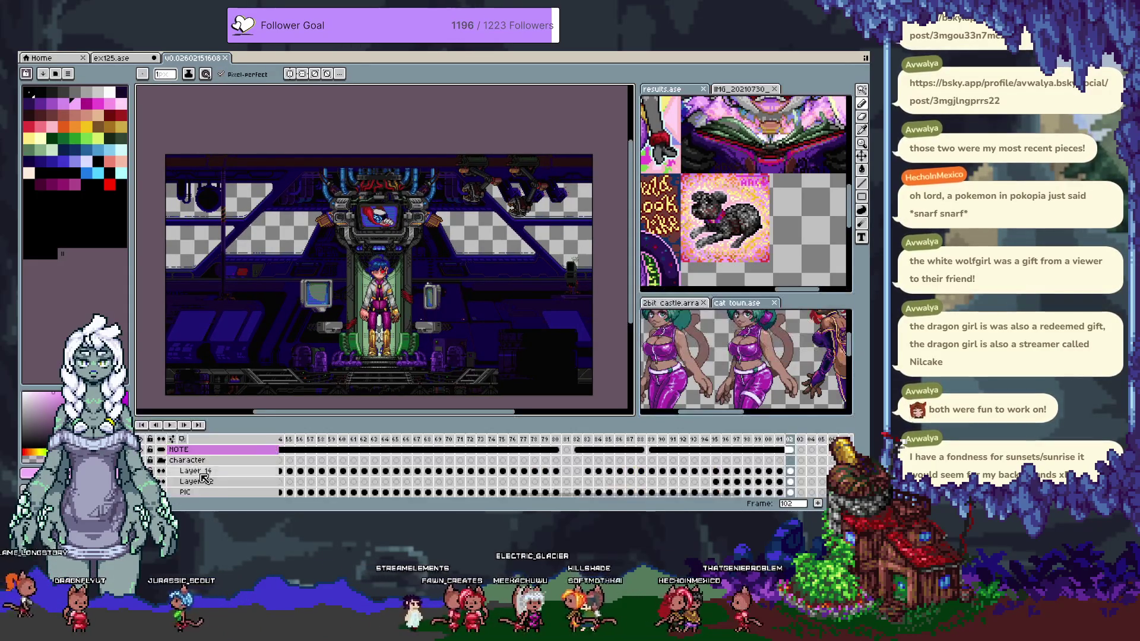
{"action": "scroll", "coordinate": [169, 475], "scroll_direction": "down", "scroll_amount": 5}
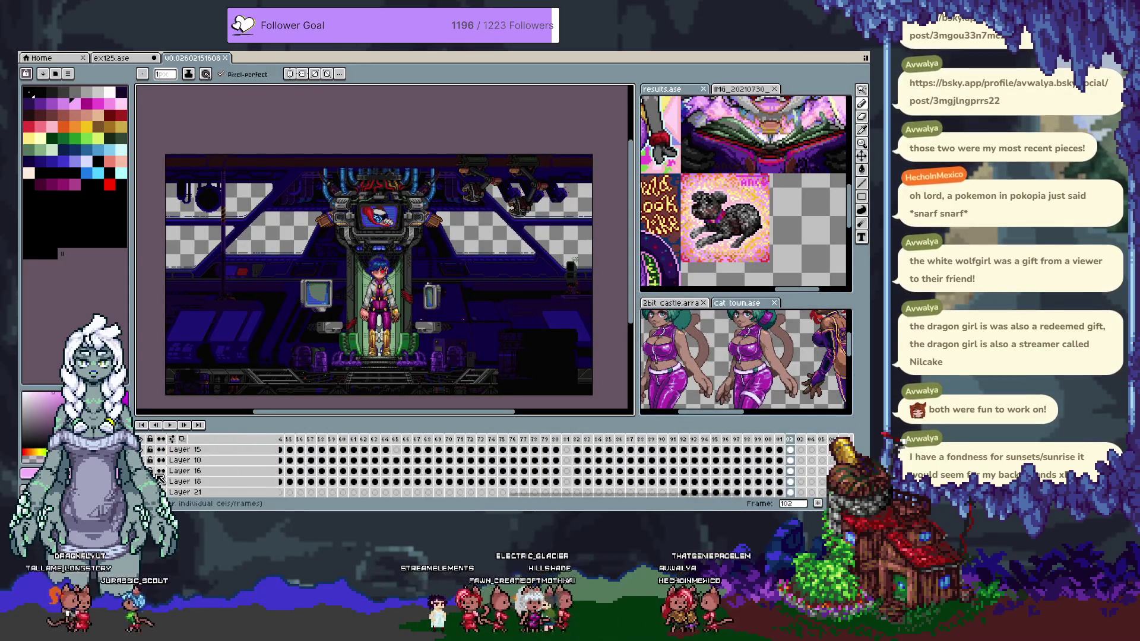
{"action": "left_click", "coordinate": [161, 482]}
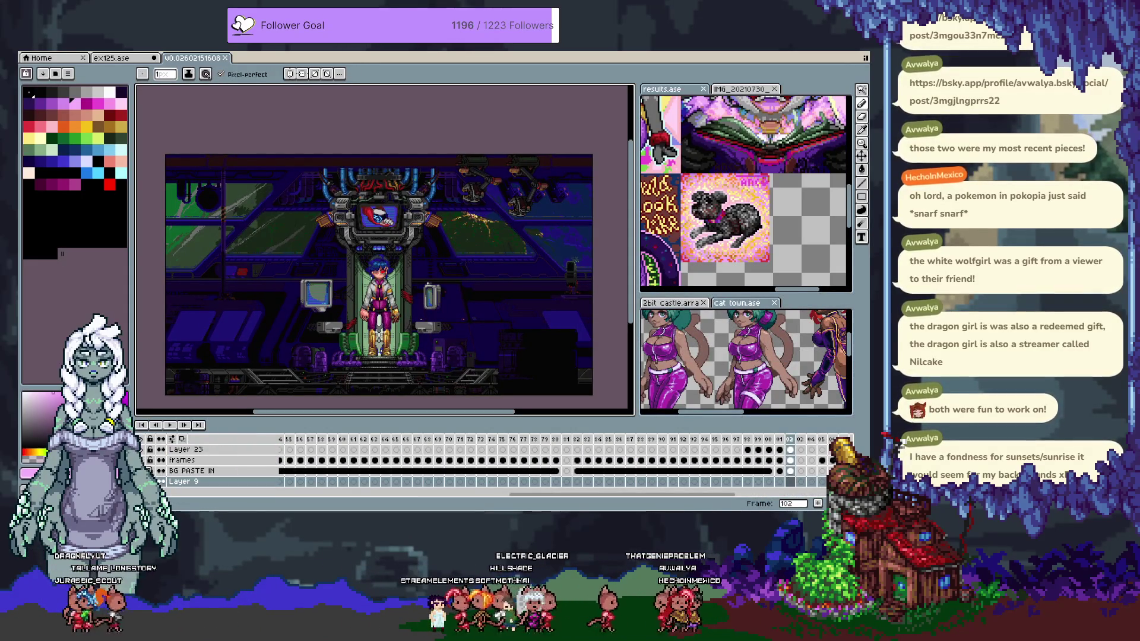
{"action": "key", "text": "Tab"}
{"action": "left_click_drag", "start_coordinate": [444, 312], "coordinate": [456, 322]}
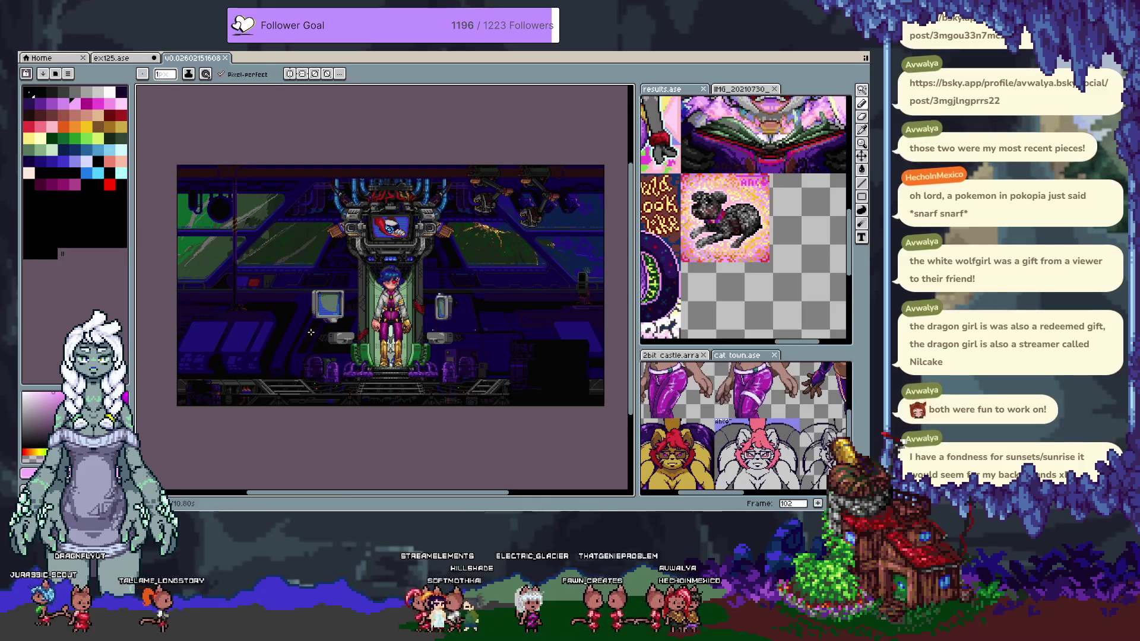
Check the ex125 catgirls, put the scene back in the main editor, and go full-screen
{"action": "mouse_move", "coordinate": [194, 59]}
{"action": "left_mouse_down"}
{"action": "mouse_move", "coordinate": [772, 392]}
{"action": "mouse_move", "coordinate": [822, 354]}
{"action": "left_mouse_up"}
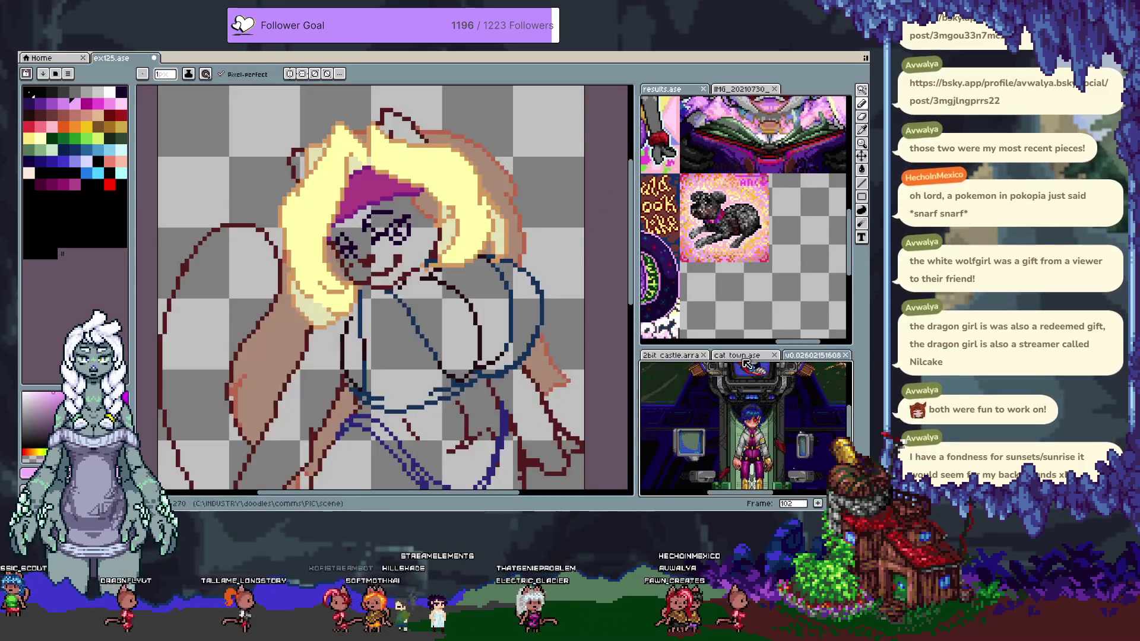
{"action": "left_click", "coordinate": [745, 356]}
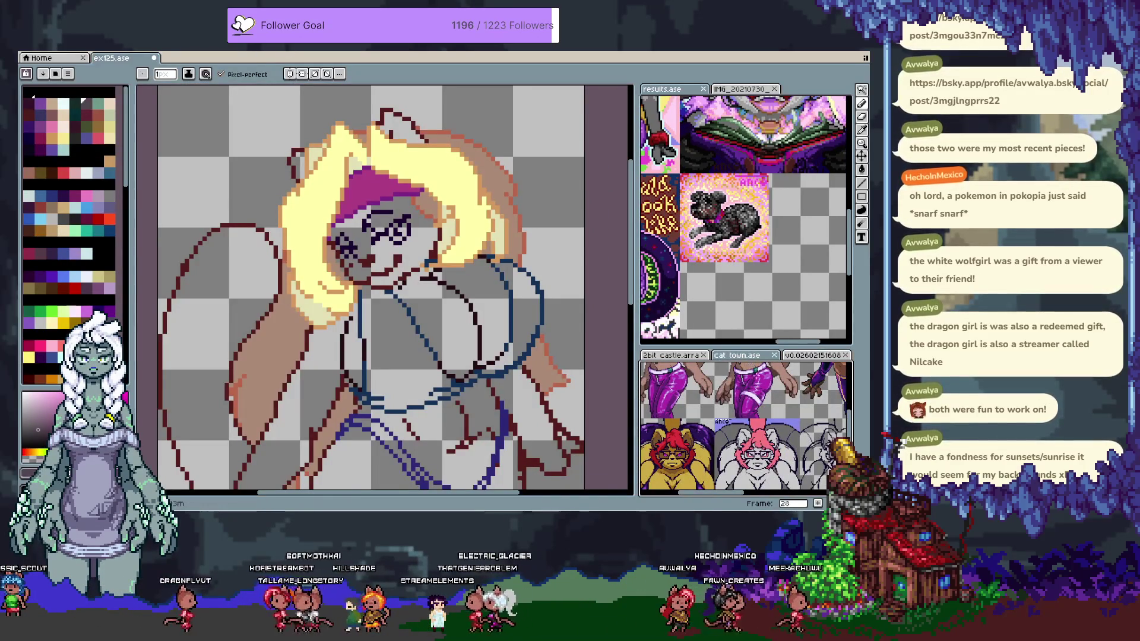
{"action": "key", "text": "space"}
{"action": "mouse_move", "coordinate": [742, 371]}
{"action": "left_mouse_down"}
{"action": "mouse_move", "coordinate": [744, 435]}
{"action": "mouse_move", "coordinate": [689, 458]}
{"action": "mouse_move", "coordinate": [694, 478]}
{"action": "left_mouse_up"}
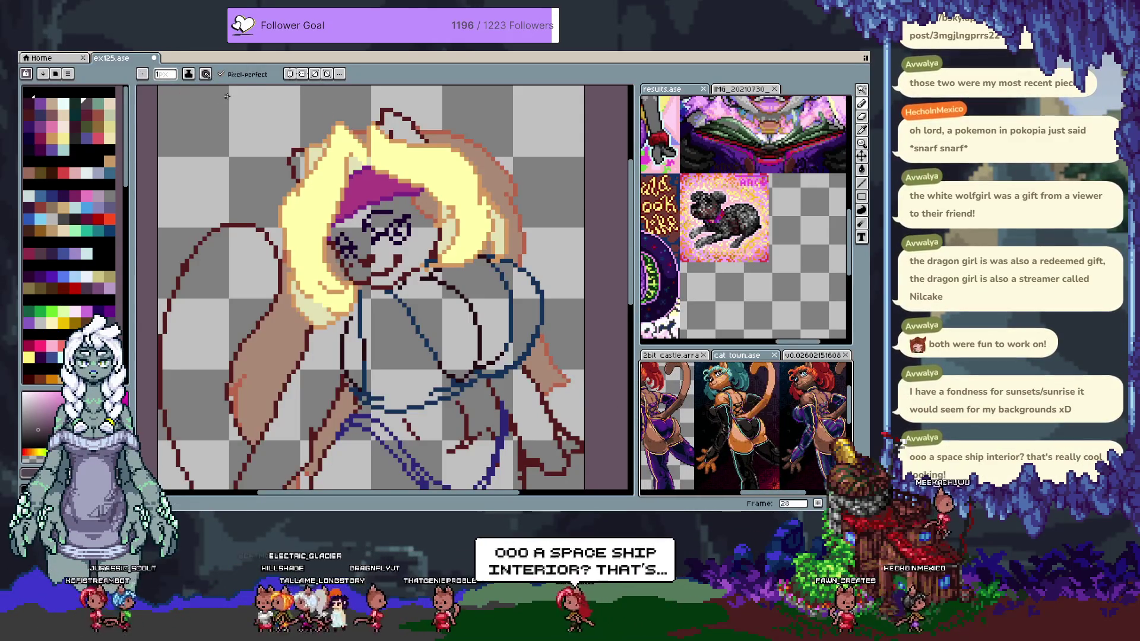
{"action": "mouse_move", "coordinate": [812, 355]}
{"action": "left_mouse_down"}
{"action": "mouse_move", "coordinate": [564, 226]}
{"action": "mouse_move", "coordinate": [439, 142]}
{"action": "left_mouse_up"}
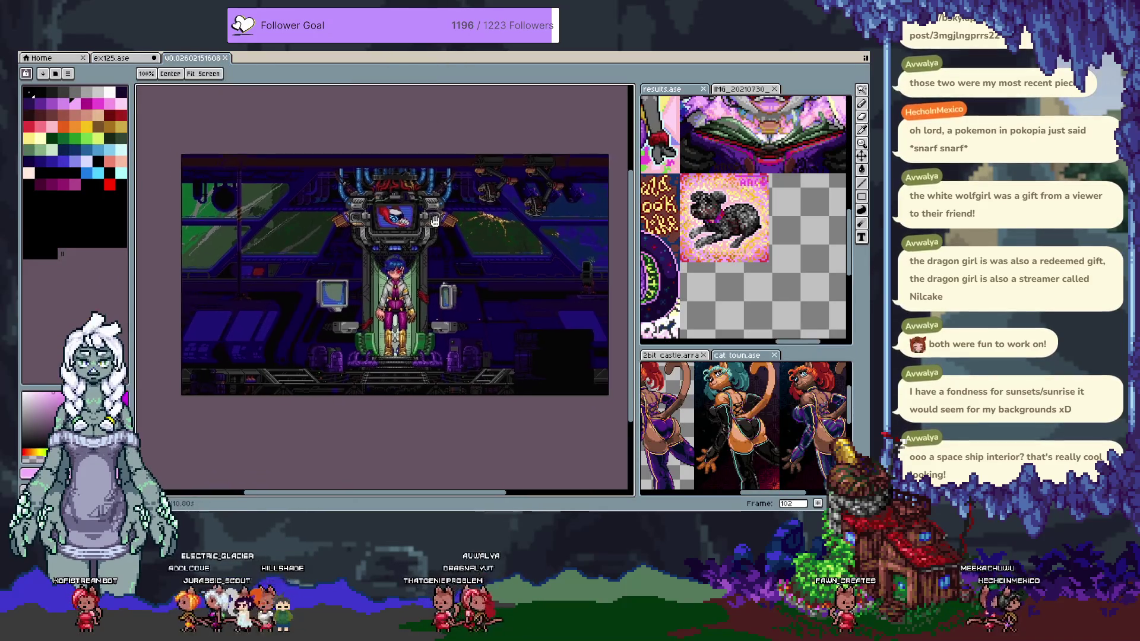
{"action": "key", "text": "v"}
{"action": "key", "text": "ctrl+f"}
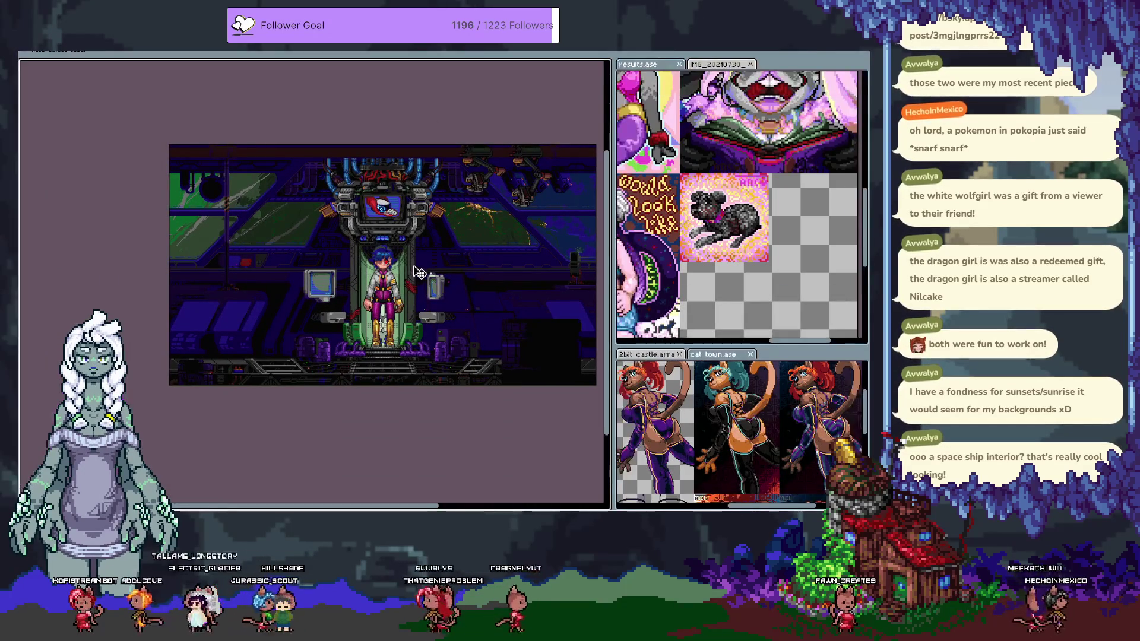
Widen the canvas area beside the previews, zoom the scene to fit, and open the scene folder
{"action": "scroll", "coordinate": [402, 242], "scroll_direction": "up", "scroll_amount": 3}
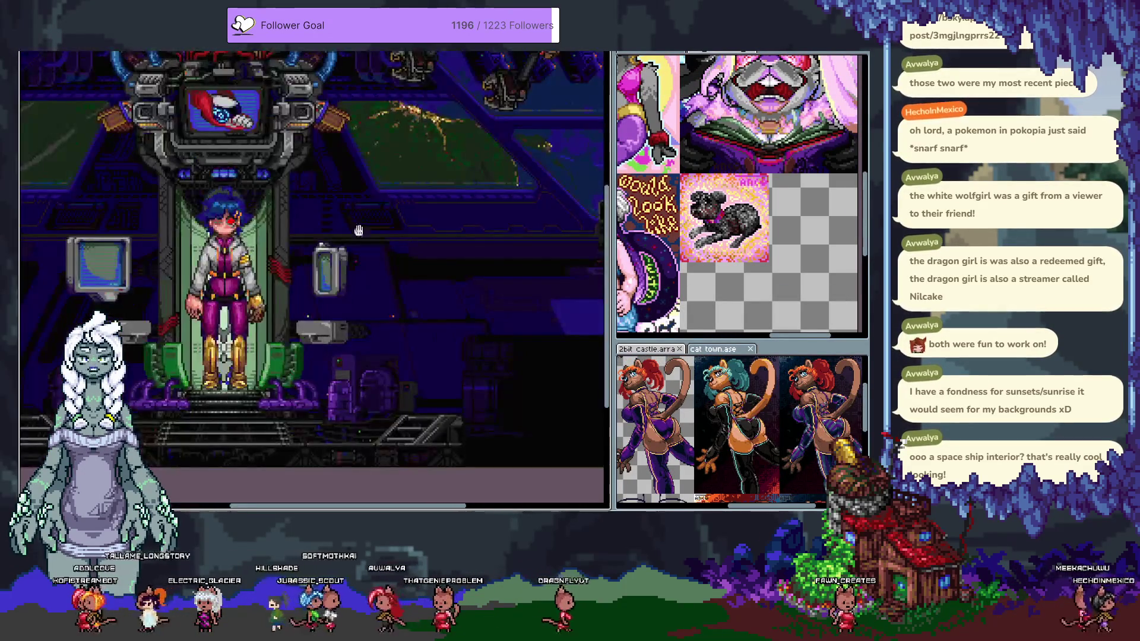
{"action": "left_click_drag", "start_coordinate": [475, 238], "coordinate": [469, 264]}
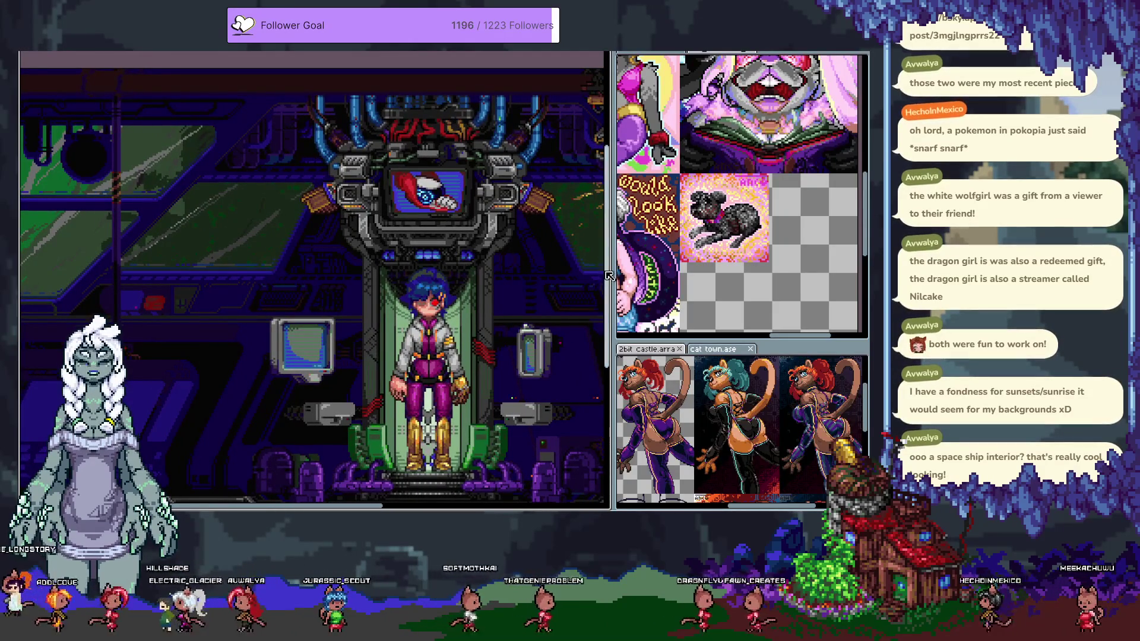
{"action": "left_click_drag", "start_coordinate": [613, 288], "coordinate": [775, 287]}
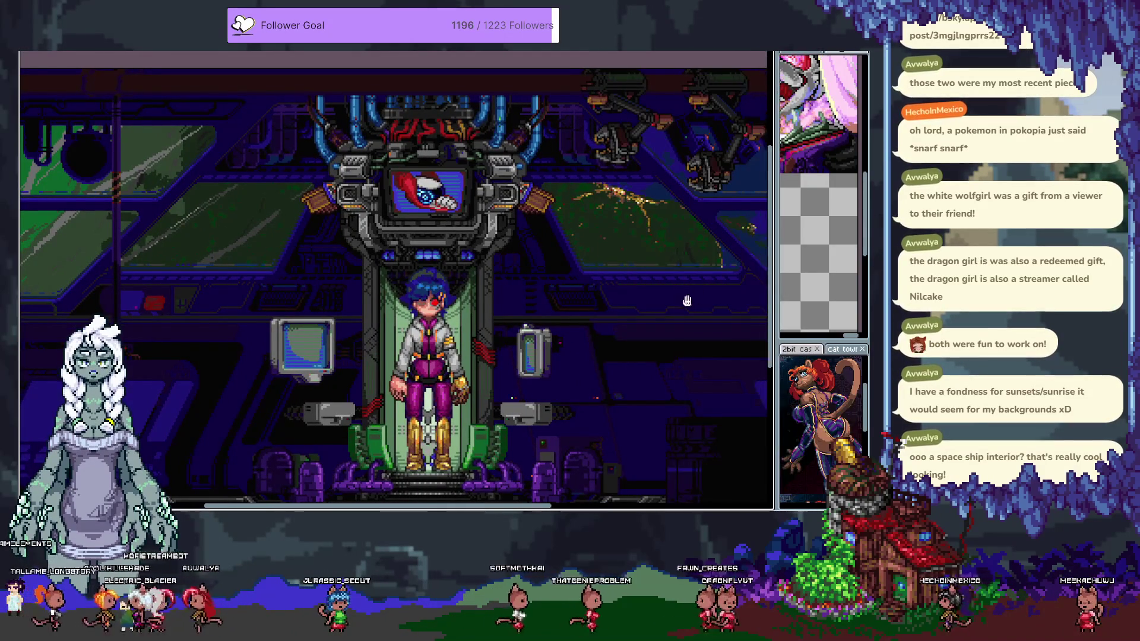
{"action": "scroll", "coordinate": [533, 285], "scroll_direction": "down", "scroll_amount": 3}
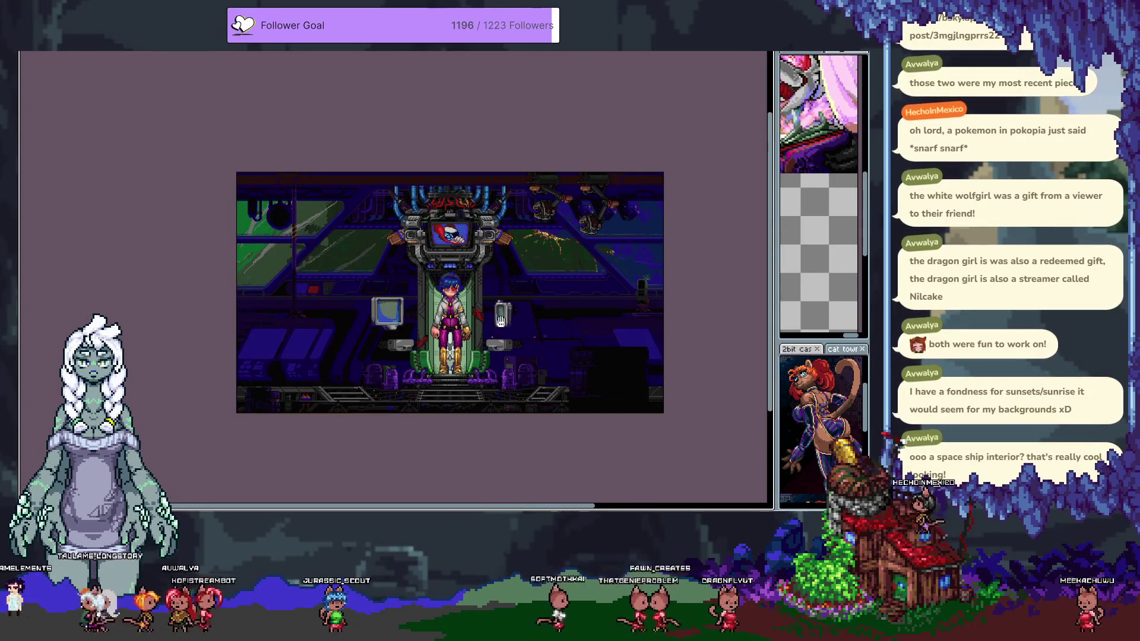
{"action": "scroll", "coordinate": [462, 286], "scroll_direction": "down", "scroll_amount": 2}
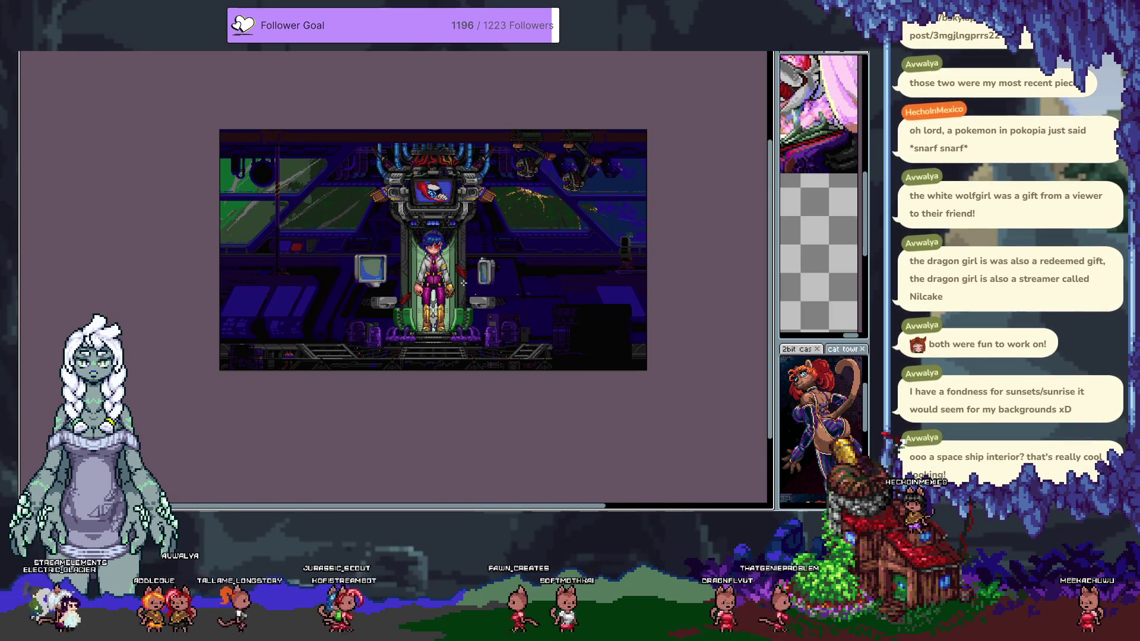
{"action": "key", "text": "ctrl+o"}
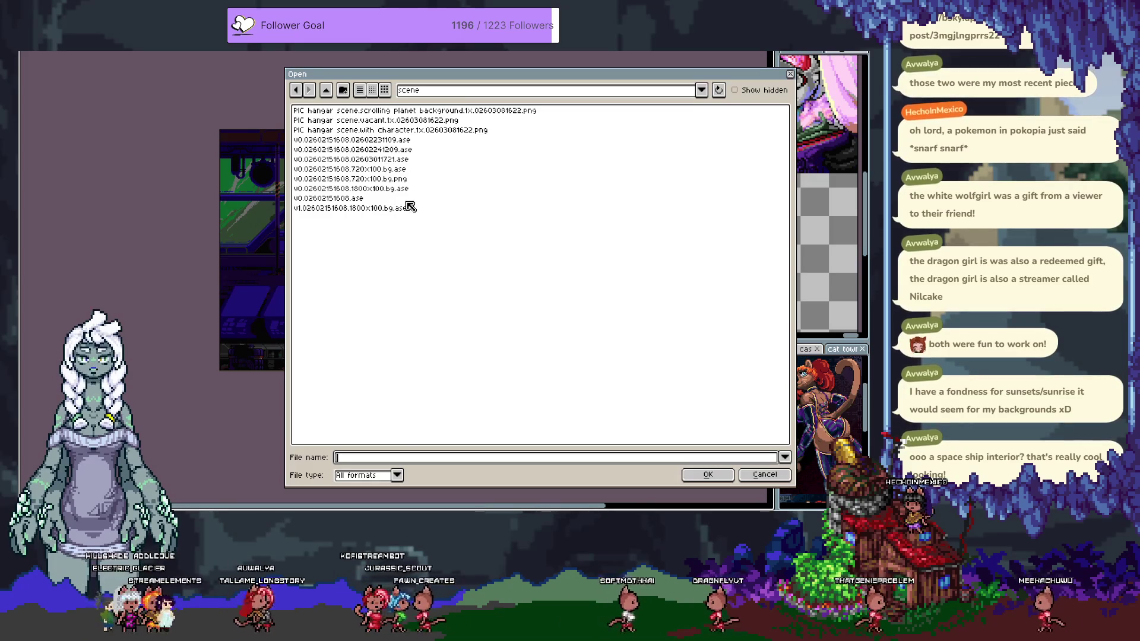
Open the scrolling planet background image and pan along the landscape strip
{"action": "double_click", "coordinate": [492, 111]}
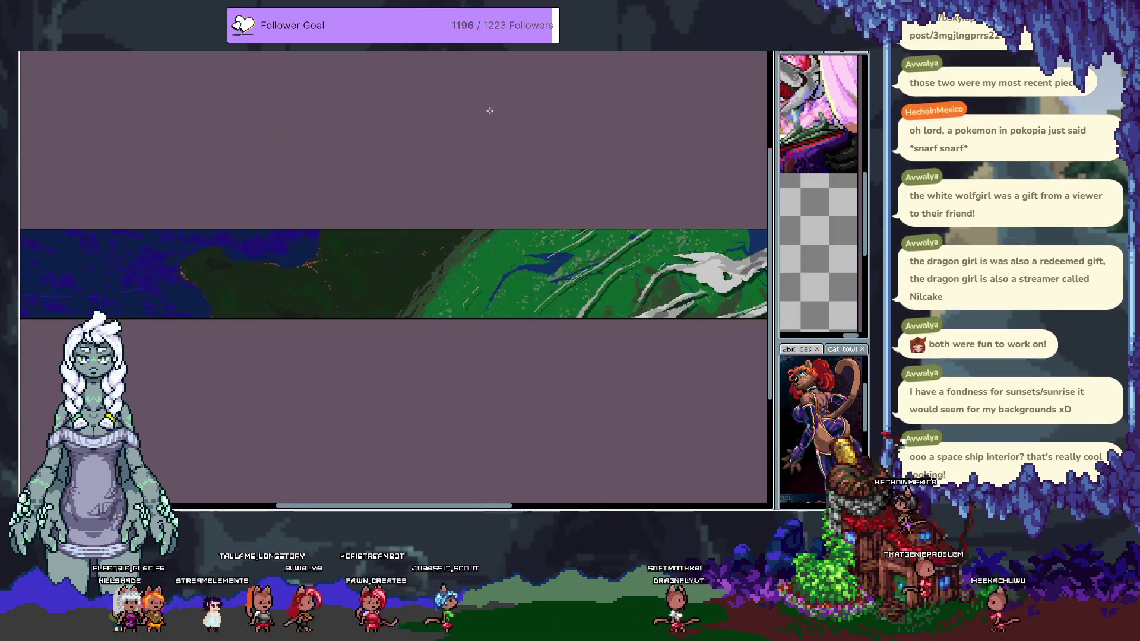
{"action": "scroll", "coordinate": [420, 163], "scroll_direction": "right", "scroll_amount": 5}
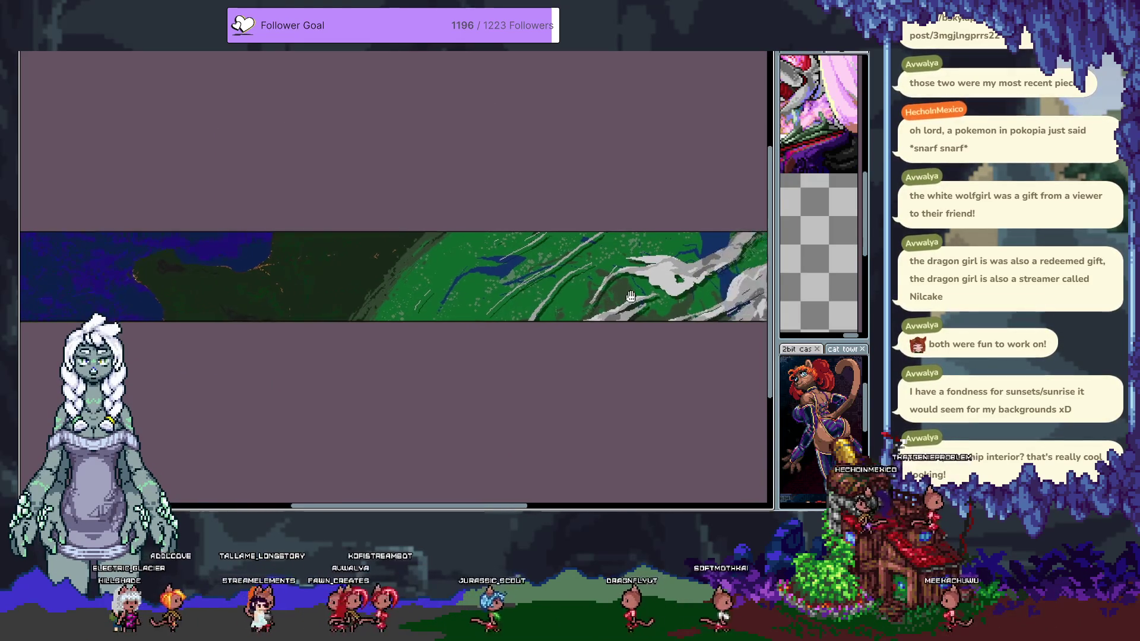
{"action": "scroll", "coordinate": [367, 292], "scroll_direction": "right", "scroll_amount": 3}
{"action": "mouse_move", "coordinate": [565, 330]}
{"action": "left_mouse_down"}
{"action": "mouse_move", "coordinate": [514, 338]}
{"action": "mouse_move", "coordinate": [595, 342]}
{"action": "left_mouse_up"}
{"action": "scroll", "coordinate": [594, 342], "scroll_direction": "left", "scroll_amount": 5}
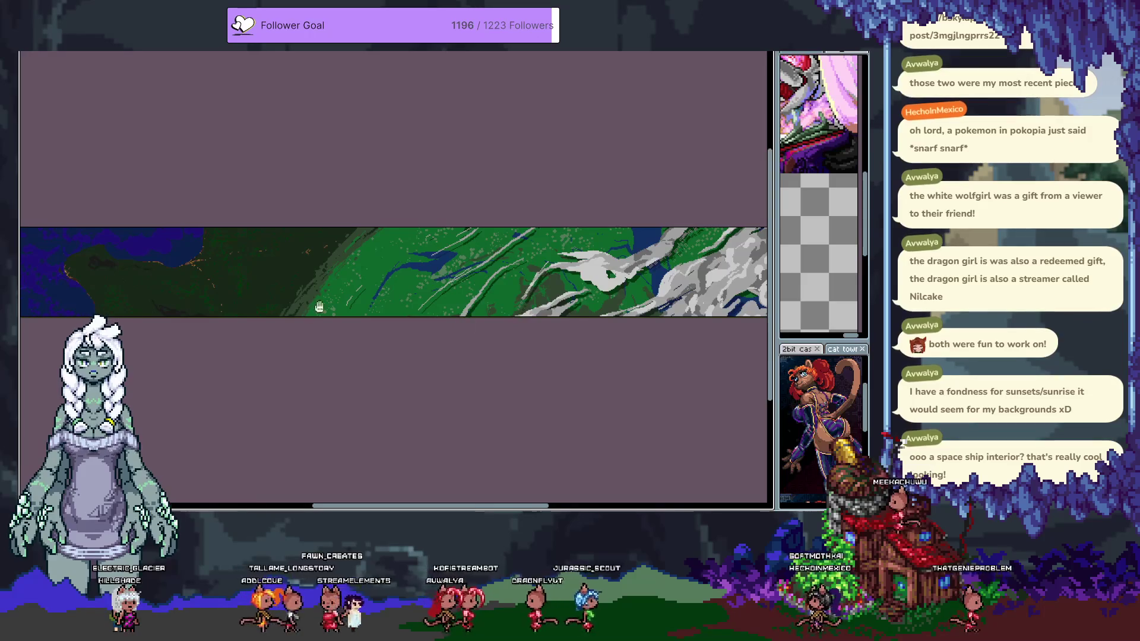
{"action": "scroll", "coordinate": [326, 302], "scroll_direction": "left", "scroll_amount": 8}
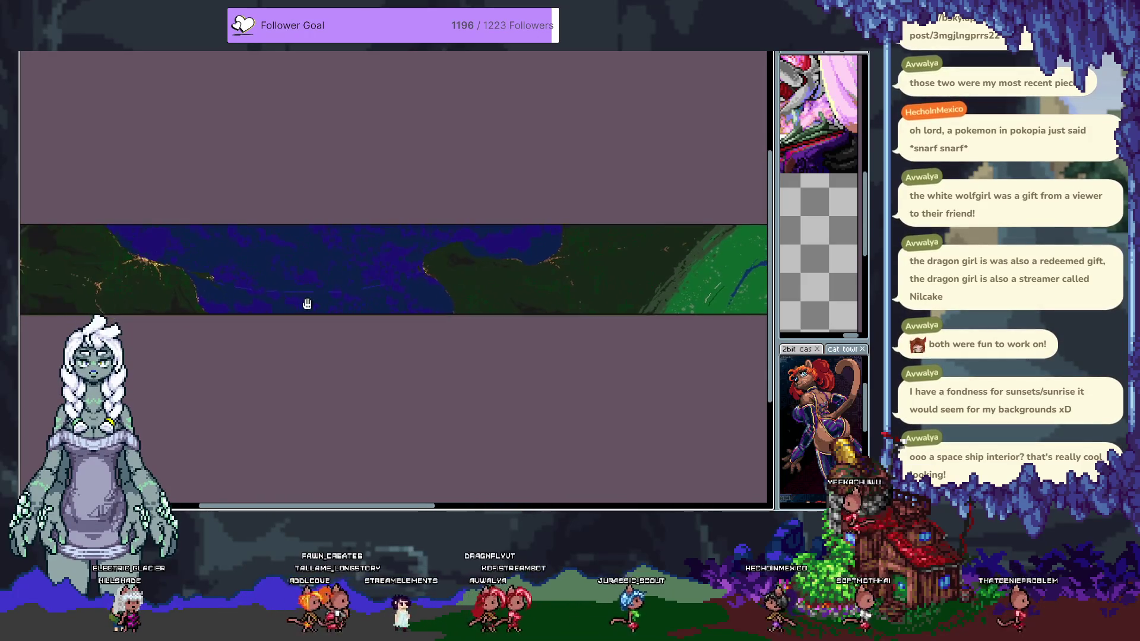
{"action": "left_click_drag", "start_coordinate": [365, 304], "coordinate": [479, 300]}
Select the whole planet strip and return to the spaceship hangar scene
{"action": "key", "text": "ctrl+a"}
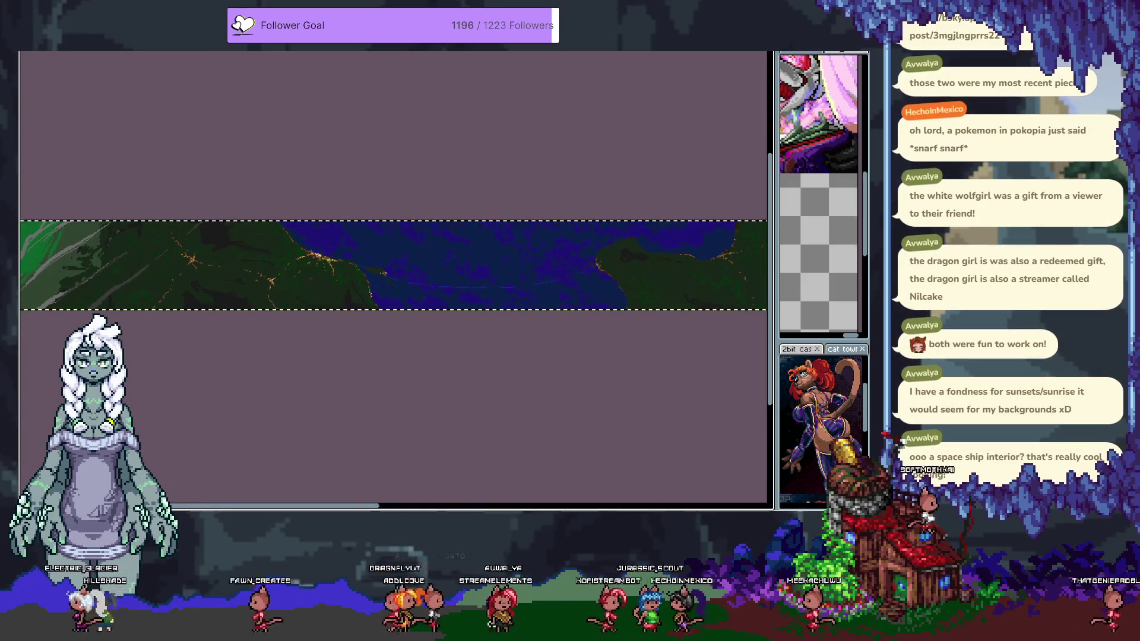
{"action": "left_click", "coordinate": [546, 53]}
{"action": "left_click", "coordinate": [545, 53]}
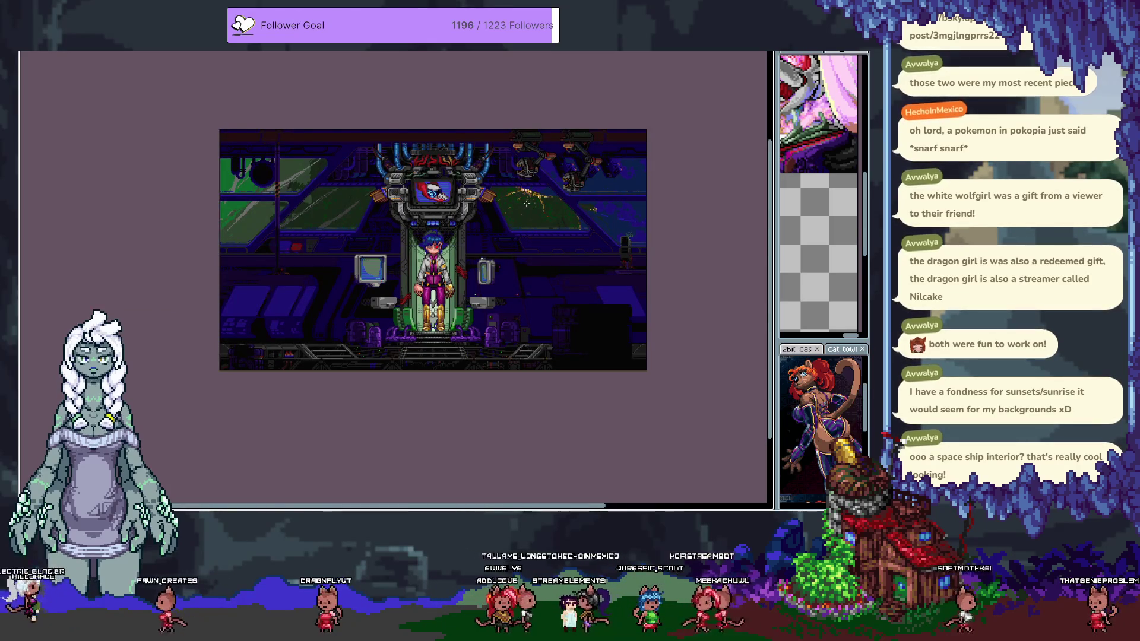
Paste the landscape strip over the hangar's window band, nudge it up and left, and commit it
{"action": "key", "text": "ctrl+v"}
{"action": "left_click_drag", "start_coordinate": [570, 209], "coordinate": [560, 226]}
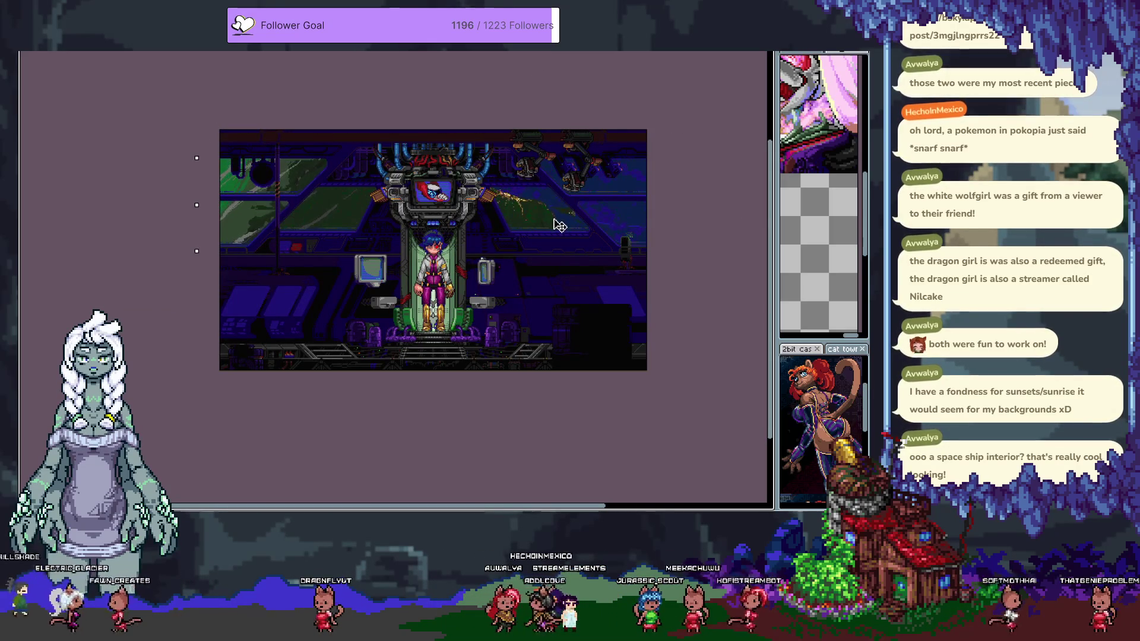
{"action": "key", "text": "Up"}
{"action": "key", "text": "Up"}
{"action": "key", "text": "Up"}
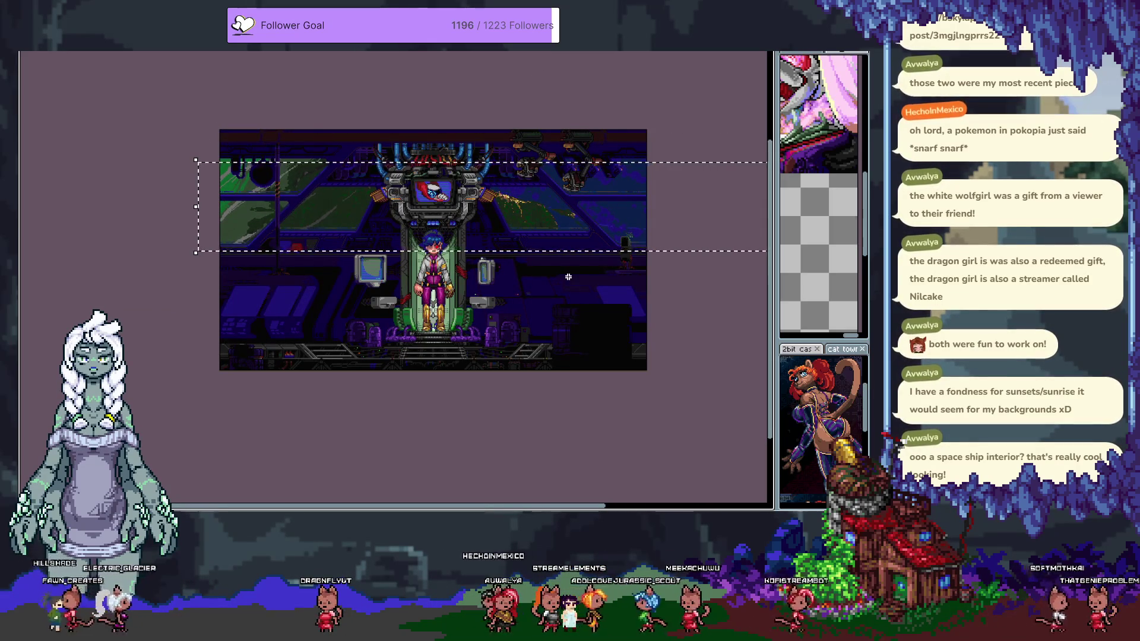
{"action": "key", "text": "Left"}
{"action": "key", "text": "Left"}
{"action": "key", "text": "Left"}
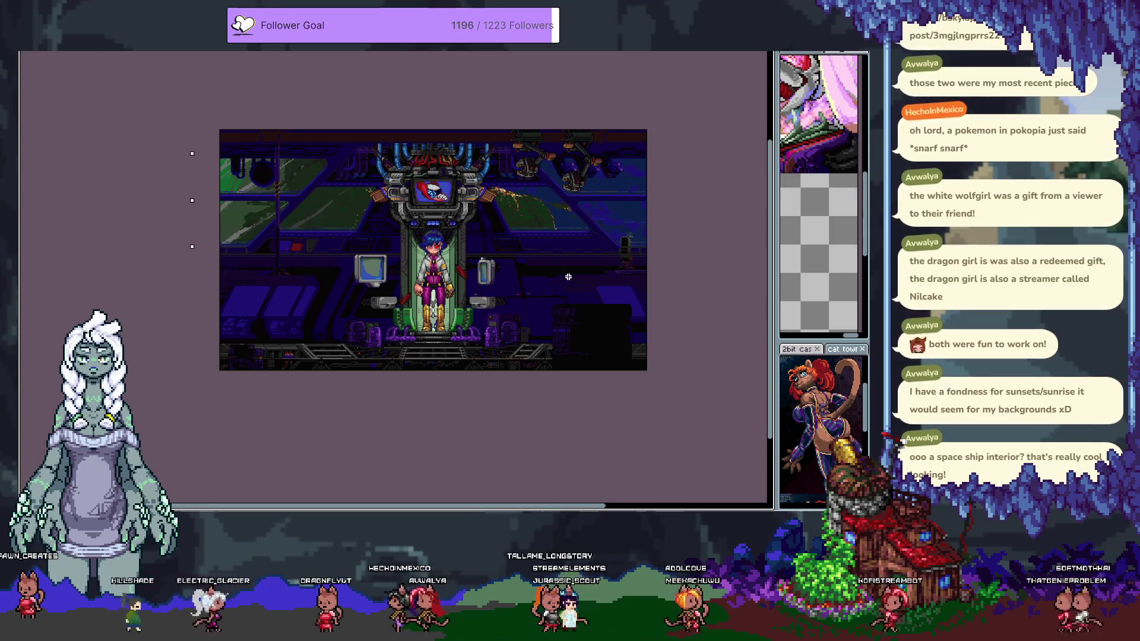
{"action": "key", "text": "Return"}
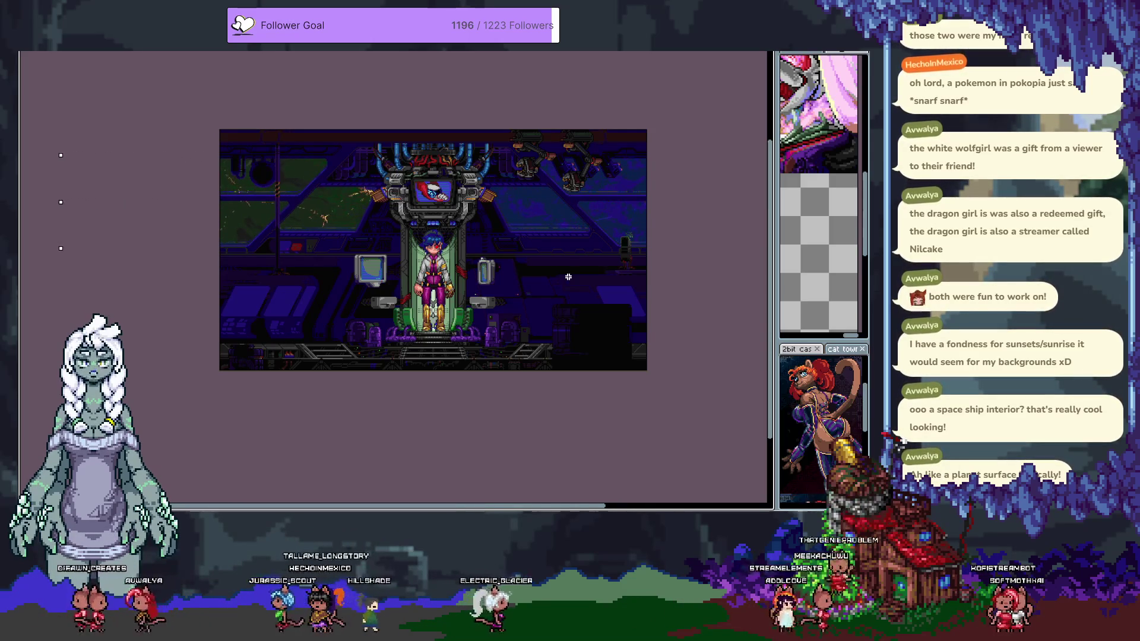
Bring the character on the chair into view and leave full-screen mode
{"action": "scroll", "coordinate": [544, 172], "scroll_direction": "up", "scroll_amount": 1}
{"action": "left_click_drag", "start_coordinate": [325, 370], "coordinate": [389, 374]}
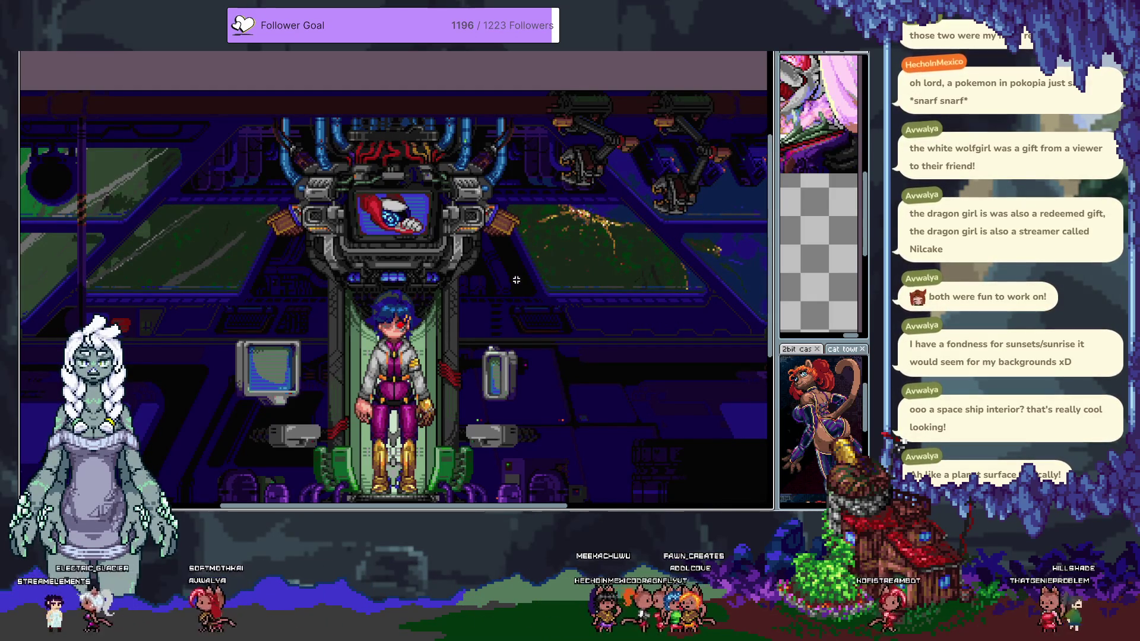
{"action": "scroll", "coordinate": [573, 202], "scroll_direction": "down", "scroll_amount": 1}
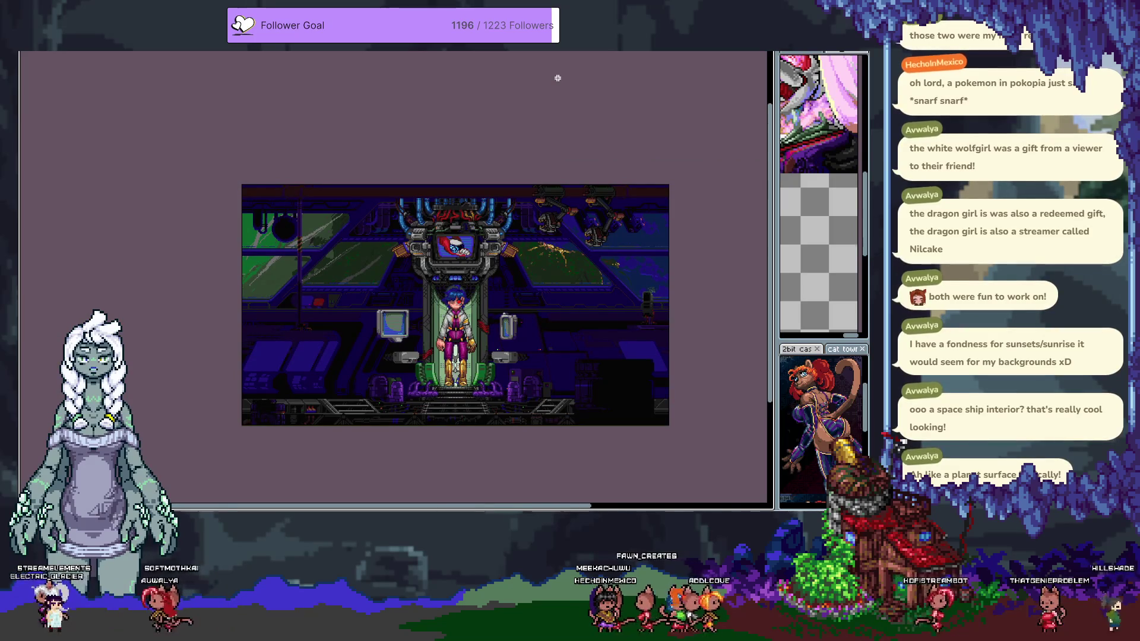
{"action": "key", "text": "F11"}
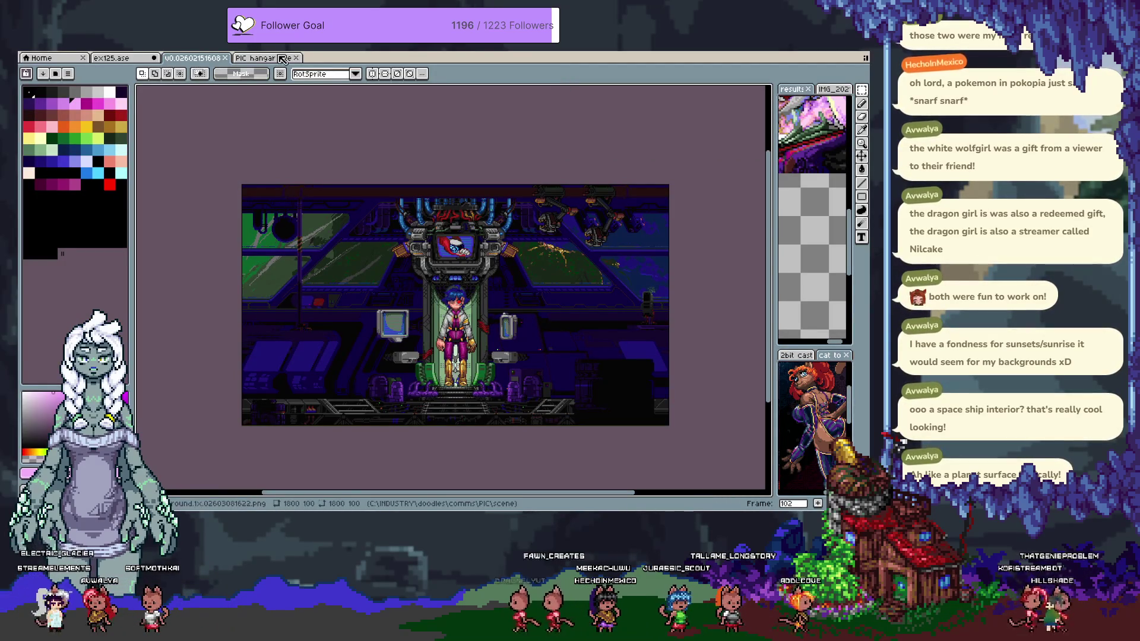
Close the hangar strip document and switch to the ex125.ase catgirl sketch's head
{"action": "left_click", "coordinate": [245, 64]}
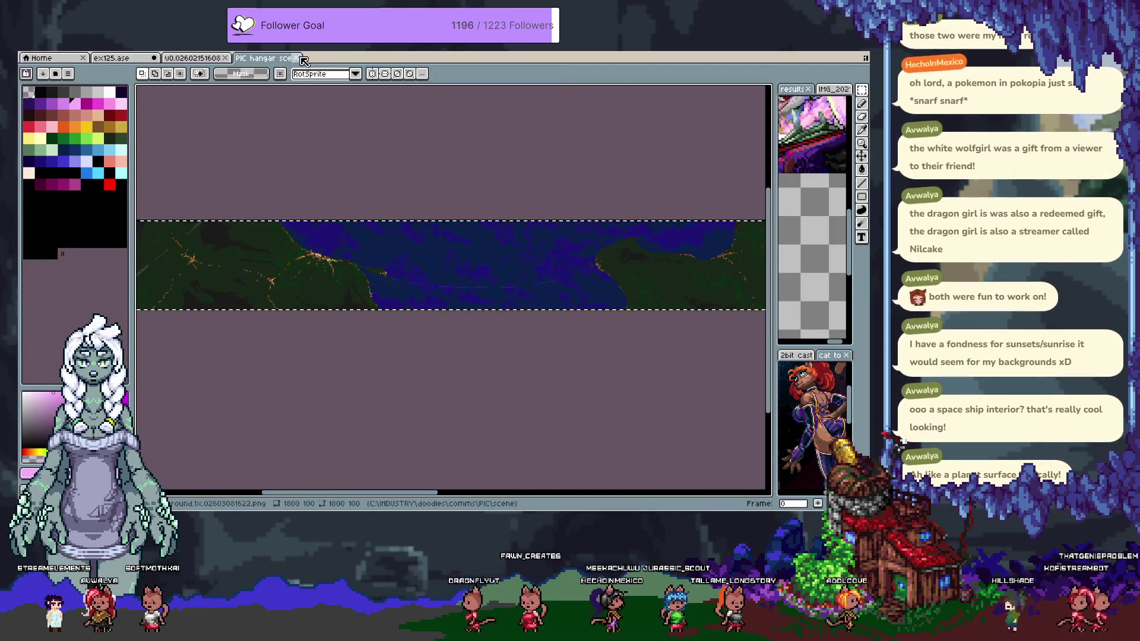
{"action": "key", "text": "ctrl+w"}
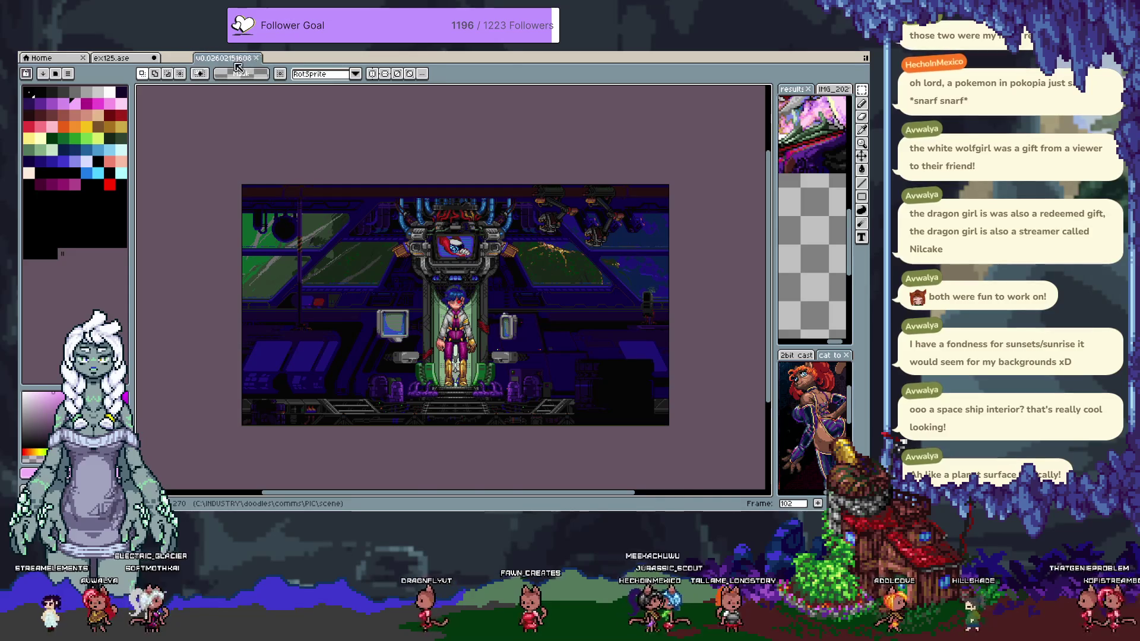
{"action": "key", "text": "ctrl+shift+Tab"}
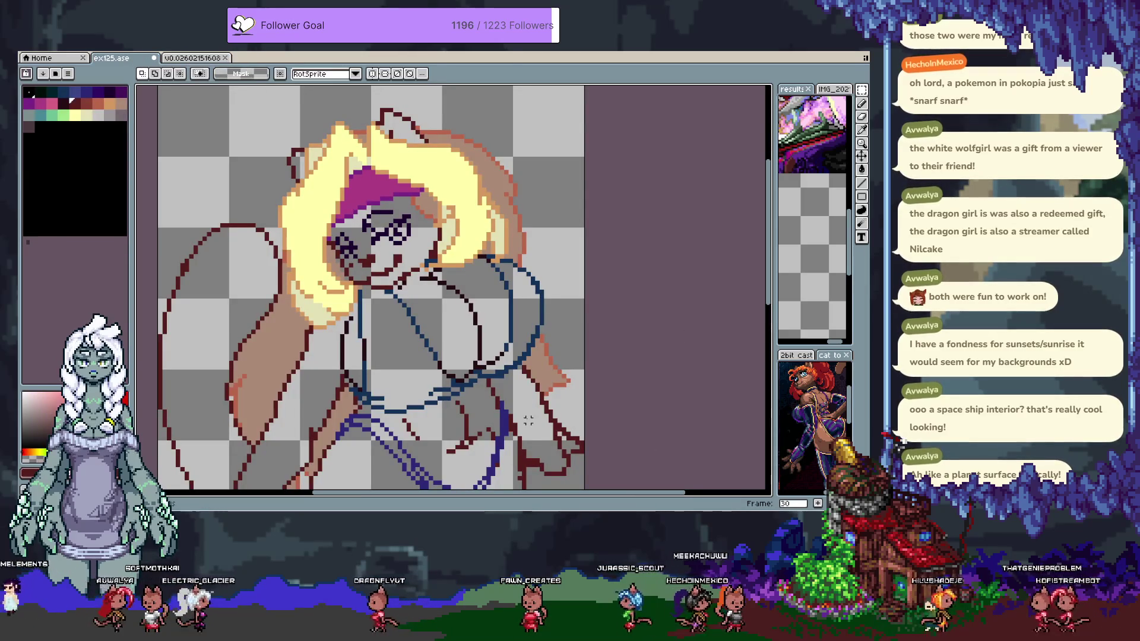
{"action": "left_click_drag", "start_coordinate": [466, 353], "coordinate": [459, 325]}
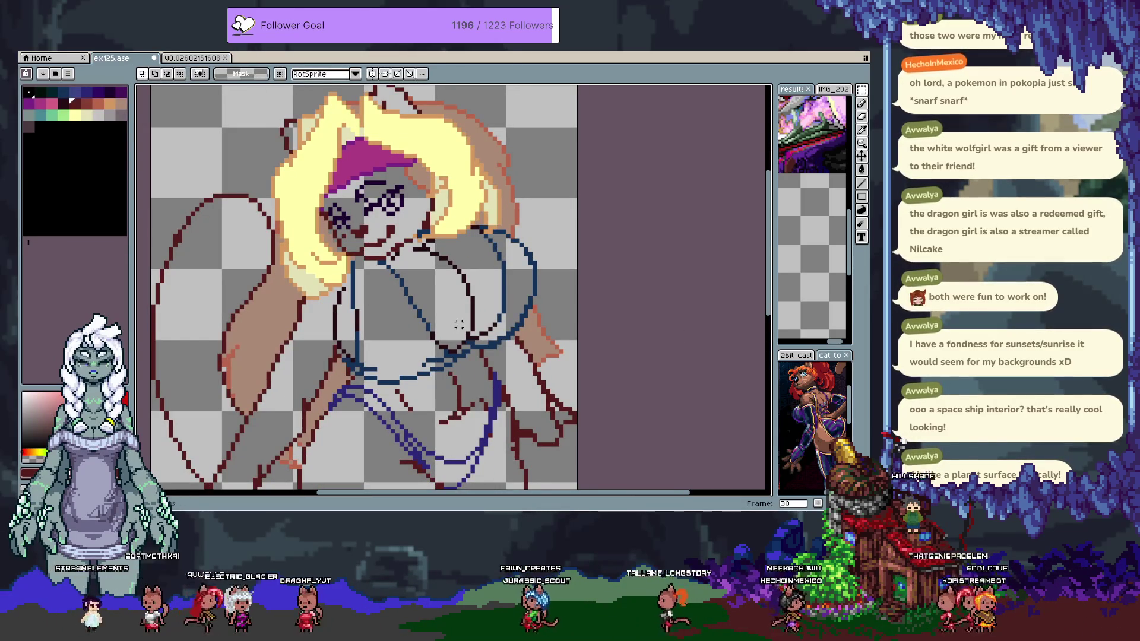
Try recolouring the tan outline with the hat's magenta, then undo it
{"action": "left_click", "coordinate": [65, 126]}
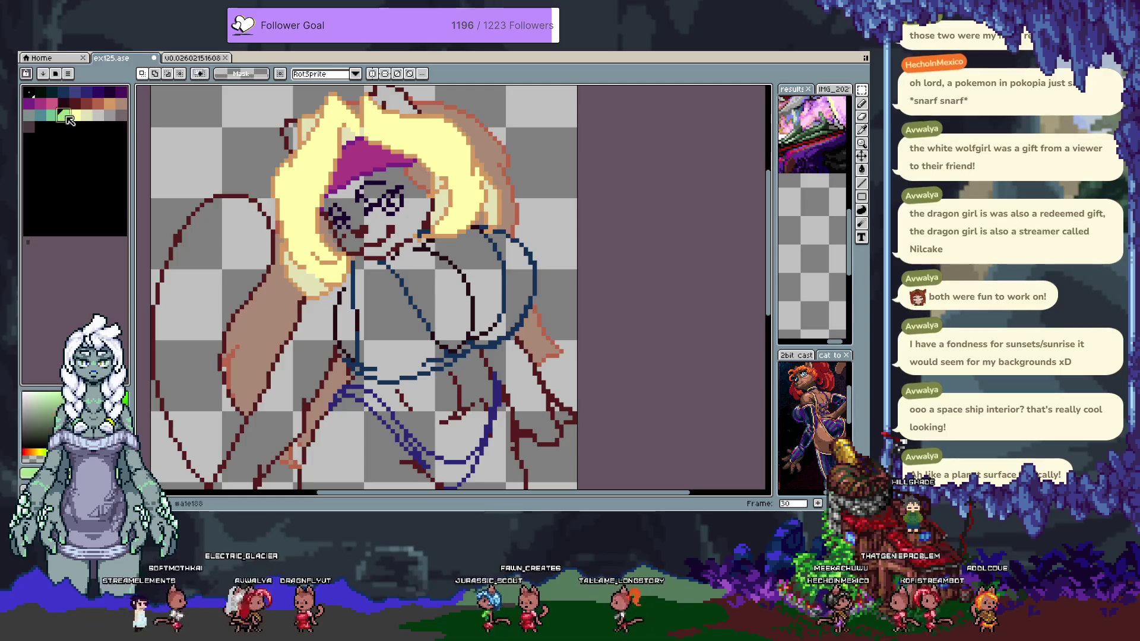
{"action": "left_click_drag", "start_coordinate": [214, 221], "coordinate": [233, 194]}
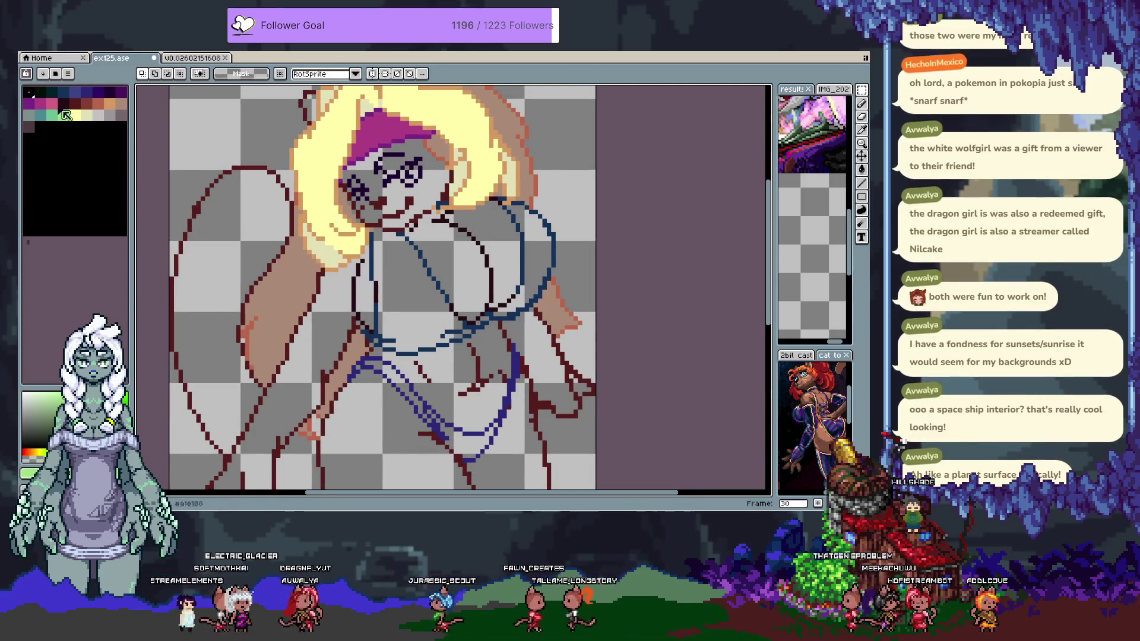
{"action": "left_click", "coordinate": [380, 127], "text": "alt"}
{"action": "left_click_drag", "start_coordinate": [389, 177], "coordinate": [376, 235]}
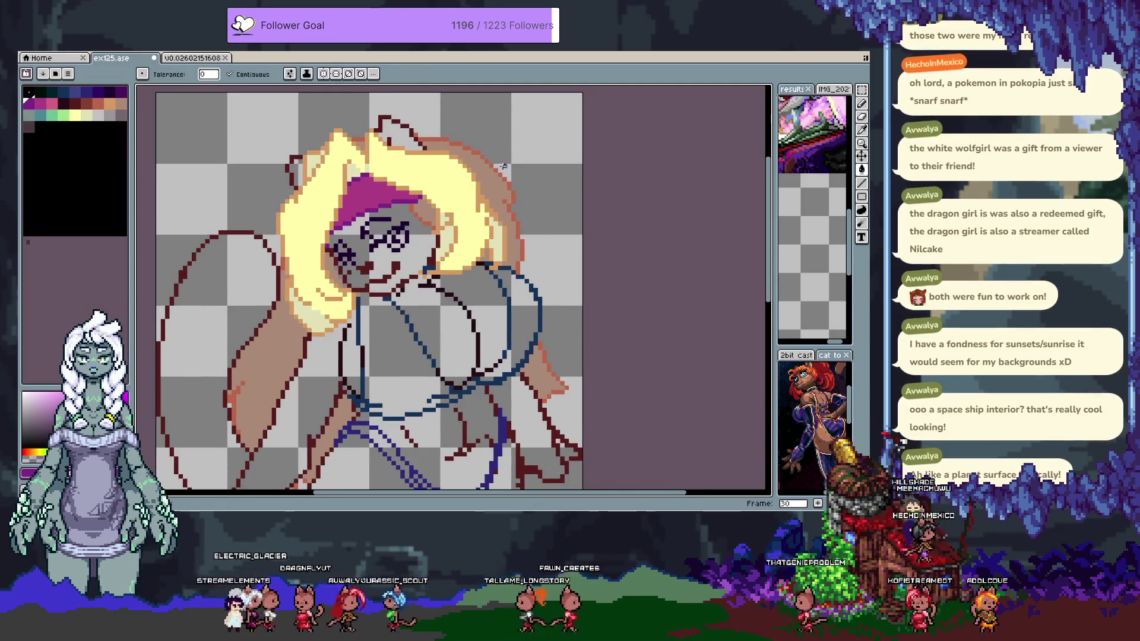
{"action": "left_click", "coordinate": [509, 206]}
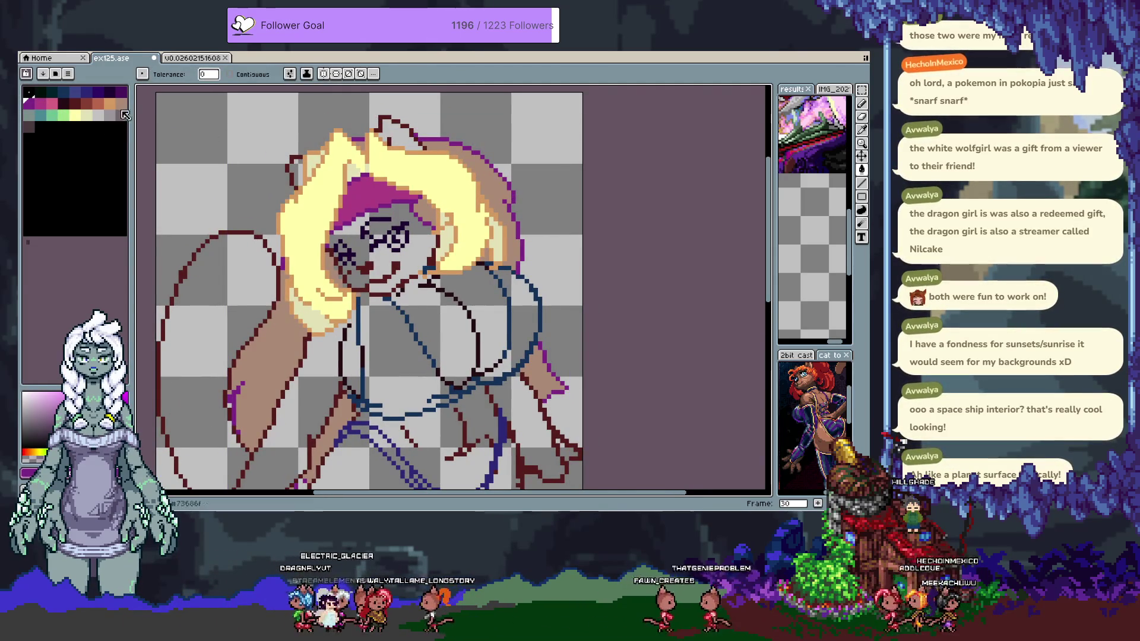
{"action": "key", "text": "ctrl+z"}
Trial-fill the yellow hair and outline dark blue, then undo the fills
{"action": "left_click", "coordinate": [77, 93]}
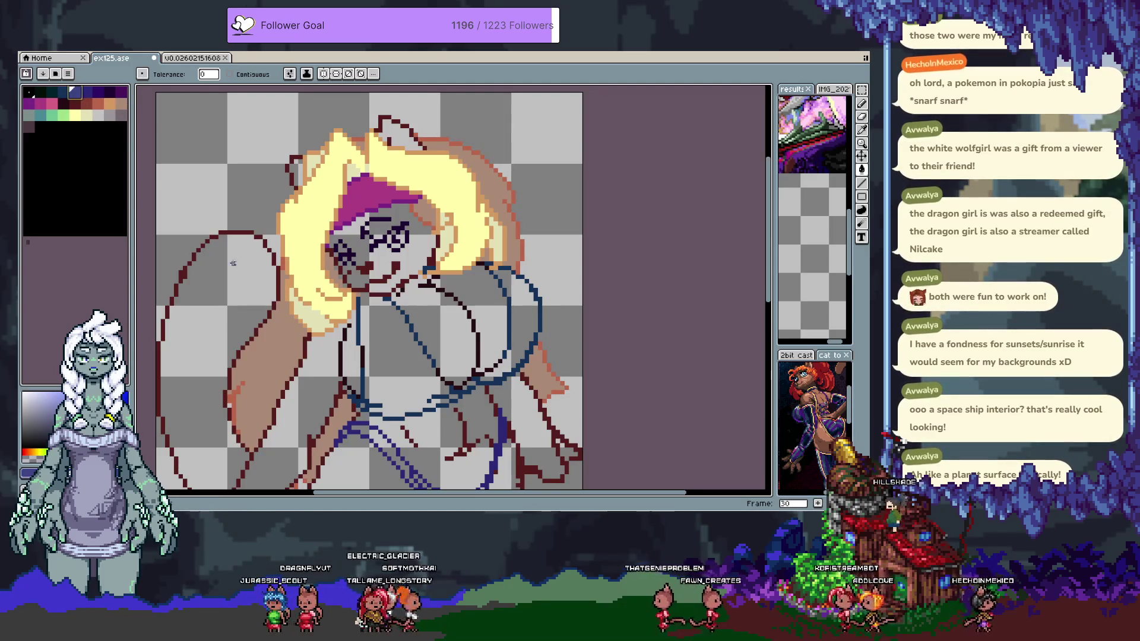
{"action": "left_click", "coordinate": [281, 268]}
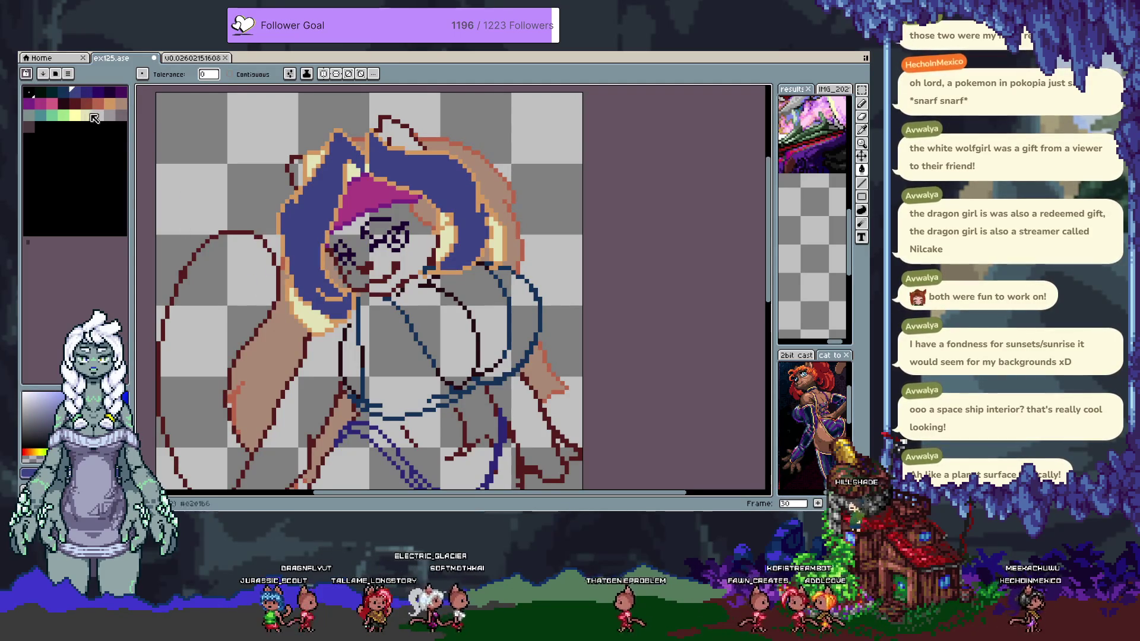
{"action": "left_click", "coordinate": [83, 94]}
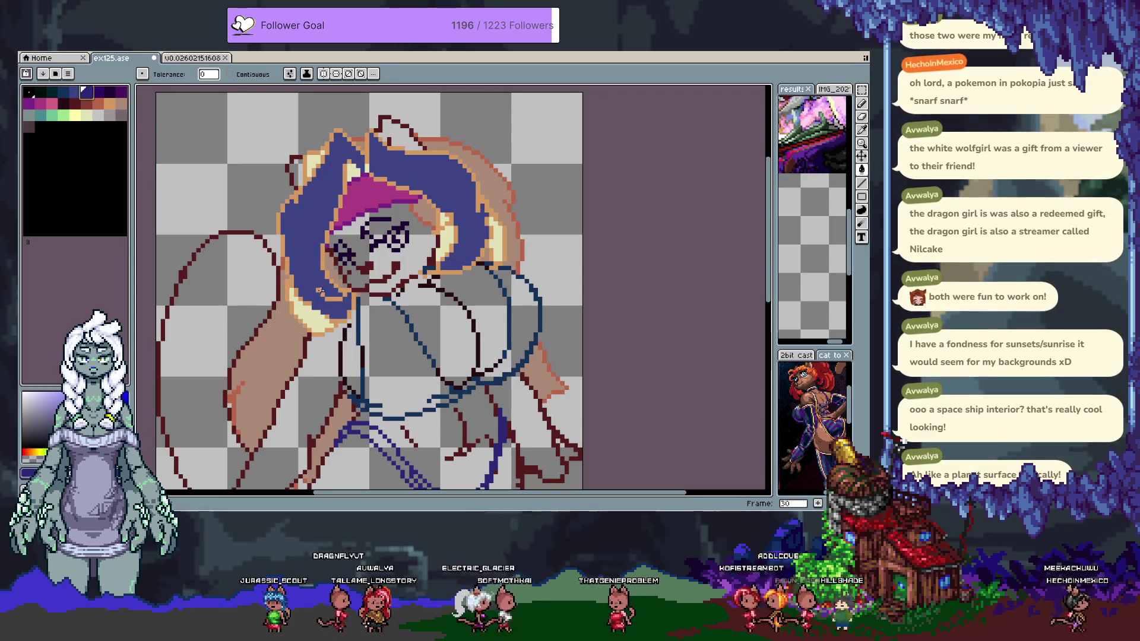
{"action": "left_click", "coordinate": [329, 297]}
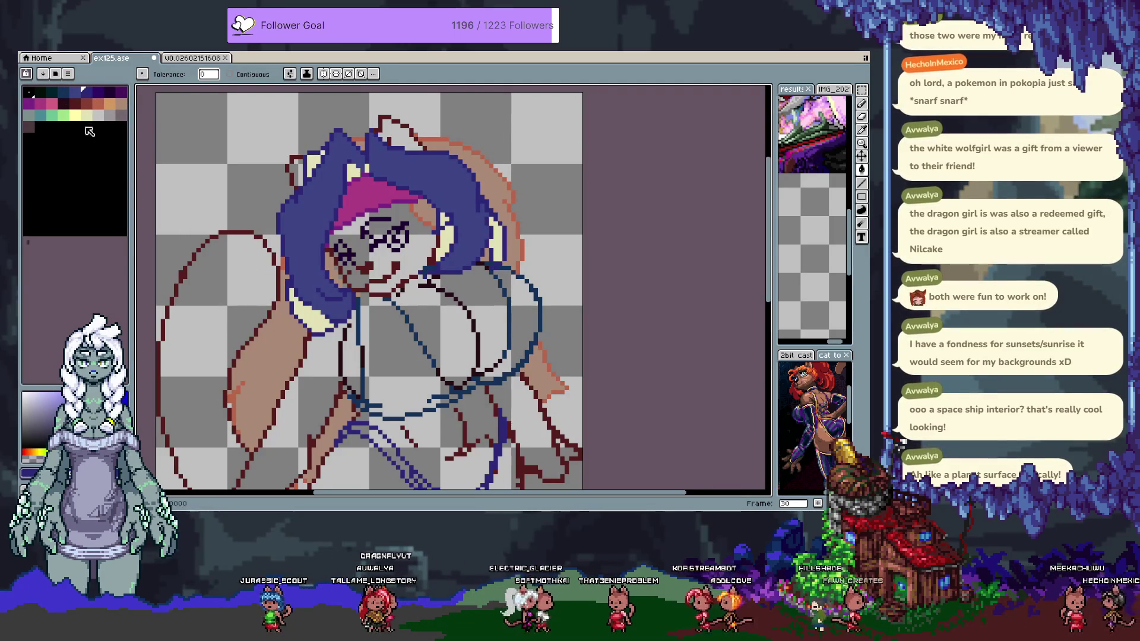
{"action": "left_click", "coordinate": [98, 92]}
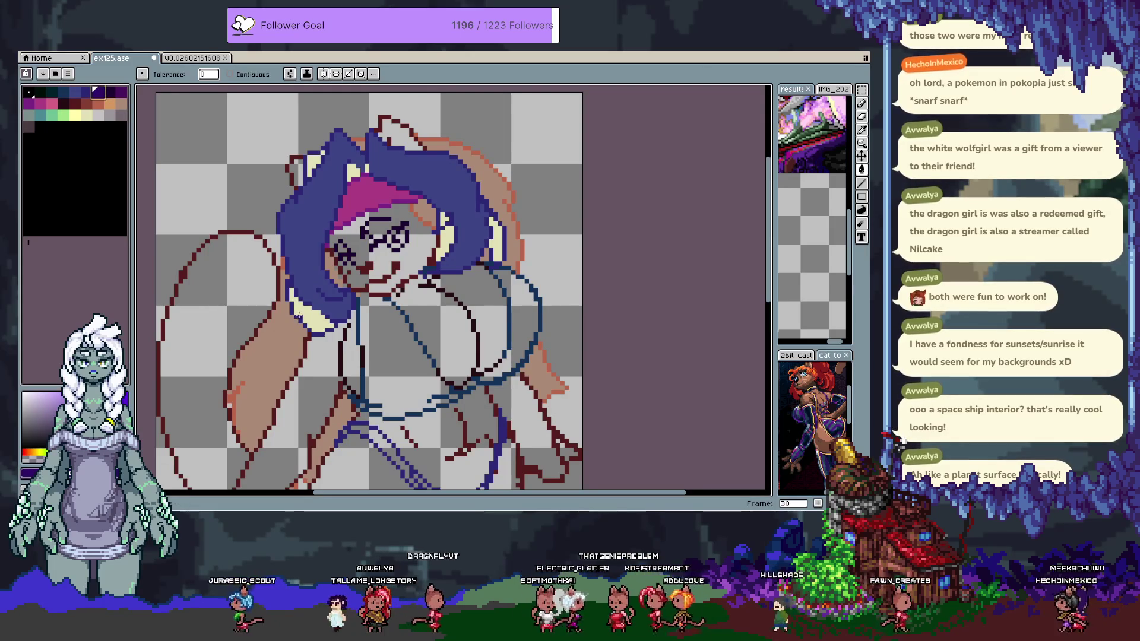
{"action": "left_click", "coordinate": [311, 321]}
{"action": "key", "text": "ctrl+z"}
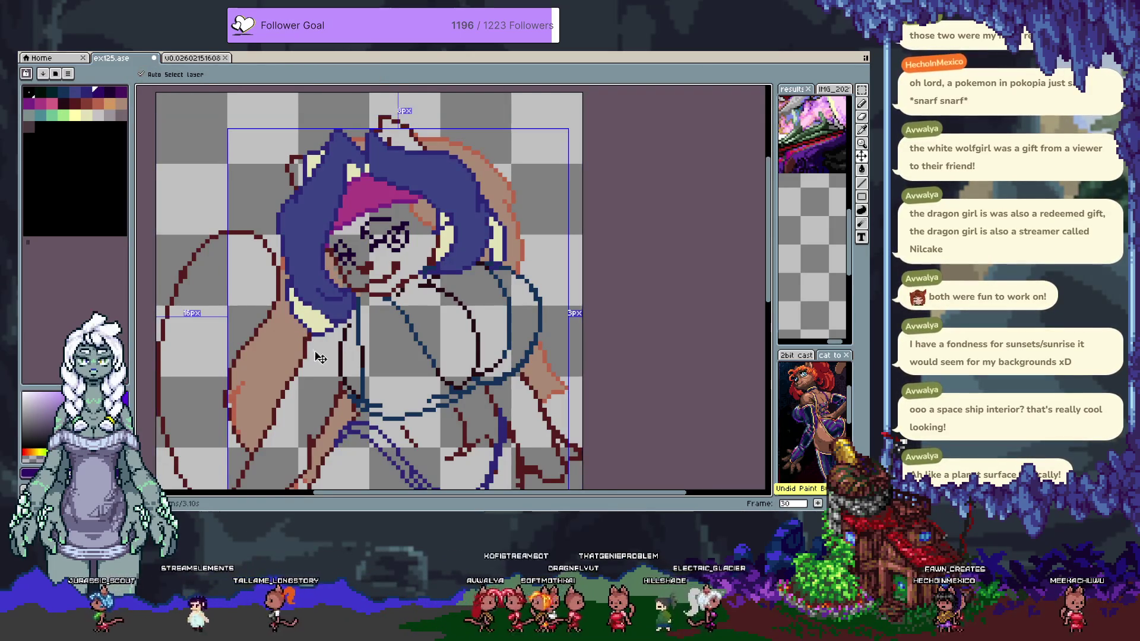
{"action": "key", "text": "ctrl+z"}
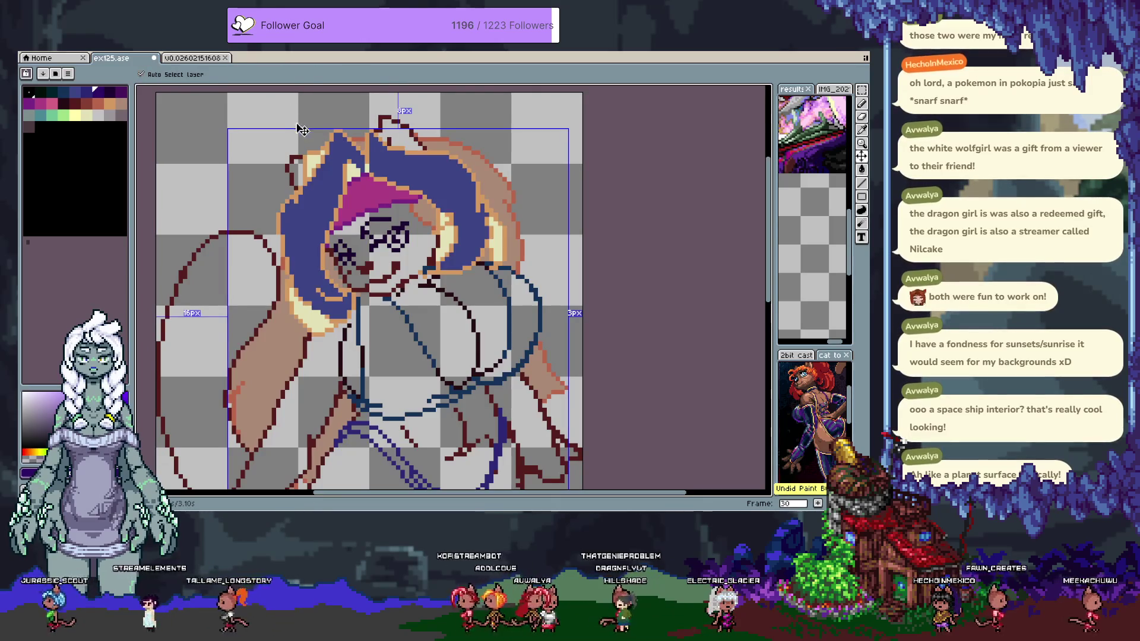
Set the Paint Bucket to refer to the active layer and fill the hair and outline dark blue
{"action": "left_click", "coordinate": [288, 74]}
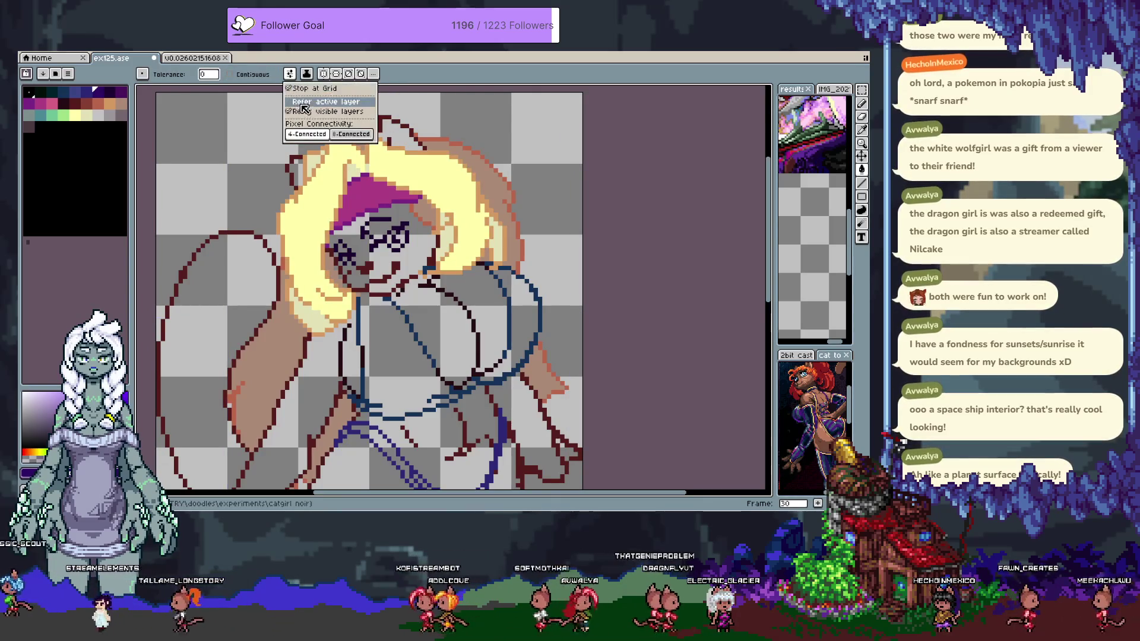
{"action": "left_click", "coordinate": [304, 104]}
{"action": "left_click", "coordinate": [76, 93]}
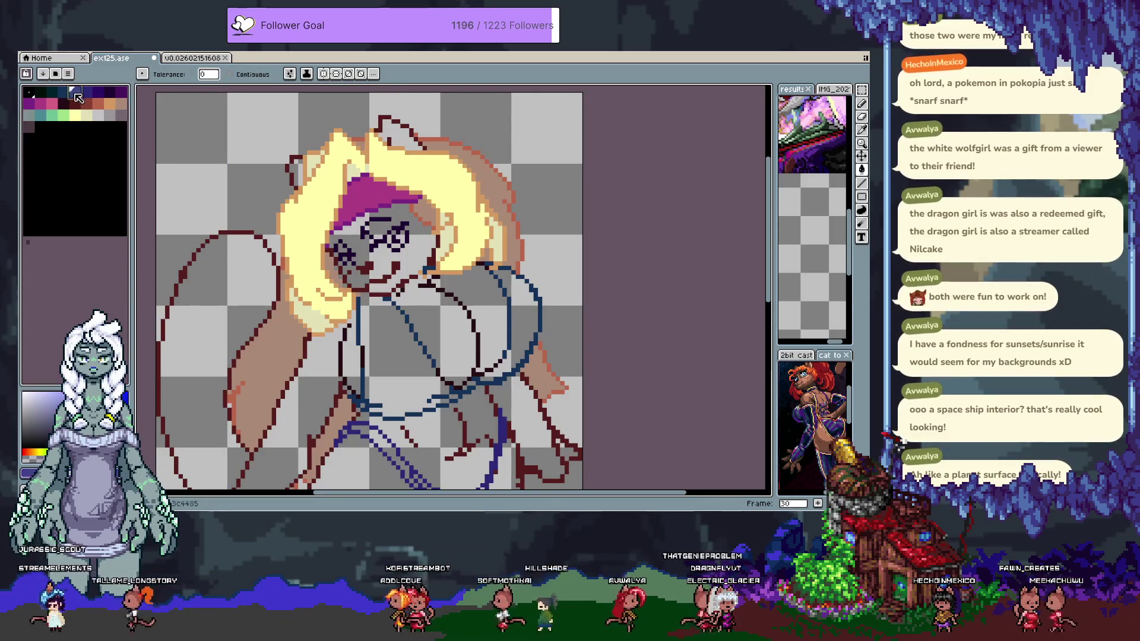
{"action": "left_click", "coordinate": [309, 254]}
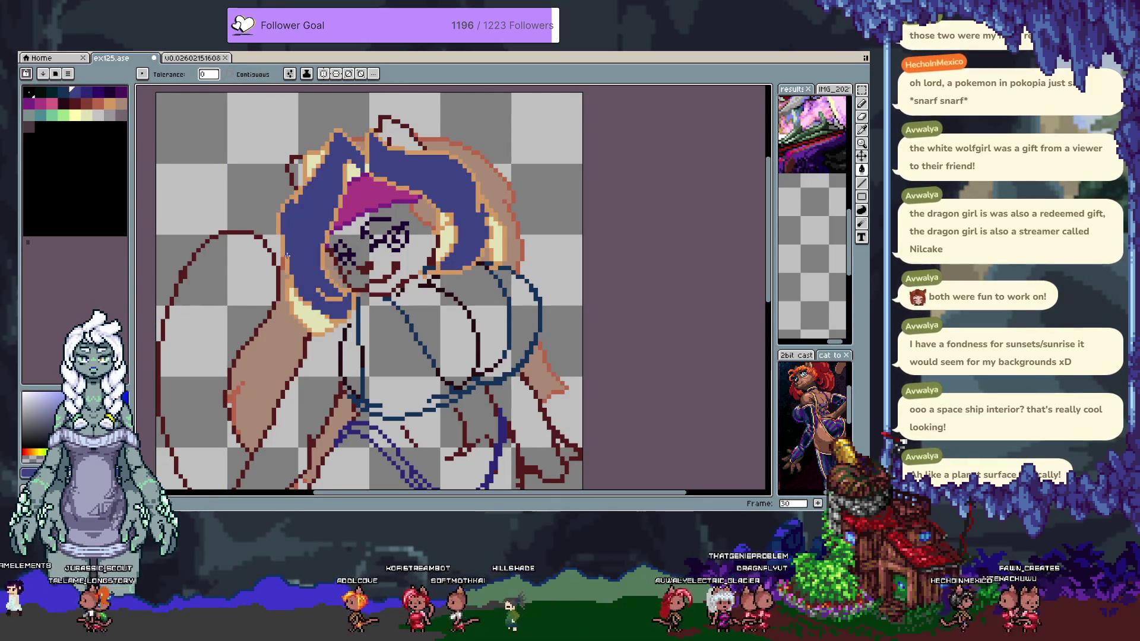
{"action": "left_click", "coordinate": [330, 316]}
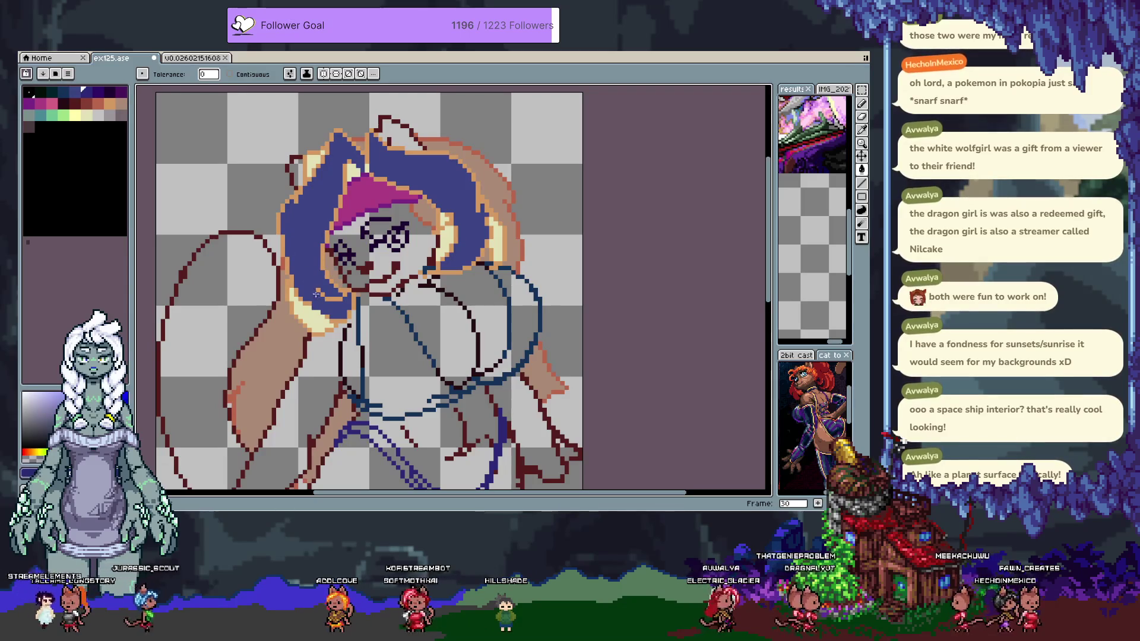
{"action": "left_click", "coordinate": [330, 318]}
Colour the back hair strands and orange outline pixels purple, then show the timeline
{"action": "left_click", "coordinate": [107, 90]}
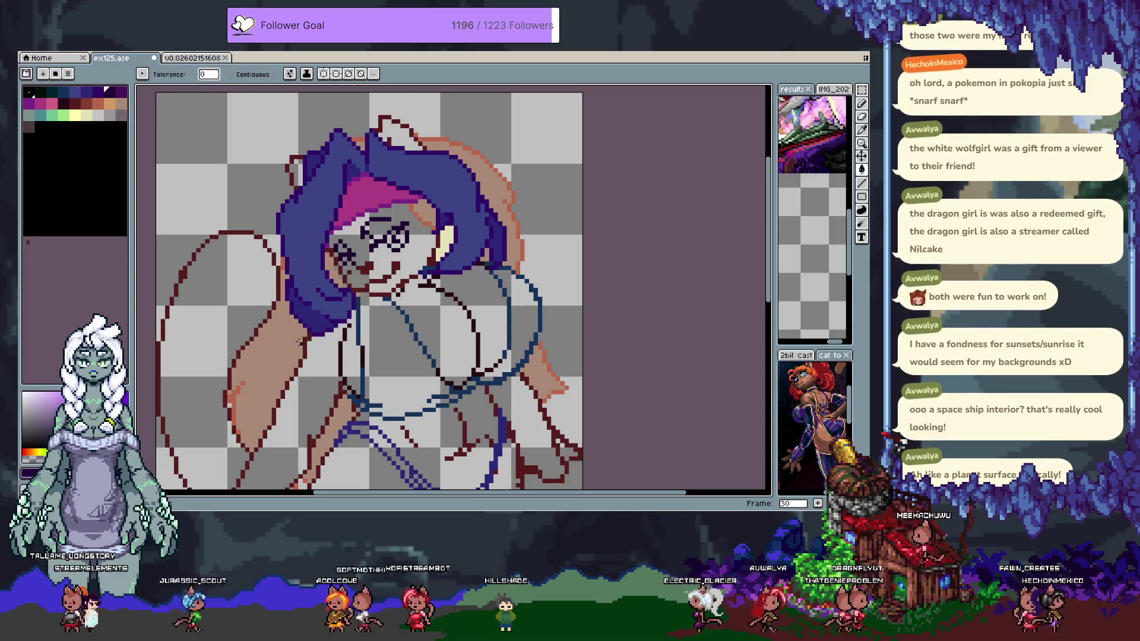
{"action": "left_click", "coordinate": [250, 387]}
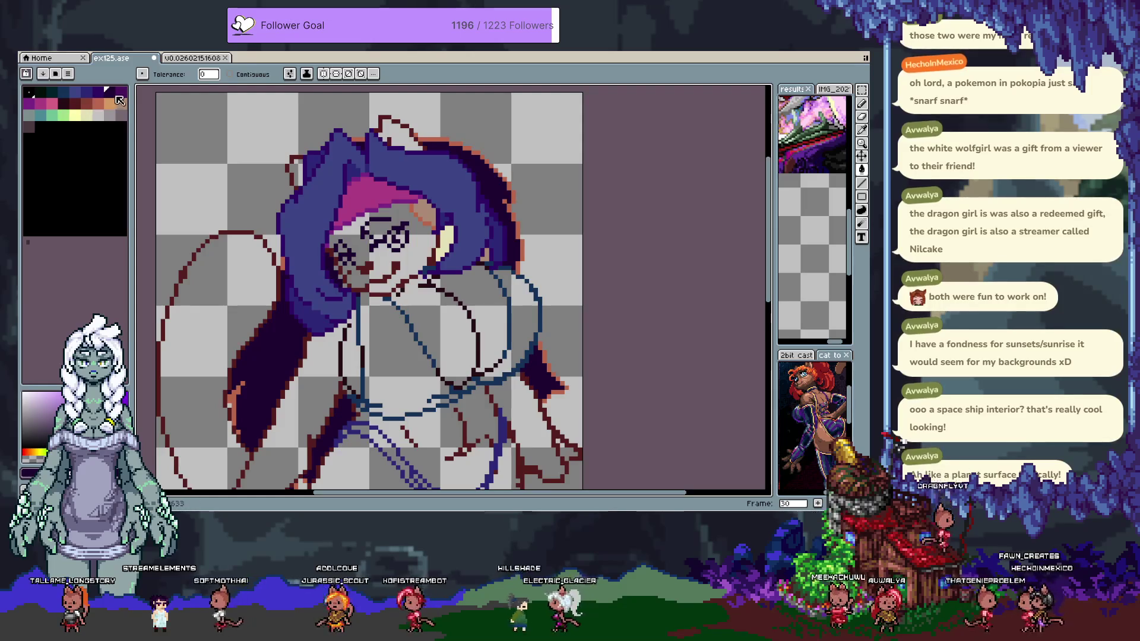
{"action": "left_click", "coordinate": [119, 91]}
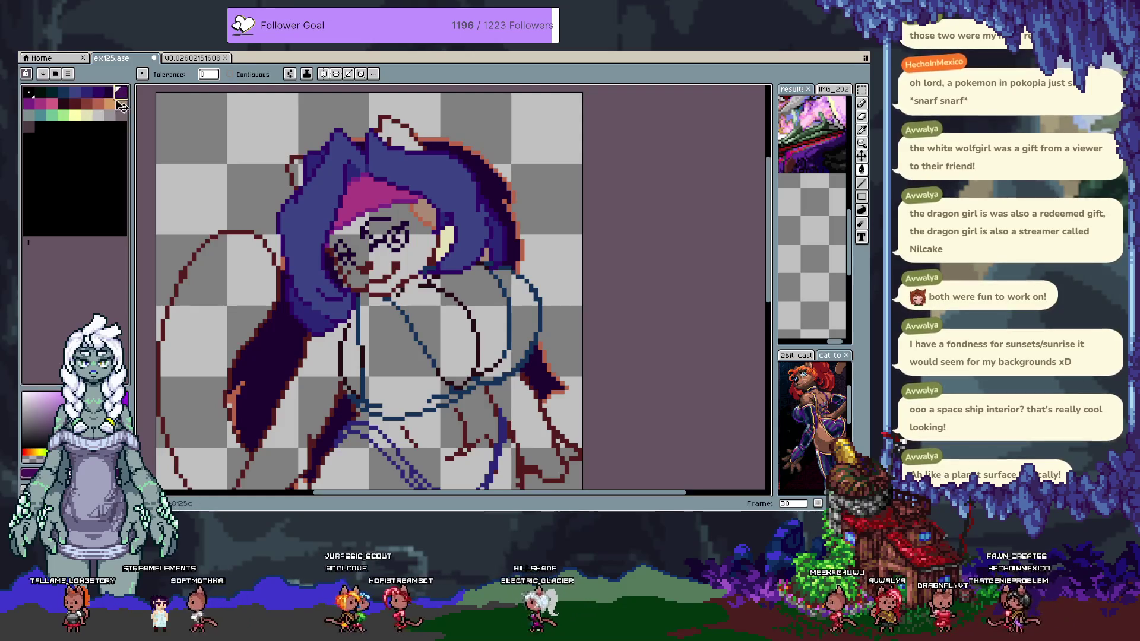
{"action": "left_click", "coordinate": [261, 368]}
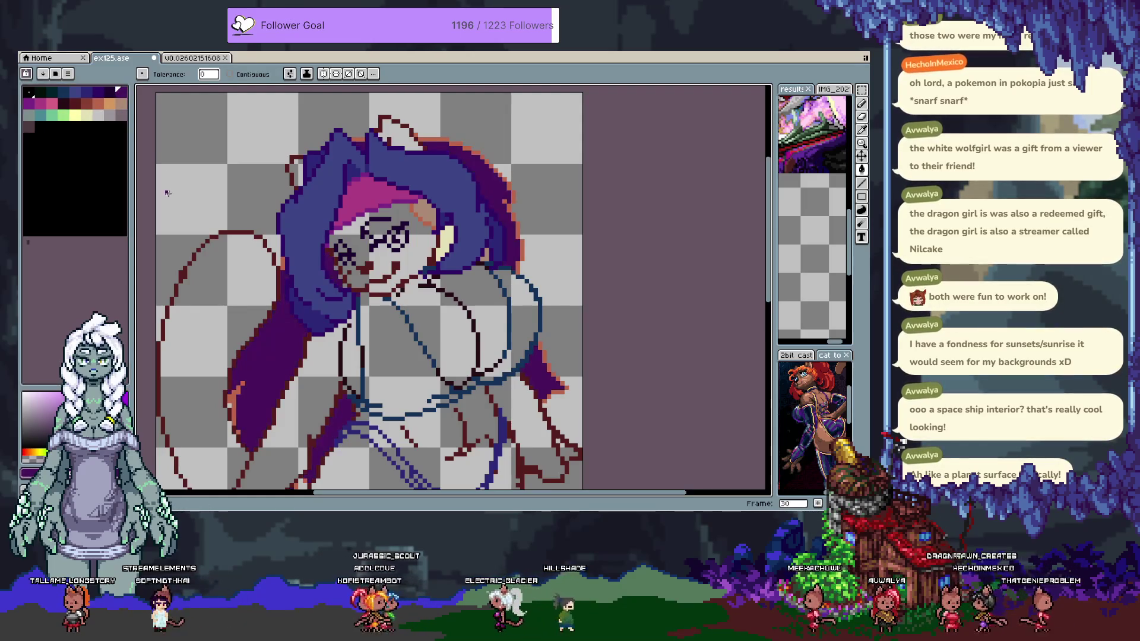
{"action": "left_click", "coordinate": [230, 404]}
{"action": "key", "text": "space"}
{"action": "mouse_move", "coordinate": [323, 363]}
{"action": "left_mouse_down"}
{"action": "mouse_move", "coordinate": [285, 318]}
{"action": "mouse_move", "coordinate": [301, 332]}
{"action": "left_mouse_up"}
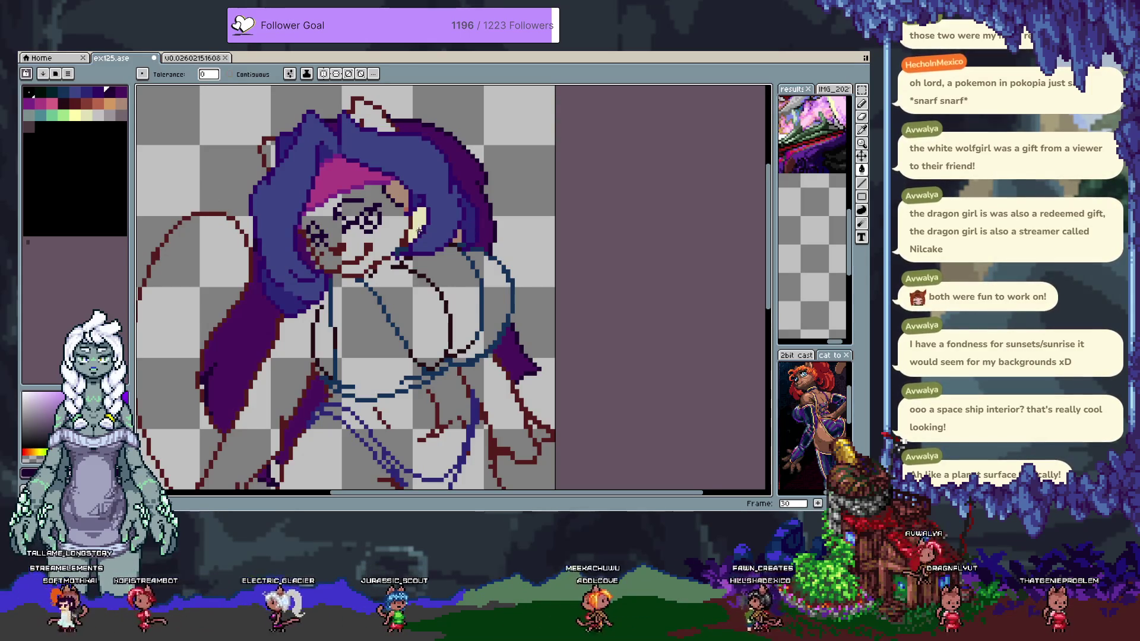
{"action": "key", "text": "Tab"}
Hide the colour layer and undo then redo the pale yellow hair fill
{"action": "left_click", "coordinate": [146, 450]}
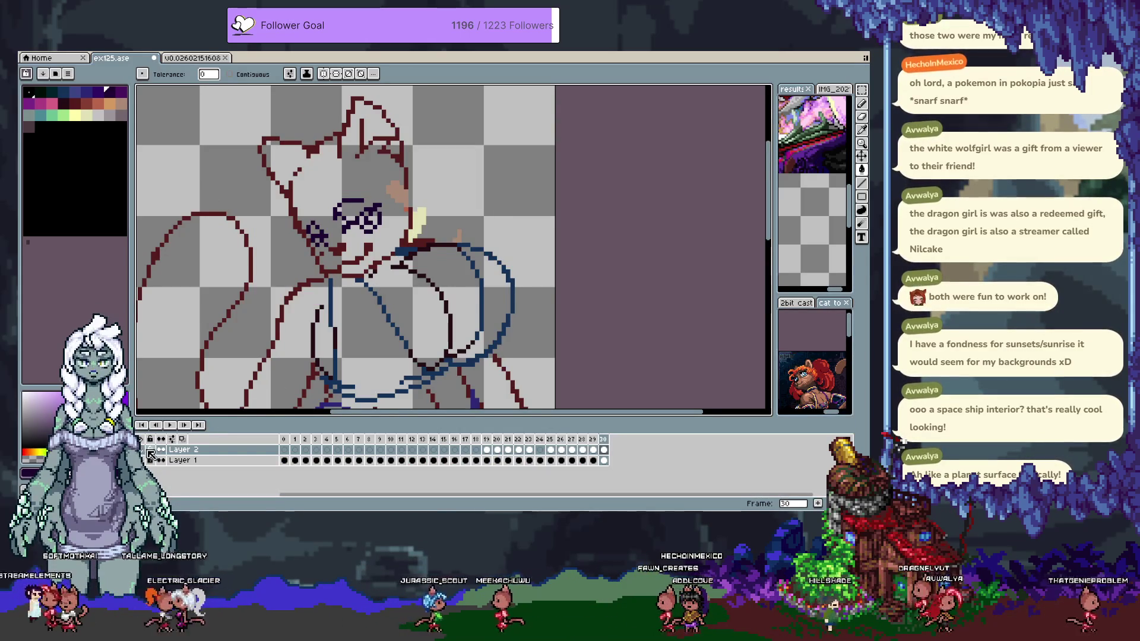
{"action": "key", "text": "ctrl+z"}
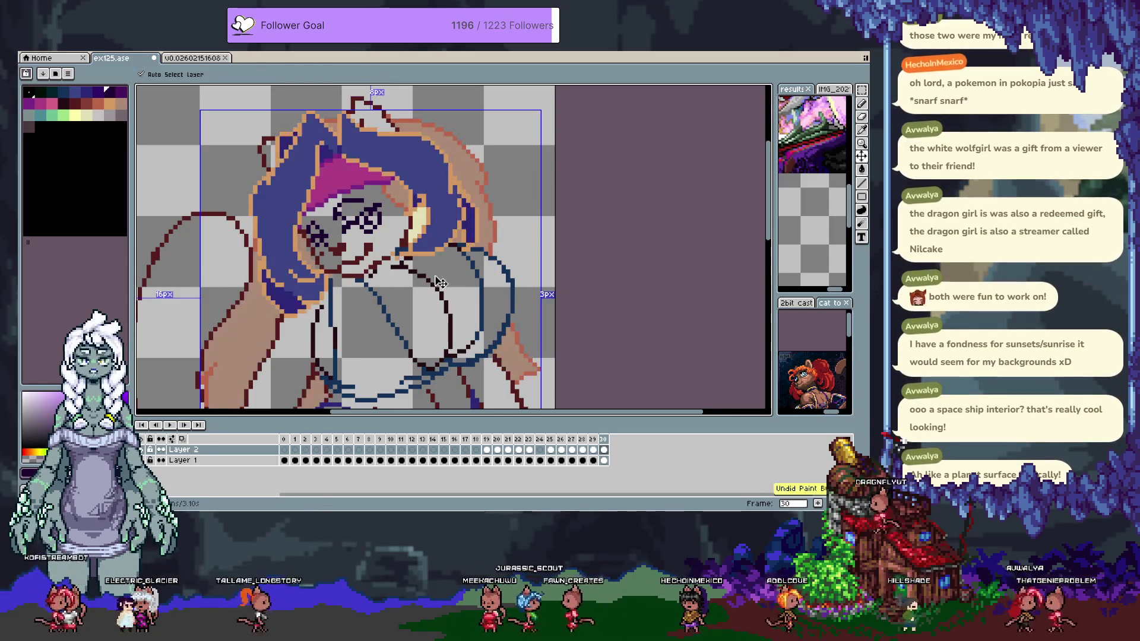
{"action": "key", "text": "ctrl+y"}
{"action": "key", "text": "w"}
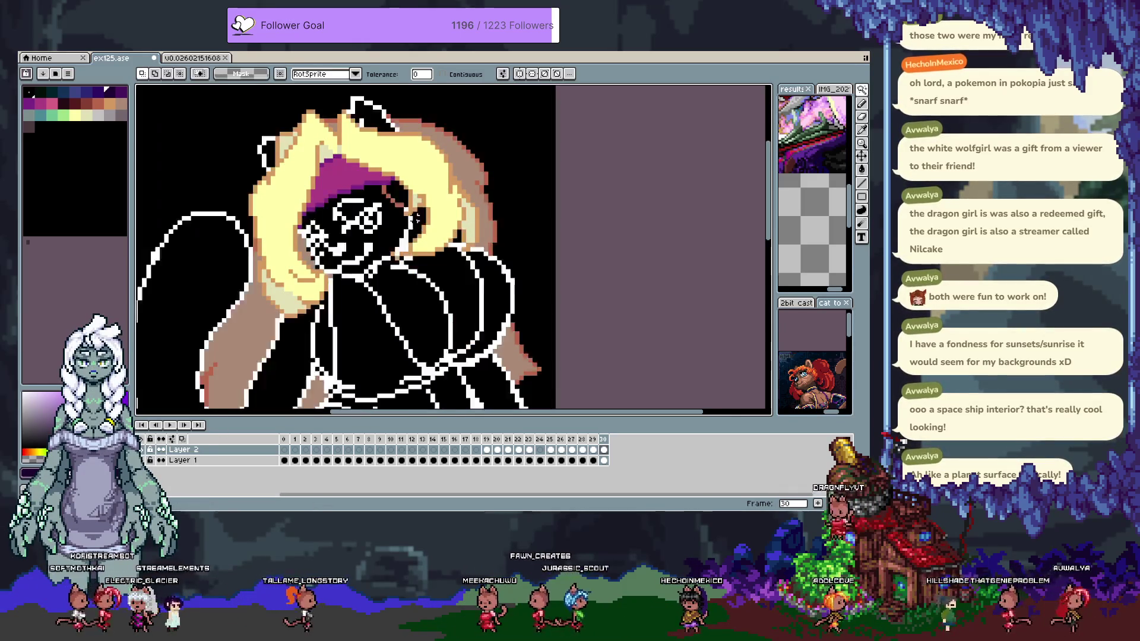
{"action": "key", "text": "b"}
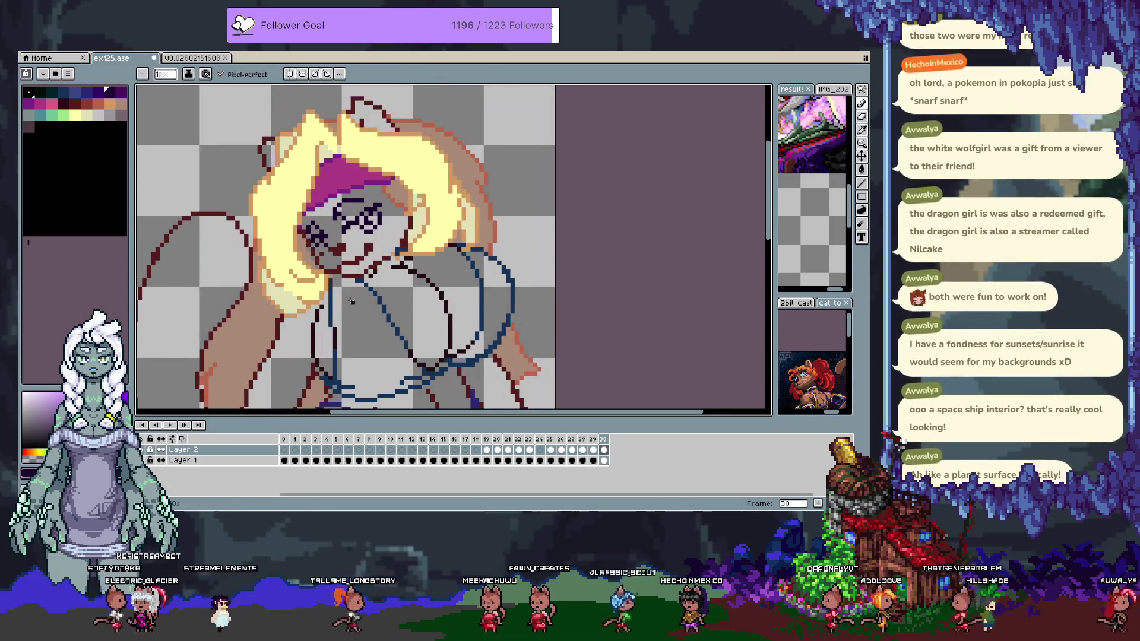
Magic-wand select the stray yellow patch and tan specks beside the face
{"action": "left_click", "coordinate": [161, 450]}
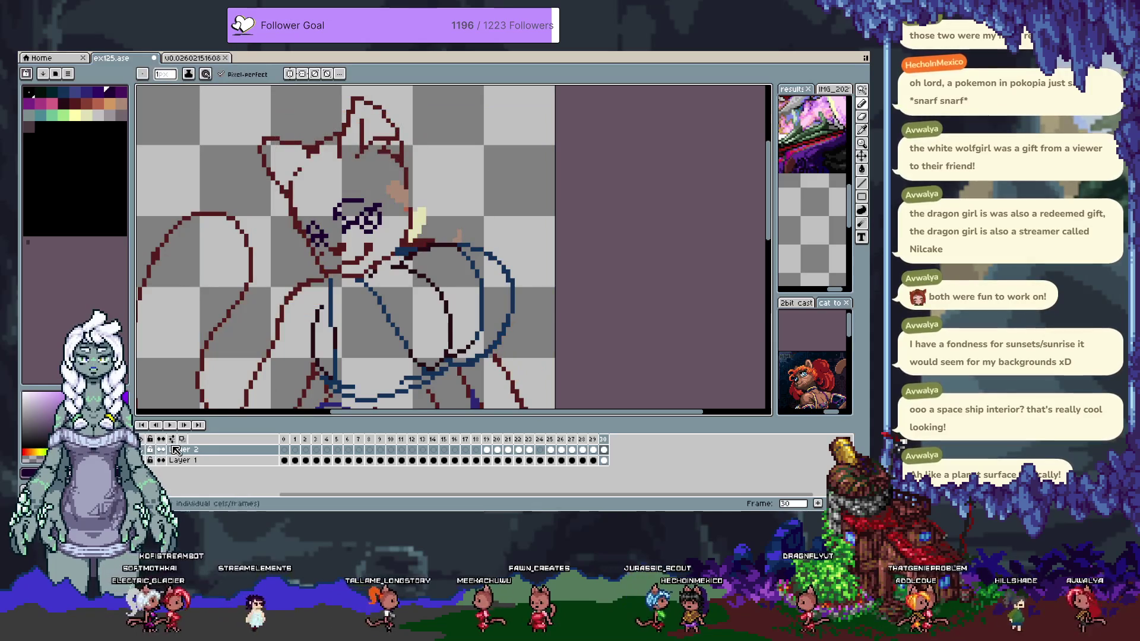
{"action": "left_click", "coordinate": [419, 225], "text": "ctrl"}
{"action": "key", "text": "w"}
{"action": "left_click", "coordinate": [416, 218]}
{"action": "left_click", "coordinate": [399, 191], "text": "shift"}
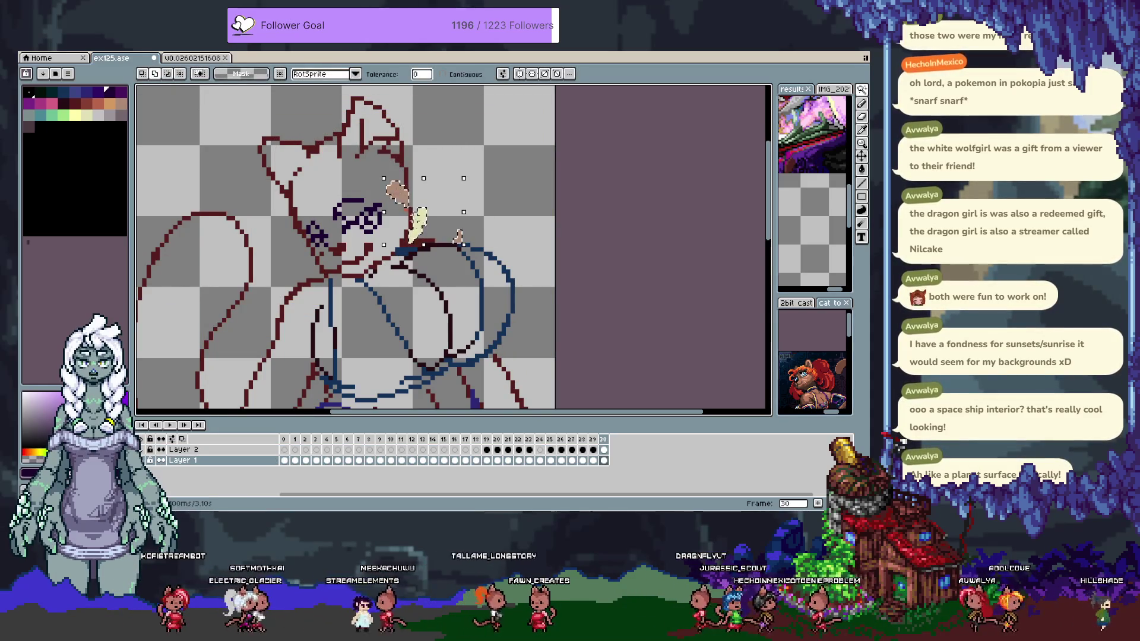
{"action": "mouse_move", "coordinate": [369, 341]}
{"action": "left_mouse_down"}
{"action": "mouse_move", "coordinate": [421, 230]}
{"action": "mouse_move", "coordinate": [382, 322]}
{"action": "left_mouse_up"}
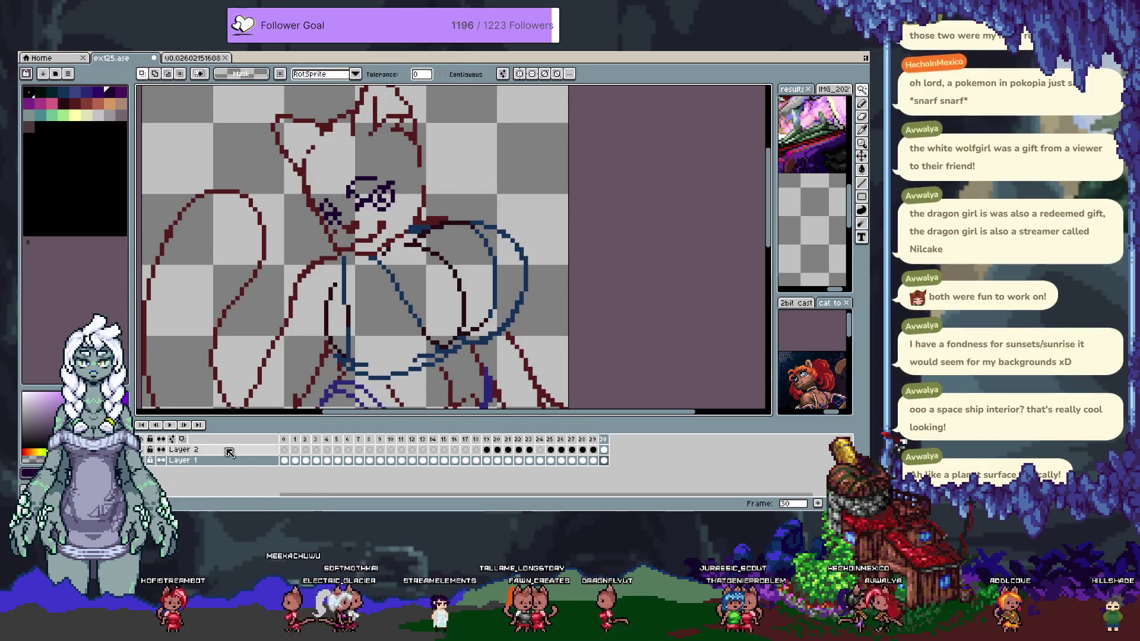
Delete the stray pixels near the face on Layer 1, then advance to frame 31
{"action": "left_click", "coordinate": [141, 449]}
{"action": "left_click", "coordinate": [182, 450]}
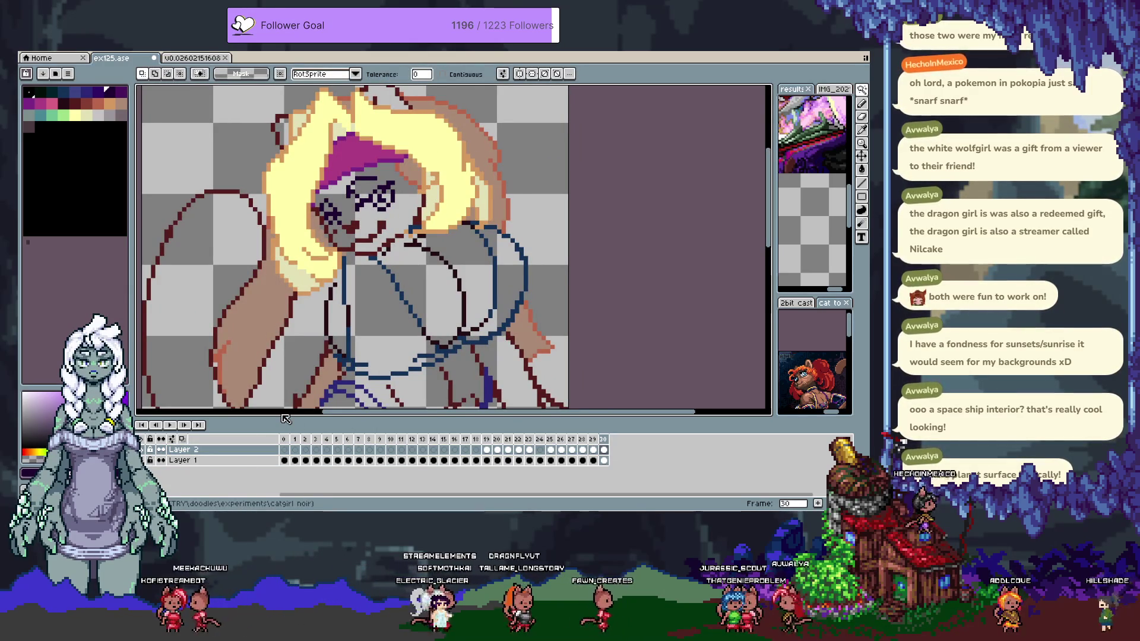
{"action": "left_click", "coordinate": [416, 172]}
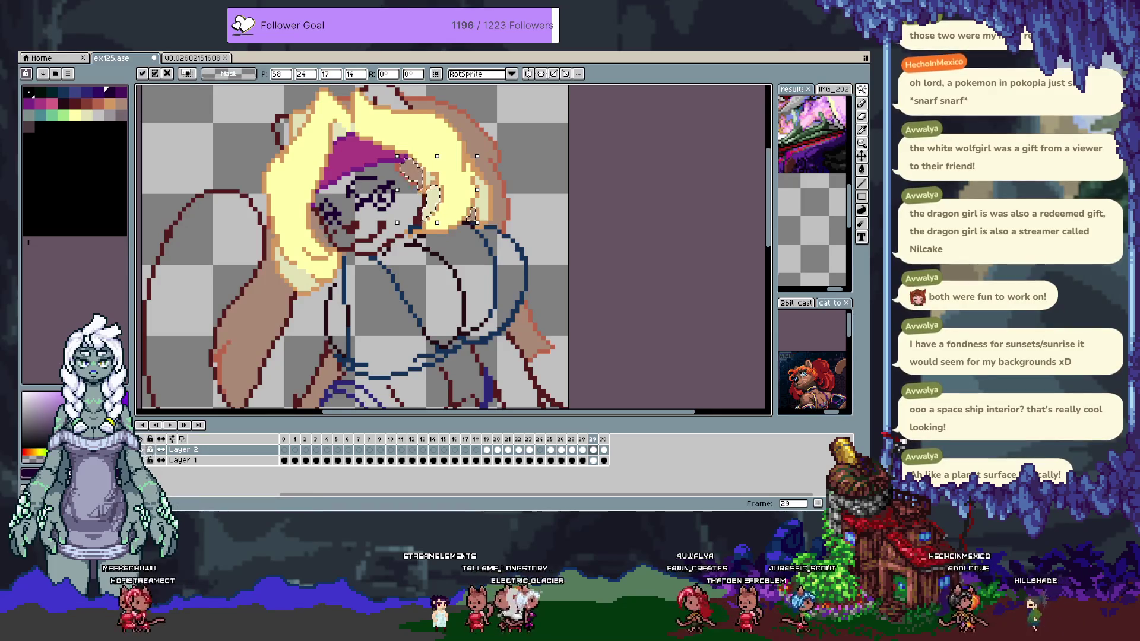
{"action": "left_click", "coordinate": [150, 459]}
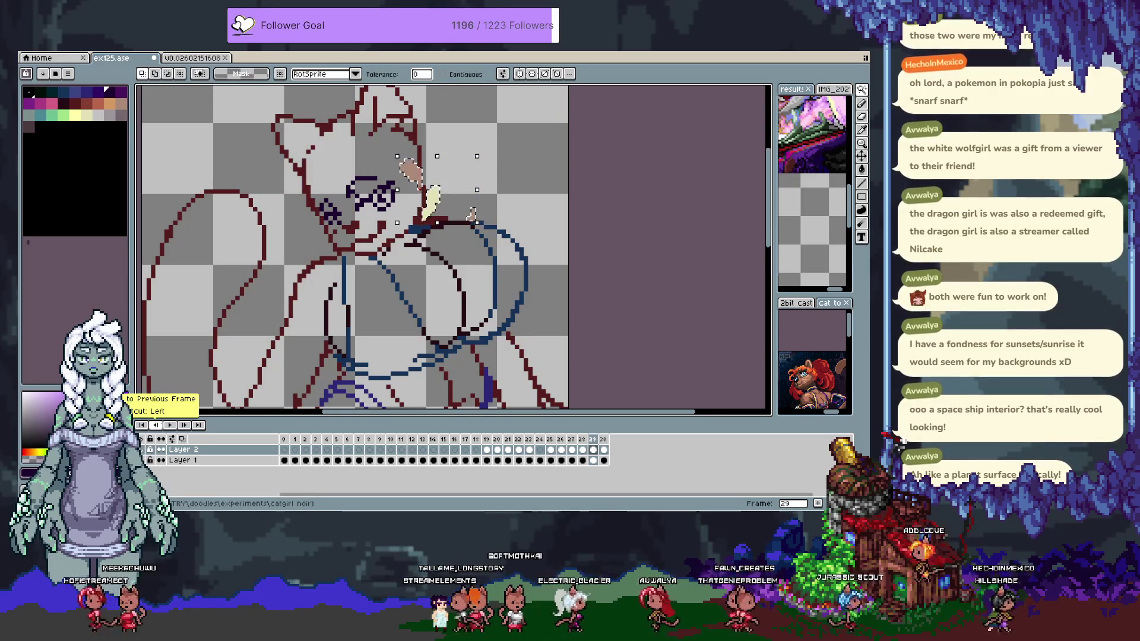
{"action": "left_click", "coordinate": [181, 461]}
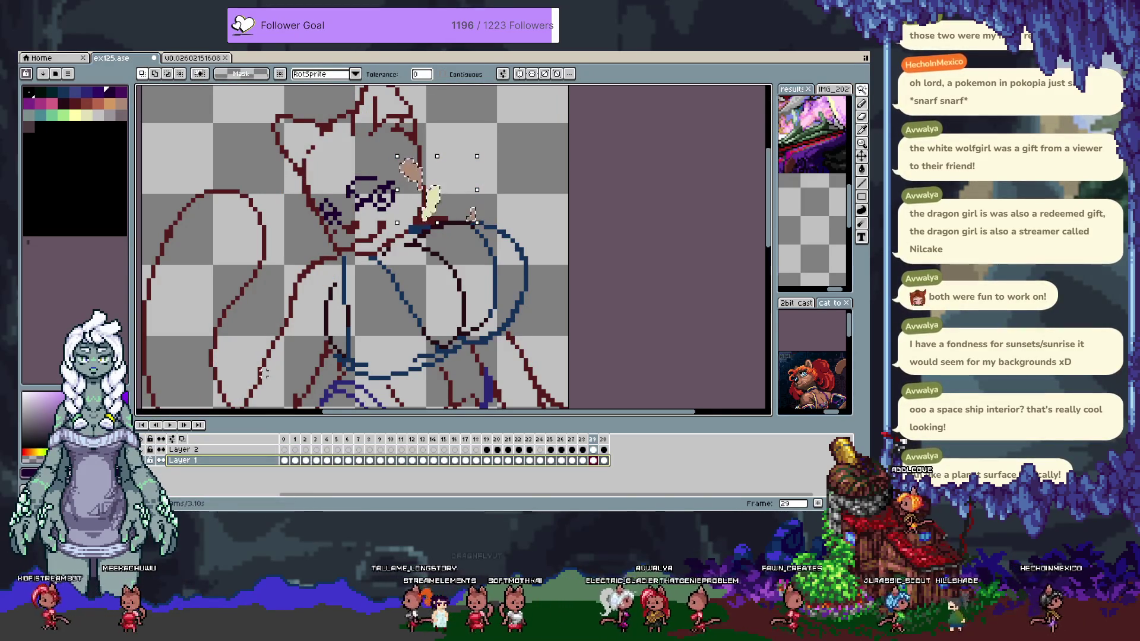
{"action": "key", "text": "Delete"}
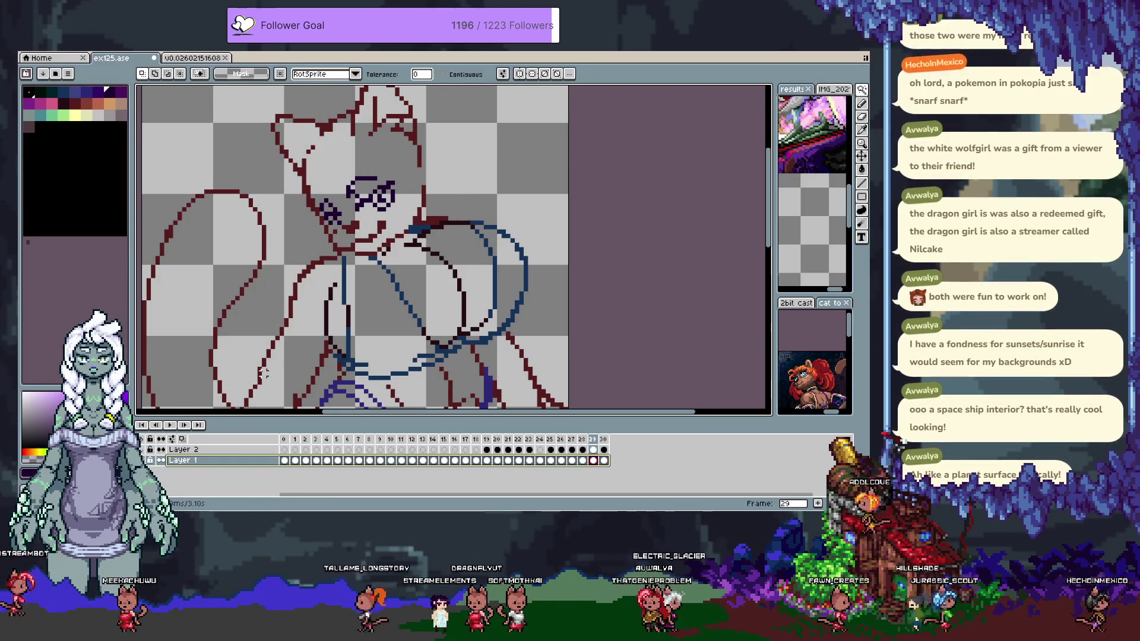
{"action": "left_click", "coordinate": [149, 461]}
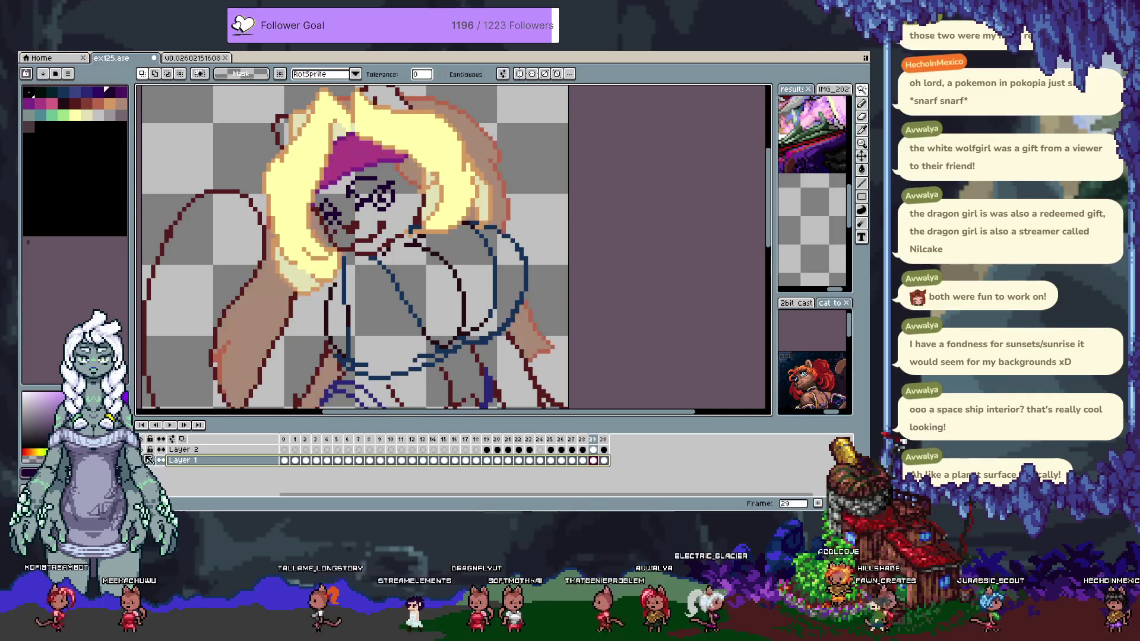
{"action": "key", "text": "Right"}
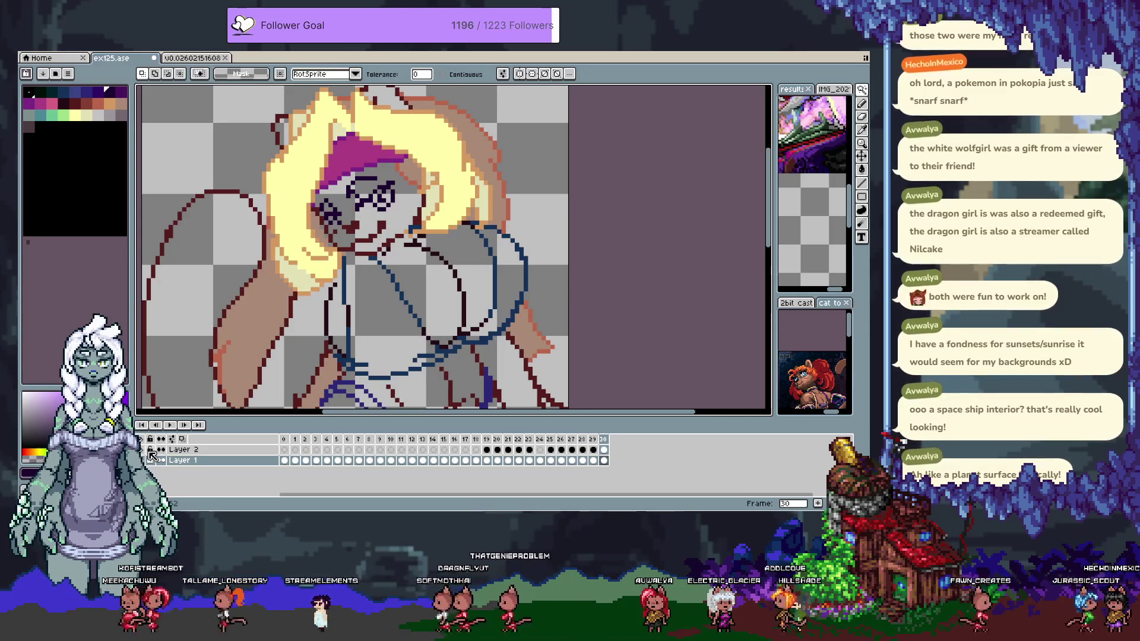
{"action": "key", "text": "Tab"}
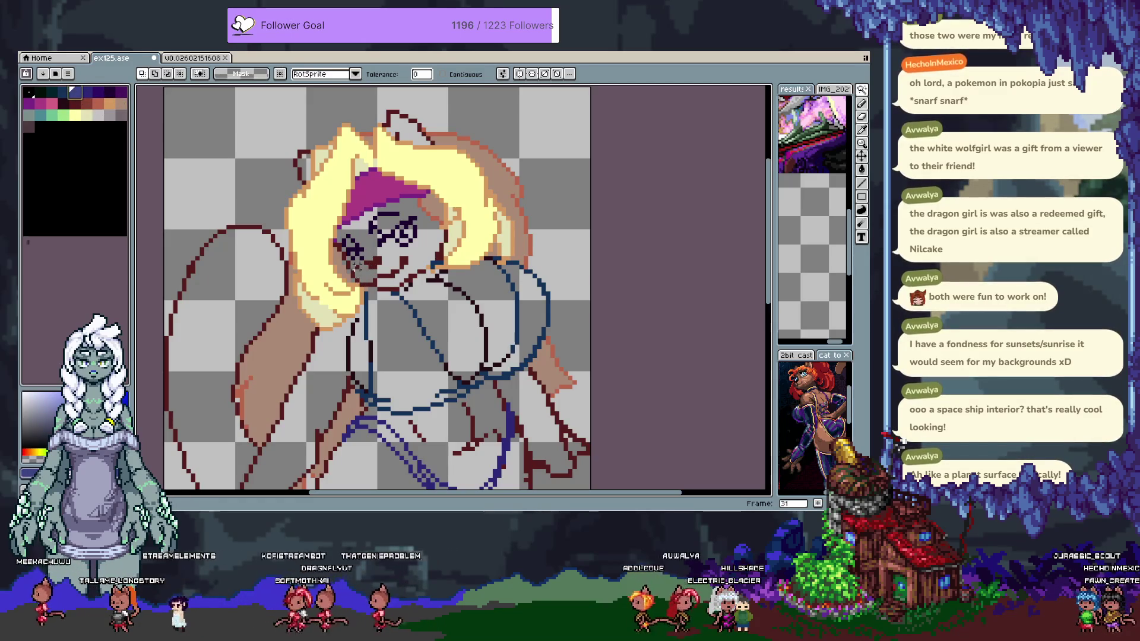
Undo the last fill, then fill the yellow hair and its outline dark blue
{"action": "key", "text": "g"}
{"action": "left_click", "coordinate": [333, 221]}
{"action": "key", "text": "ctrl+z"}
{"action": "left_click", "coordinate": [309, 259]}
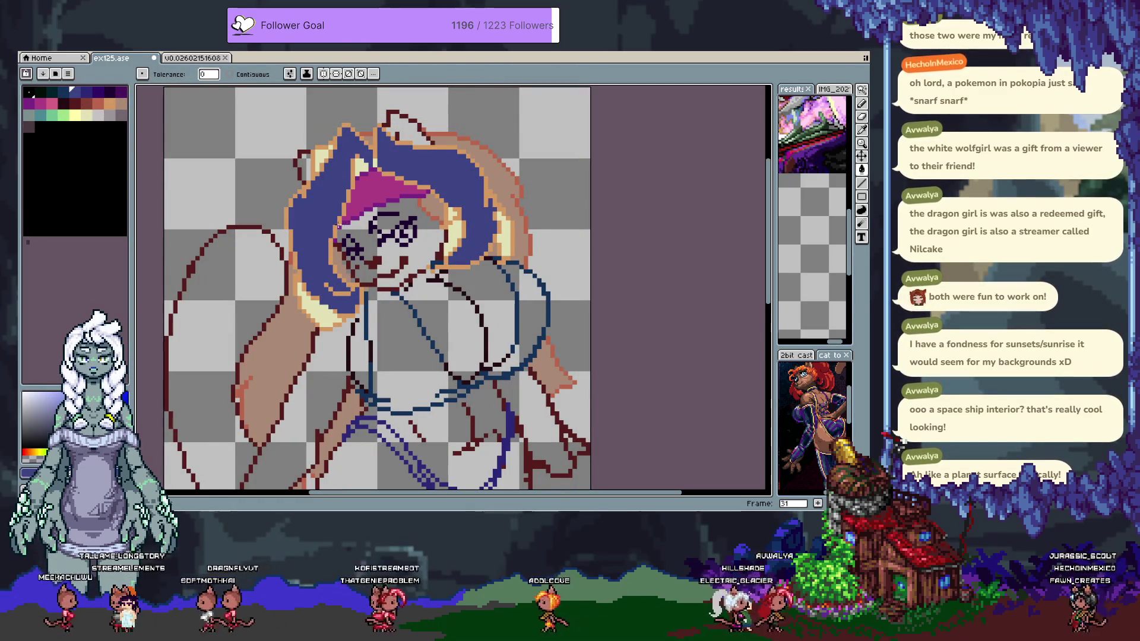
{"action": "left_click", "coordinate": [315, 299]}
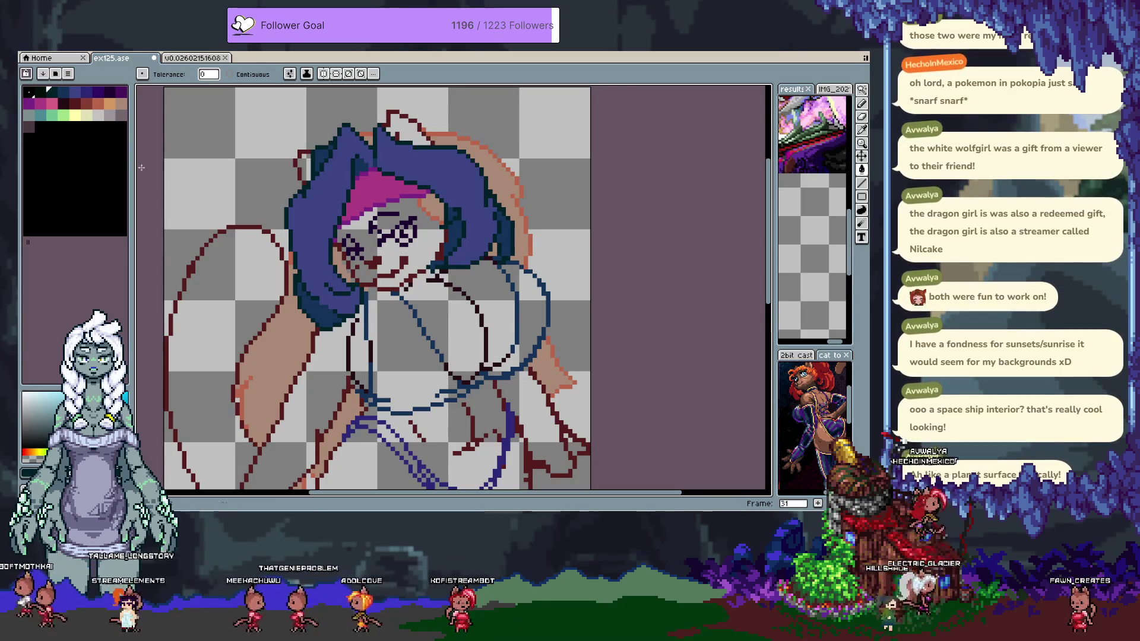
Try filling the peach hair areas navy, undo, and fill them dark purple instead
{"action": "left_click", "coordinate": [303, 287], "text": "alt"}
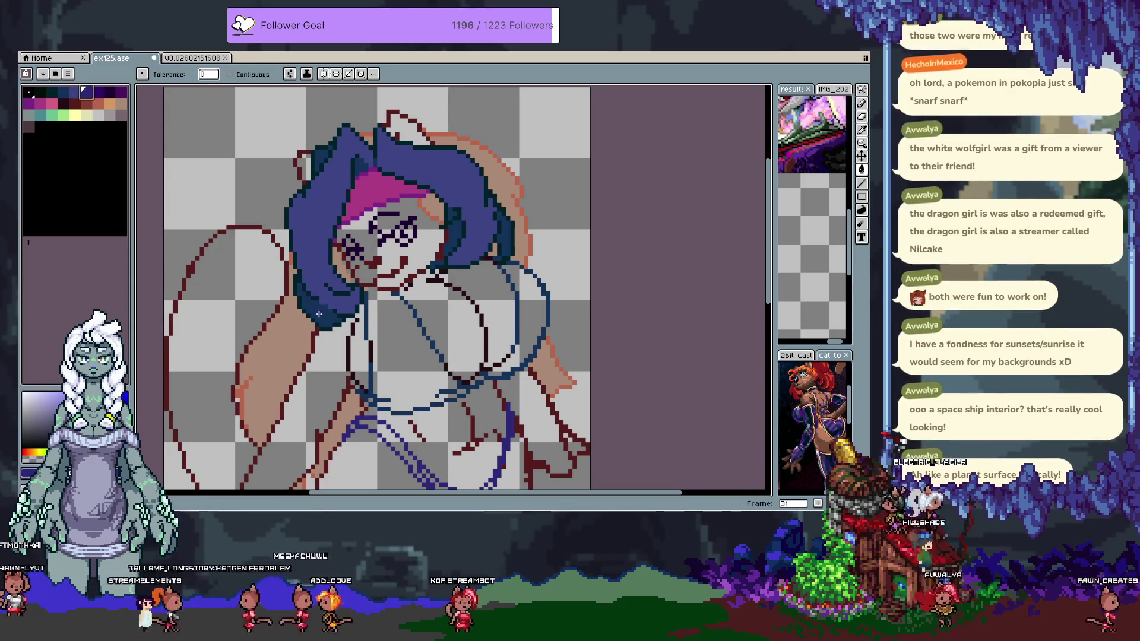
{"action": "left_click", "coordinate": [490, 176]}
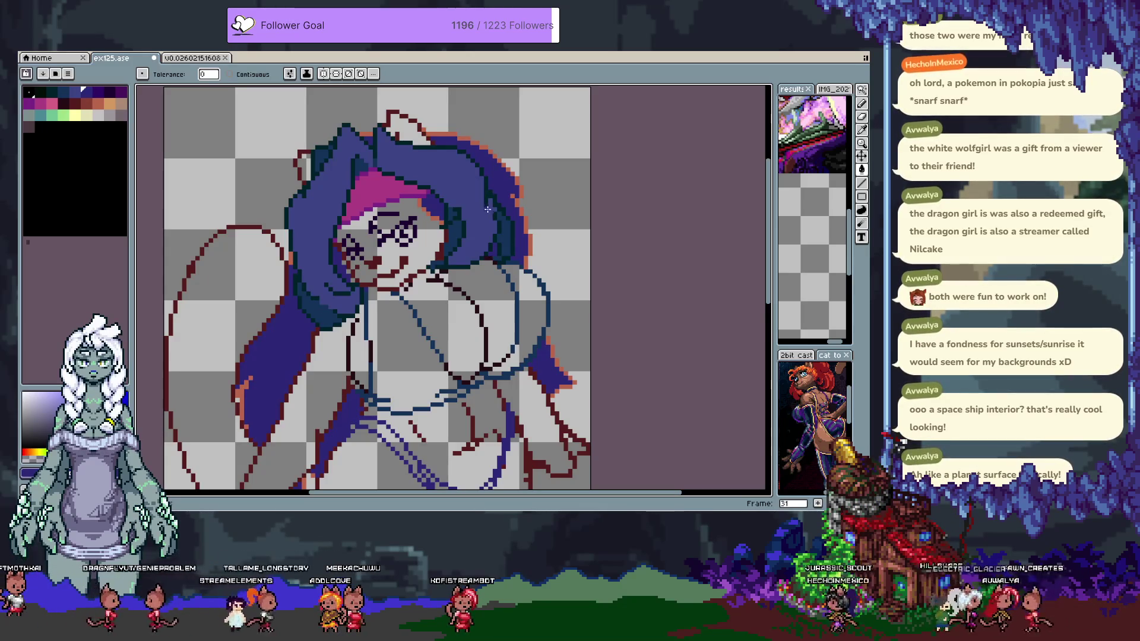
{"action": "left_click", "coordinate": [442, 134]}
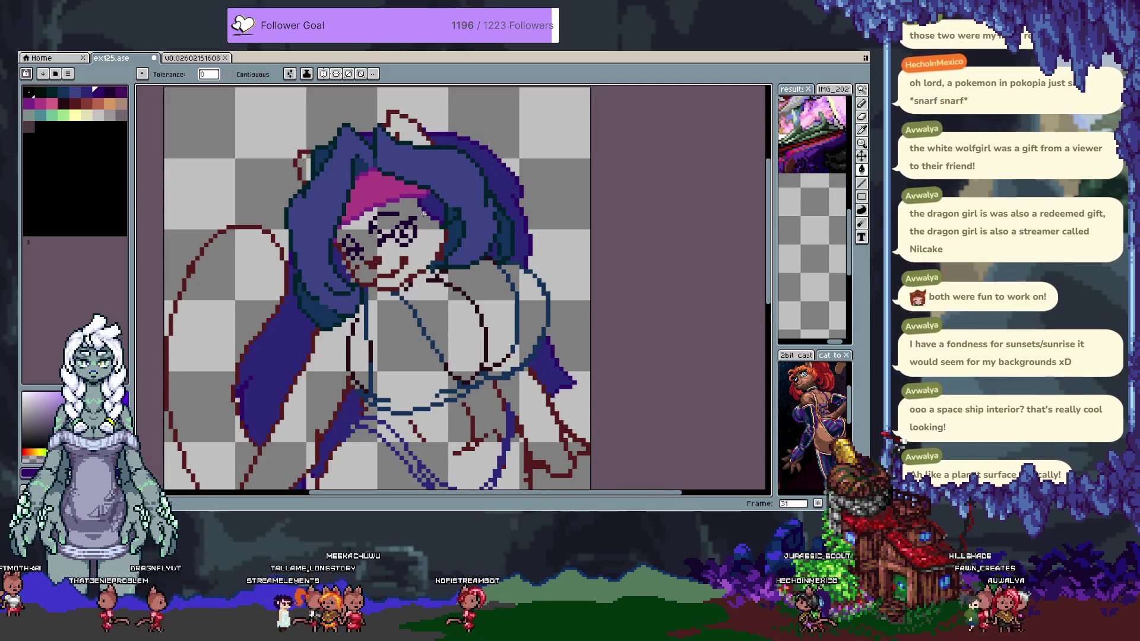
{"action": "scroll", "coordinate": [416, 208], "scroll_direction": "down", "scroll_amount": 5}
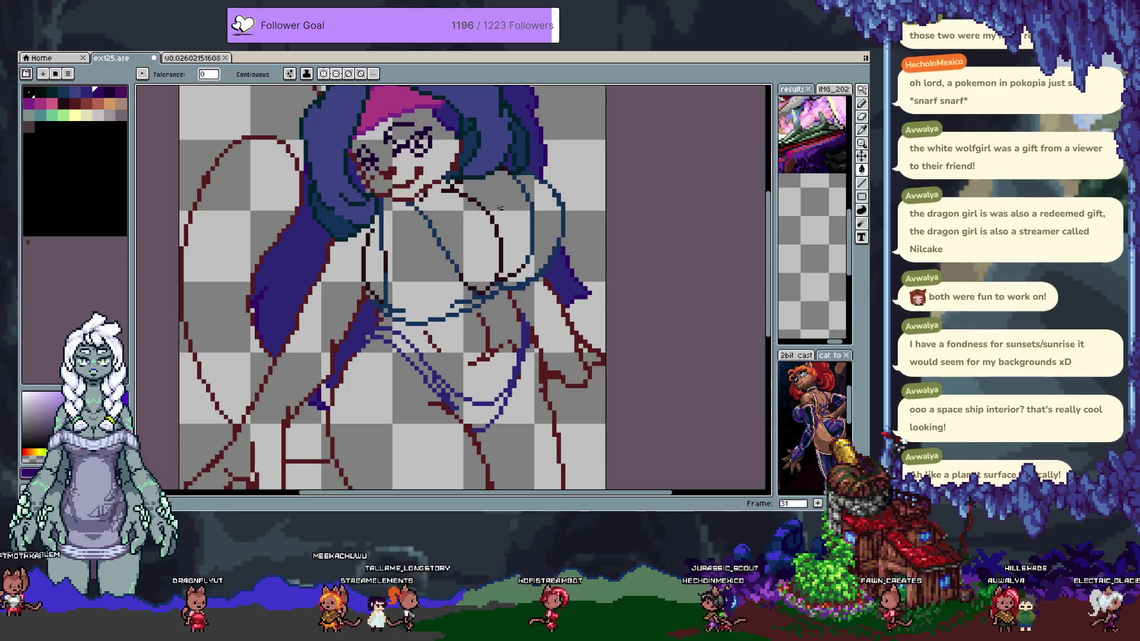
{"action": "key", "text": "v"}
{"action": "key", "text": "ctrl+z"}
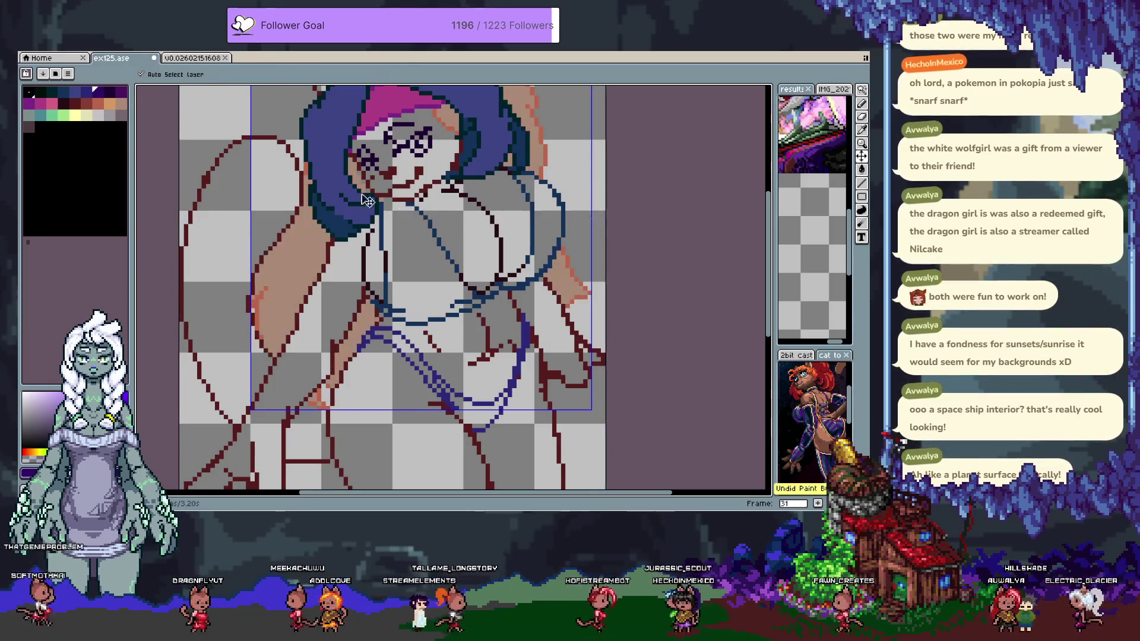
{"action": "key", "text": "g"}
{"action": "left_click", "coordinate": [293, 266]}
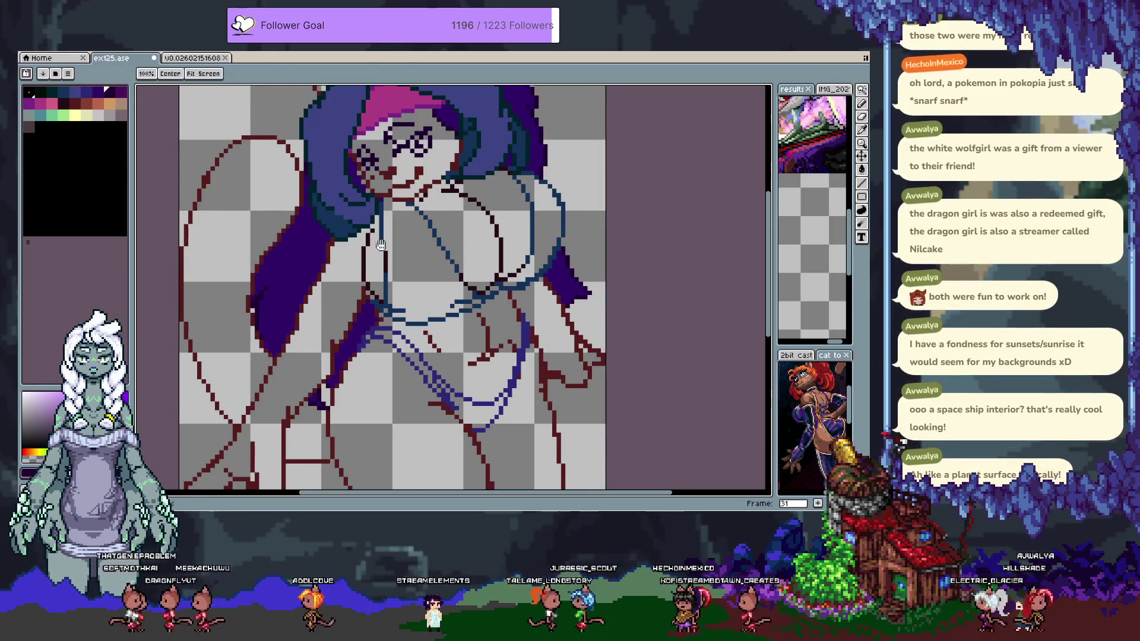
Try pale yellow, orange-tan and grey fills on the hair band
{"action": "left_click_drag", "start_coordinate": [372, 265], "coordinate": [377, 303]}
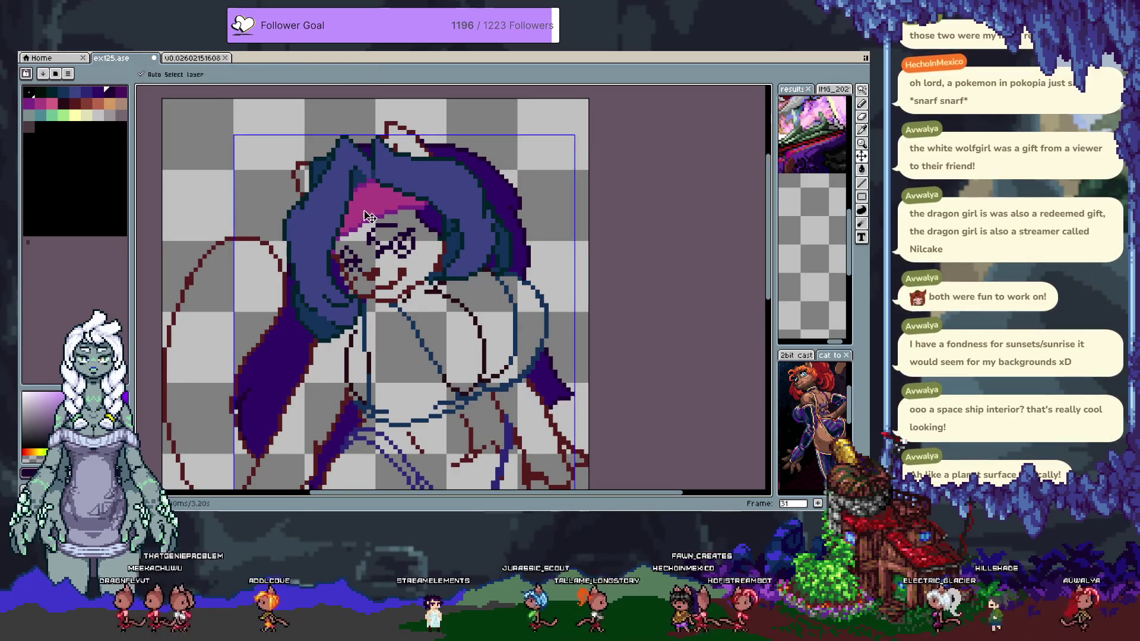
{"action": "left_click", "coordinate": [76, 116]}
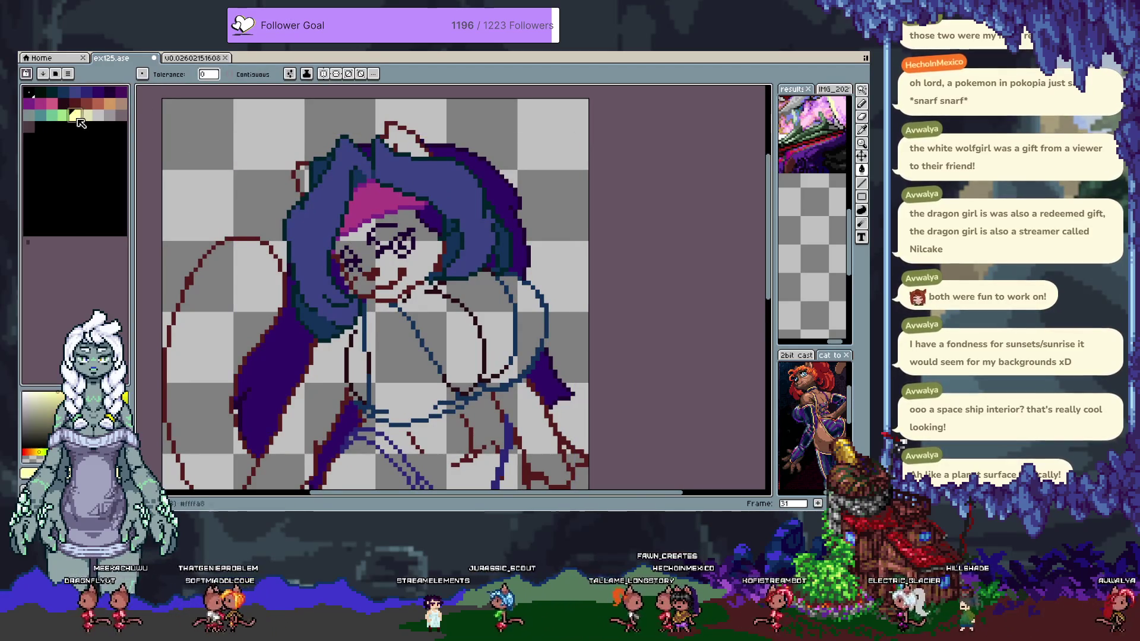
{"action": "left_click", "coordinate": [382, 207]}
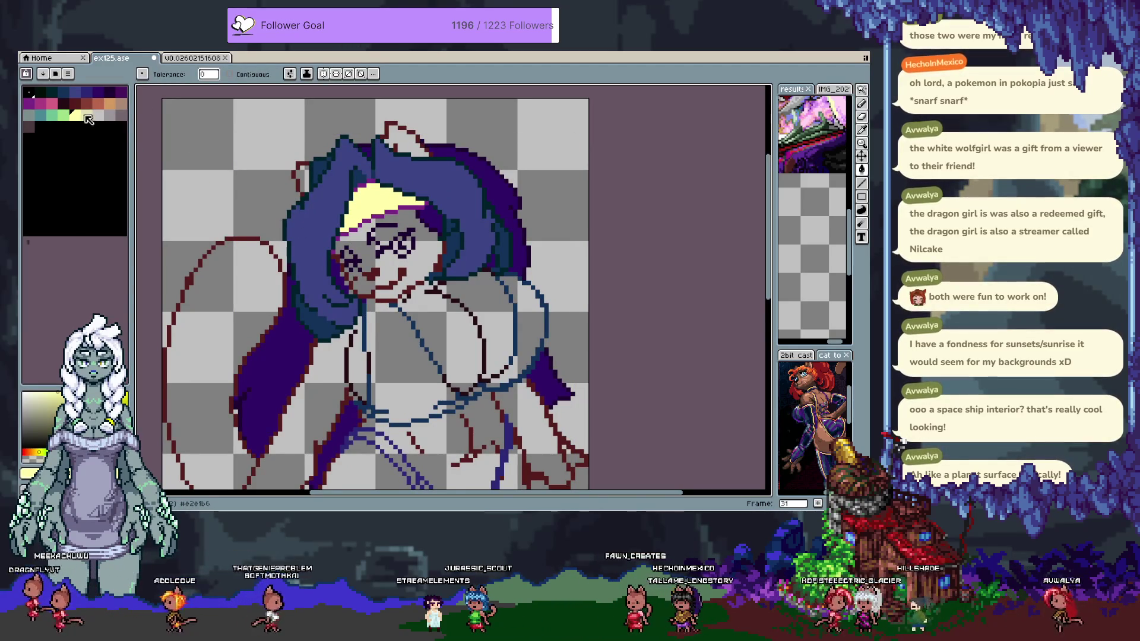
{"action": "left_click", "coordinate": [109, 105]}
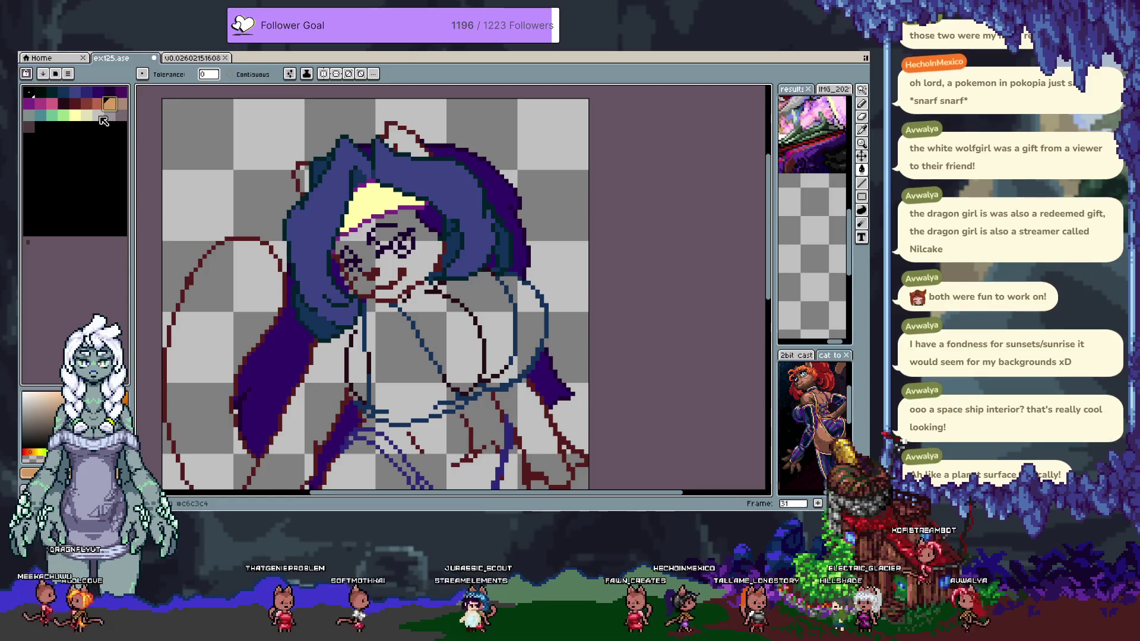
{"action": "left_click", "coordinate": [372, 209]}
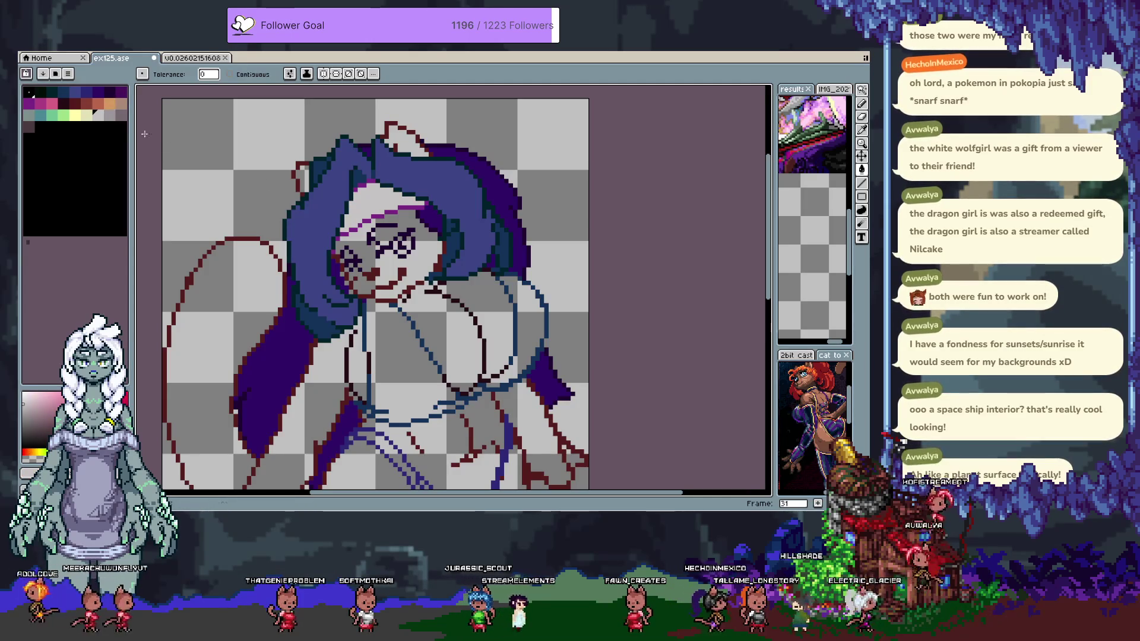
{"action": "left_click", "coordinate": [164, 140], "text": "alt"}
{"action": "left_click", "coordinate": [383, 210]}
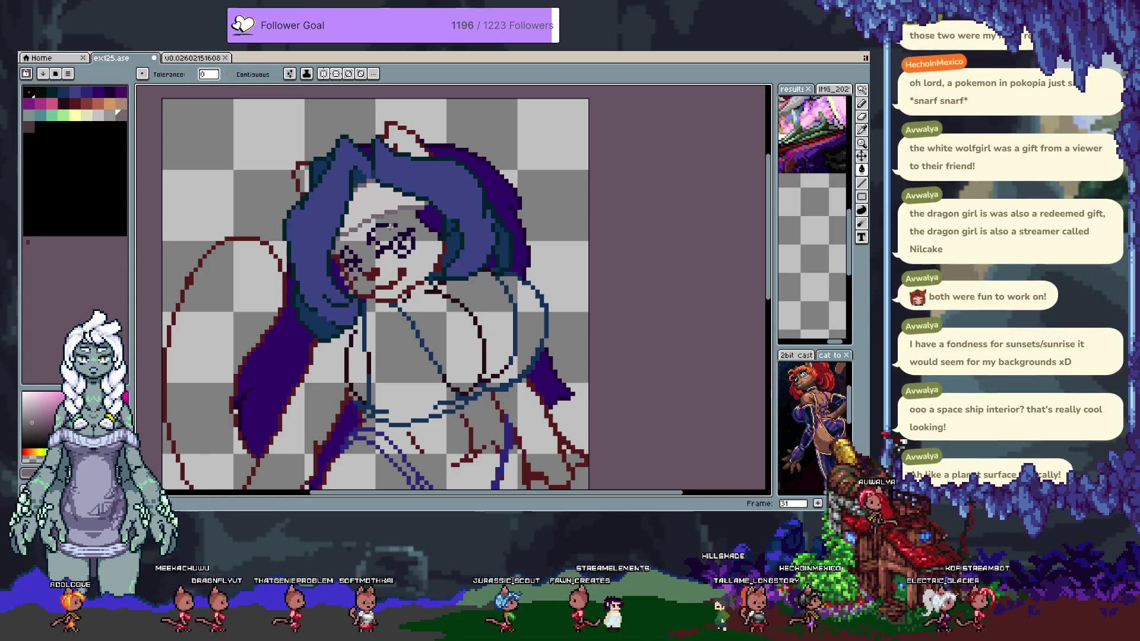
{"action": "left_click", "coordinate": [389, 227], "text": "alt"}
{"action": "left_click", "coordinate": [386, 199]}
Try an orange face fill, then undo the orange skin and blue hair fills
{"action": "scroll", "coordinate": [361, 236], "scroll_direction": "down", "scroll_amount": 2}
{"action": "scroll", "coordinate": [362, 237], "scroll_direction": "right", "scroll_amount": 1}
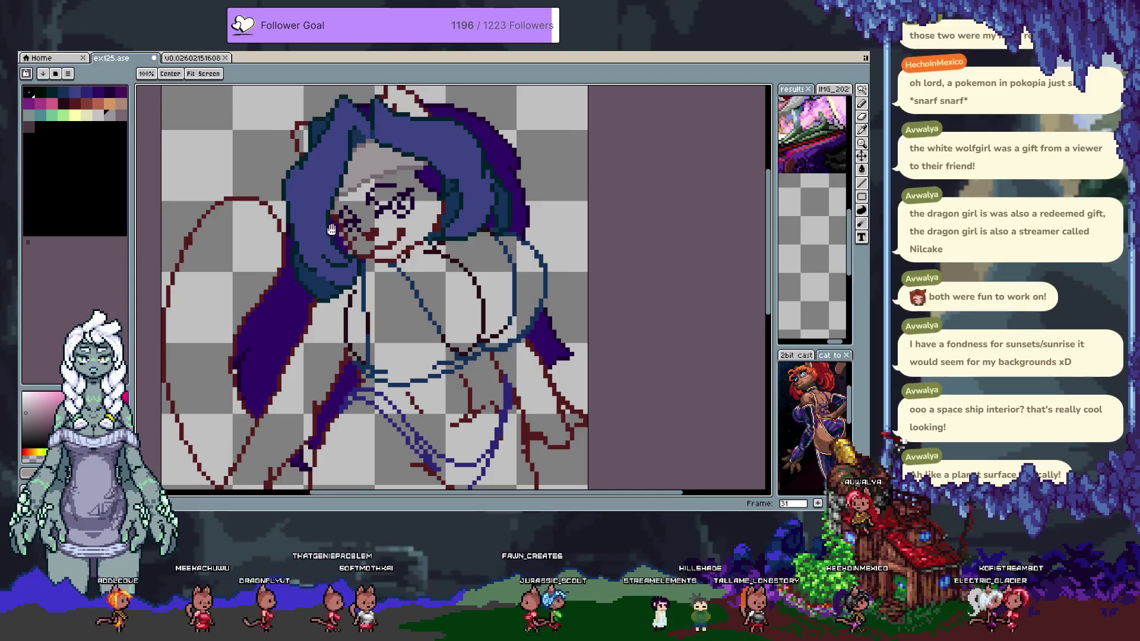
{"action": "key", "text": "v"}
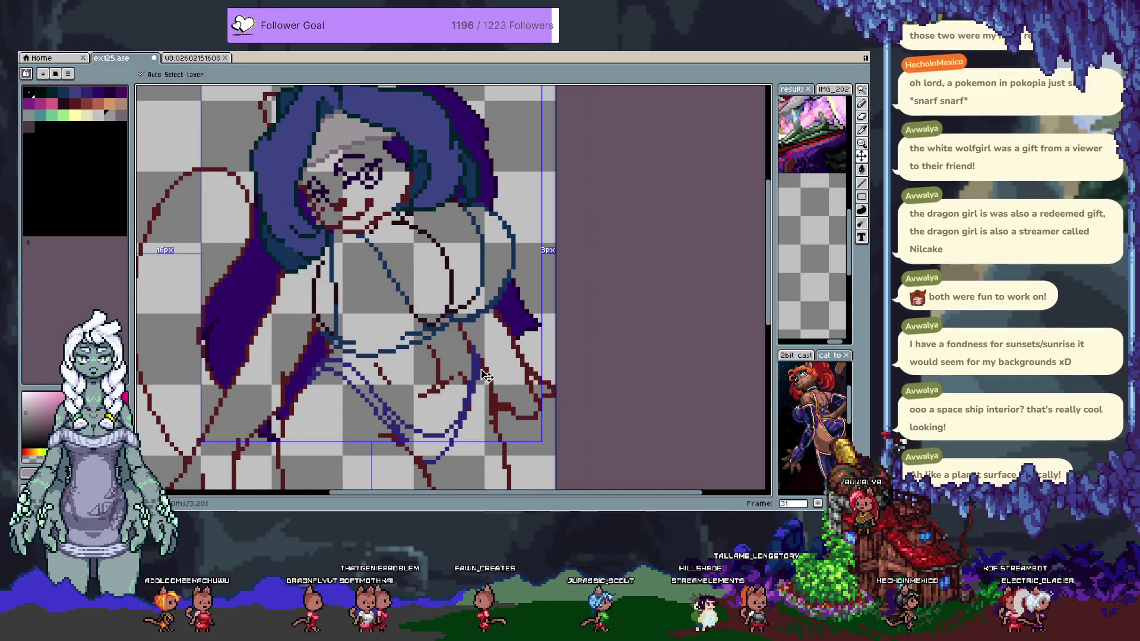
{"action": "key", "text": "g"}
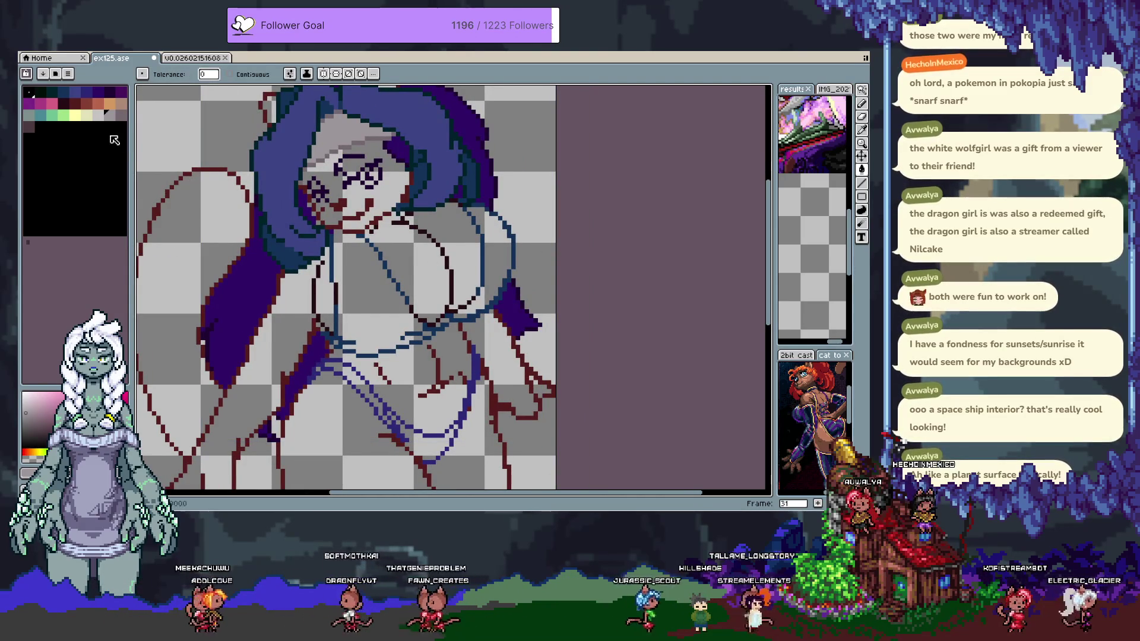
{"action": "left_click", "coordinate": [110, 105]}
{"action": "left_click", "coordinate": [383, 218]}
{"action": "key", "text": "v"}
{"action": "key", "text": "ctrl+z"}
{"action": "key", "text": "g"}
{"action": "key", "text": "Tab"}
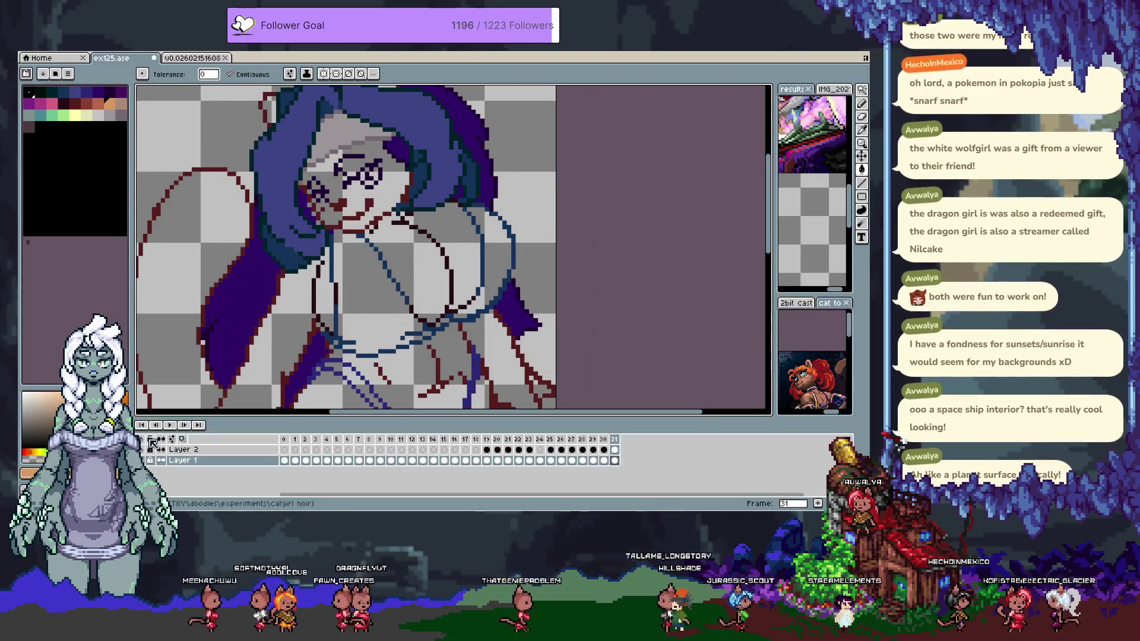
{"action": "key", "text": "ctrl+z"}
{"action": "left_click", "coordinate": [402, 181], "text": "alt"}
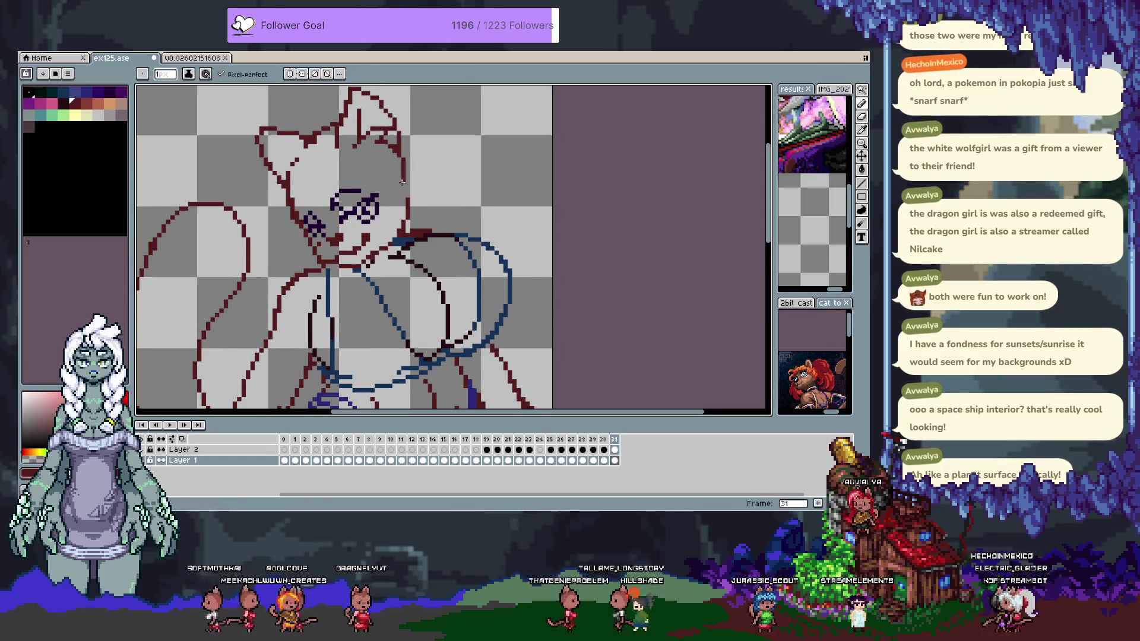
Fill the catgirl's arm and hand with tan skin colour
{"action": "left_click", "coordinate": [402, 181], "text": "alt"}
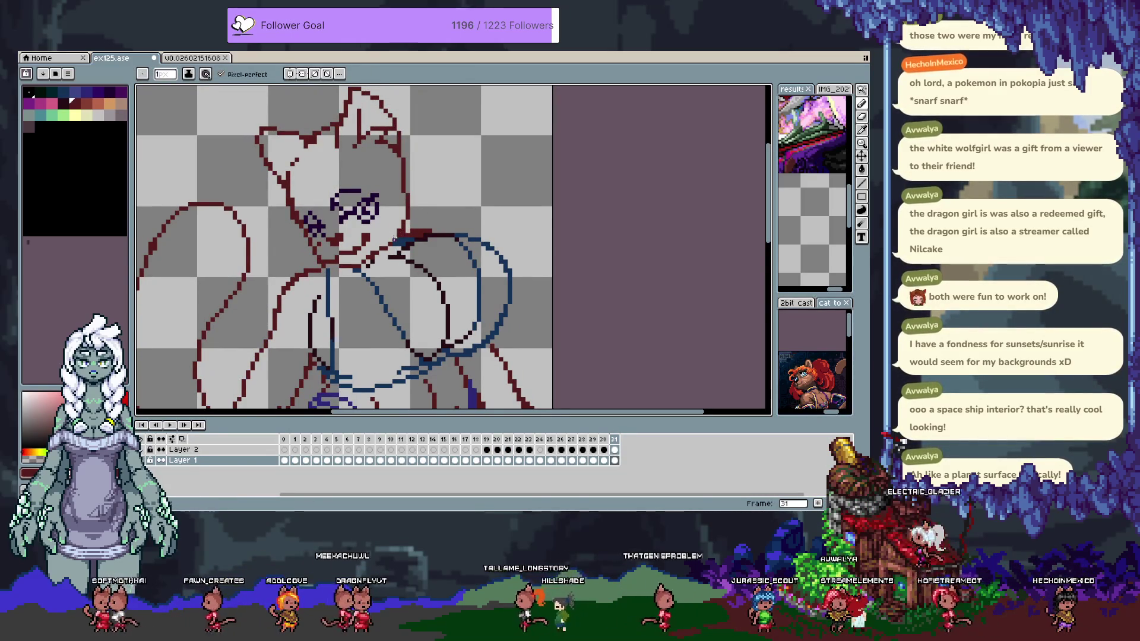
{"action": "left_click_drag", "start_coordinate": [343, 190], "coordinate": [372, 78]}
{"action": "mouse_move", "coordinate": [335, 222]}
{"action": "left_mouse_down"}
{"action": "mouse_move", "coordinate": [364, 109]}
{"action": "mouse_move", "coordinate": [344, 178]}
{"action": "mouse_move", "coordinate": [300, 109]}
{"action": "mouse_move", "coordinate": [346, 198]}
{"action": "mouse_move", "coordinate": [327, 53]}
{"action": "left_mouse_up"}
{"action": "mouse_move", "coordinate": [416, 89]}
{"action": "left_mouse_down"}
{"action": "mouse_move", "coordinate": [466, 253]}
{"action": "mouse_move", "coordinate": [424, 194]}
{"action": "left_mouse_up"}
{"action": "left_click", "coordinate": [425, 194]}
{"action": "key", "text": "ctrl+z"}
{"action": "key", "text": "ctrl+y"}
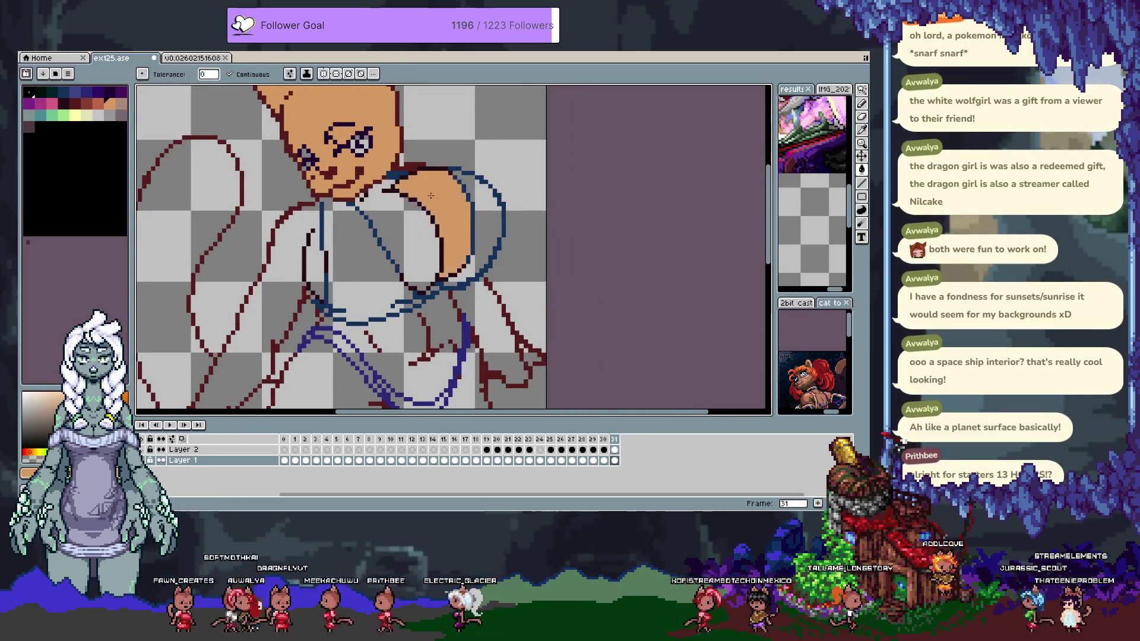
Fill the belly and the inside of the other arm with tan skin
{"action": "mouse_move", "coordinate": [331, 276]}
{"action": "left_mouse_down"}
{"action": "mouse_move", "coordinate": [333, 196]}
{"action": "mouse_move", "coordinate": [320, 179]}
{"action": "mouse_move", "coordinate": [325, 264]}
{"action": "mouse_move", "coordinate": [294, 215]}
{"action": "left_mouse_up"}
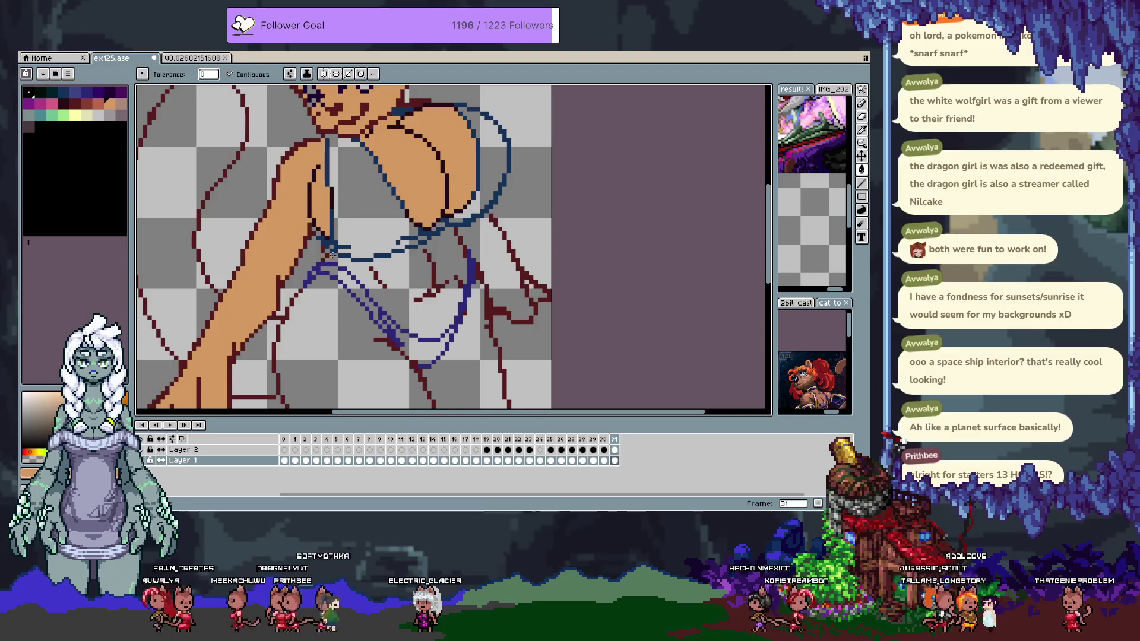
{"action": "left_click", "coordinate": [334, 257]}
{"action": "mouse_move", "coordinate": [323, 308]}
{"action": "left_mouse_down"}
{"action": "mouse_move", "coordinate": [321, 252]}
{"action": "mouse_move", "coordinate": [345, 159]}
{"action": "left_mouse_up"}
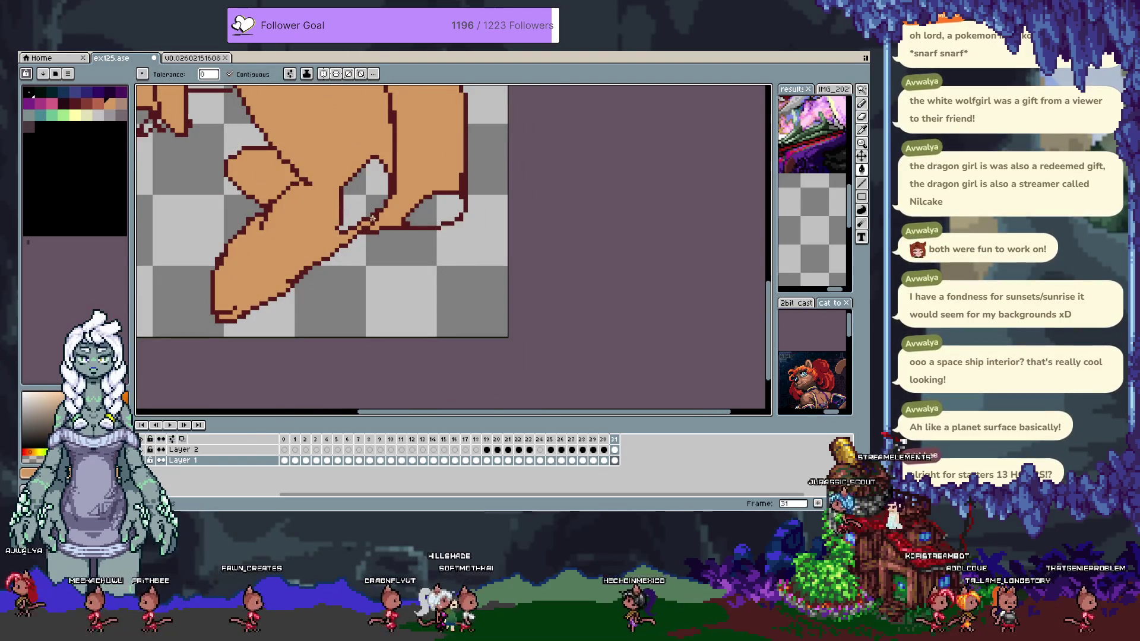
{"action": "left_click_drag", "start_coordinate": [453, 160], "coordinate": [453, 272]}
{"action": "mouse_move", "coordinate": [436, 140]}
{"action": "left_mouse_down"}
{"action": "mouse_move", "coordinate": [437, 234]}
{"action": "mouse_move", "coordinate": [487, 344]}
{"action": "left_mouse_up"}
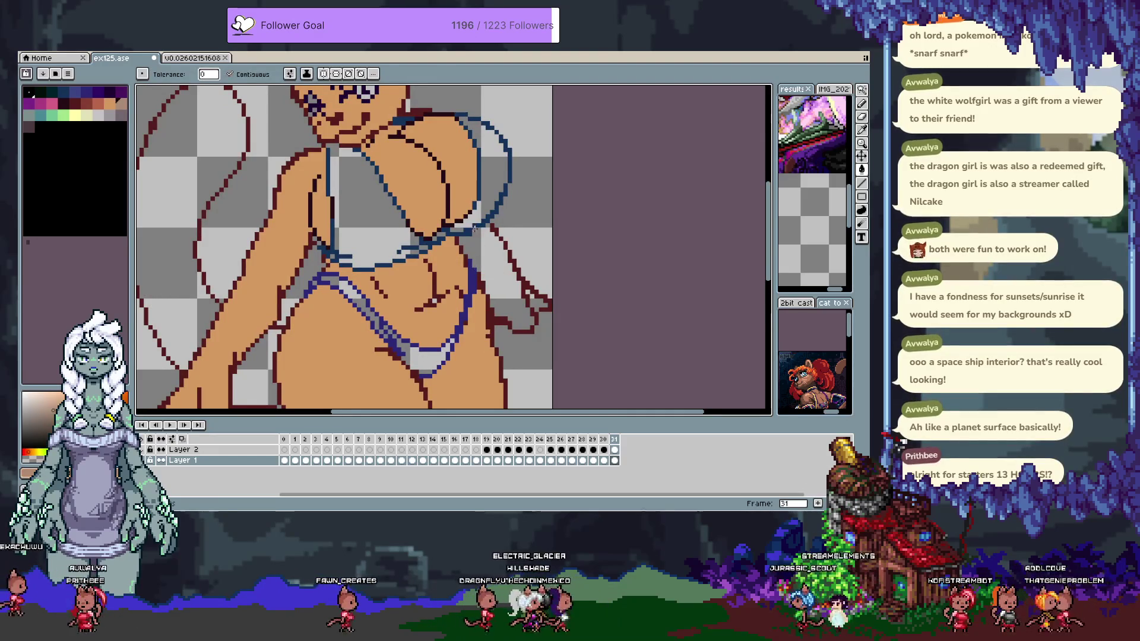
{"action": "left_click", "coordinate": [504, 284]}
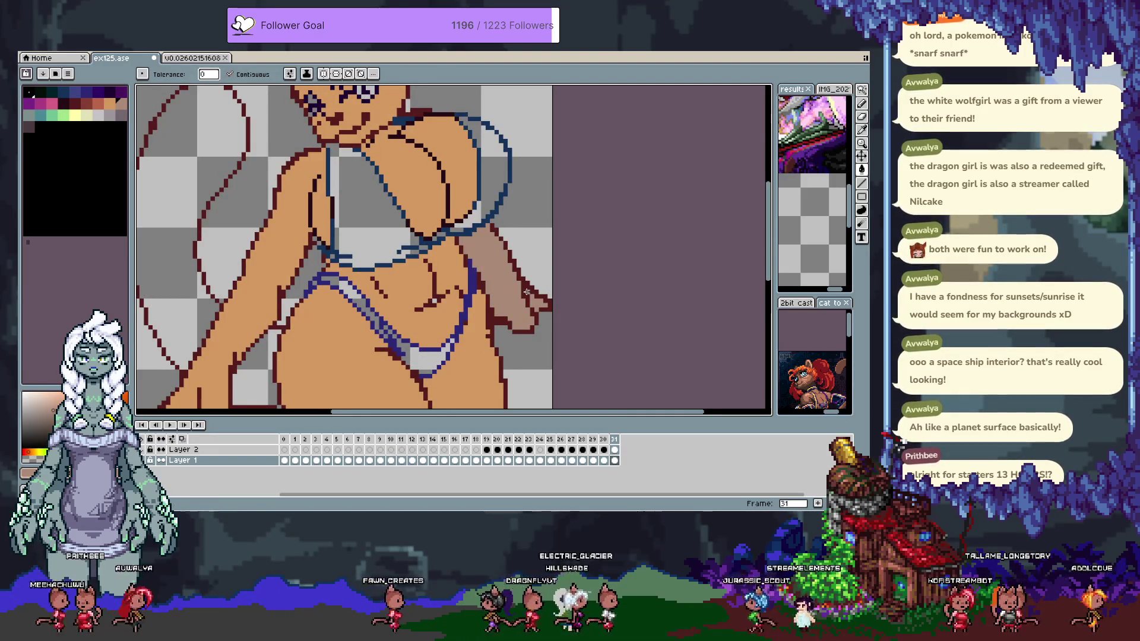
{"action": "left_click_drag", "start_coordinate": [432, 158], "coordinate": [464, 241]}
Fill the gap between the legs with the darker shadow tone, then undo a small edit
{"action": "key", "text": "b"}
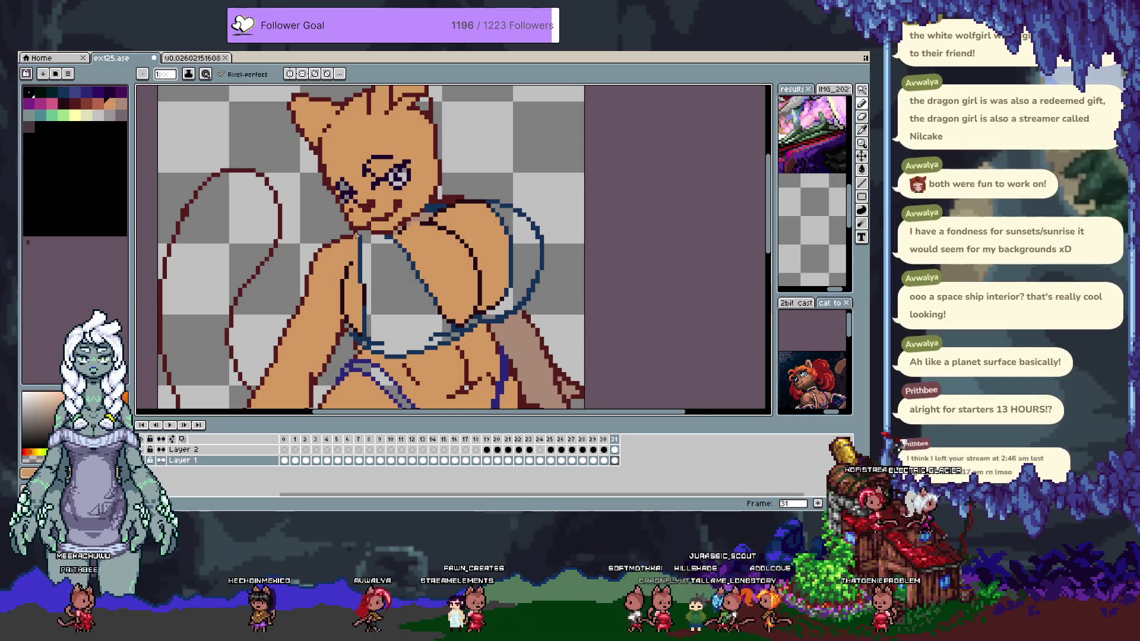
{"action": "scroll", "coordinate": [356, 272], "scroll_direction": "down", "scroll_amount": 3}
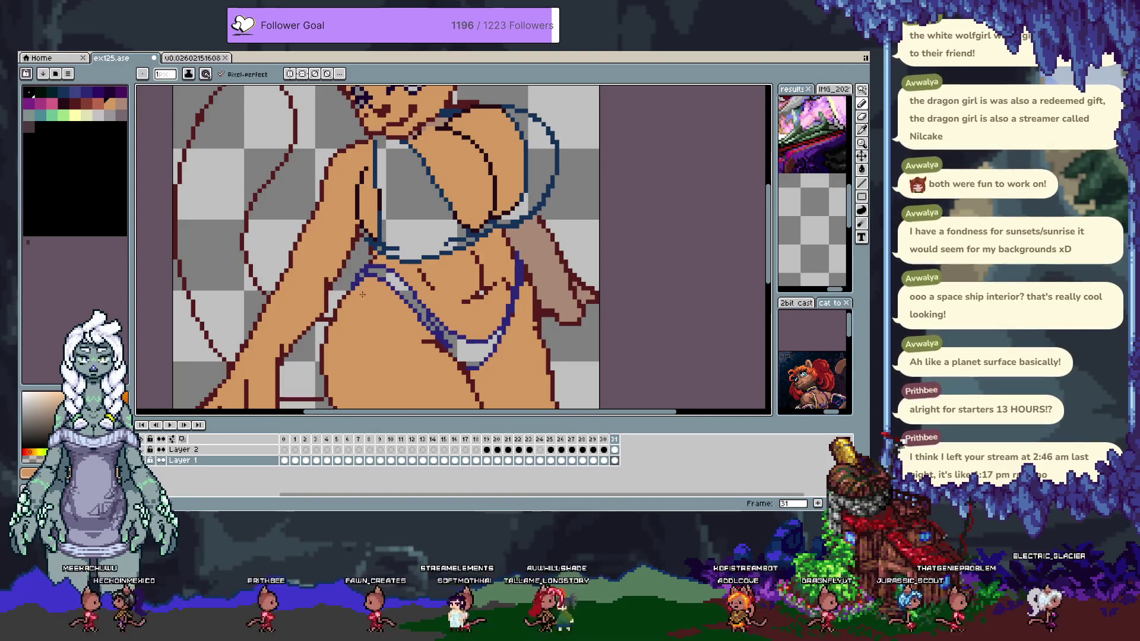
{"action": "scroll", "coordinate": [362, 301], "scroll_direction": "down", "scroll_amount": 2}
{"action": "key", "text": "g"}
{"action": "left_click", "coordinate": [315, 279]}
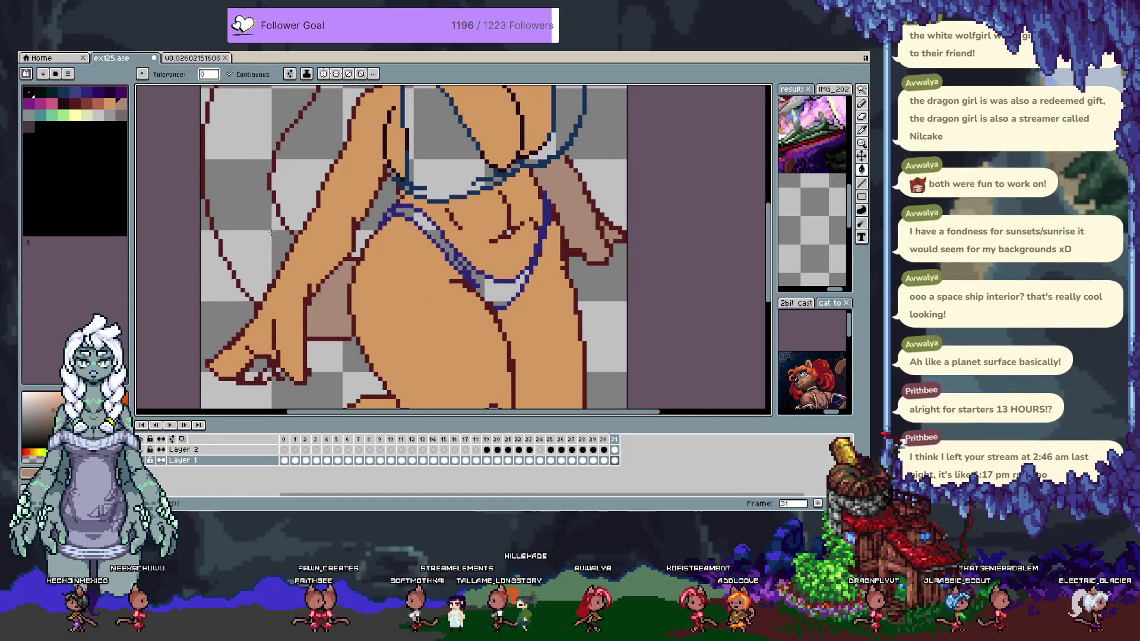
{"action": "scroll", "coordinate": [284, 246], "scroll_direction": "down", "scroll_amount": 1}
{"action": "scroll", "coordinate": [299, 249], "scroll_direction": "up", "scroll_amount": 1}
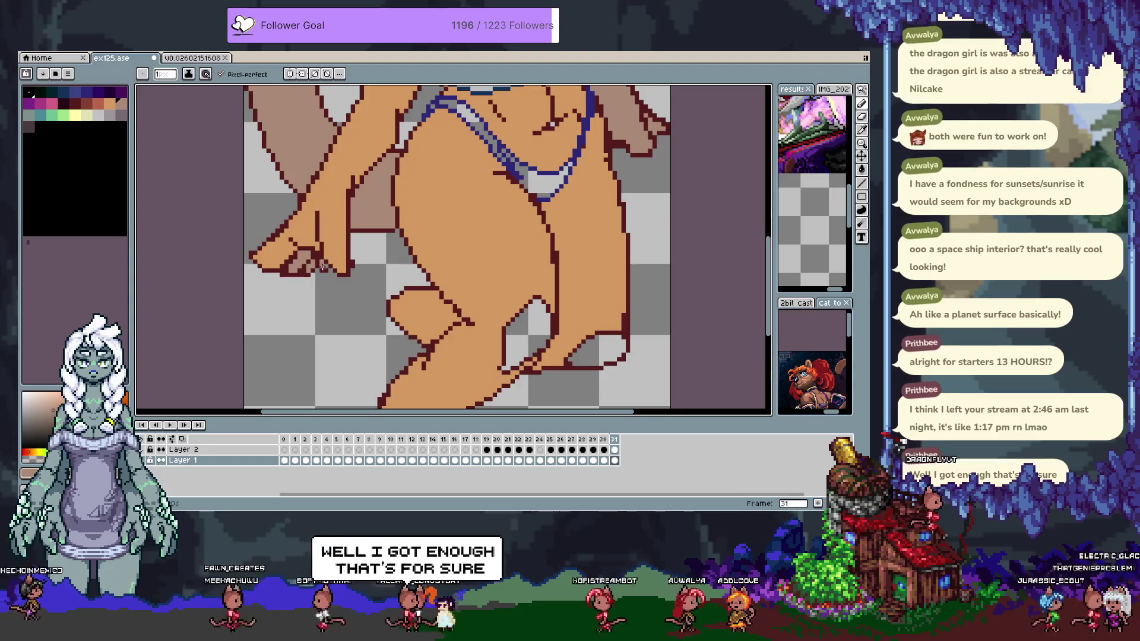
{"action": "key", "text": "ctrl+z"}
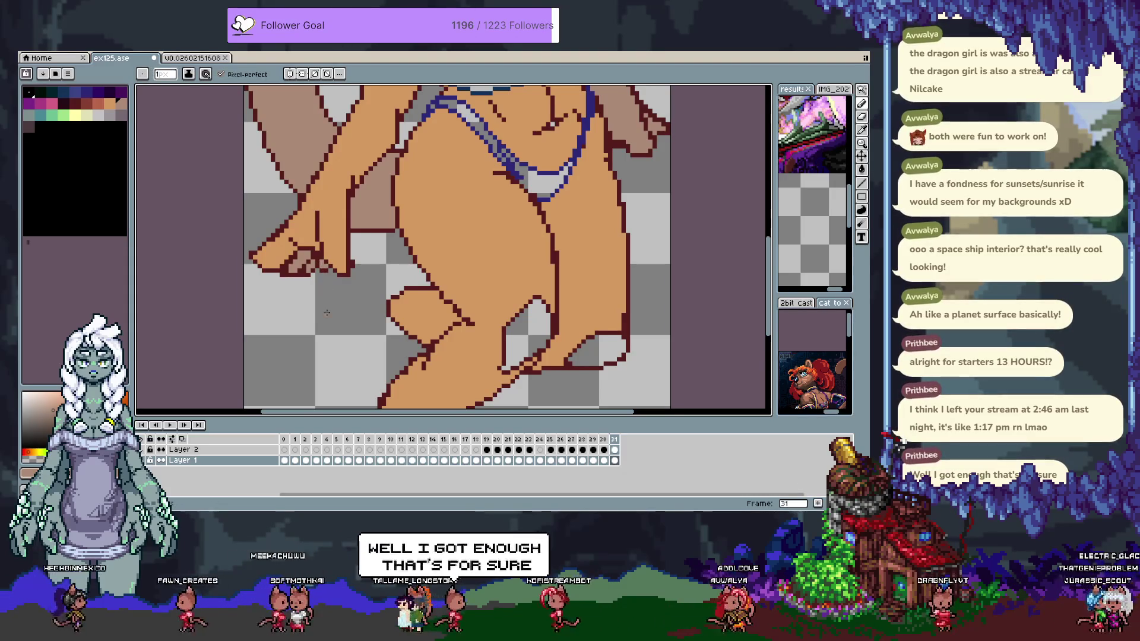
Clear the brown patch by the lower legs back to transparent and undo an accidental dark body fill
{"action": "left_click_drag", "start_coordinate": [410, 261], "coordinate": [310, 200]}
{"action": "key", "text": "g"}
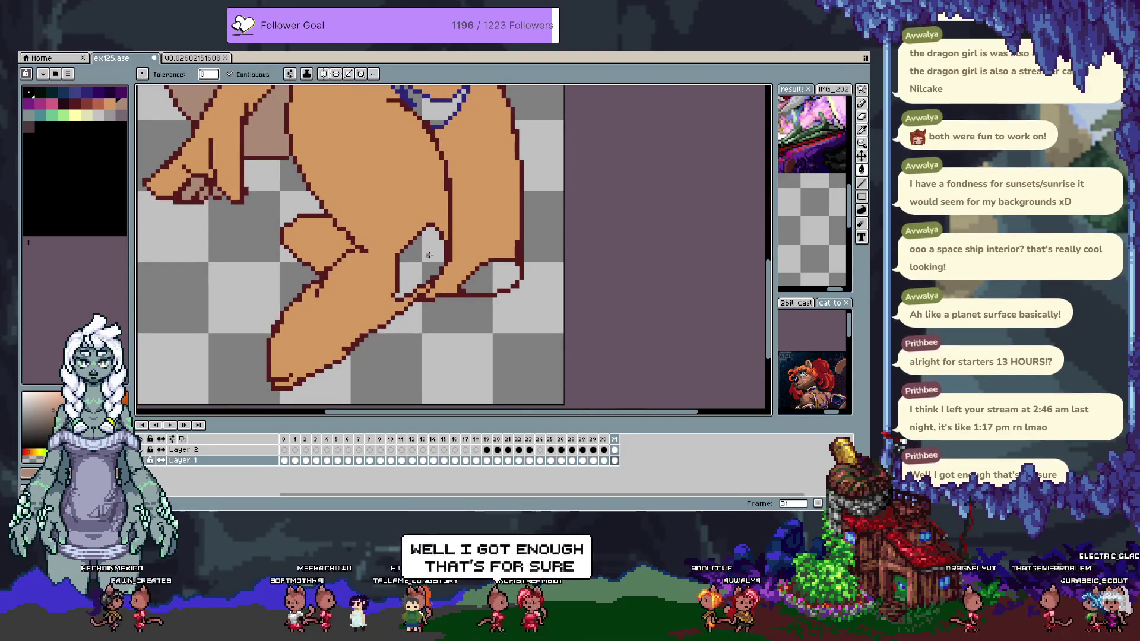
{"action": "left_click", "coordinate": [428, 281]}
{"action": "left_click_drag", "start_coordinate": [428, 280], "coordinate": [363, 361]}
{"action": "key", "text": "b"}
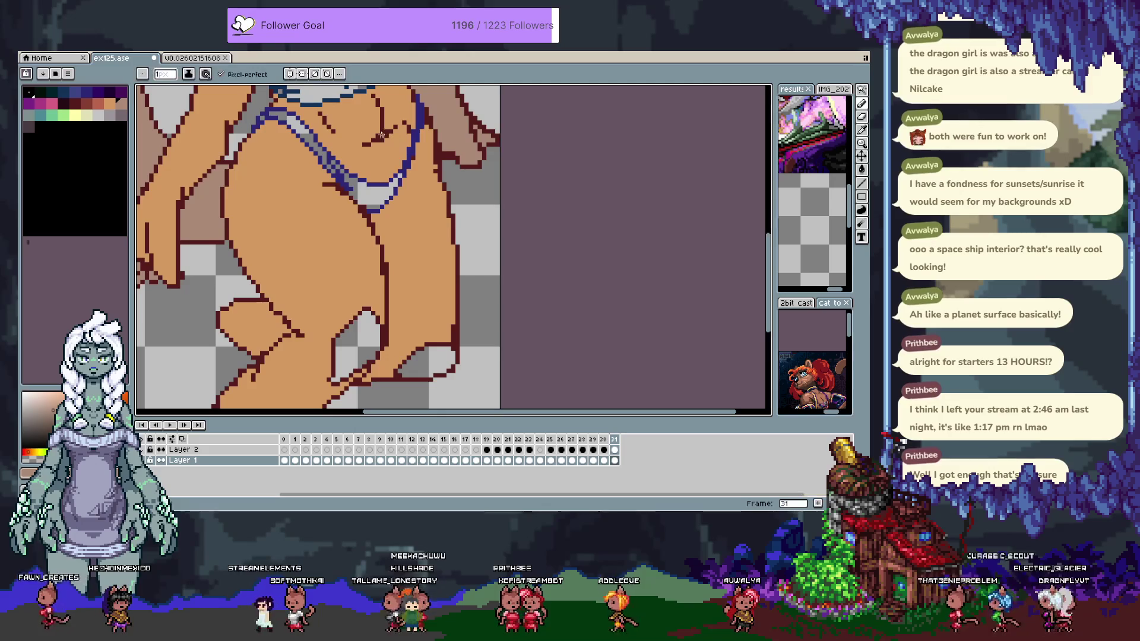
{"action": "left_click", "coordinate": [404, 185]}
{"action": "key", "text": "ctrl+z"}
{"action": "key", "text": "b"}
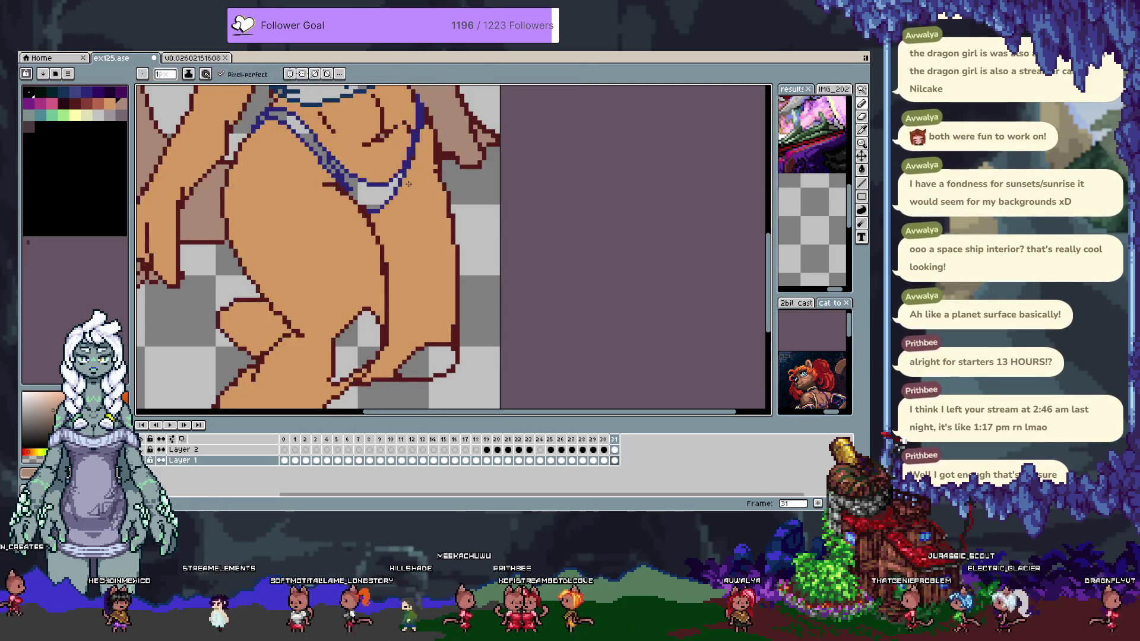
{"action": "key", "text": "g"}
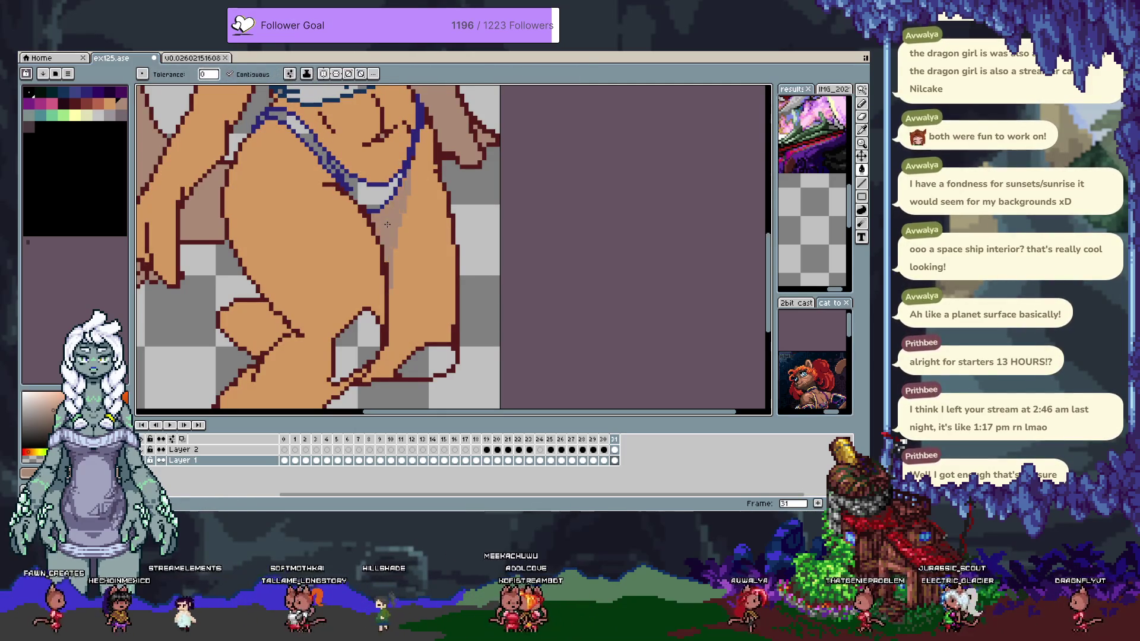
{"action": "key", "text": "b"}
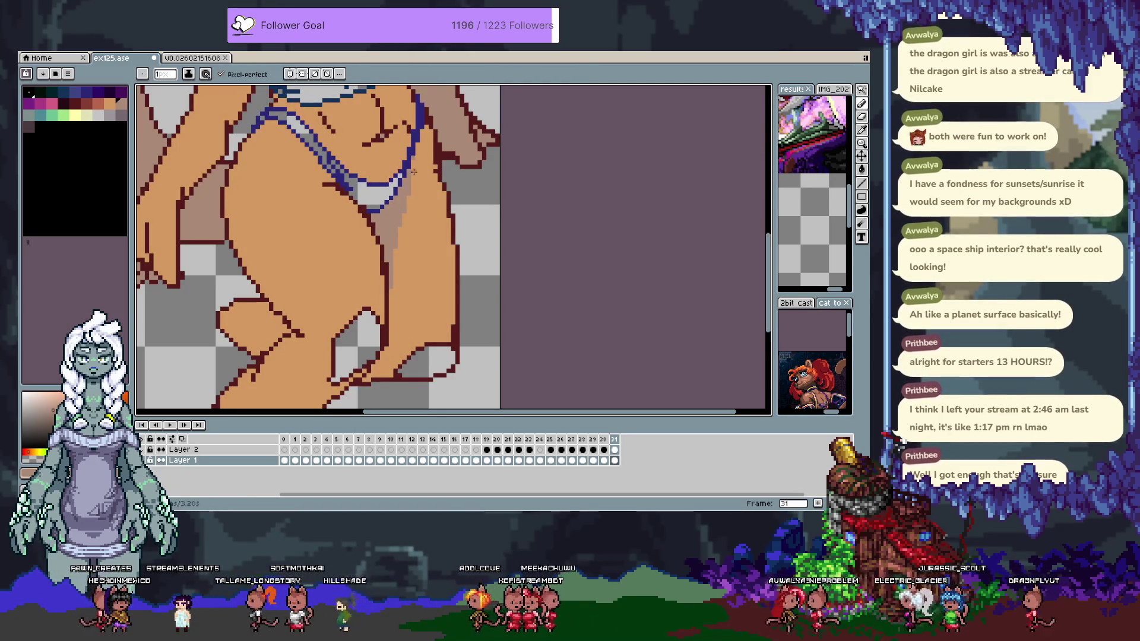
{"action": "scroll", "coordinate": [428, 128], "scroll_direction": "up", "scroll_amount": 3}
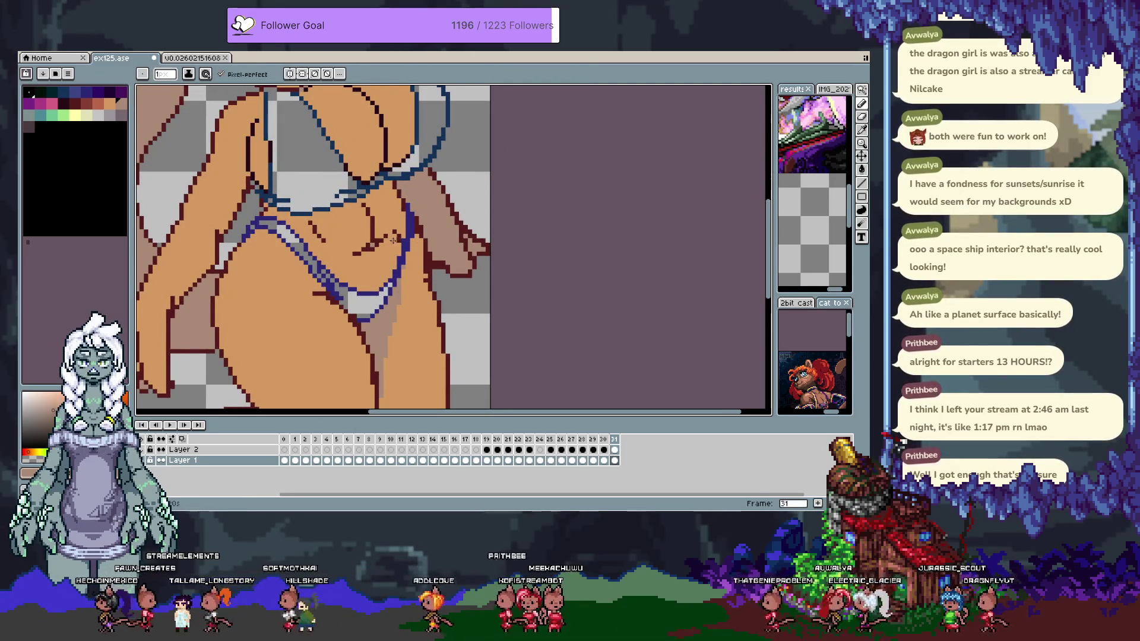
Undo the last stroke and cycle through the eyedropper, magic wand and pencil tools
{"action": "scroll", "coordinate": [373, 244], "scroll_direction": "up", "scroll_amount": 3}
{"action": "scroll", "coordinate": [356, 273], "scroll_direction": "left", "scroll_amount": 3}
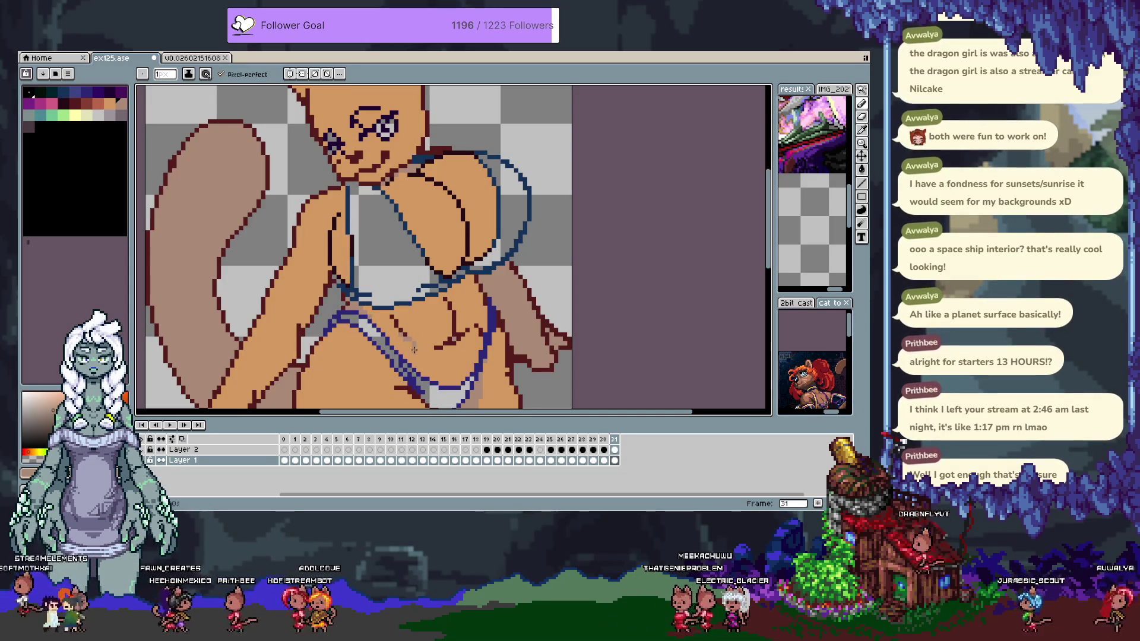
{"action": "scroll", "coordinate": [425, 349], "scroll_direction": "down", "scroll_amount": 2}
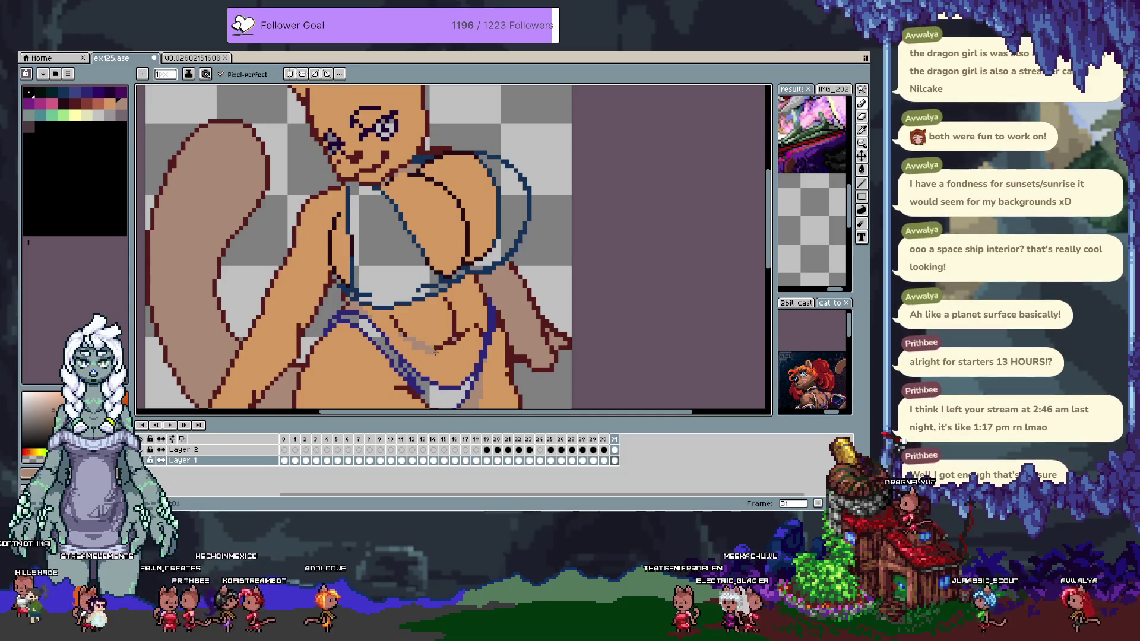
{"action": "scroll", "coordinate": [425, 349], "scroll_direction": "right", "scroll_amount": 3}
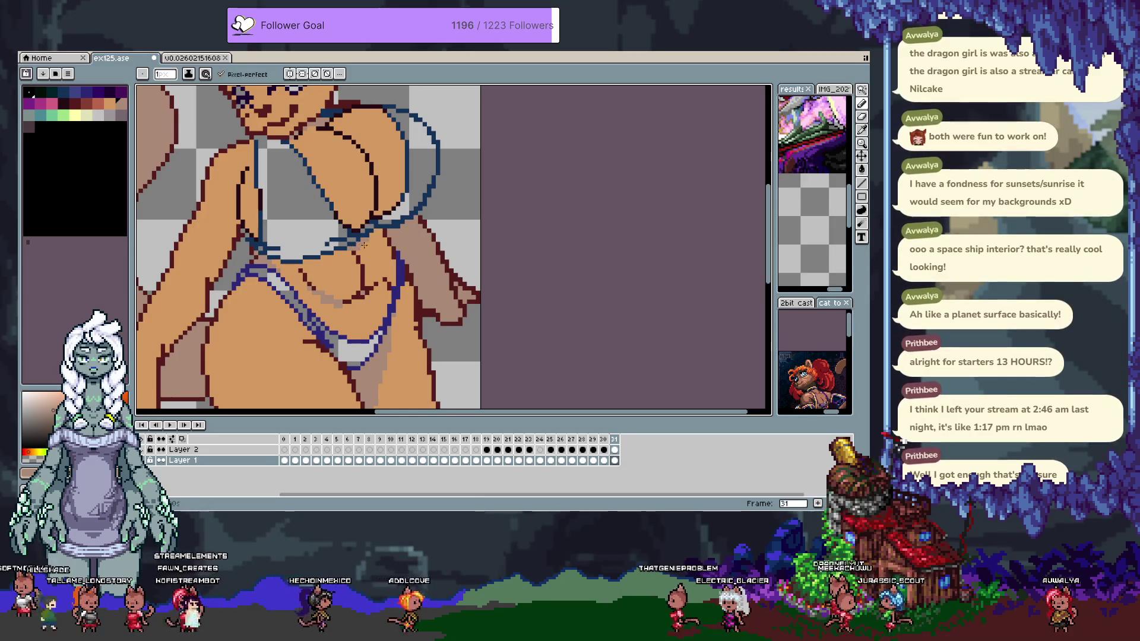
{"action": "key", "text": "ctrl+z"}
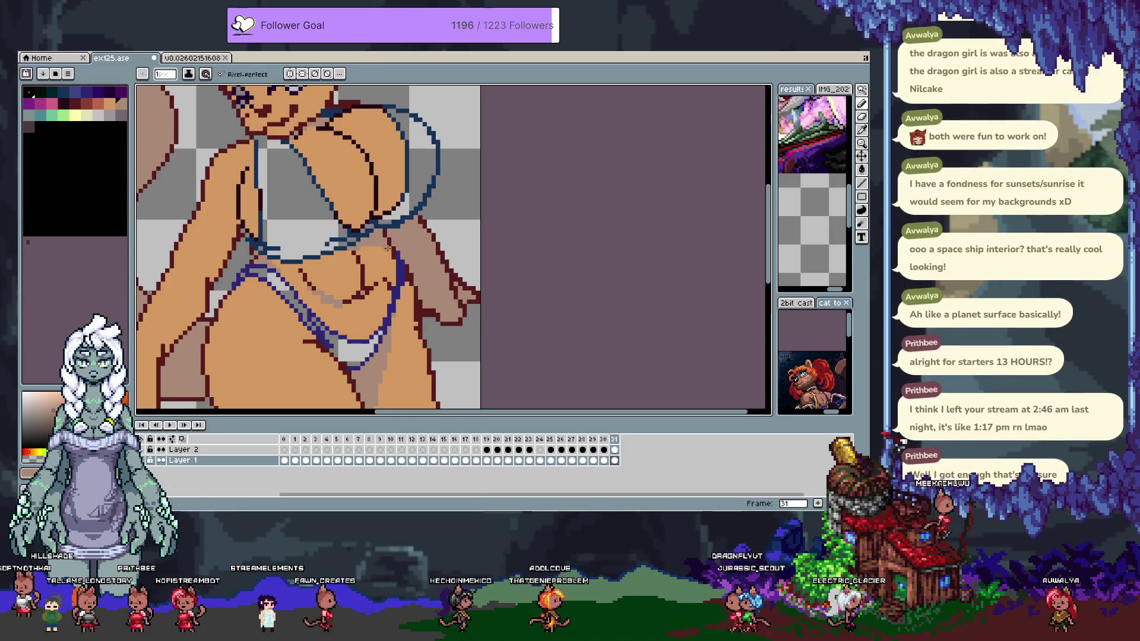
{"action": "key", "text": "alt"}
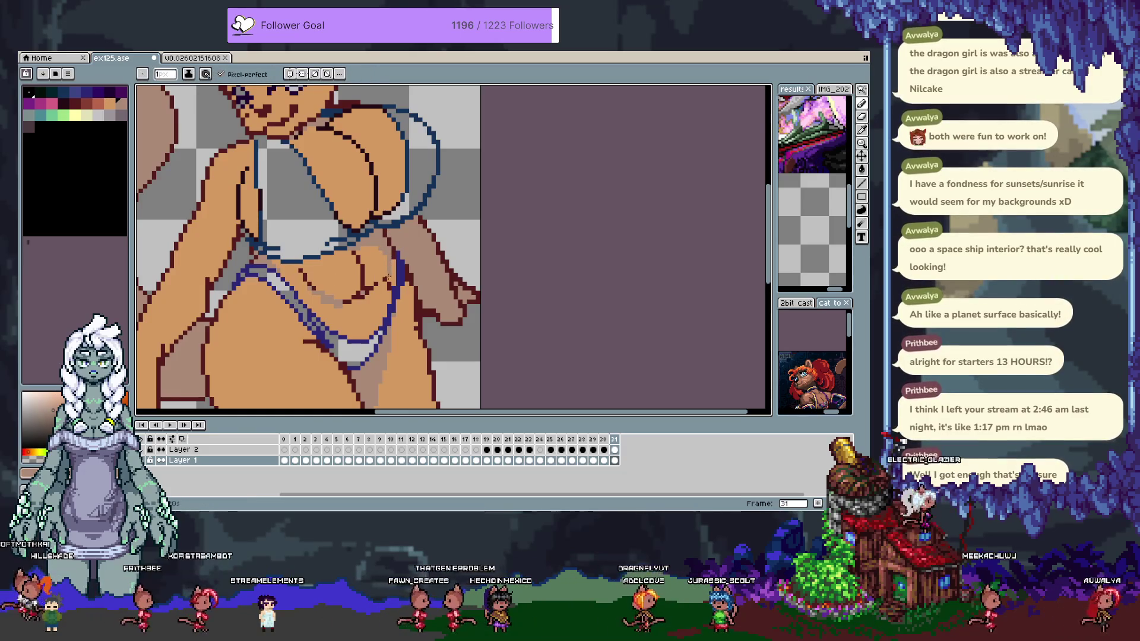
{"action": "key", "text": "w"}
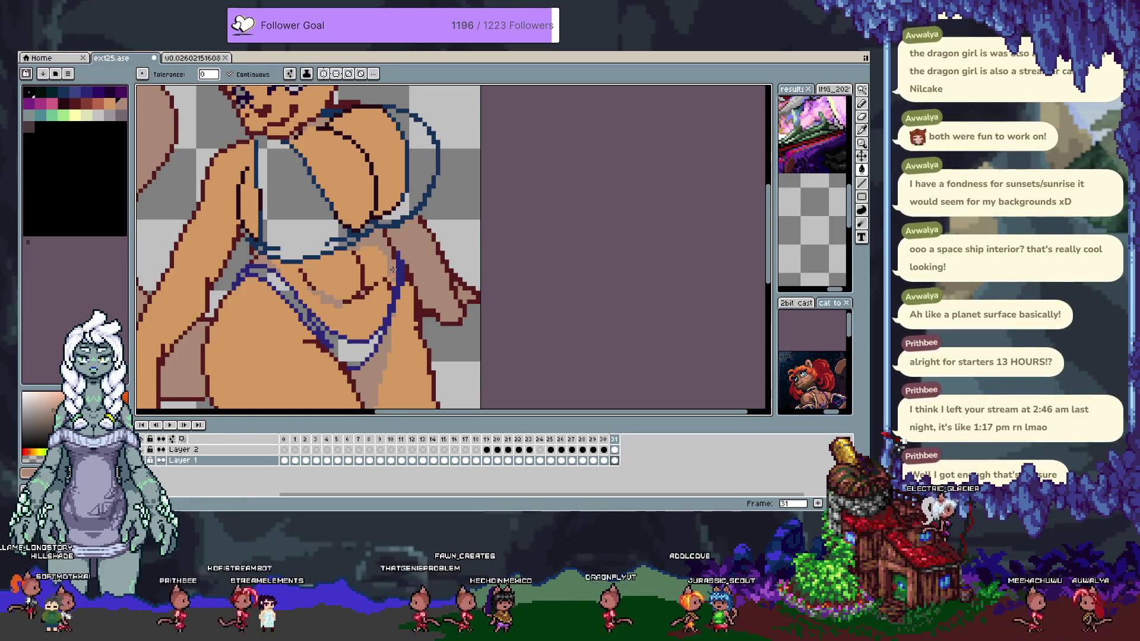
{"action": "key", "text": "b"}
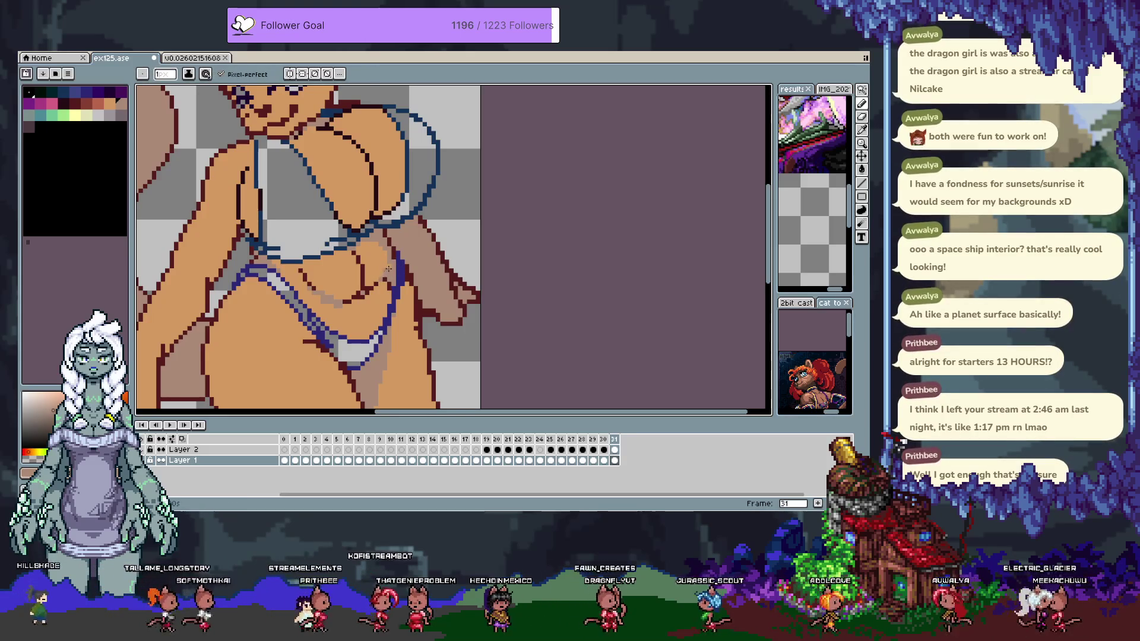
Eyedrop the skin shadow colour near the hips, add a new frame and hide the timeline
{"action": "scroll", "coordinate": [377, 300], "scroll_direction": "down", "scroll_amount": 2}
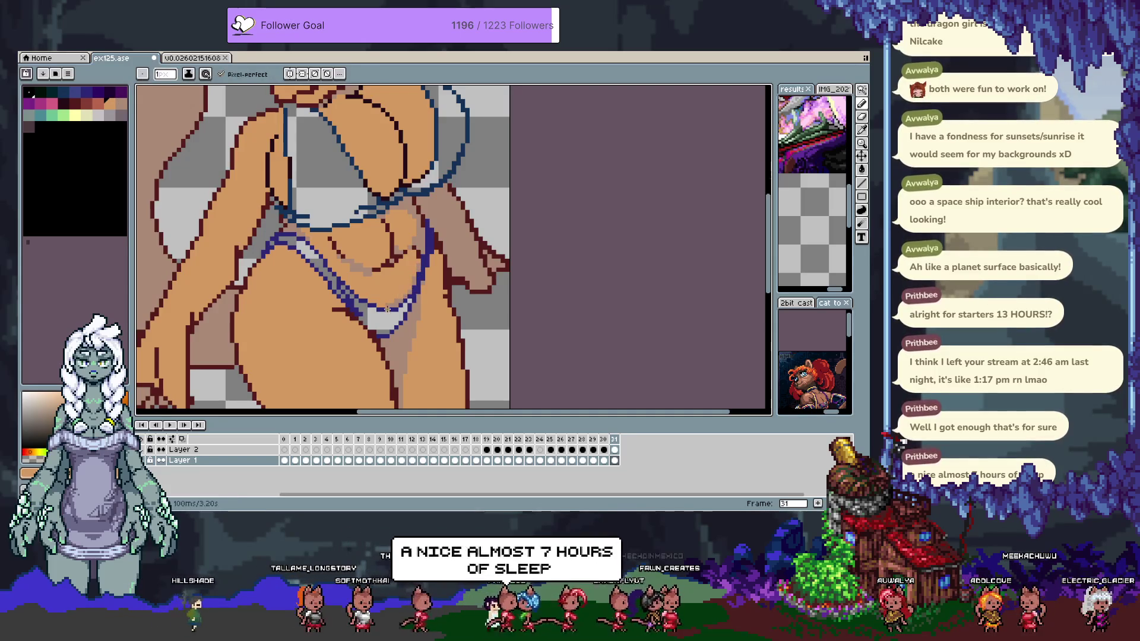
{"action": "key", "text": "alt"}
{"action": "left_click", "coordinate": [388, 299], "text": "alt"}
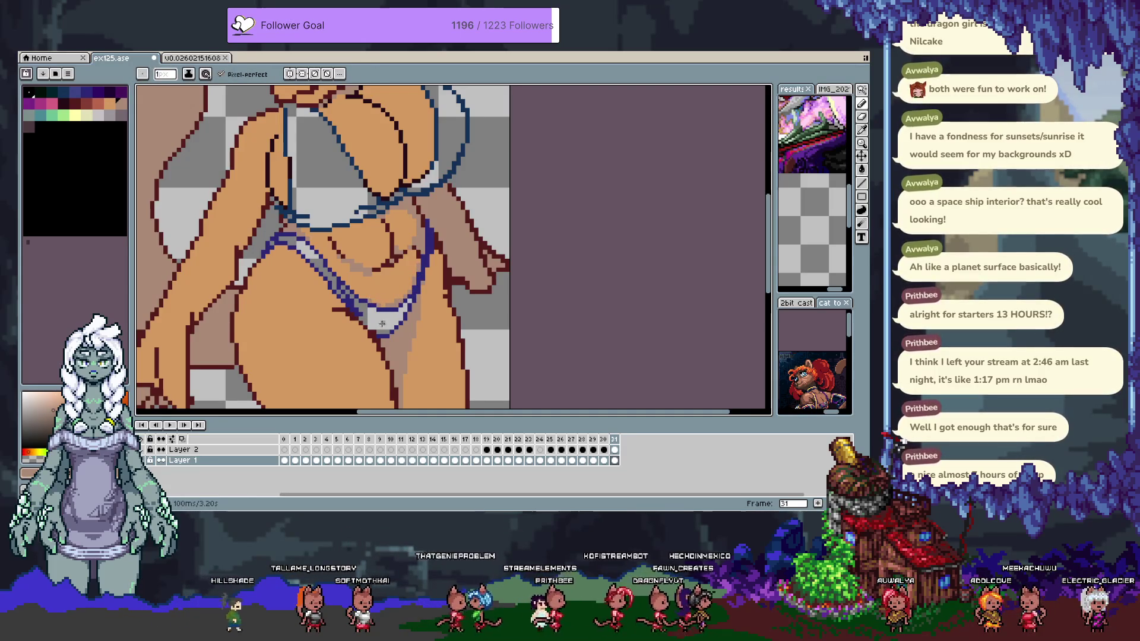
{"action": "left_click_drag", "start_coordinate": [381, 295], "coordinate": [407, 272]}
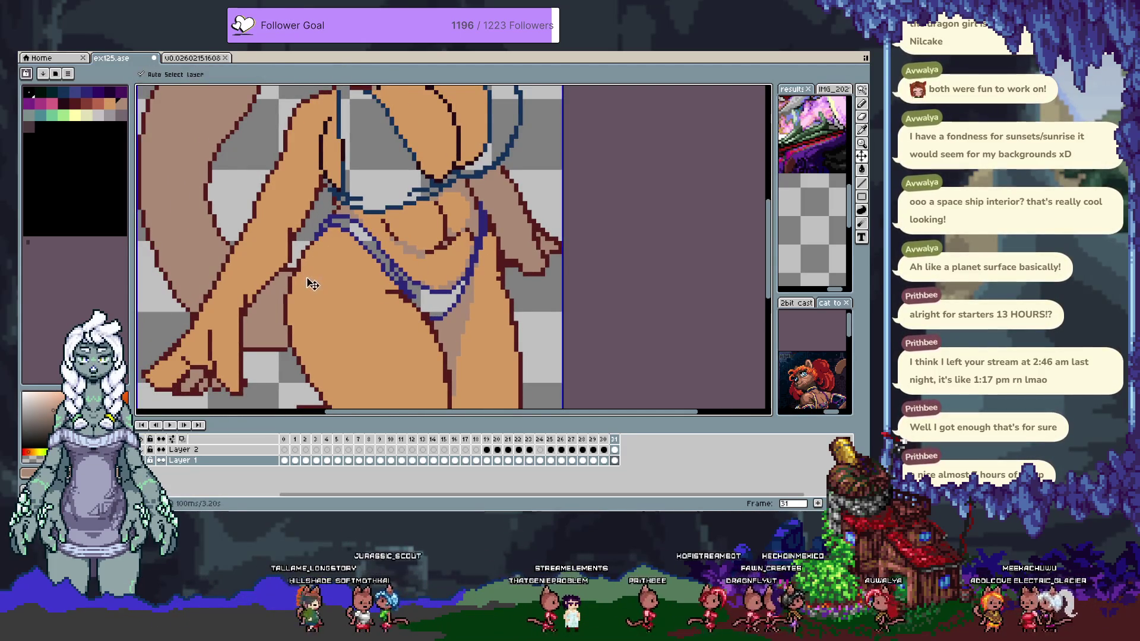
{"action": "key", "text": "alt+n"}
{"action": "key", "text": "Tab"}
Redraw dark red outline pixels along the hand's edge and the leg's left edge
{"action": "key", "text": "alt"}
{"action": "left_click", "coordinate": [284, 303], "text": "alt"}
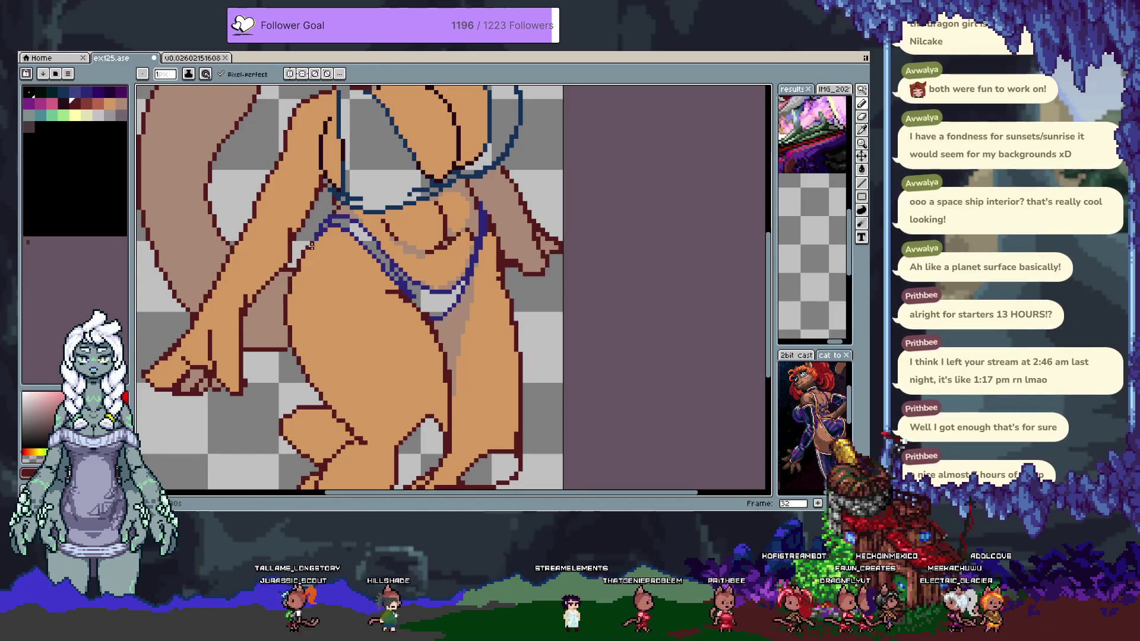
{"action": "mouse_move", "coordinate": [297, 249]}
{"action": "left_mouse_down"}
{"action": "mouse_move", "coordinate": [282, 314]}
{"action": "mouse_move", "coordinate": [290, 328]}
{"action": "left_mouse_up"}
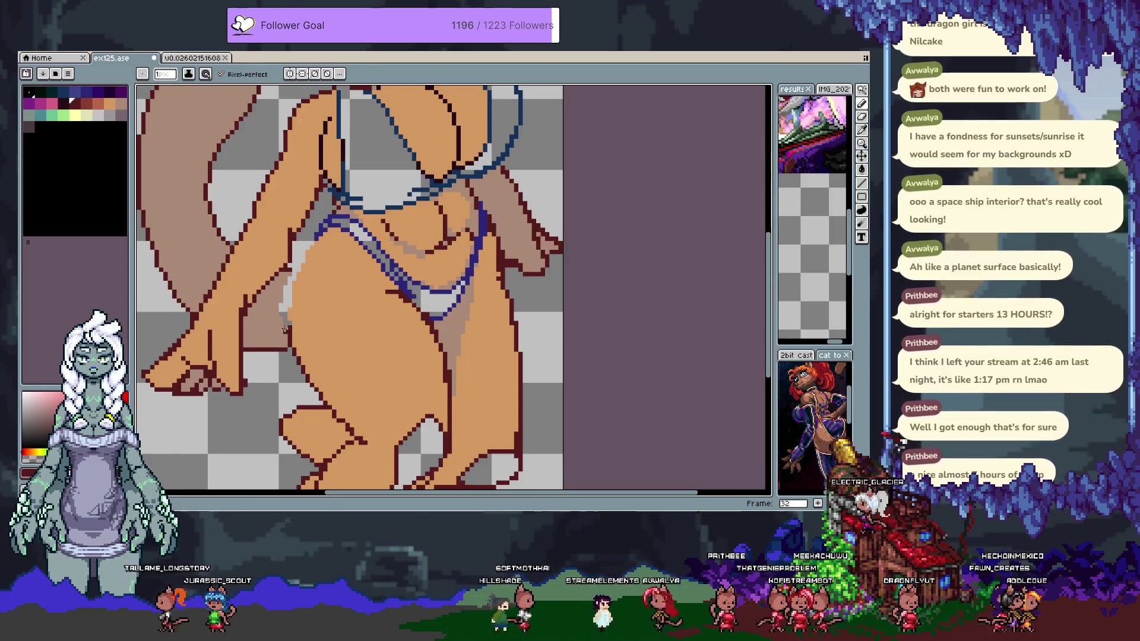
{"action": "left_click_drag", "start_coordinate": [278, 292], "coordinate": [276, 276]}
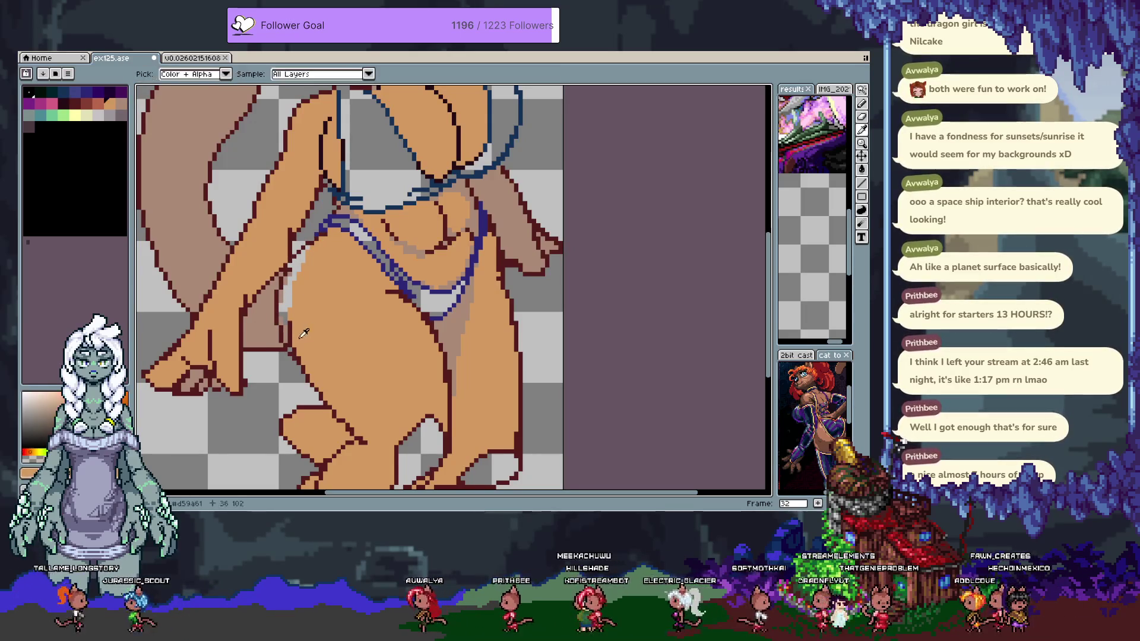
Repaint the grey highlight pixels along the left hip and upper edge in tan skin colour
{"action": "left_click", "coordinate": [290, 323], "text": "alt"}
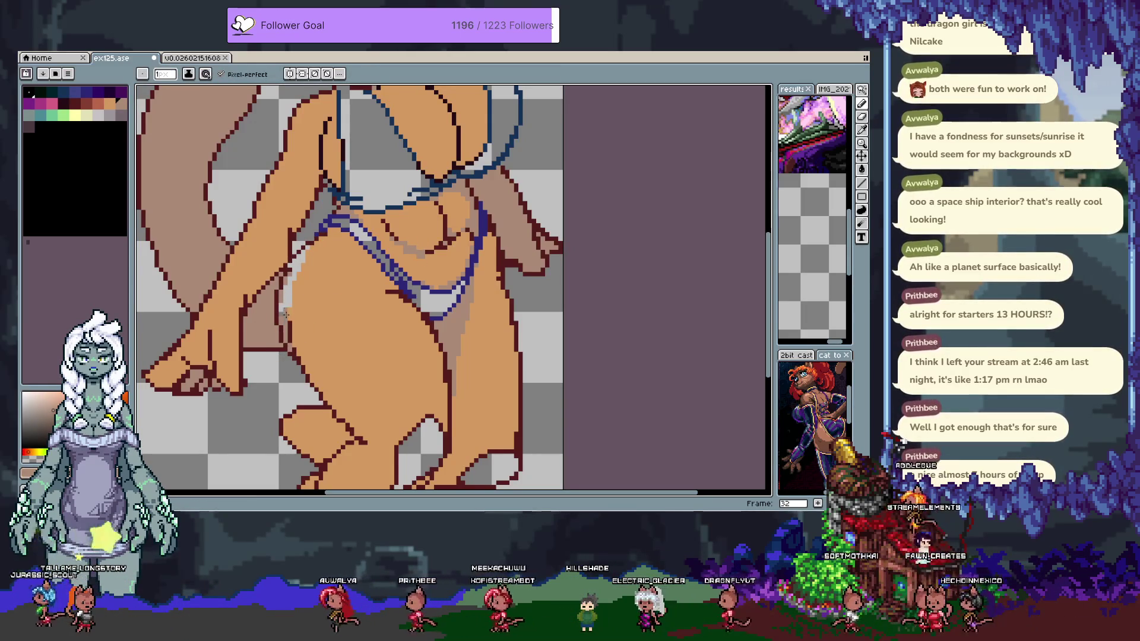
{"action": "left_click_drag", "start_coordinate": [281, 308], "coordinate": [291, 270]}
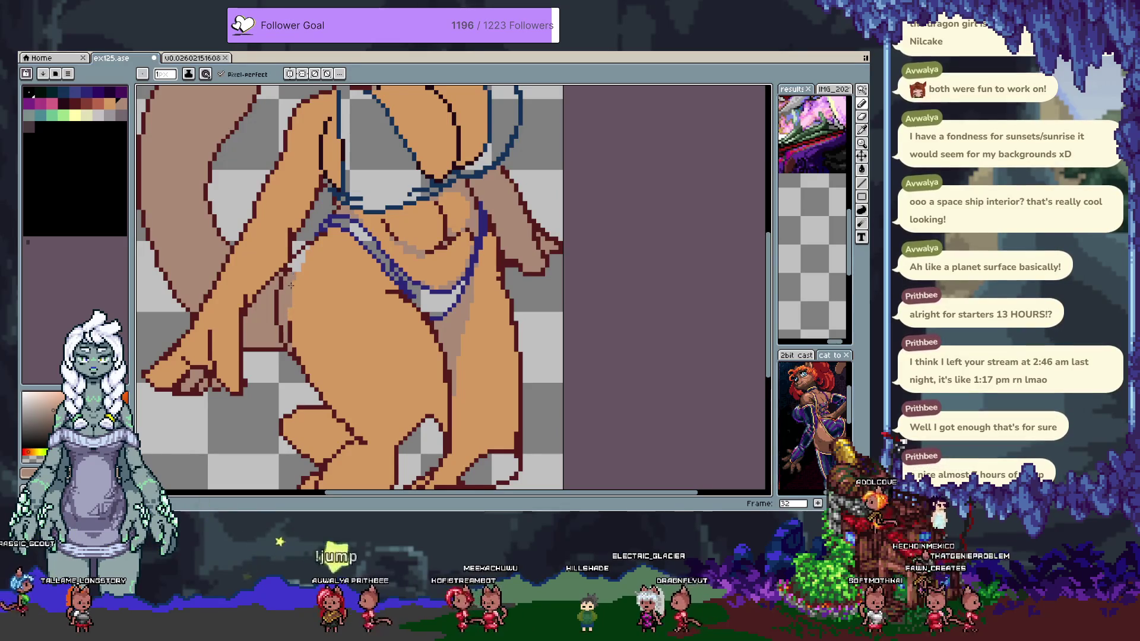
{"action": "left_click_drag", "start_coordinate": [296, 262], "coordinate": [317, 242]}
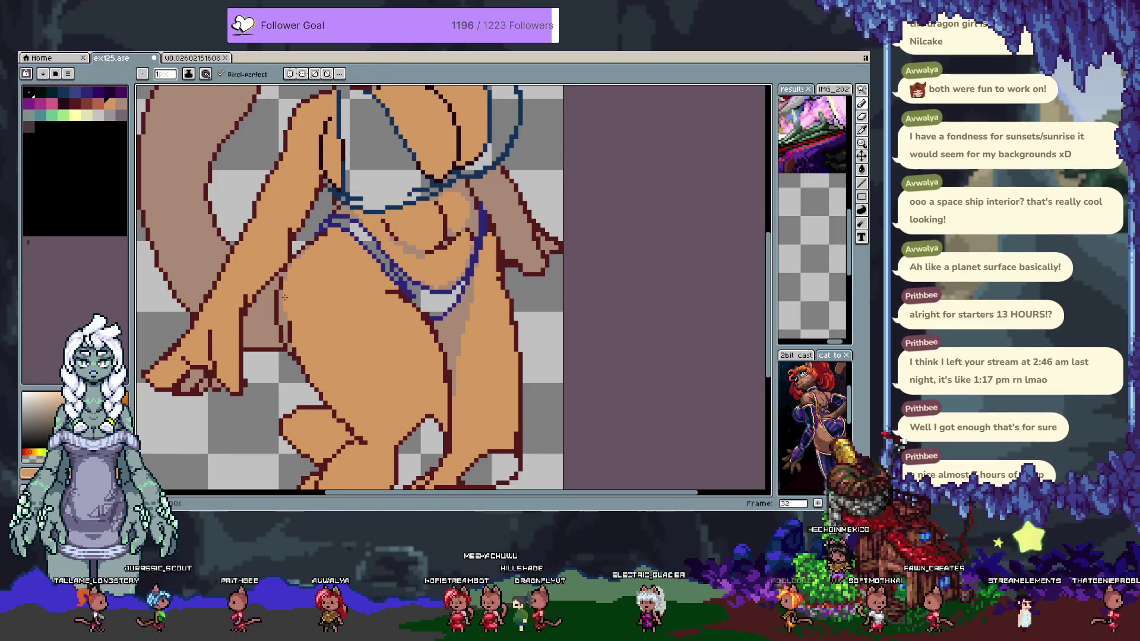
{"action": "left_click", "coordinate": [294, 267], "text": "alt"}
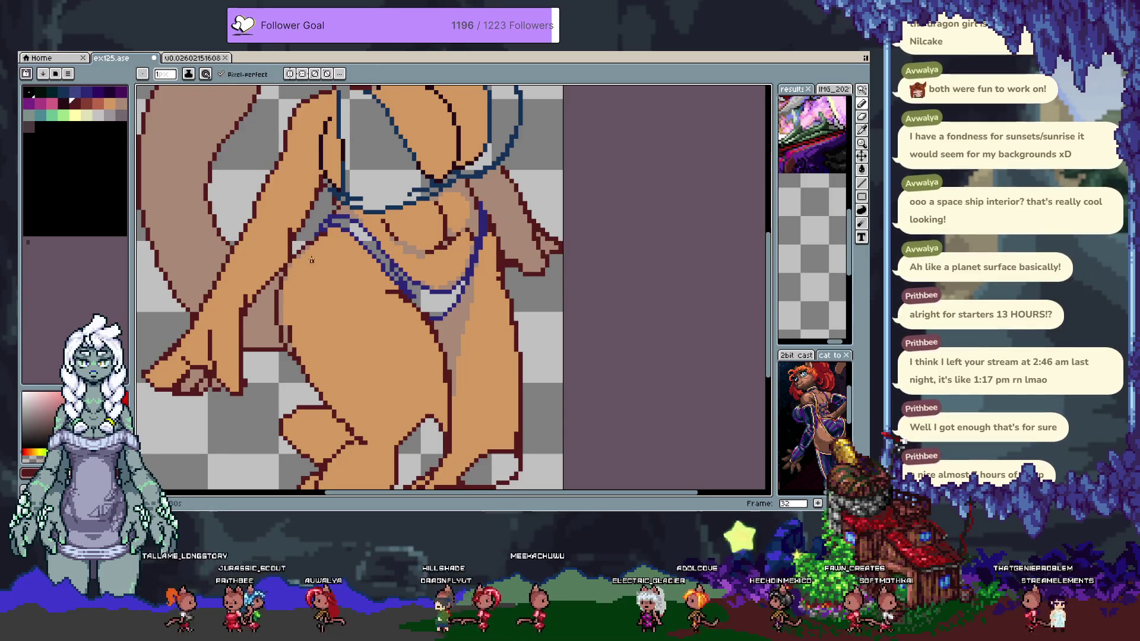
{"action": "left_click", "coordinate": [284, 283], "text": "alt"}
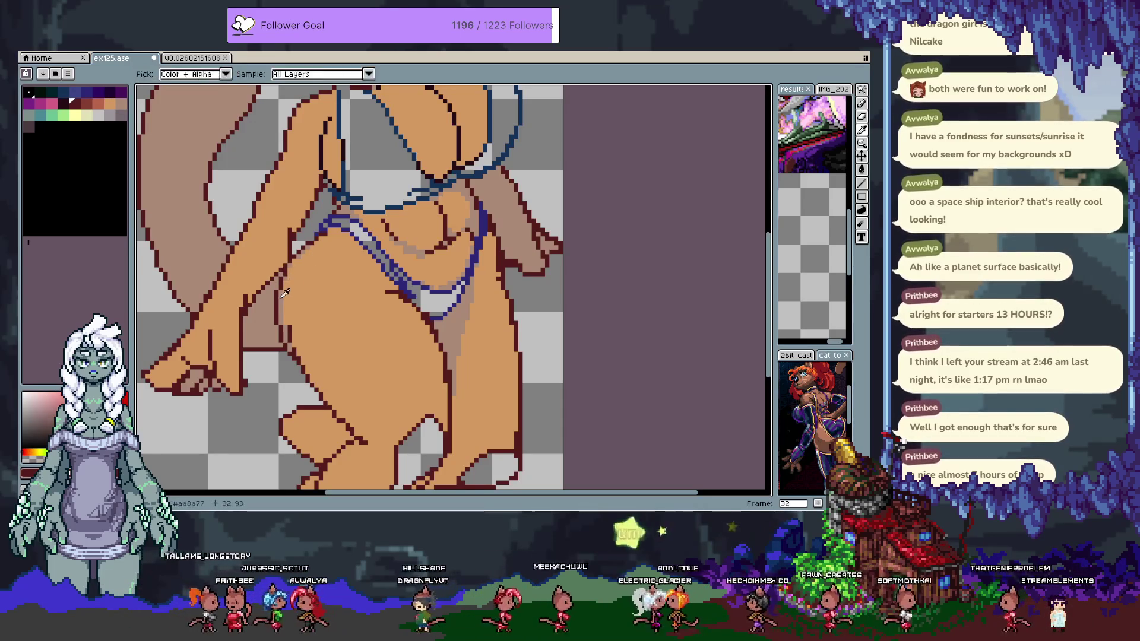
{"action": "left_click", "coordinate": [288, 265], "text": "alt"}
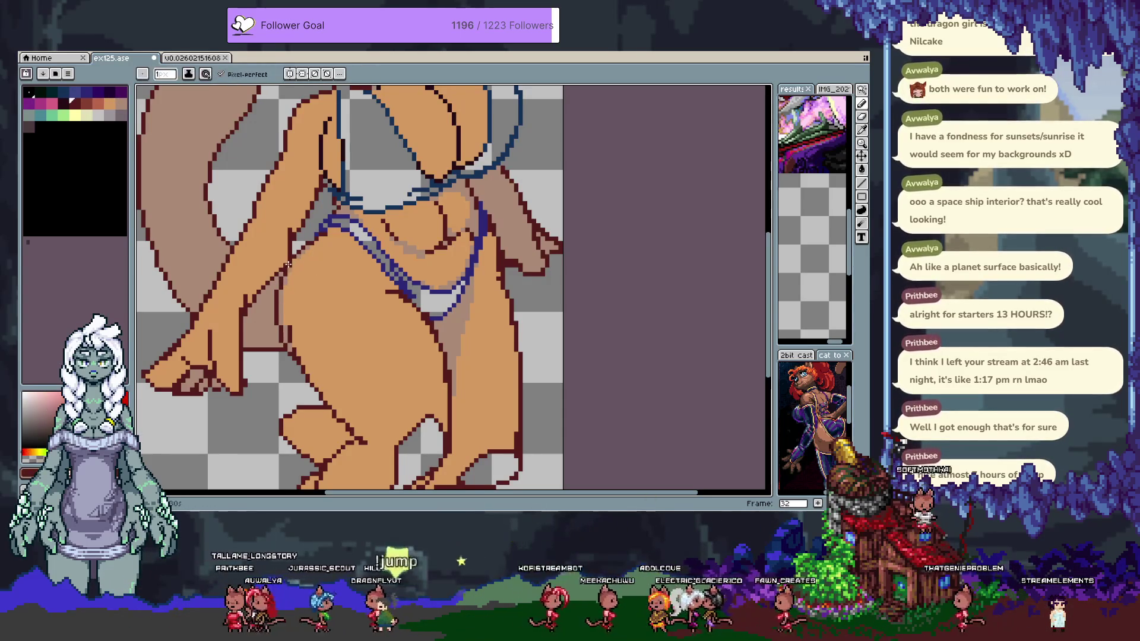
{"action": "left_click", "coordinate": [291, 330], "text": "alt"}
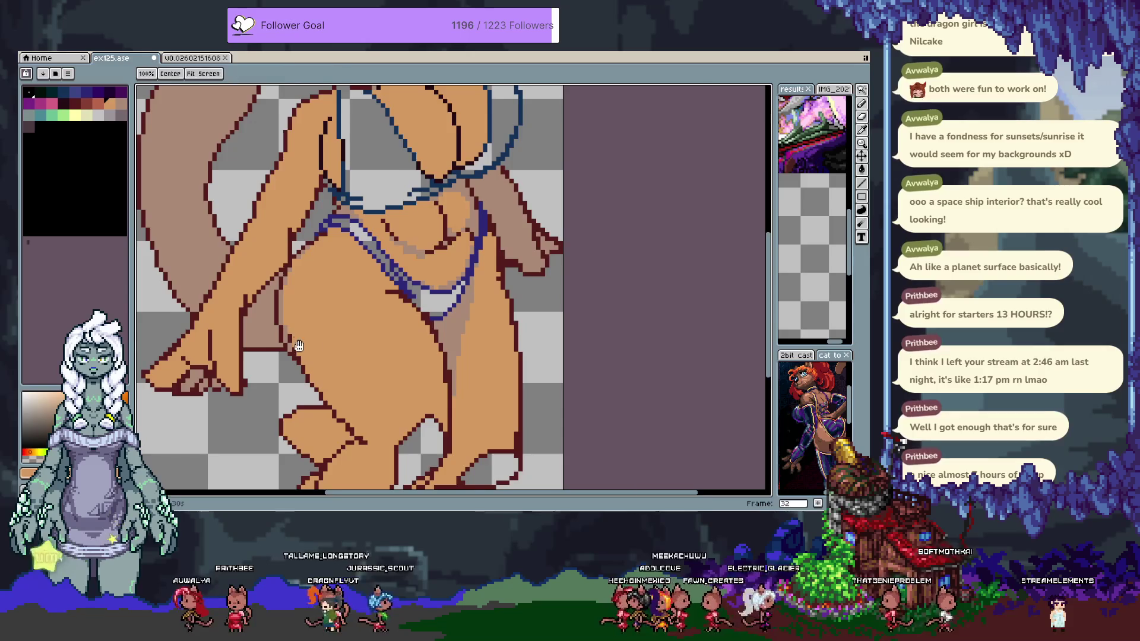
{"action": "scroll", "coordinate": [305, 356], "scroll_direction": "down", "scroll_amount": 1}
{"action": "scroll", "coordinate": [351, 314], "scroll_direction": "up", "scroll_amount": 1}
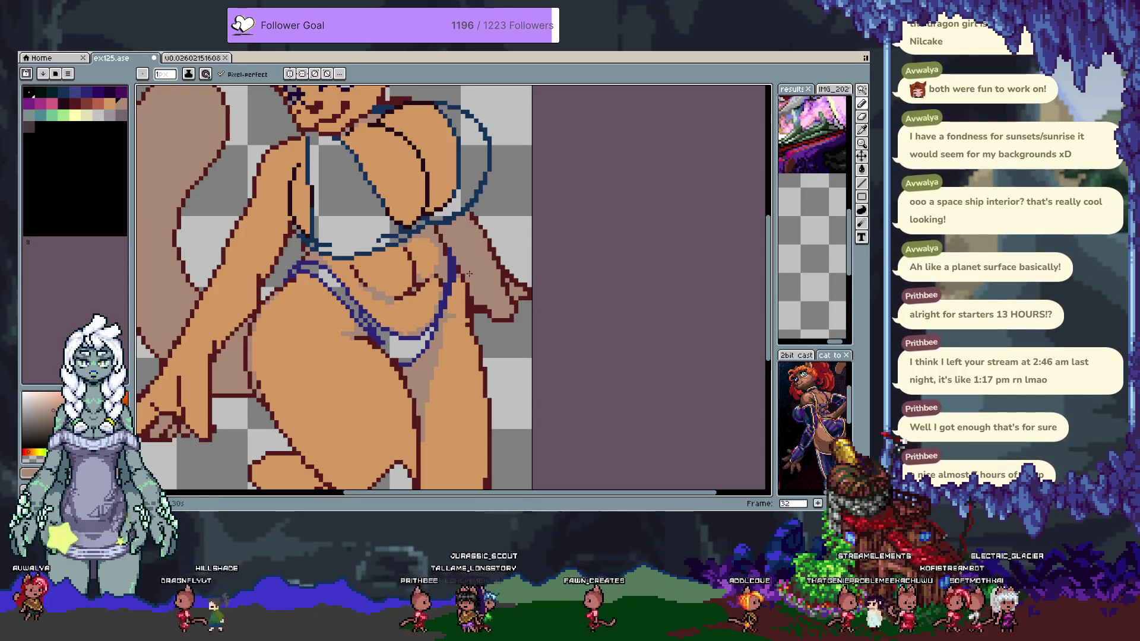
Sample the dark red outline colour and pan the view up to the character's face
{"action": "key", "text": "i"}
{"action": "key", "text": "b"}
{"action": "left_click", "coordinate": [474, 324], "text": "alt"}
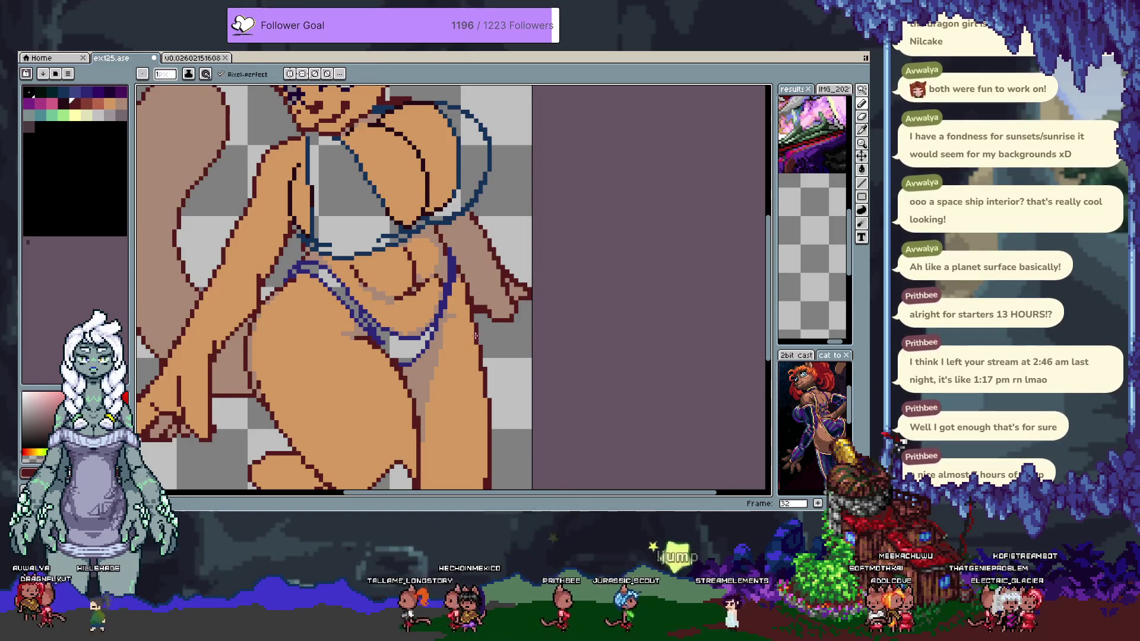
{"action": "mouse_move", "coordinate": [428, 450]}
{"action": "left_mouse_down"}
{"action": "mouse_move", "coordinate": [415, 301]}
{"action": "mouse_move", "coordinate": [441, 450]}
{"action": "left_mouse_up"}
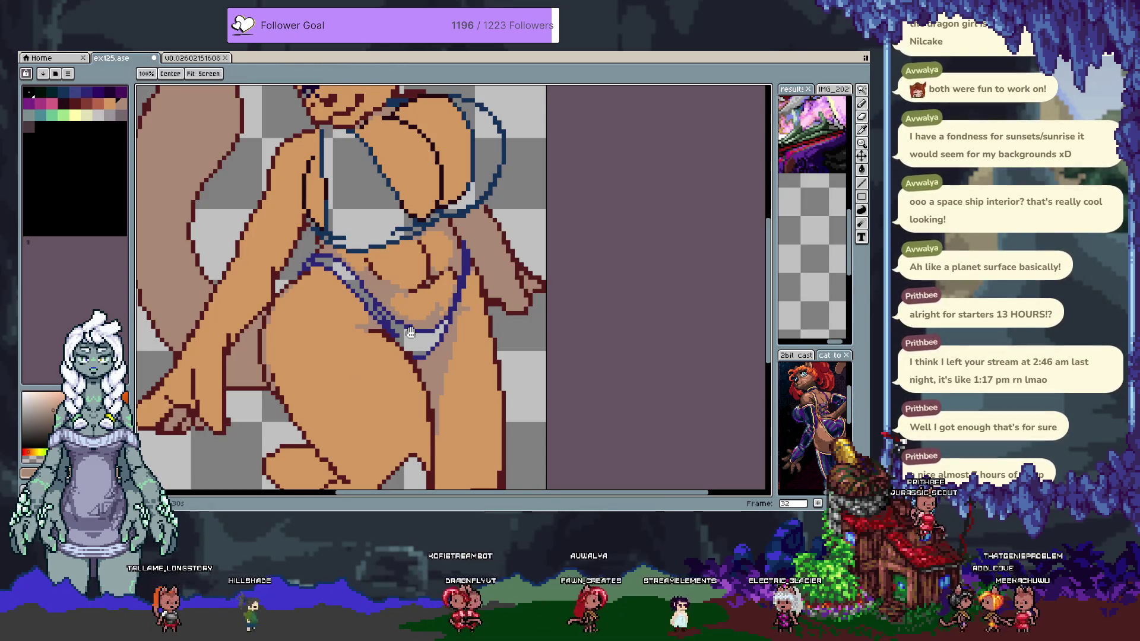
{"action": "scroll", "coordinate": [380, 347], "scroll_direction": "right", "scroll_amount": 2}
{"action": "scroll", "coordinate": [380, 347], "scroll_direction": "up", "scroll_amount": 1}
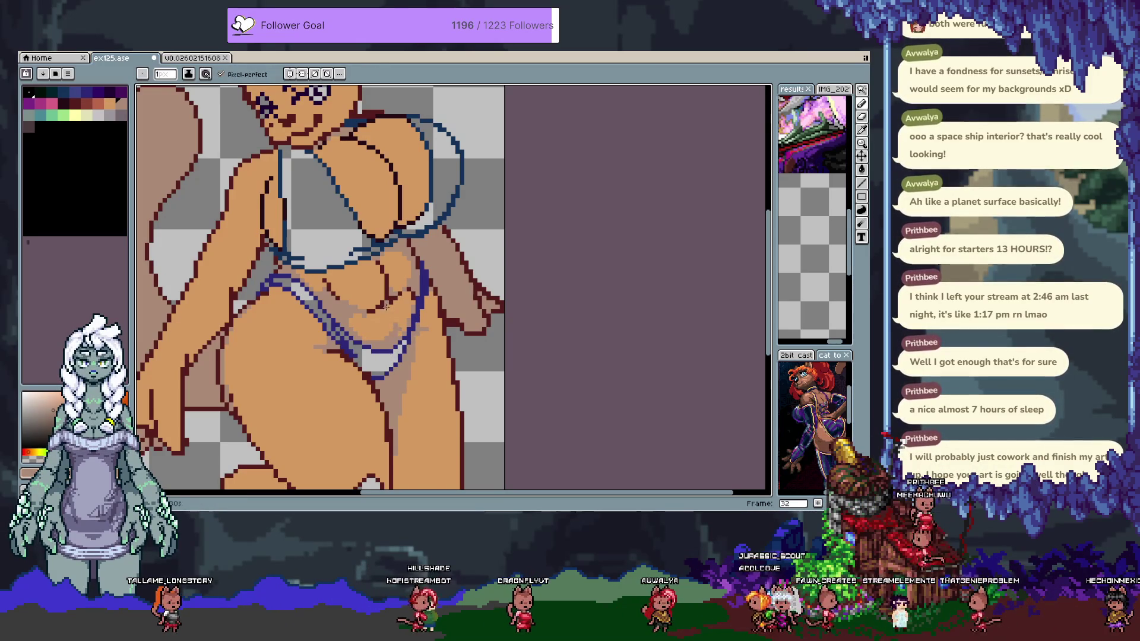
{"action": "left_click_drag", "start_coordinate": [391, 211], "coordinate": [420, 308]}
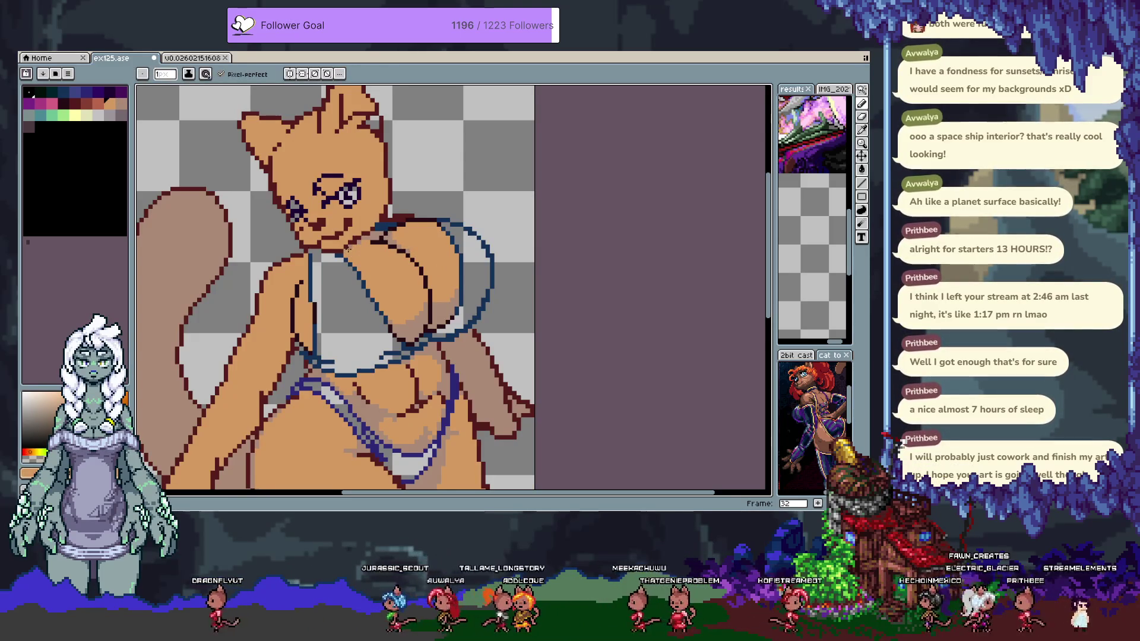
Advance to the next frame and alternately sample the maroon outline and tan skin colours
{"action": "key", "text": "Right"}
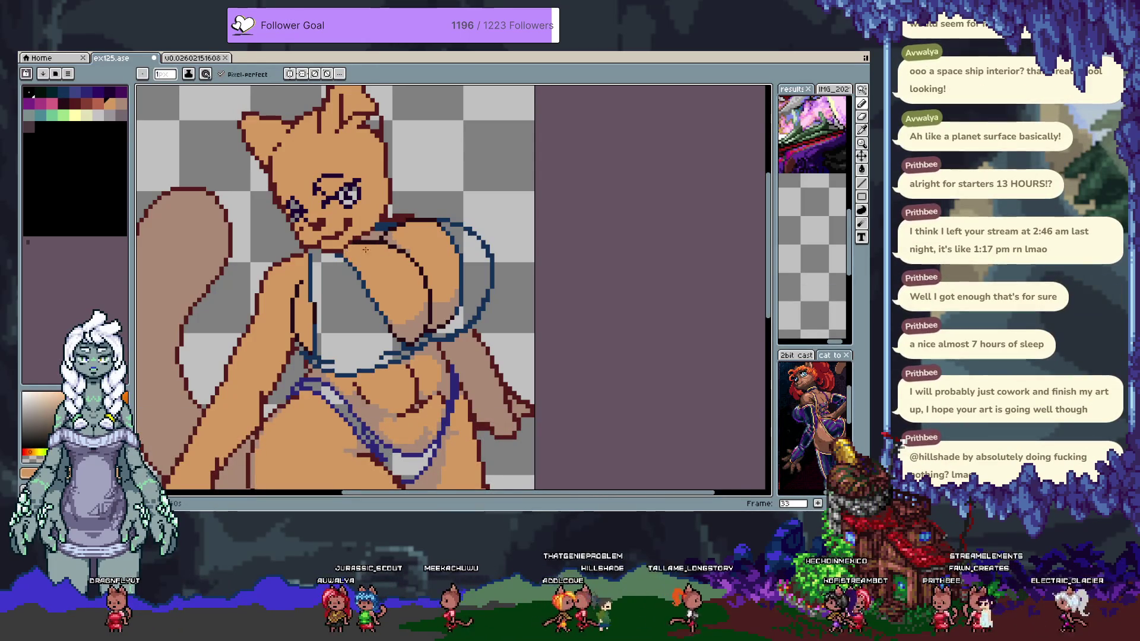
{"action": "left_click", "coordinate": [372, 238], "text": "alt"}
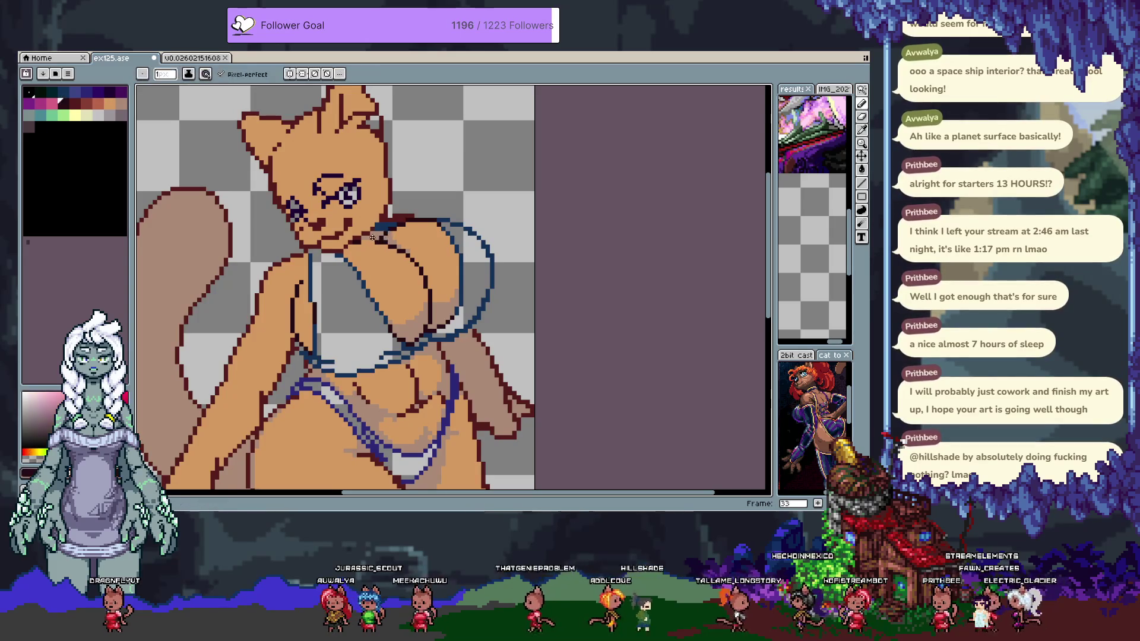
{"action": "left_click", "coordinate": [363, 272], "text": "alt"}
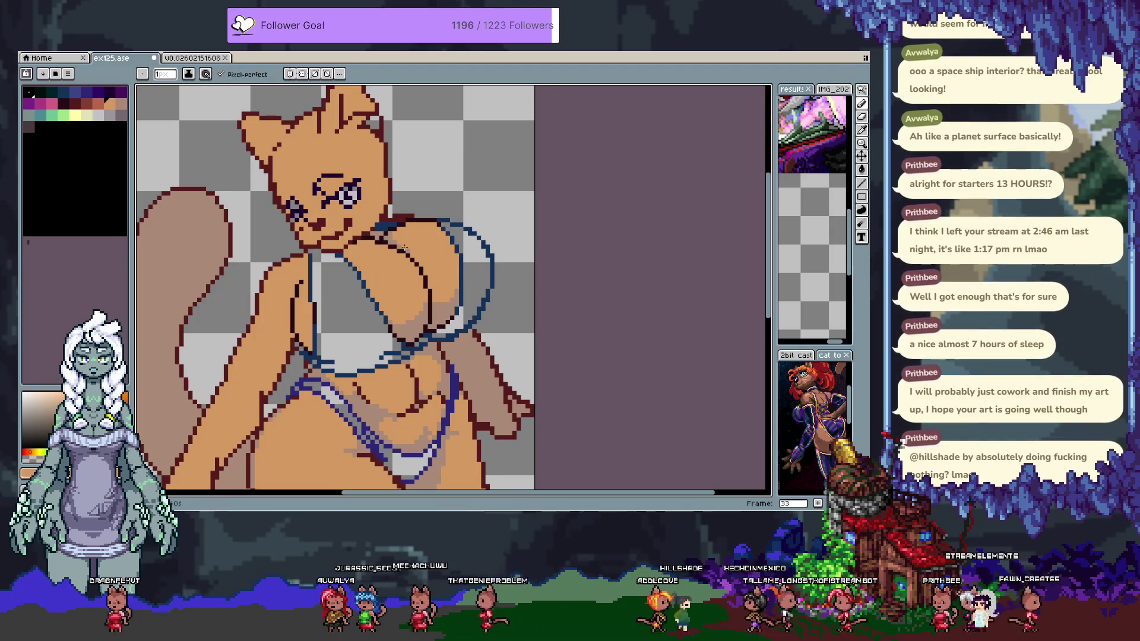
{"action": "left_click", "coordinate": [372, 237], "text": "alt"}
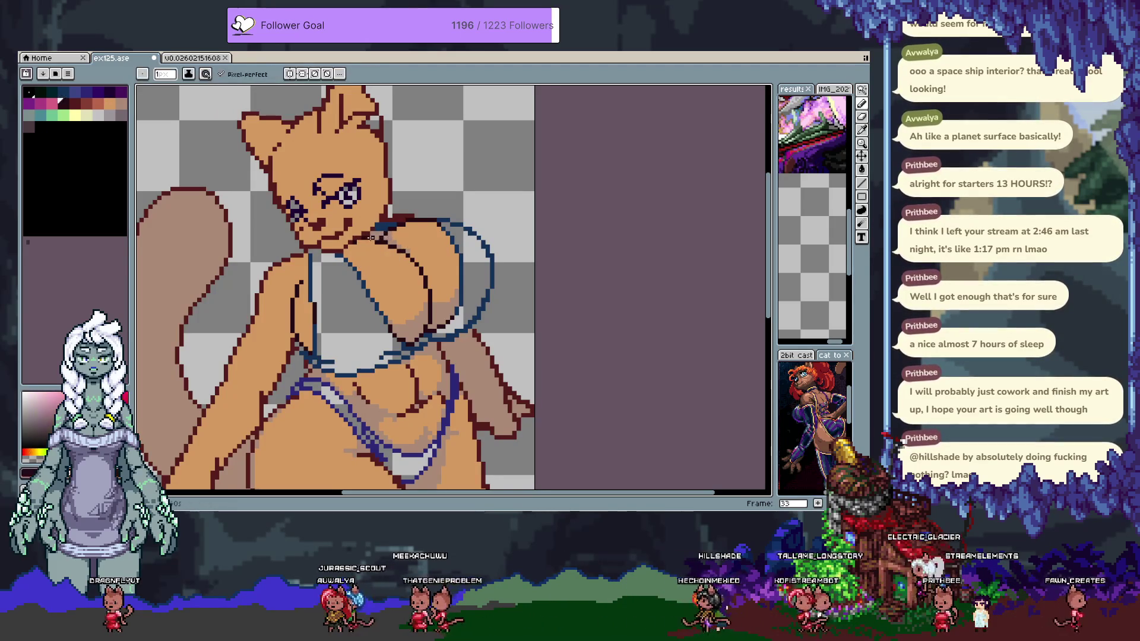
{"action": "left_click", "coordinate": [398, 255], "text": "alt"}
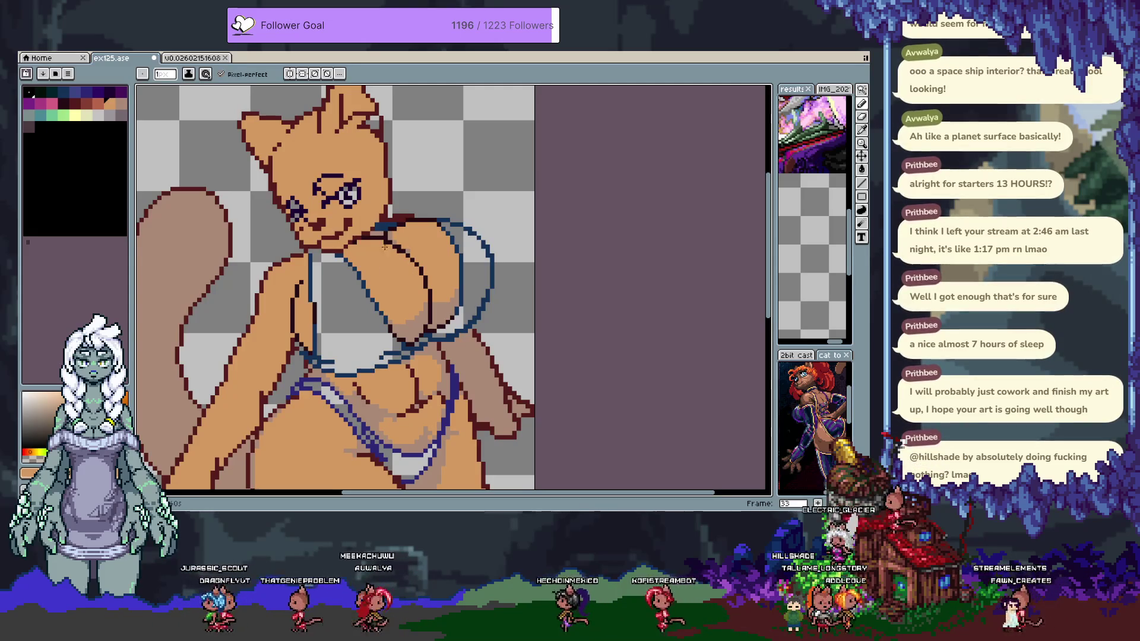
{"action": "left_click", "coordinate": [394, 238], "text": "alt"}
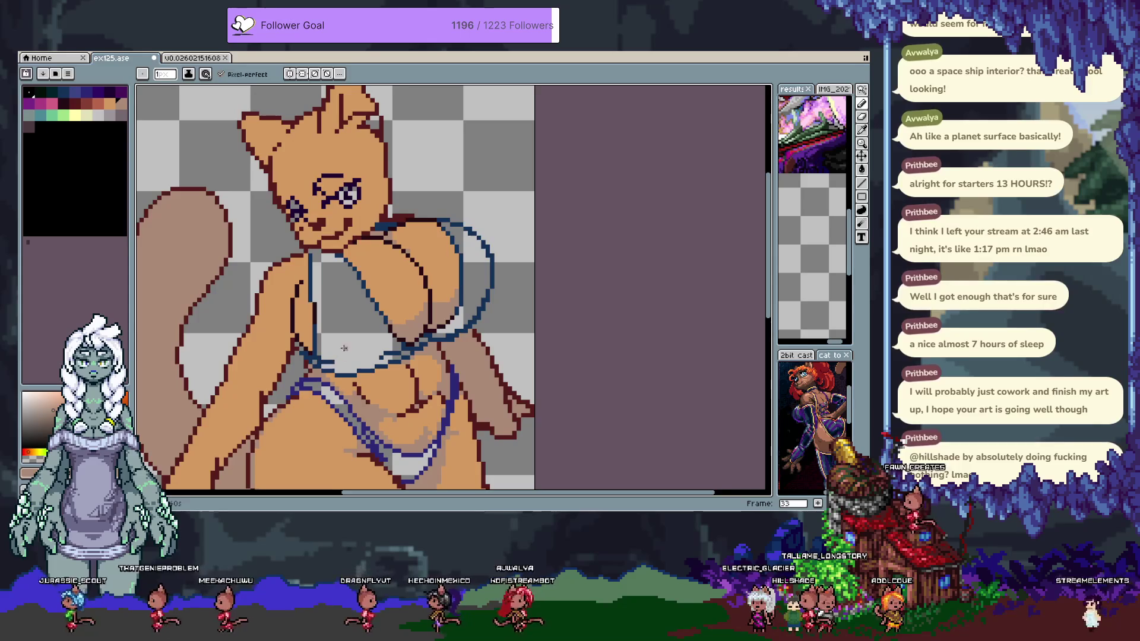
{"action": "scroll", "coordinate": [346, 315], "scroll_direction": "left", "scroll_amount": 2}
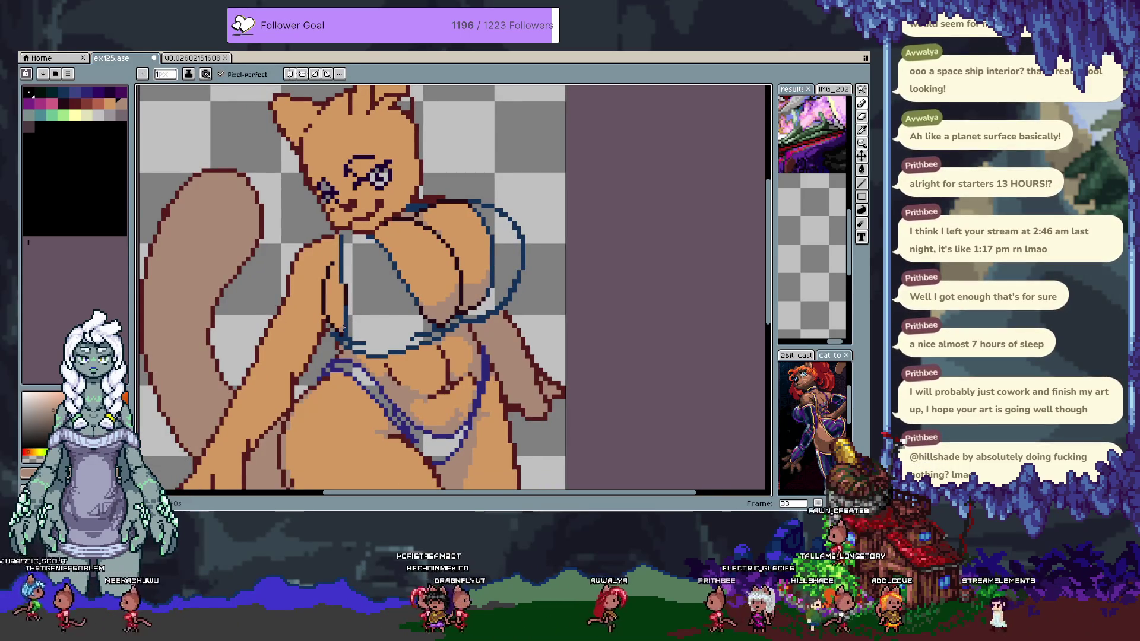
Draw a dark outline along the left arm, undo it, and alternate outline and tan skin colours
{"action": "key", "text": "alt"}
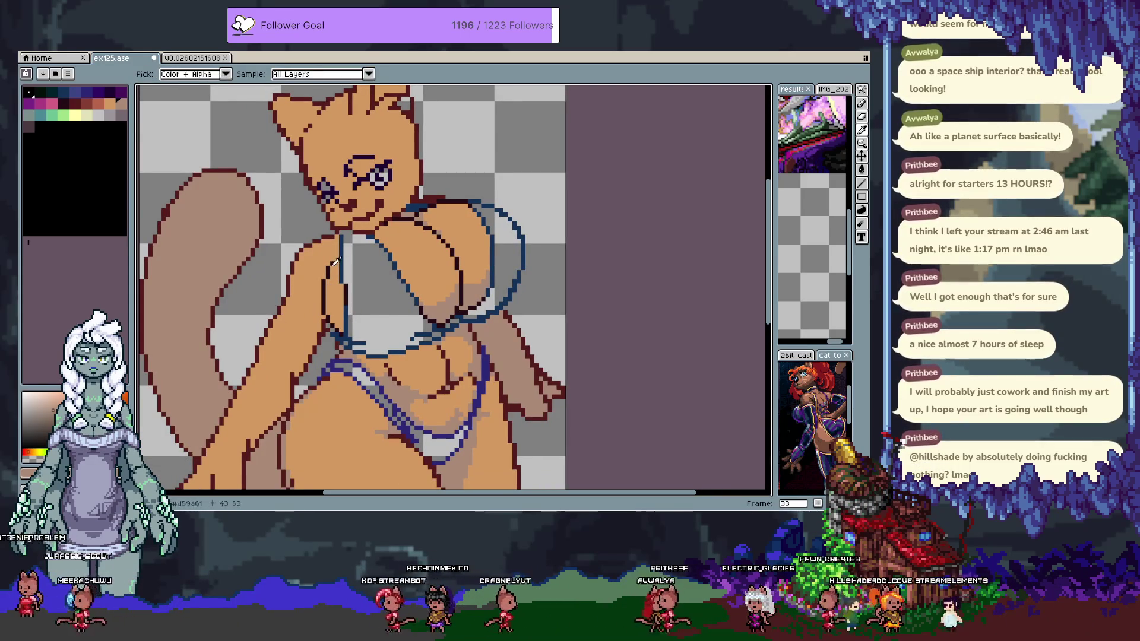
{"action": "left_click", "coordinate": [334, 263], "text": "alt"}
{"action": "left_click_drag", "start_coordinate": [331, 262], "coordinate": [324, 313]}
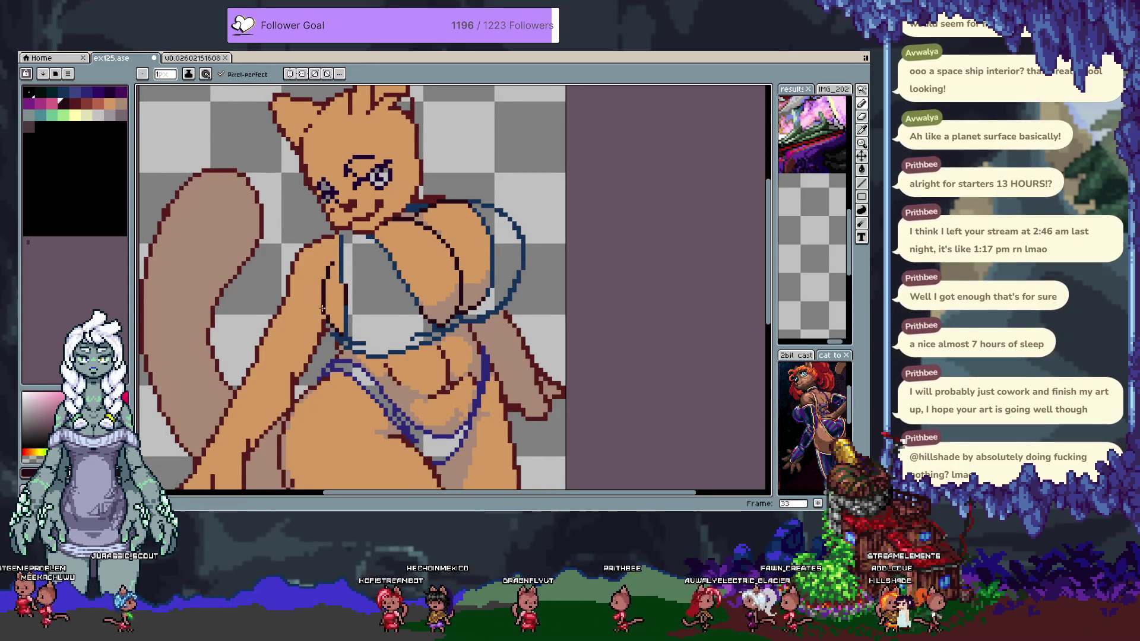
{"action": "key", "text": "ctrl+z"}
{"action": "left_click", "coordinate": [323, 291], "text": "alt"}
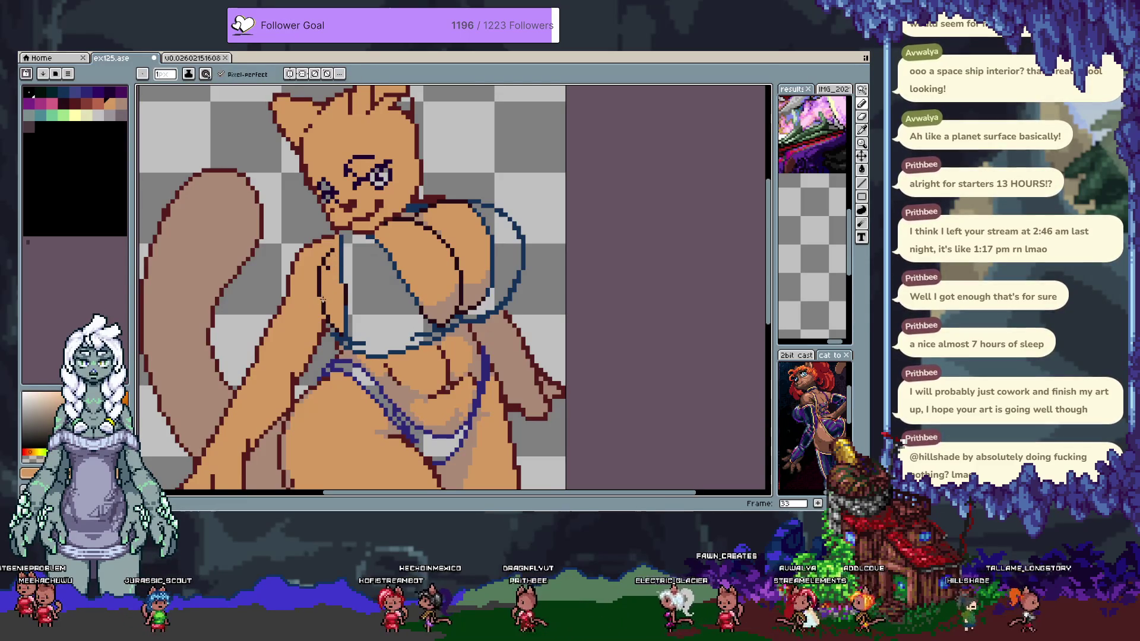
{"action": "left_click", "coordinate": [319, 297], "text": "alt"}
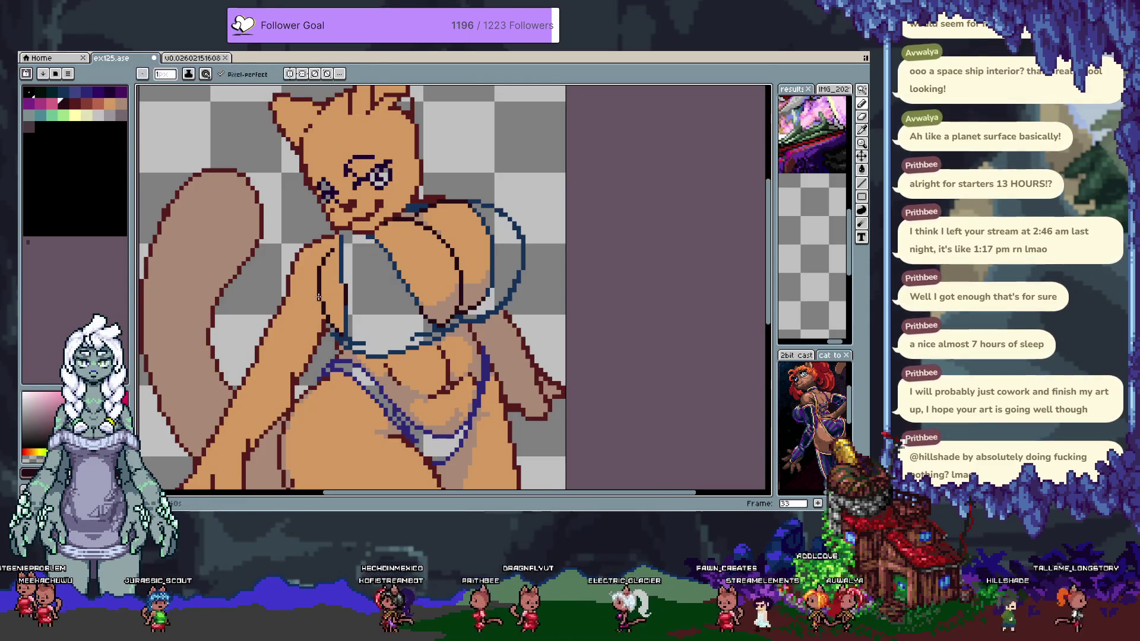
{"action": "left_click", "coordinate": [321, 268], "text": "alt"}
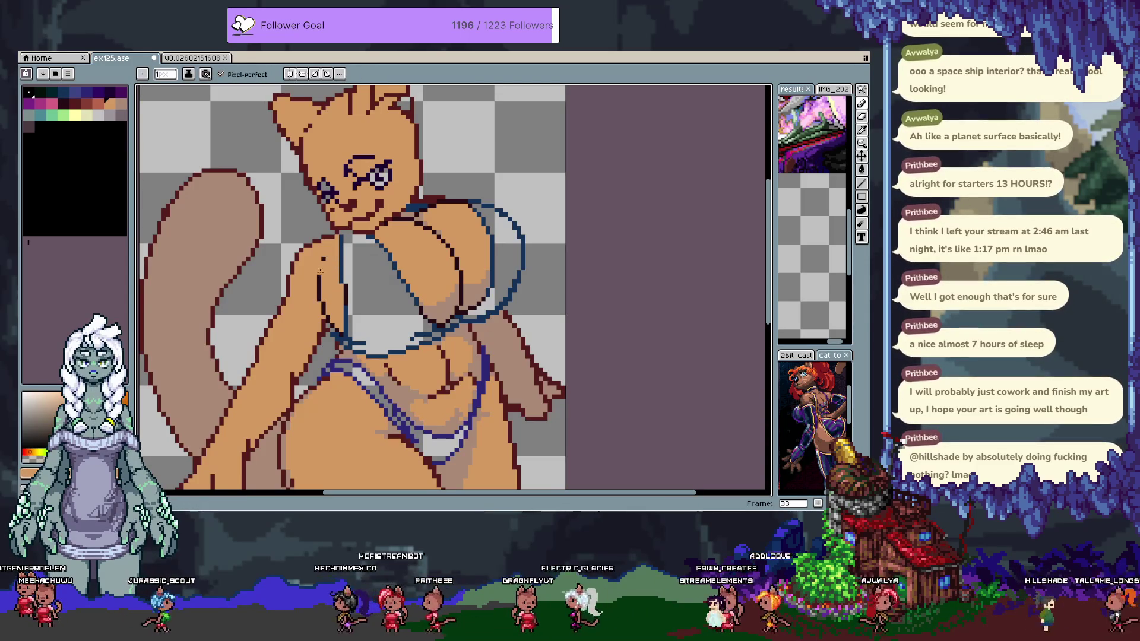
{"action": "left_click", "coordinate": [325, 263], "text": "alt"}
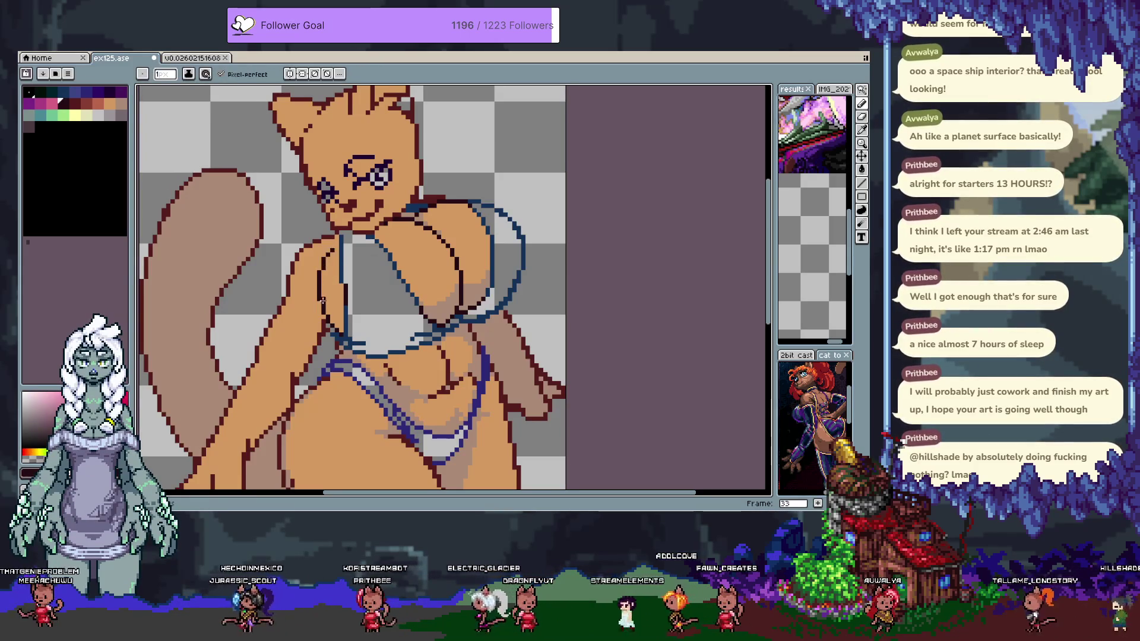
{"action": "left_click", "coordinate": [328, 273], "text": "alt"}
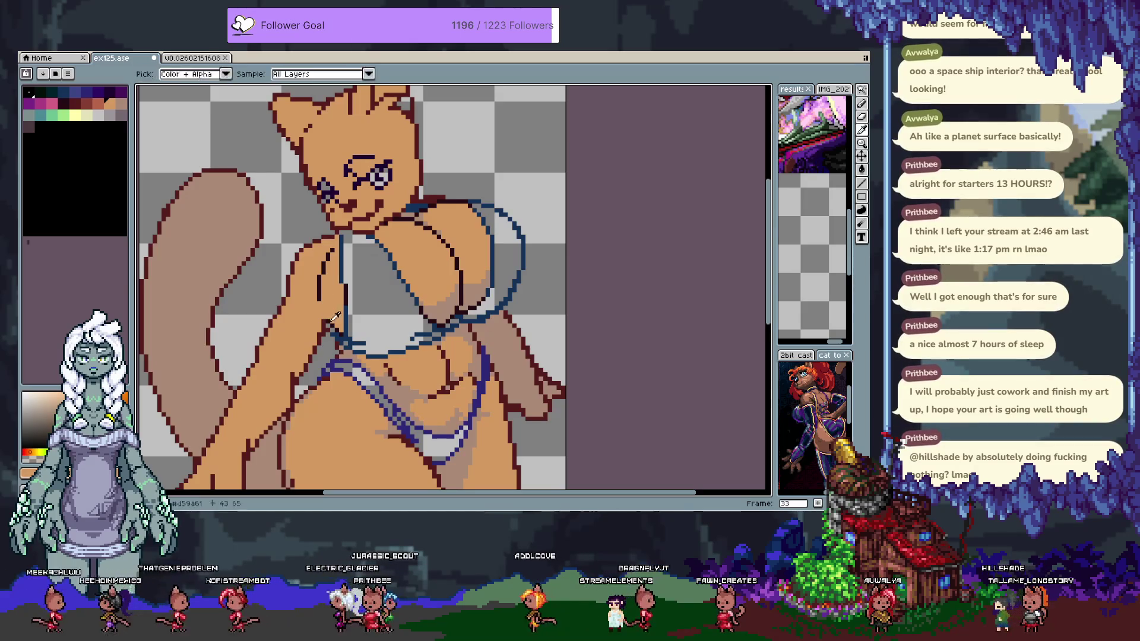
Rework the arm-to-chest edge with maroon outline, blue bikini outline and tan skin colours
{"action": "key", "text": "alt"}
{"action": "left_click", "coordinate": [328, 304], "text": "alt"}
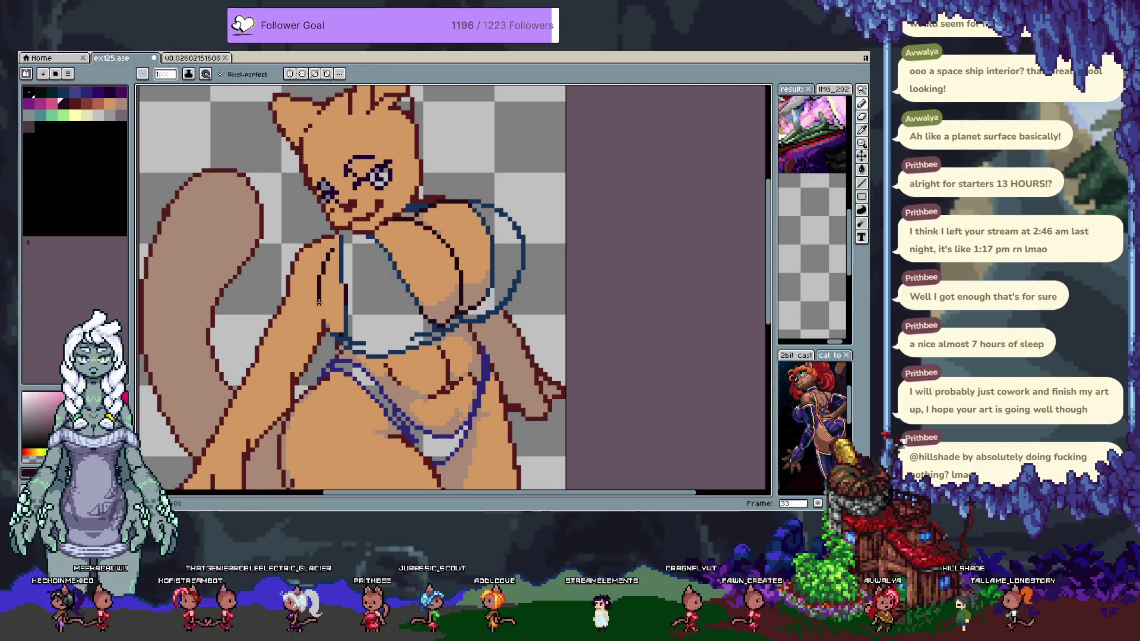
{"action": "left_click", "coordinate": [334, 249], "text": "alt"}
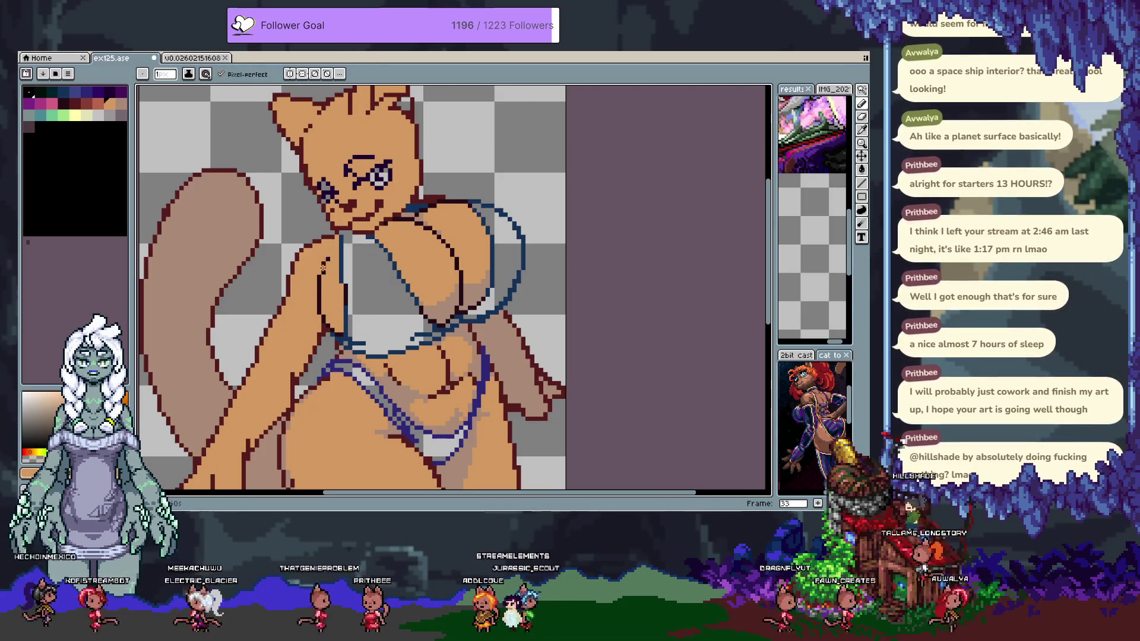
{"action": "left_click", "coordinate": [323, 266], "text": "alt"}
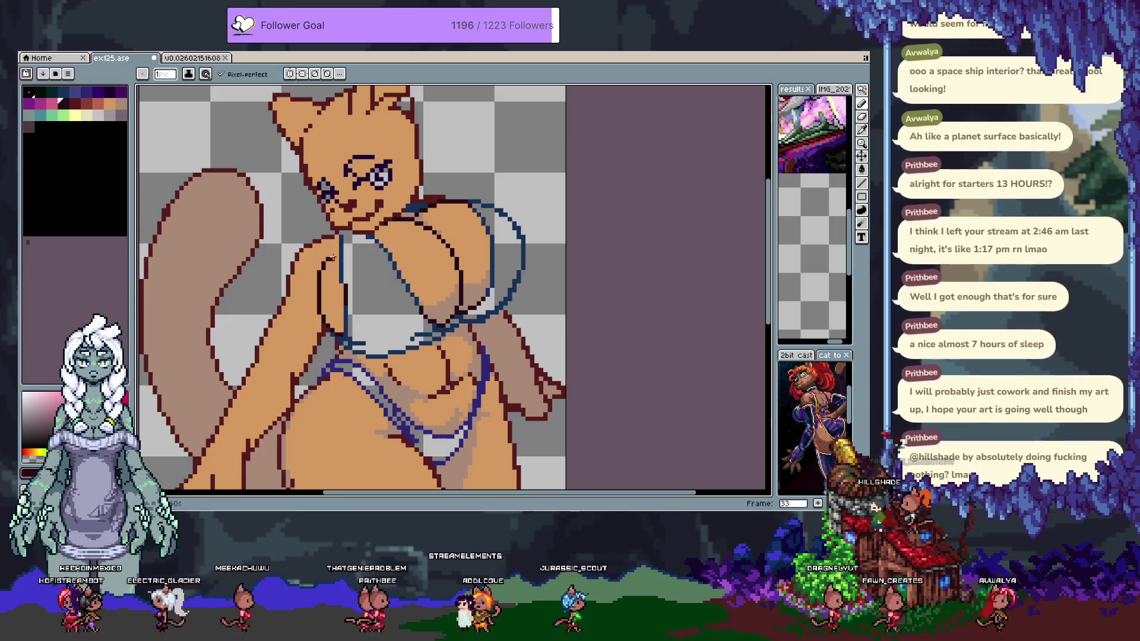
{"action": "left_click", "coordinate": [368, 237], "text": "alt"}
{"action": "left_click", "coordinate": [368, 237], "text": "alt"}
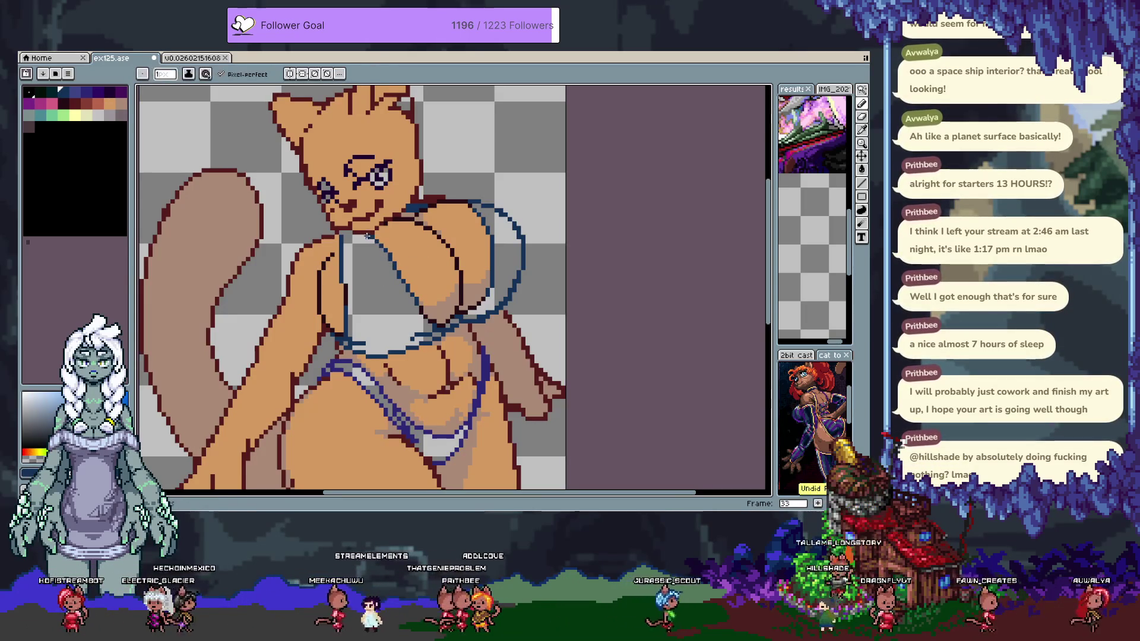
{"action": "left_click", "coordinate": [374, 238], "text": "alt"}
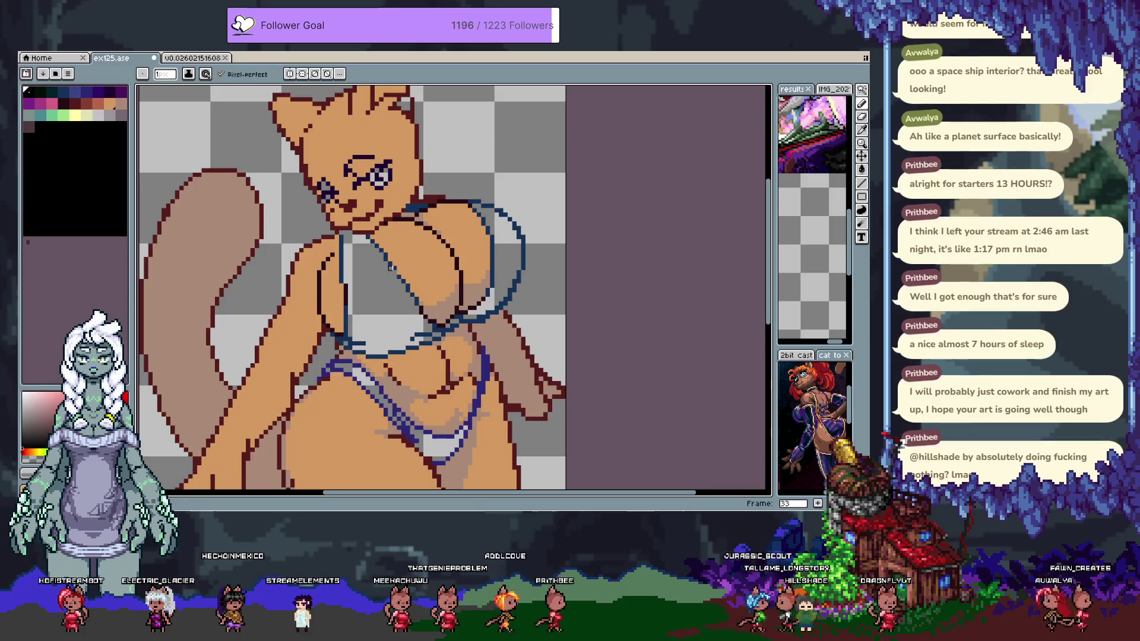
{"action": "left_click", "coordinate": [393, 267], "text": "alt"}
{"action": "left_click", "coordinate": [387, 263], "text": "alt"}
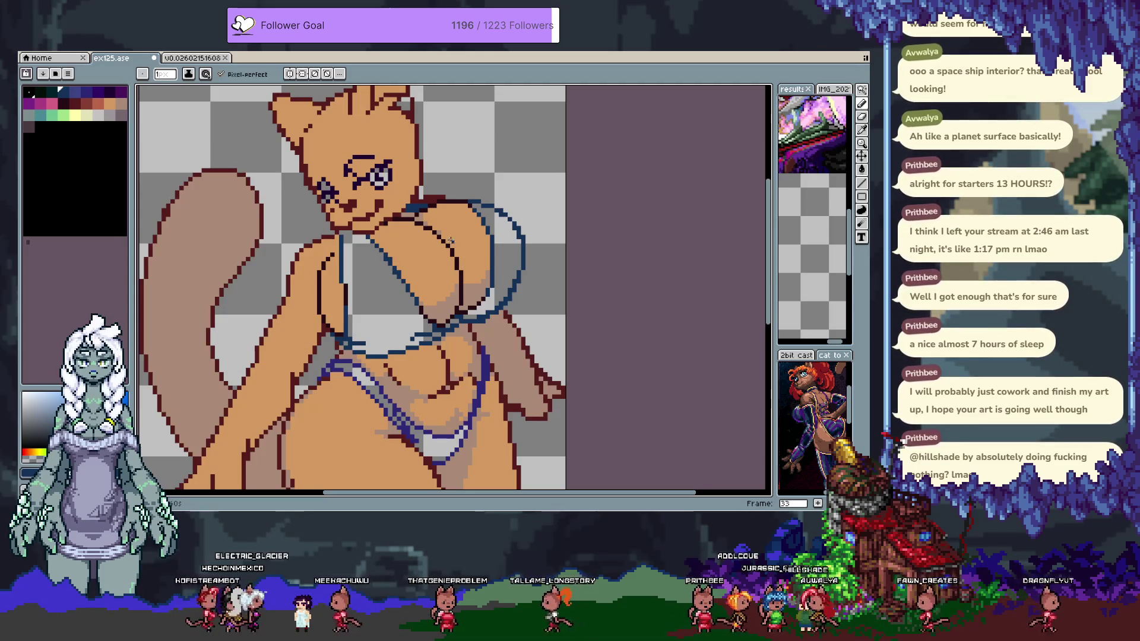
{"action": "key", "text": "space"}
{"action": "mouse_move", "coordinate": [381, 294]}
{"action": "left_mouse_down"}
{"action": "mouse_move", "coordinate": [256, 146]}
{"action": "mouse_move", "coordinate": [341, 310]}
{"action": "left_mouse_up"}
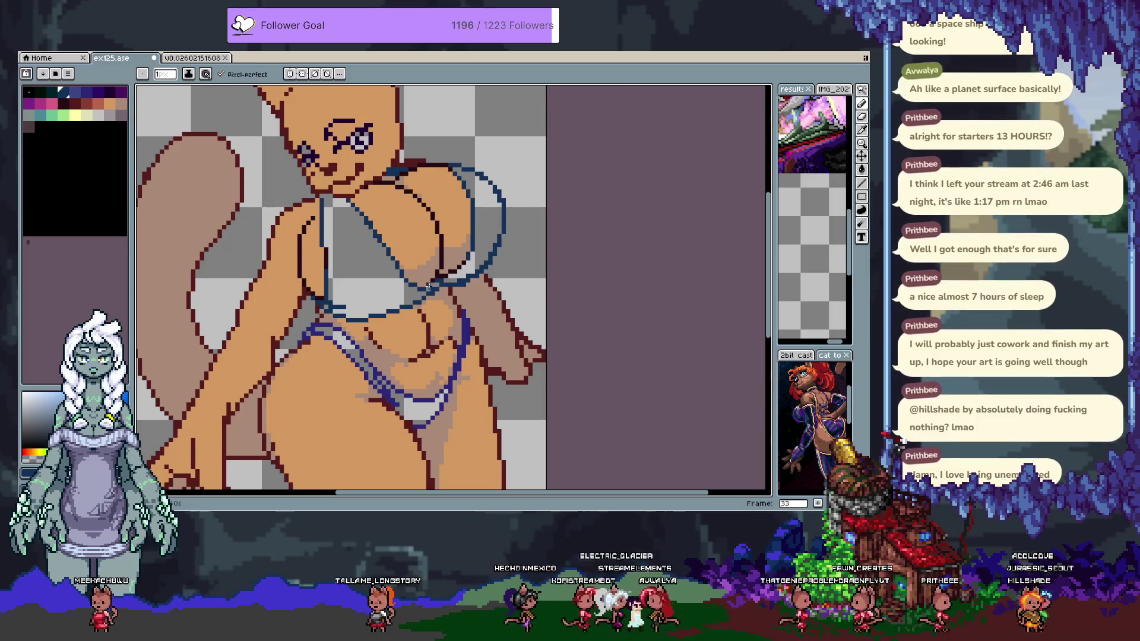
Undo the last edit and settle on tan as the drawing colour after trying light tan and blue
{"action": "key", "text": "ctrl+z"}
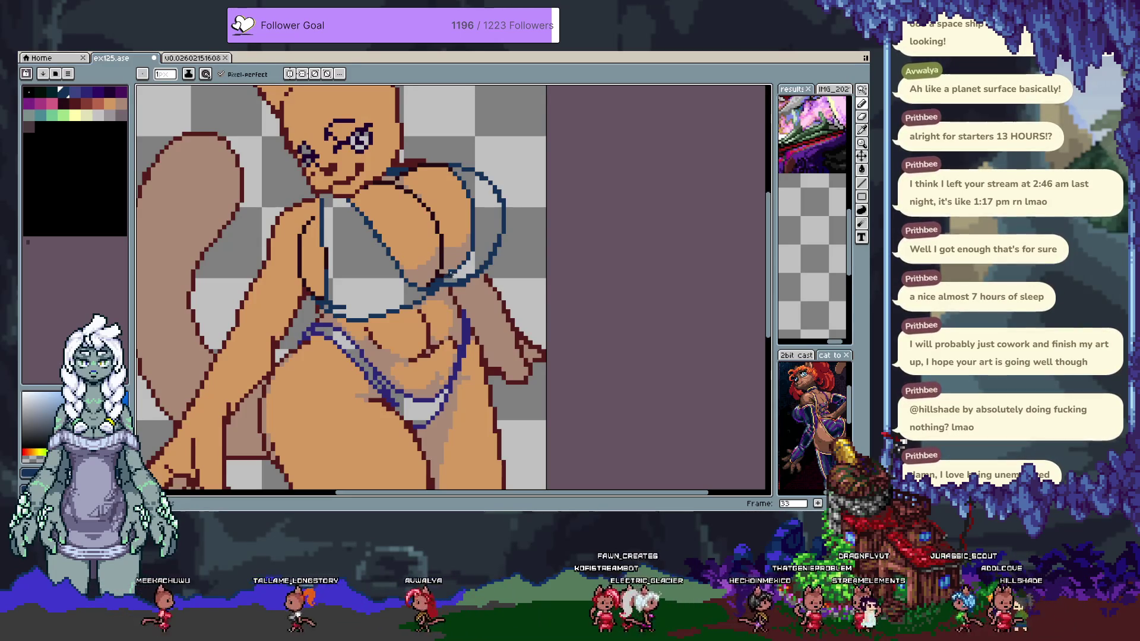
{"action": "left_click", "coordinate": [472, 252], "text": "alt"}
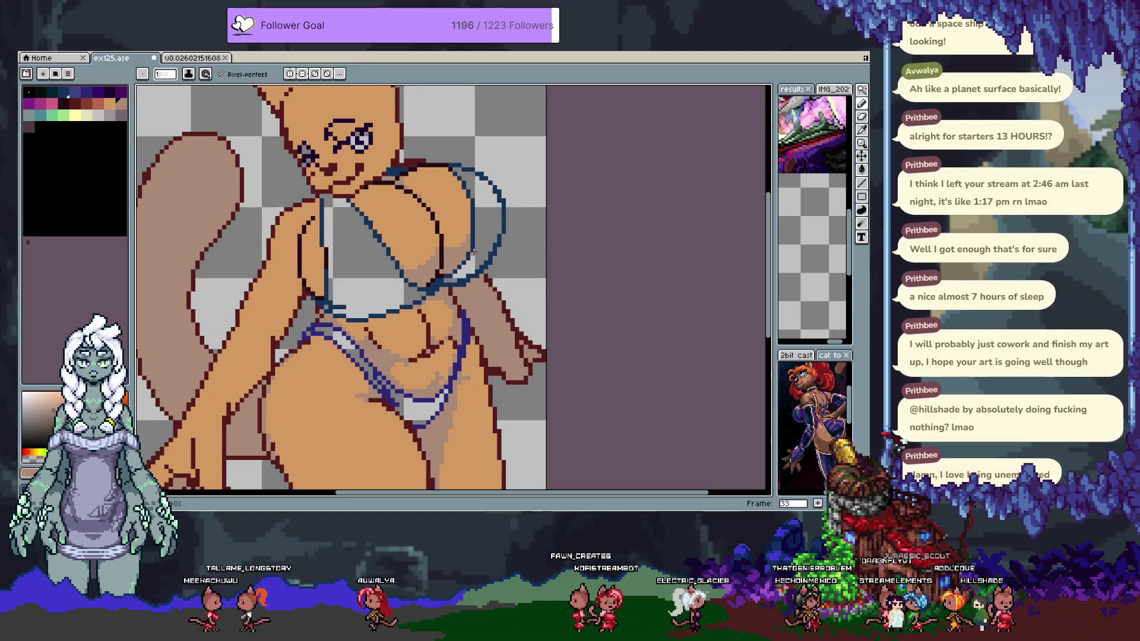
{"action": "left_click", "coordinate": [479, 218], "text": "alt"}
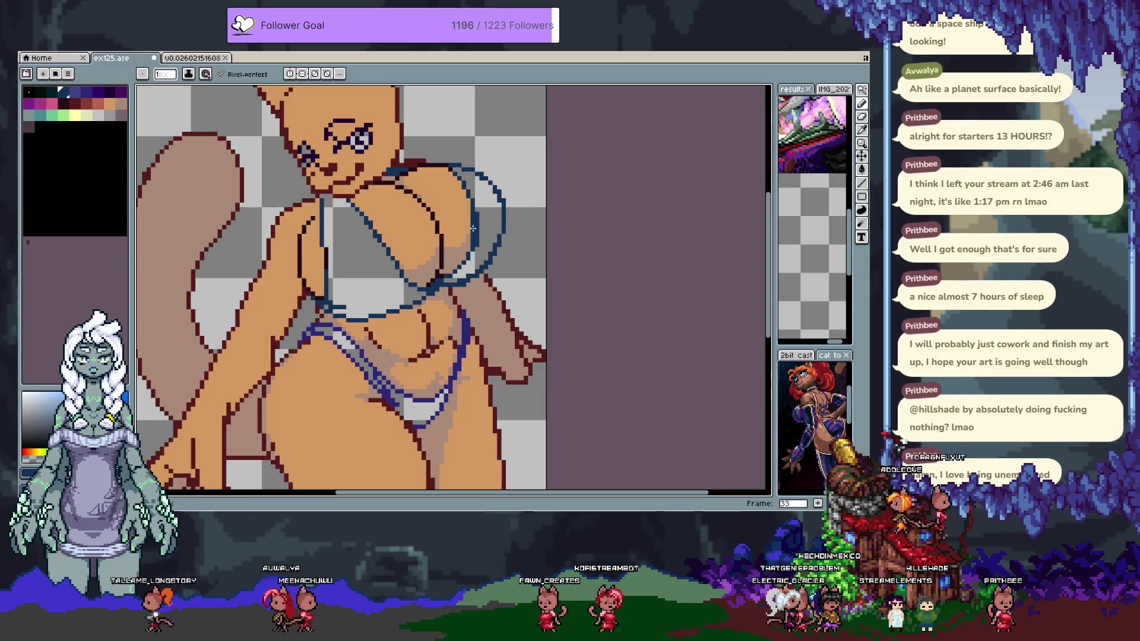
{"action": "left_click", "coordinate": [465, 235], "text": "alt"}
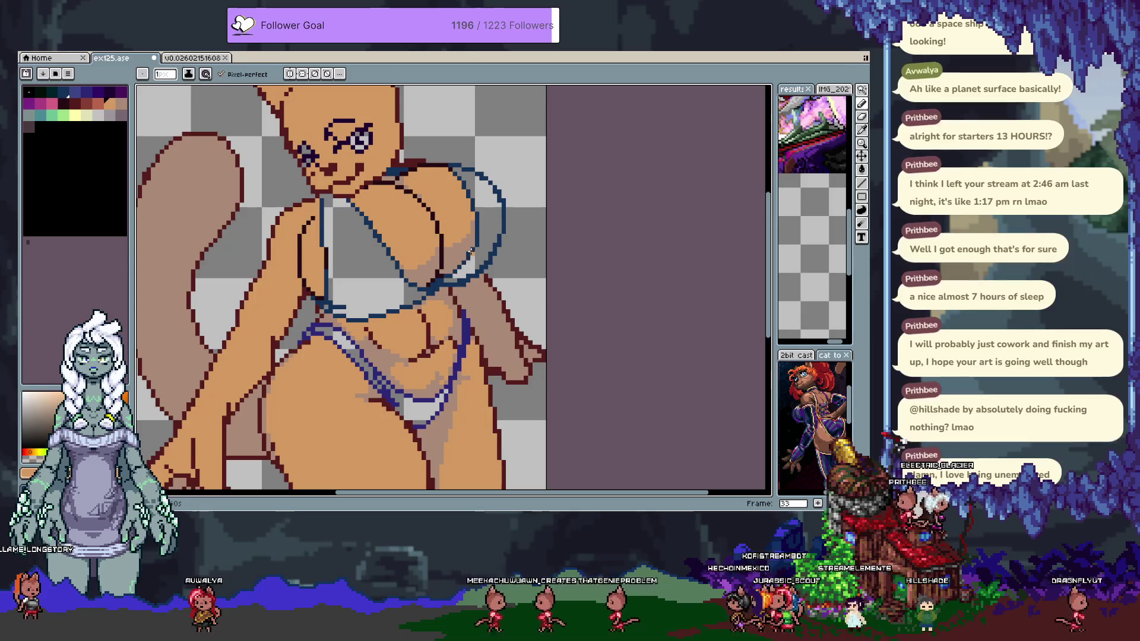
{"action": "left_click", "coordinate": [472, 250], "text": "alt"}
{"action": "left_click", "coordinate": [476, 243], "text": "alt"}
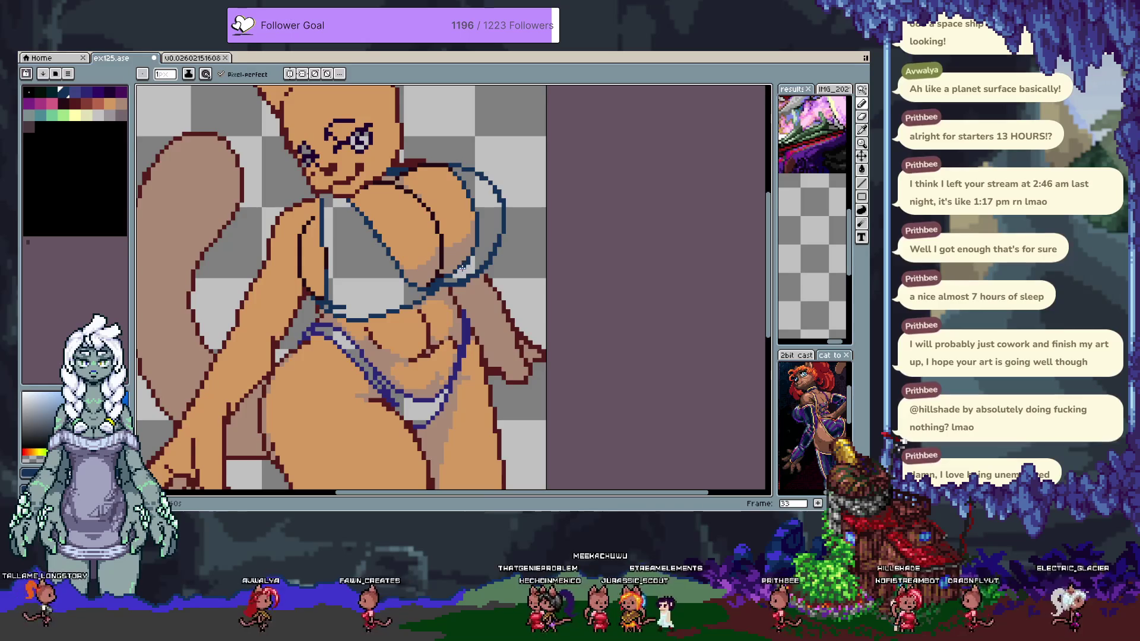
{"action": "left_click", "coordinate": [467, 250], "text": "alt"}
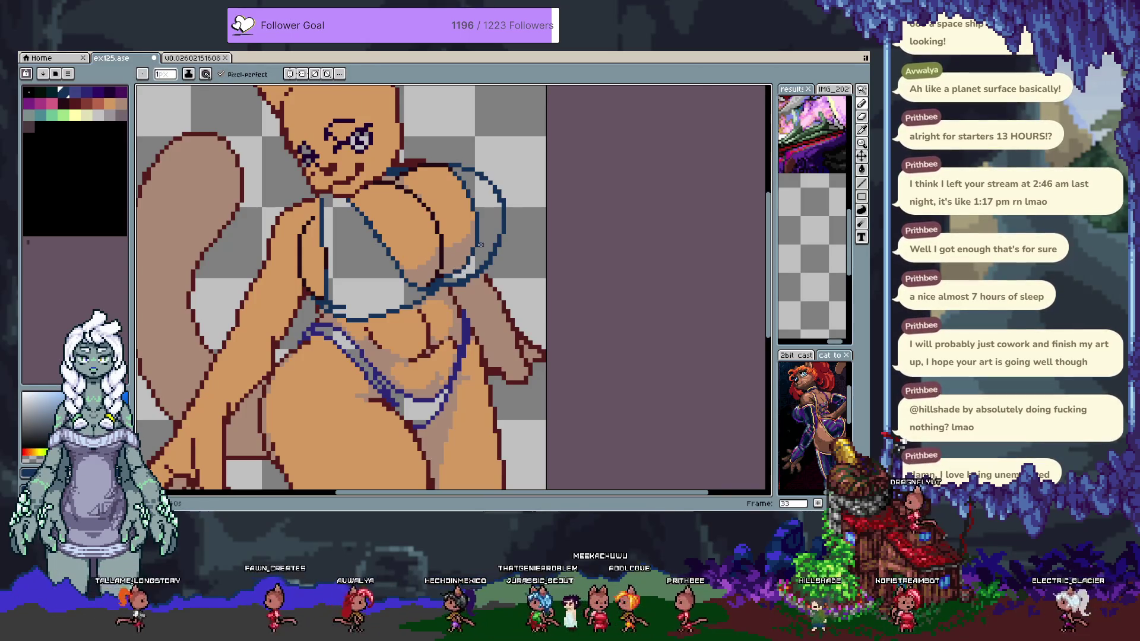
{"action": "scroll", "coordinate": [485, 212], "scroll_direction": "up", "scroll_amount": 3}
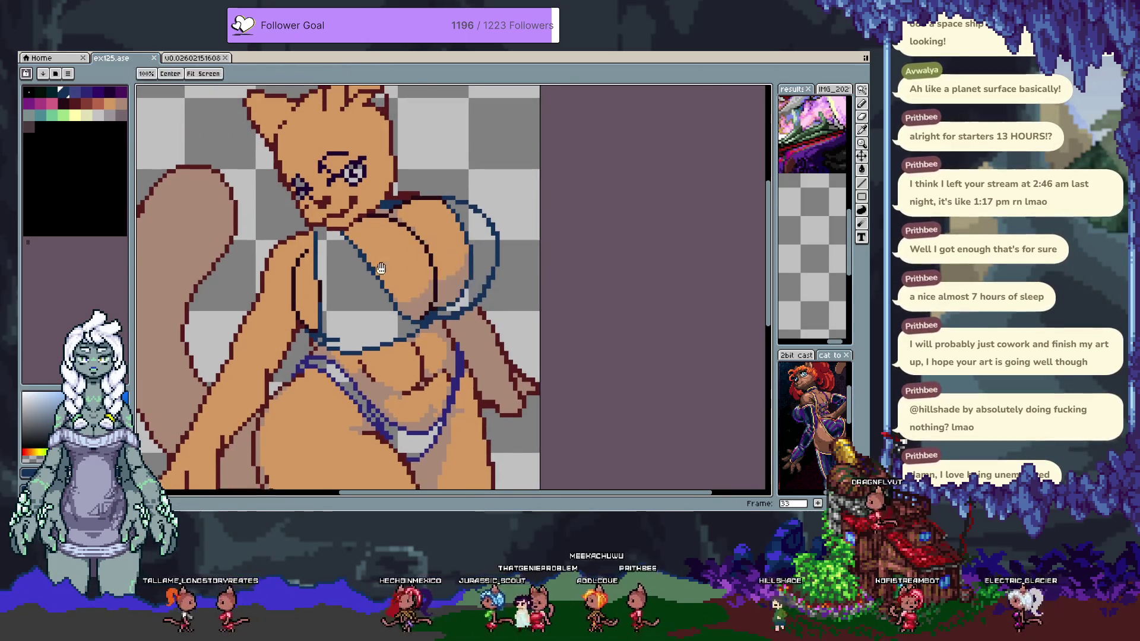
Make the hair layer visible, compare frames 30 and 33, and move to frame 34
{"action": "key", "text": "Tab"}
{"action": "left_click", "coordinate": [144, 459]}
{"action": "key", "text": "Tab"}
{"action": "mouse_move", "coordinate": [377, 316]}
{"action": "left_mouse_down"}
{"action": "mouse_move", "coordinate": [395, 221]}
{"action": "mouse_move", "coordinate": [402, 327]}
{"action": "left_mouse_up"}
{"action": "key", "text": "Left"}
{"action": "key", "text": "Left"}
{"action": "key", "text": "Left"}
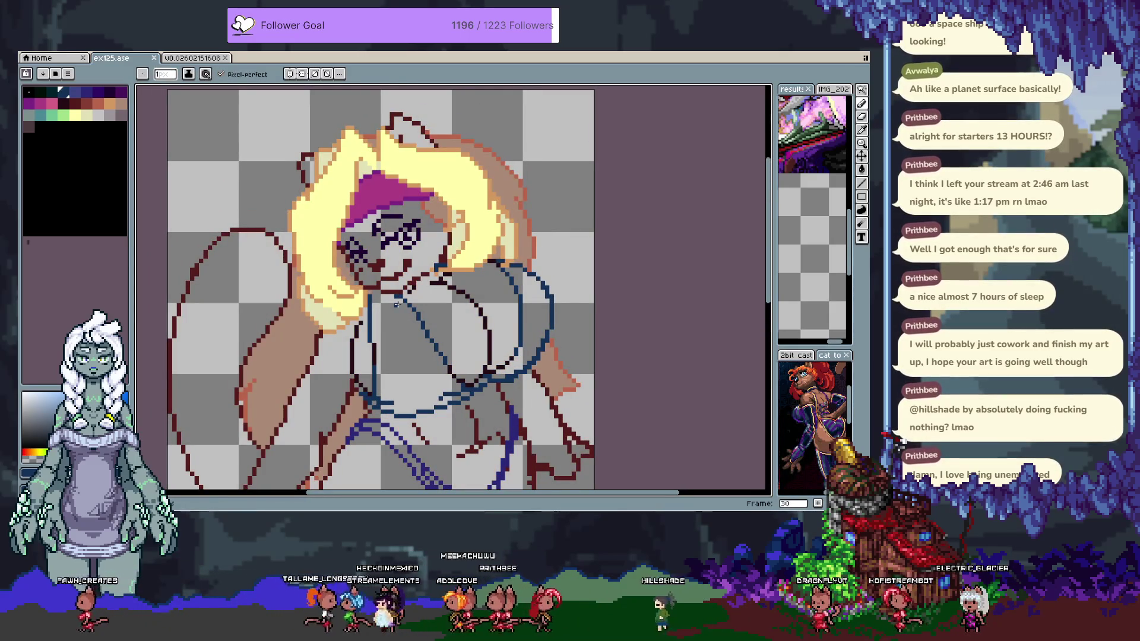
{"action": "key", "text": "Right"}
{"action": "key", "text": "Right"}
{"action": "key", "text": "Right"}
{"action": "scroll", "coordinate": [396, 304], "scroll_direction": "down", "scroll_amount": 3}
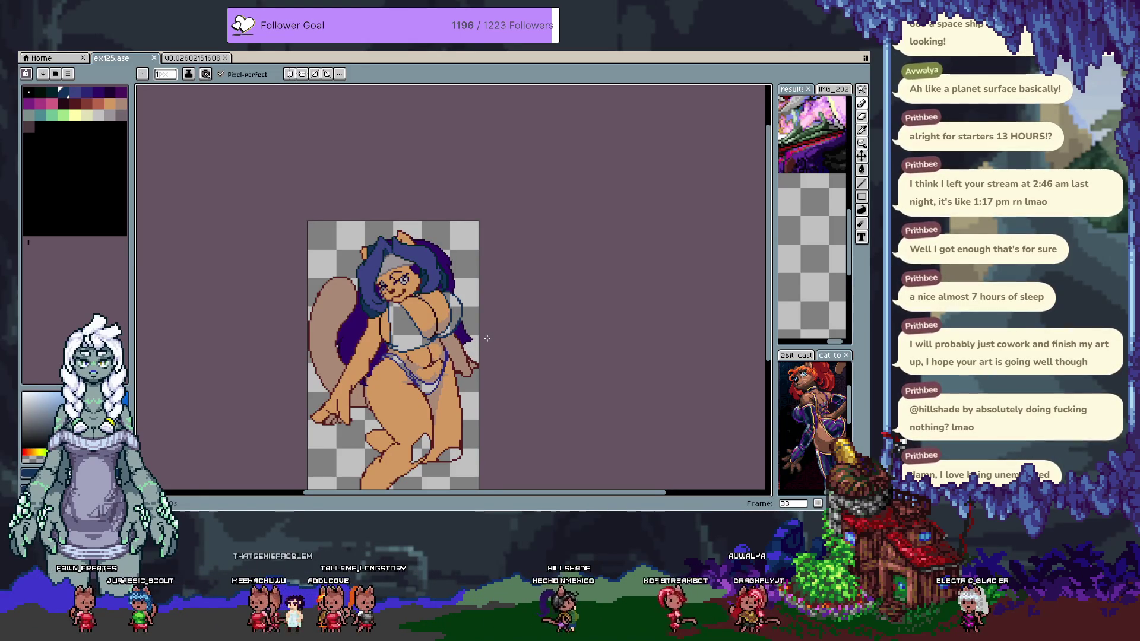
{"action": "key", "text": "Tab"}
{"action": "key", "text": "Tab"}
{"action": "left_click_drag", "start_coordinate": [450, 297], "coordinate": [457, 228]}
{"action": "scroll", "coordinate": [460, 272], "scroll_direction": "up", "scroll_amount": 1}
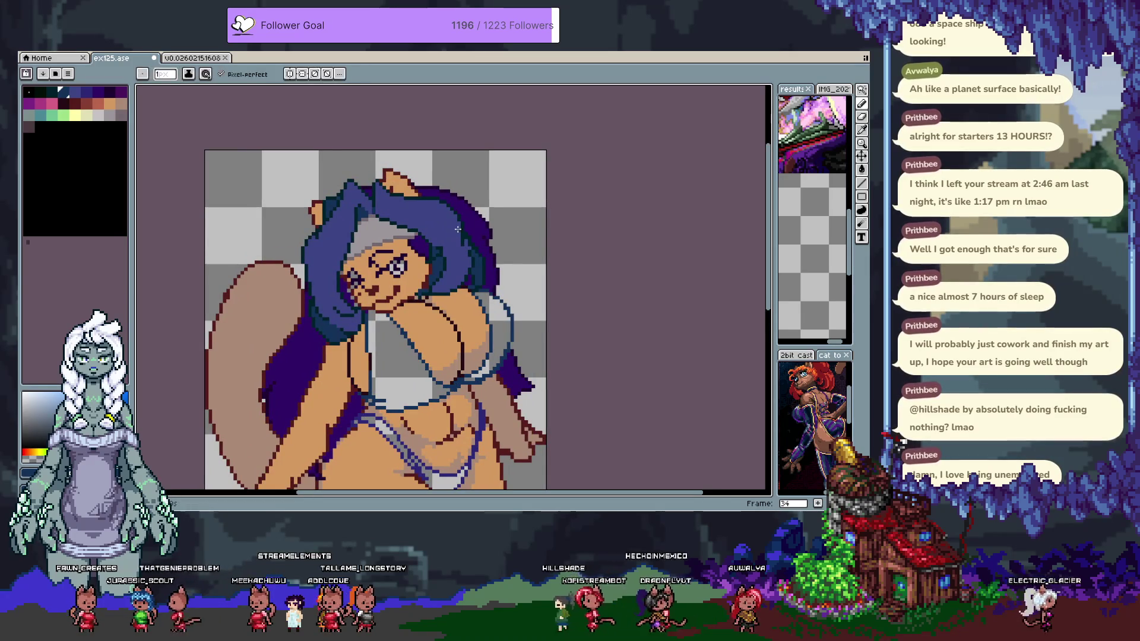
Flip between frames 30, 33 and 34, clear a whole-frame selection, and pan to the hair
{"action": "key", "text": "Left"}
{"action": "key", "text": "Left"}
{"action": "key", "text": "Left"}
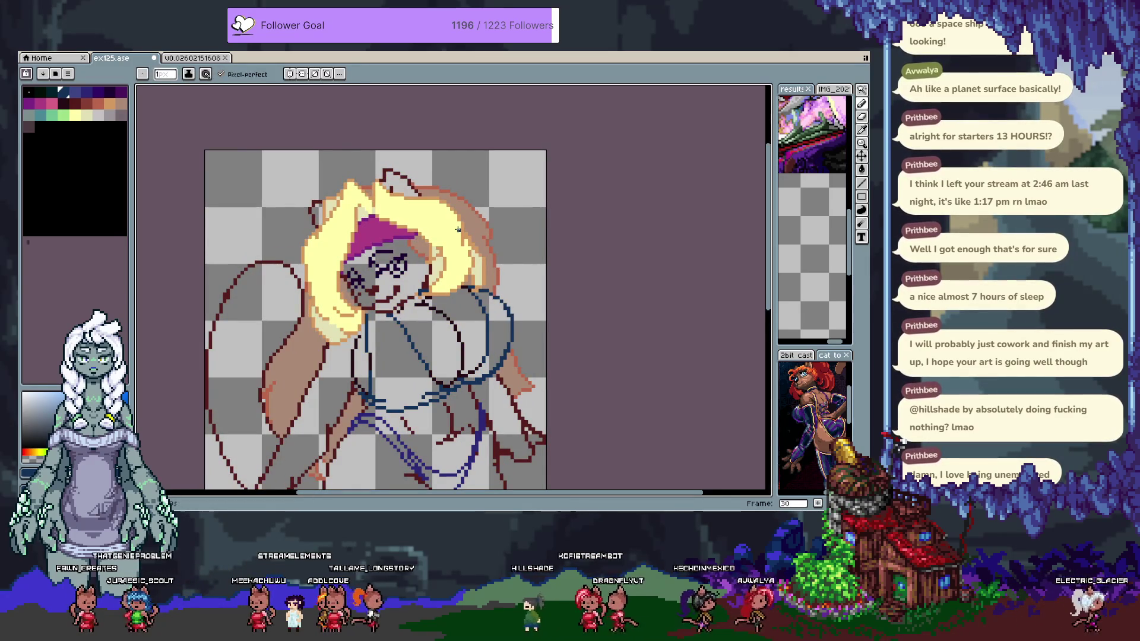
{"action": "key", "text": "v"}
{"action": "key", "text": "ctrl+a"}
{"action": "key", "text": "ctrl+d"}
{"action": "key", "text": "b"}
{"action": "key", "text": "Right"}
{"action": "key", "text": "Right"}
{"action": "key", "text": "Right"}
{"action": "key", "text": "Left"}
{"action": "key", "text": "Left"}
{"action": "key", "text": "Left"}
{"action": "key", "text": "m"}
{"action": "key", "text": "Right"}
{"action": "key", "text": "Right"}
{"action": "key", "text": "Right"}
{"action": "key", "text": "Right"}
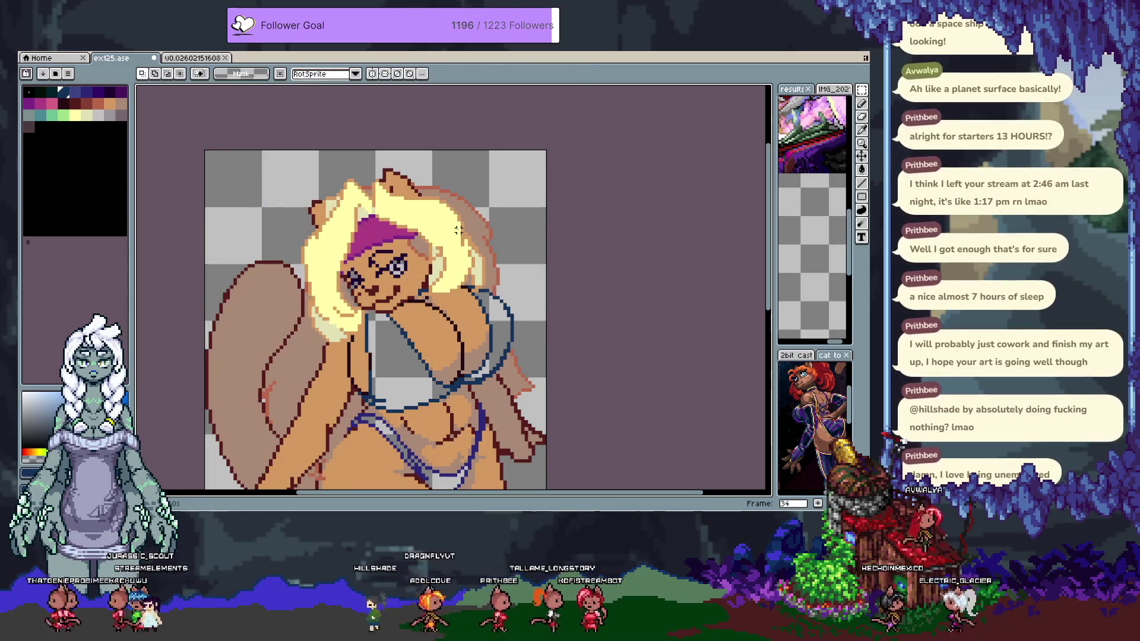
{"action": "left_click_drag", "start_coordinate": [447, 333], "coordinate": [456, 287]}
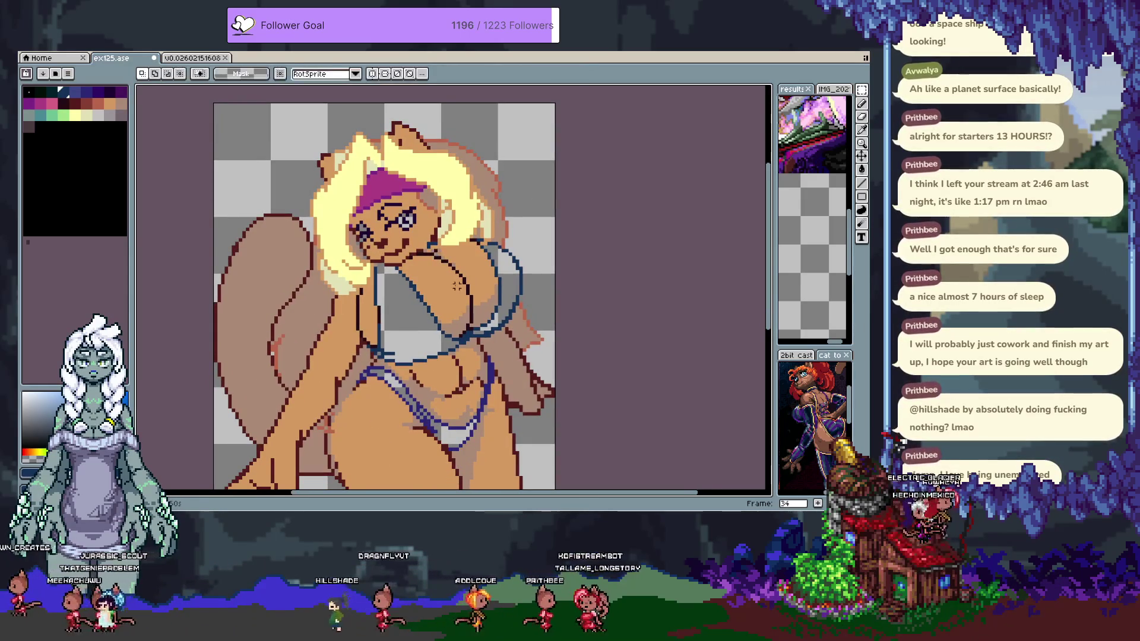
{"action": "key", "text": "b"}
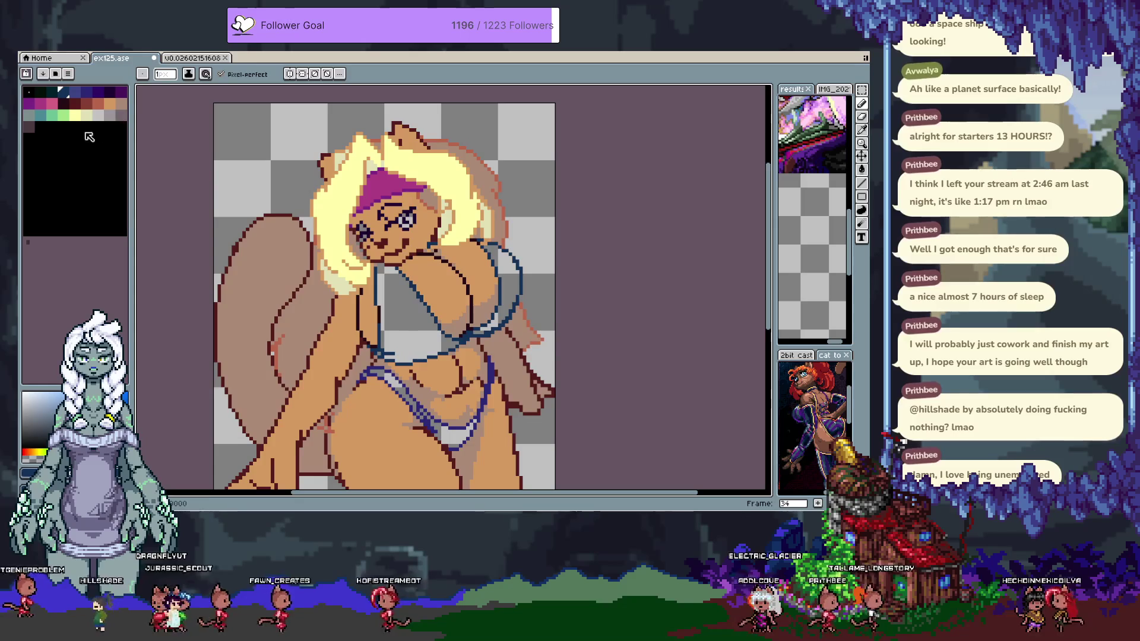
Switch to the Paint Bucket with Contiguous off and fill all the orange skin light grey
{"action": "left_click", "coordinate": [105, 118]}
{"action": "key", "text": "g"}
{"action": "left_click_drag", "start_coordinate": [478, 261], "coordinate": [437, 211]}
{"action": "key", "text": "v"}
{"action": "key", "text": "g"}
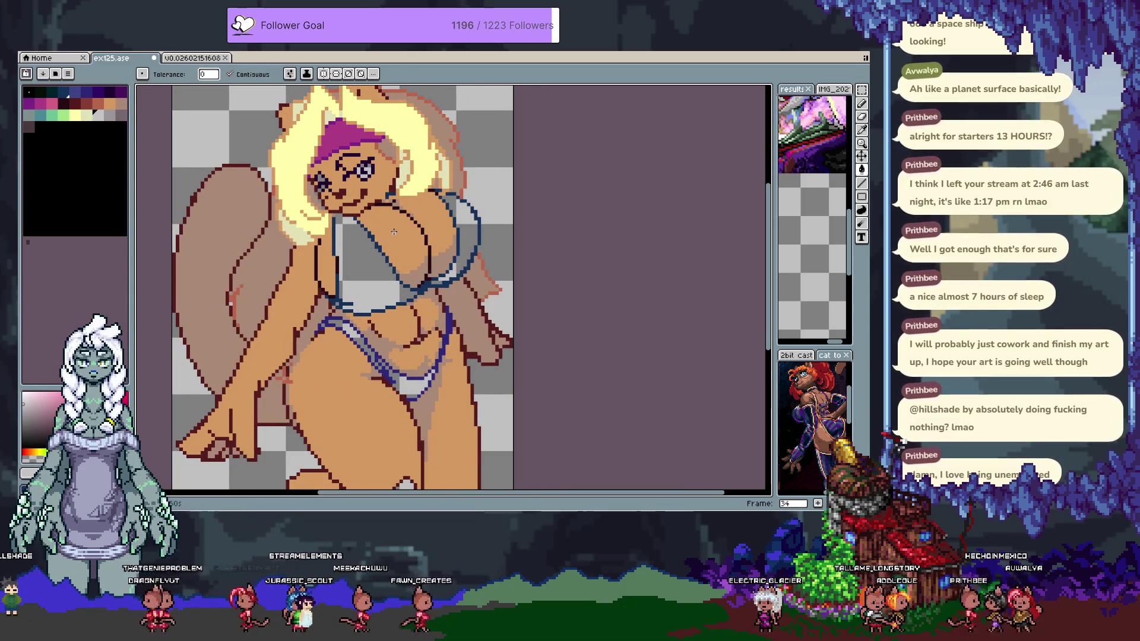
{"action": "key", "text": "comma"}
{"action": "key", "text": "period"}
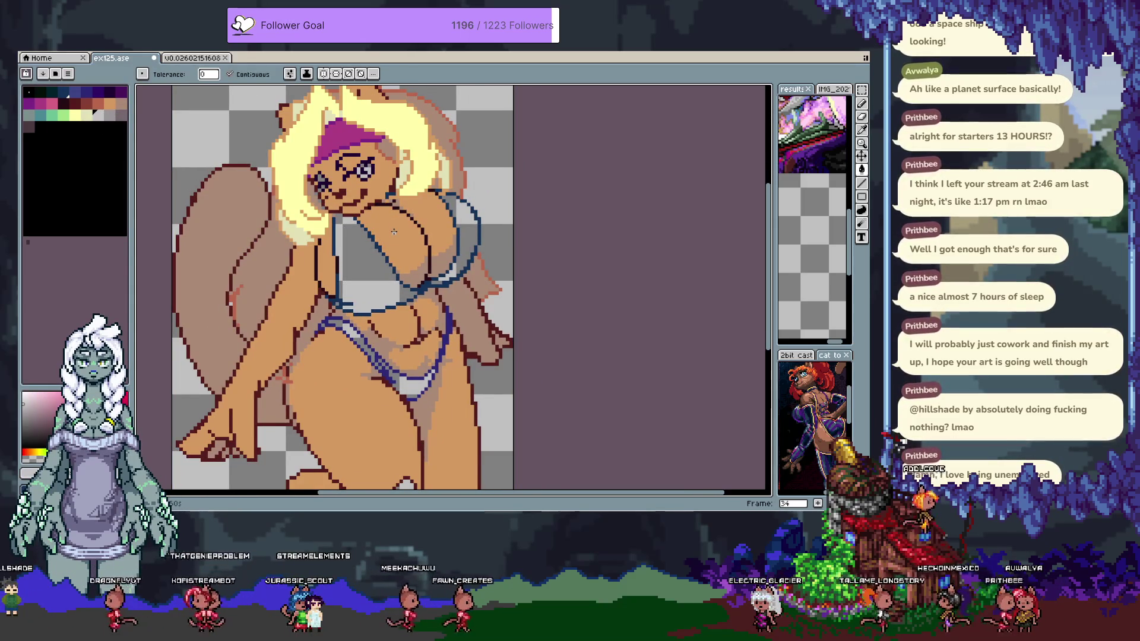
{"action": "left_click", "coordinate": [387, 234]}
{"action": "key", "text": "ctrl+z"}
{"action": "left_click", "coordinate": [397, 234]}
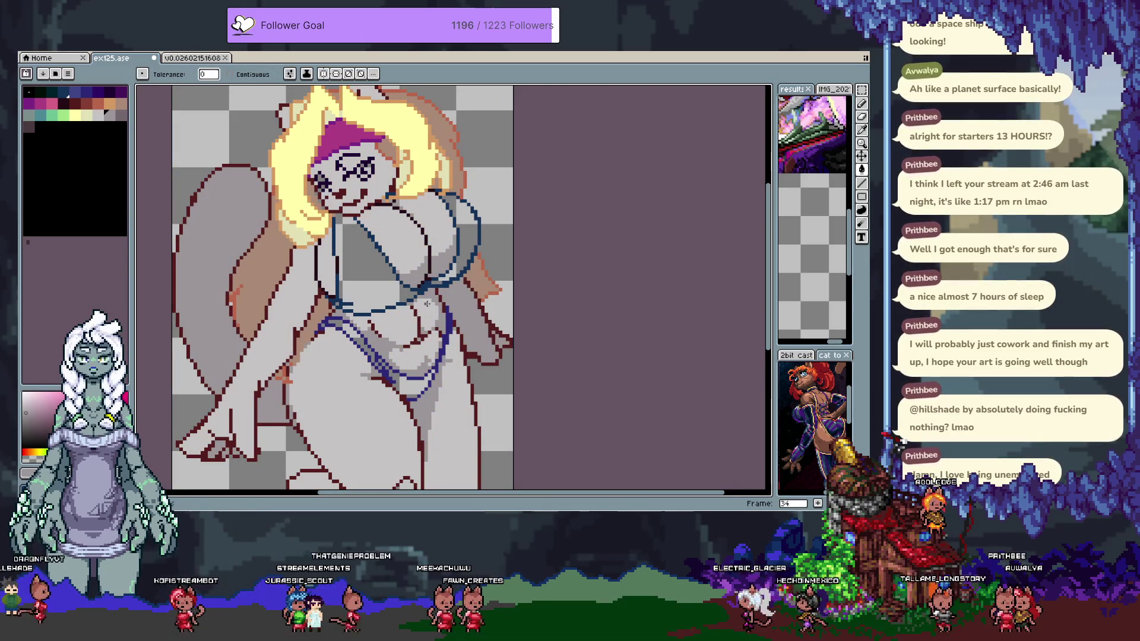
Trial pale yellow, pink, maroon and magenta fills on the skin and wings, undoing the rejects
{"action": "key", "text": "bracketleft"}
{"action": "key", "text": "bracketleft"}
{"action": "left_click", "coordinate": [409, 259]}
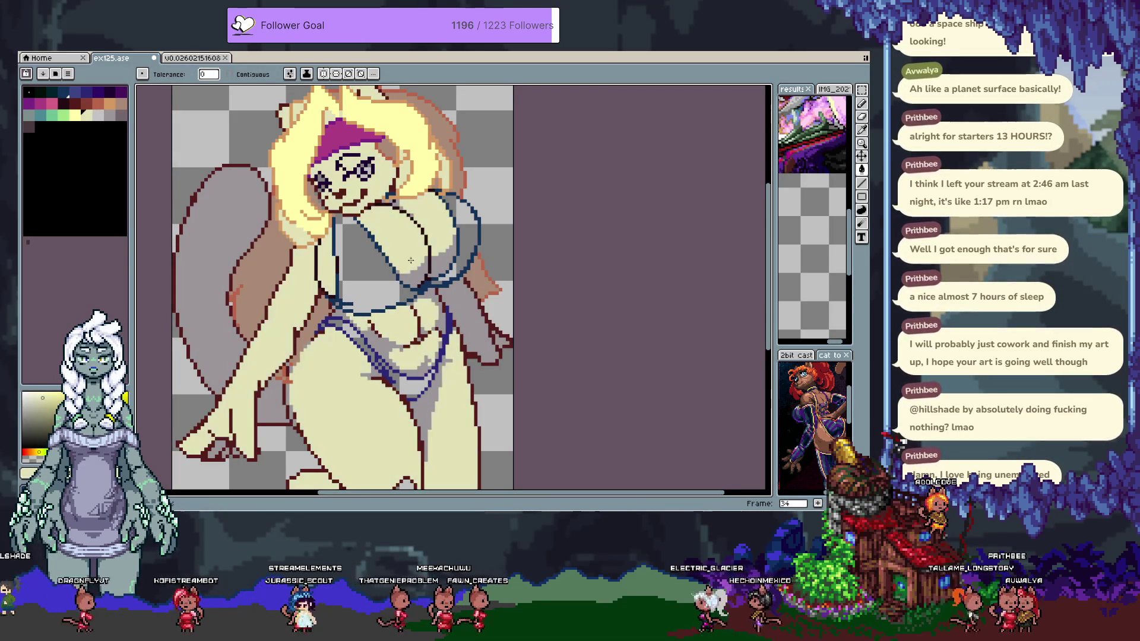
{"action": "left_click", "coordinate": [442, 273]}
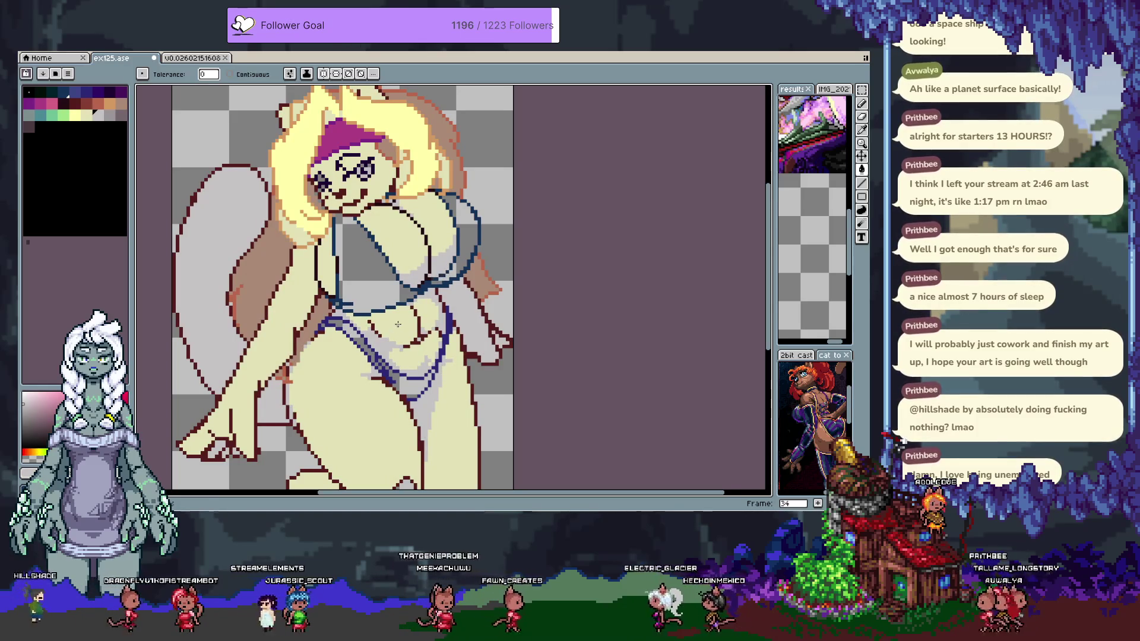
{"action": "key", "text": "ctrl+z"}
{"action": "key", "text": "v"}
{"action": "key", "text": "ctrl+z"}
{"action": "key", "text": "g"}
{"action": "left_click", "coordinate": [393, 258]}
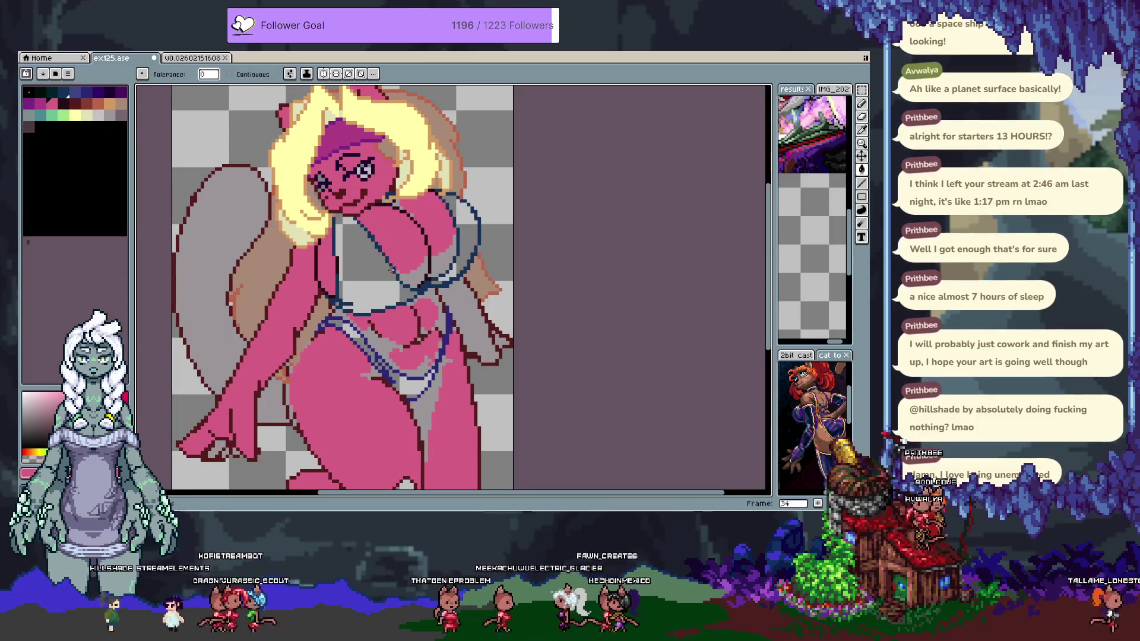
{"action": "left_click", "coordinate": [401, 277]}
{"action": "key", "text": "ctrl+z"}
{"action": "left_click", "coordinate": [397, 297]}
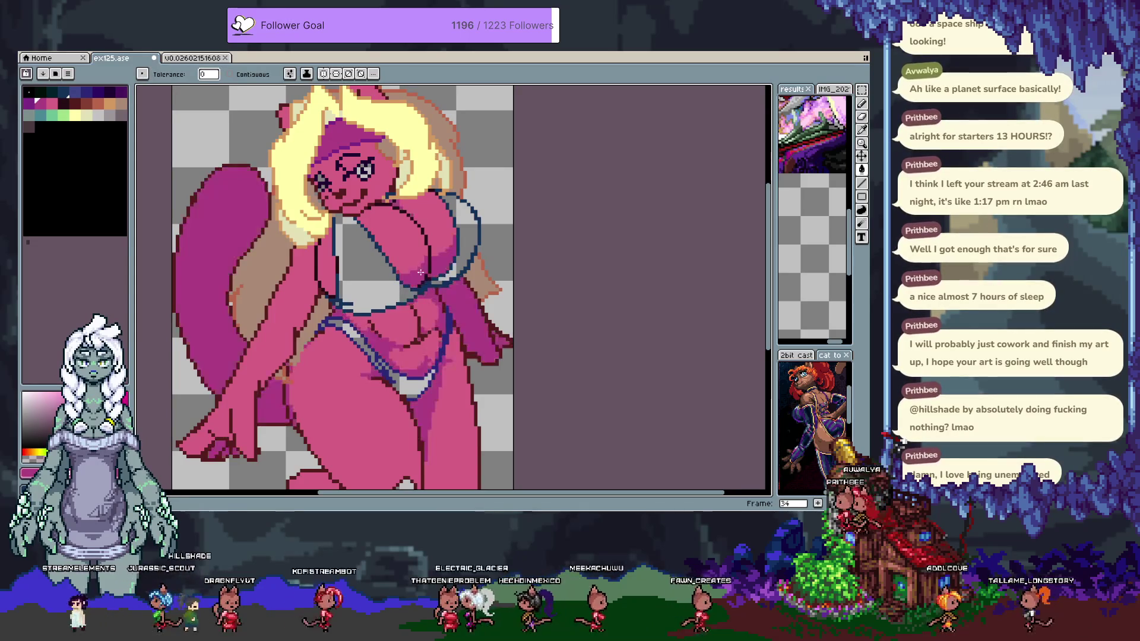
{"action": "mouse_move", "coordinate": [408, 284]}
{"action": "left_mouse_down"}
{"action": "mouse_move", "coordinate": [420, 303]}
{"action": "mouse_move", "coordinate": [414, 270]}
{"action": "left_mouse_up"}
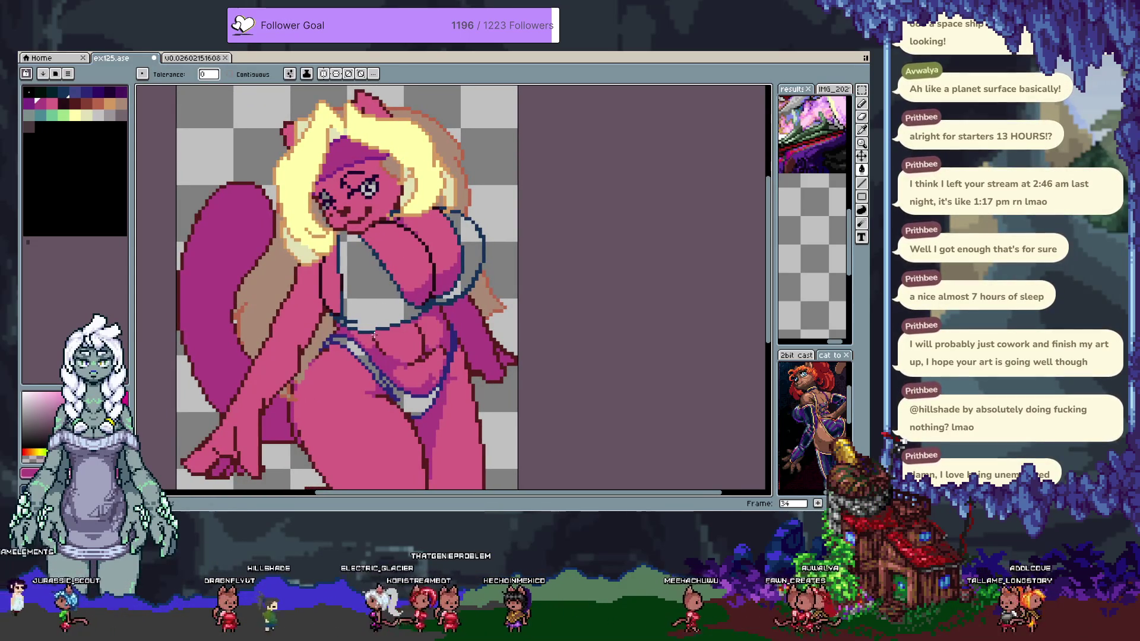
{"action": "key", "text": "ctrl+z"}
{"action": "key", "text": "ctrl+z"}
{"action": "key", "text": "ctrl+z"}
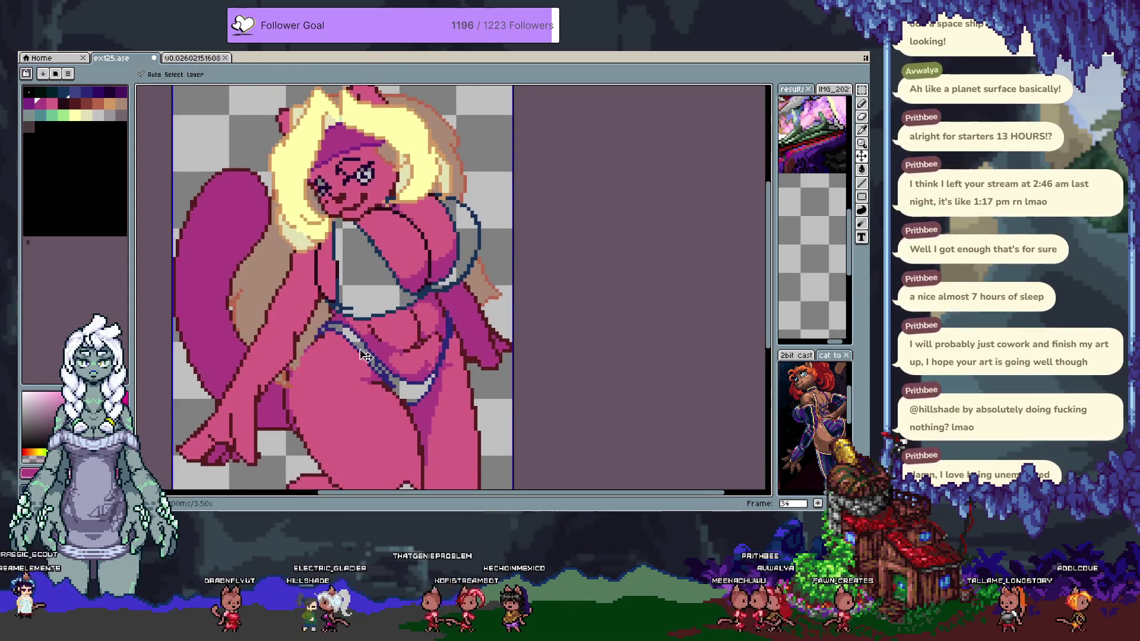
Fill the grey skin tan, then nudge the view and clear a whole-canvas selection
{"action": "left_click", "coordinate": [352, 368]}
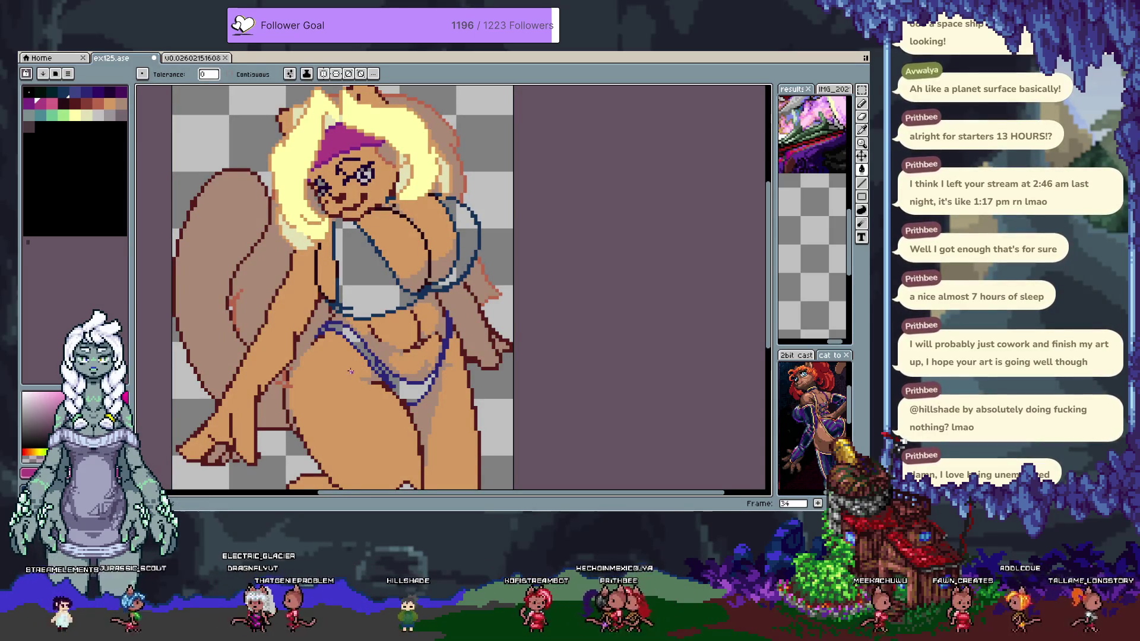
{"action": "key", "text": "space"}
{"action": "left_click_drag", "start_coordinate": [363, 271], "coordinate": [368, 283]}
{"action": "key", "text": "ctrl"}
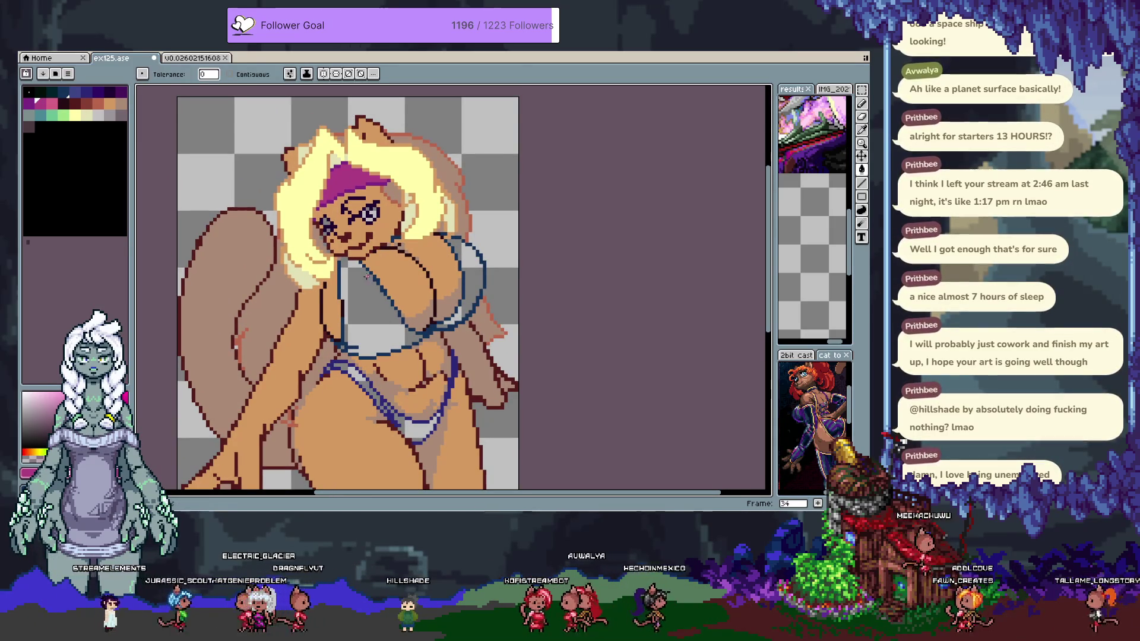
{"action": "key", "text": "ctrl+a"}
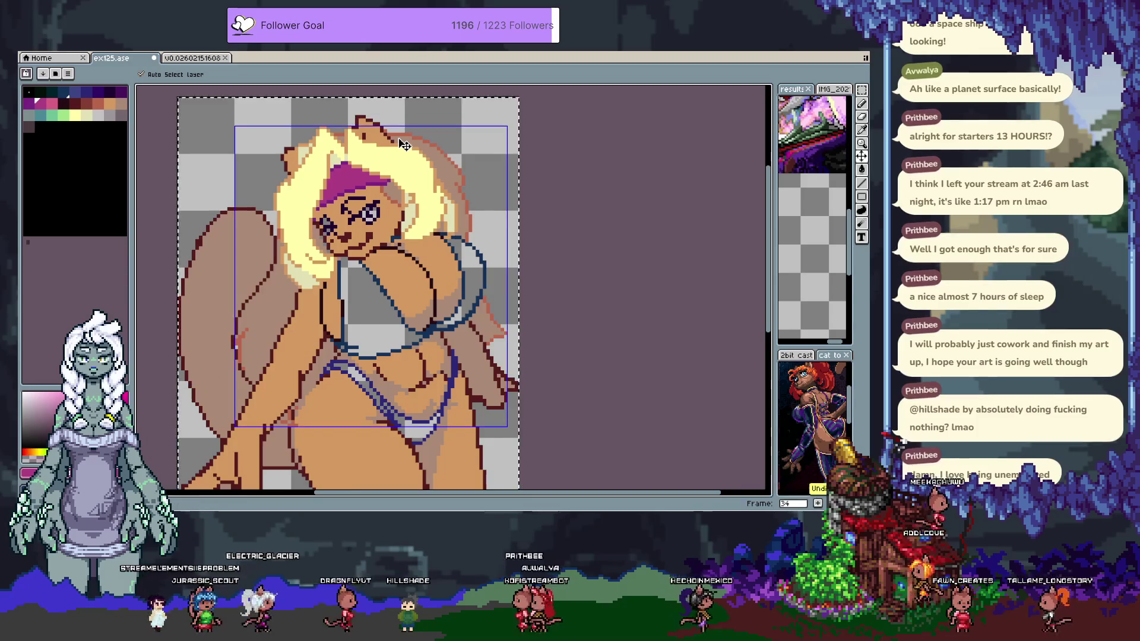
{"action": "key", "text": "w"}
{"action": "key", "text": "ctrl+d"}
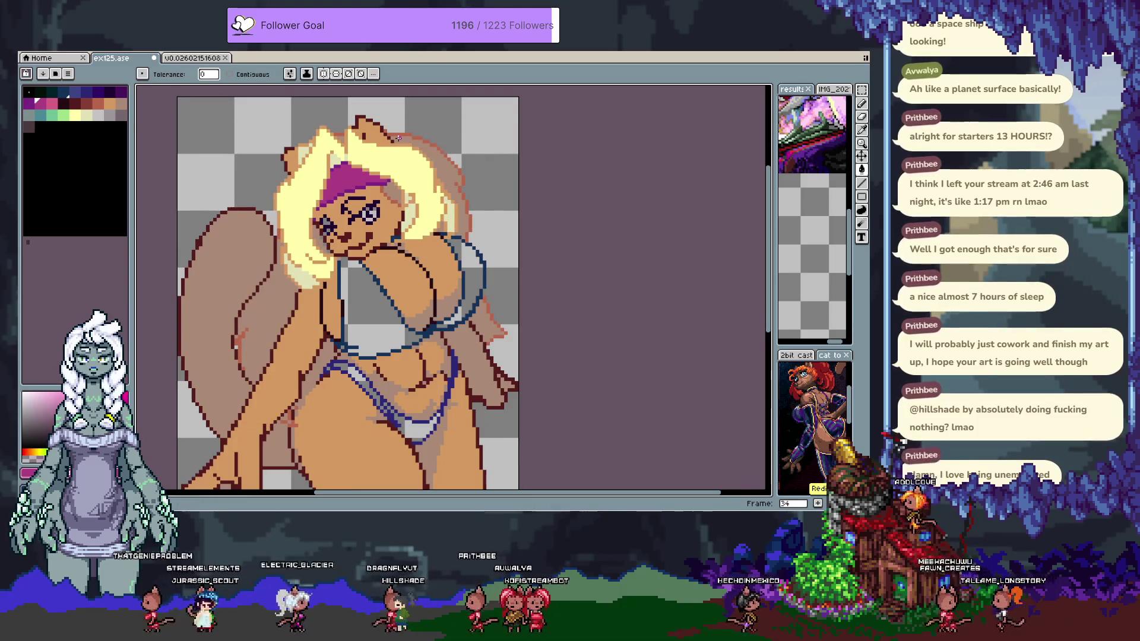
{"action": "key", "text": "ctrl"}
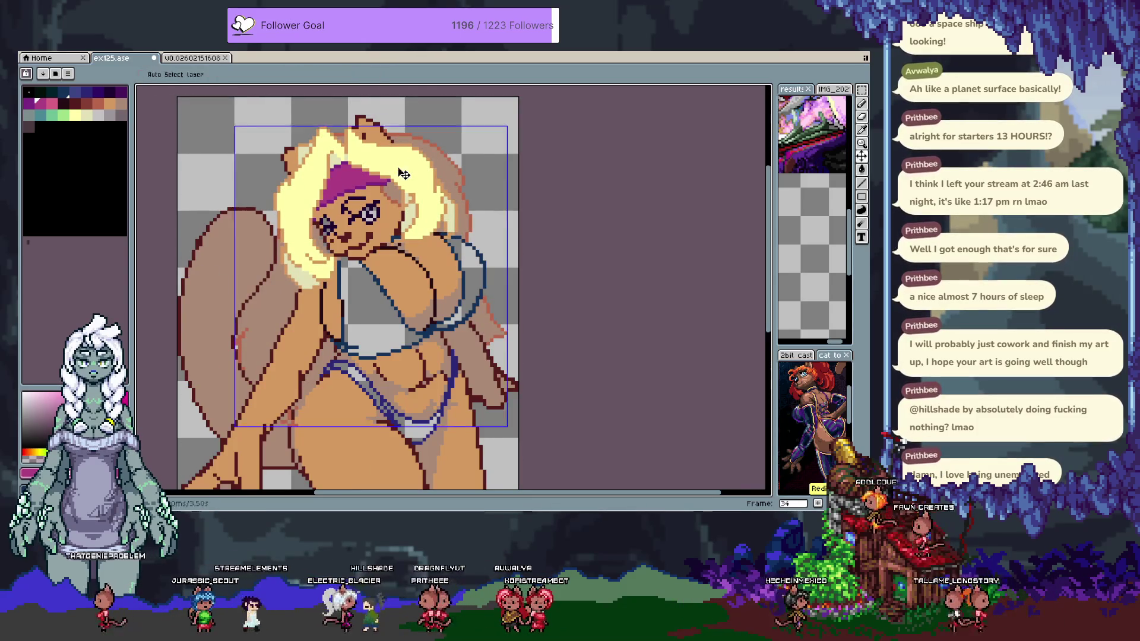
Recolour the lower hair strands and their pale edges teal, undoing the trial light-green and mint fills
{"action": "left_click", "coordinate": [64, 115]}
{"action": "left_click", "coordinate": [300, 281]}
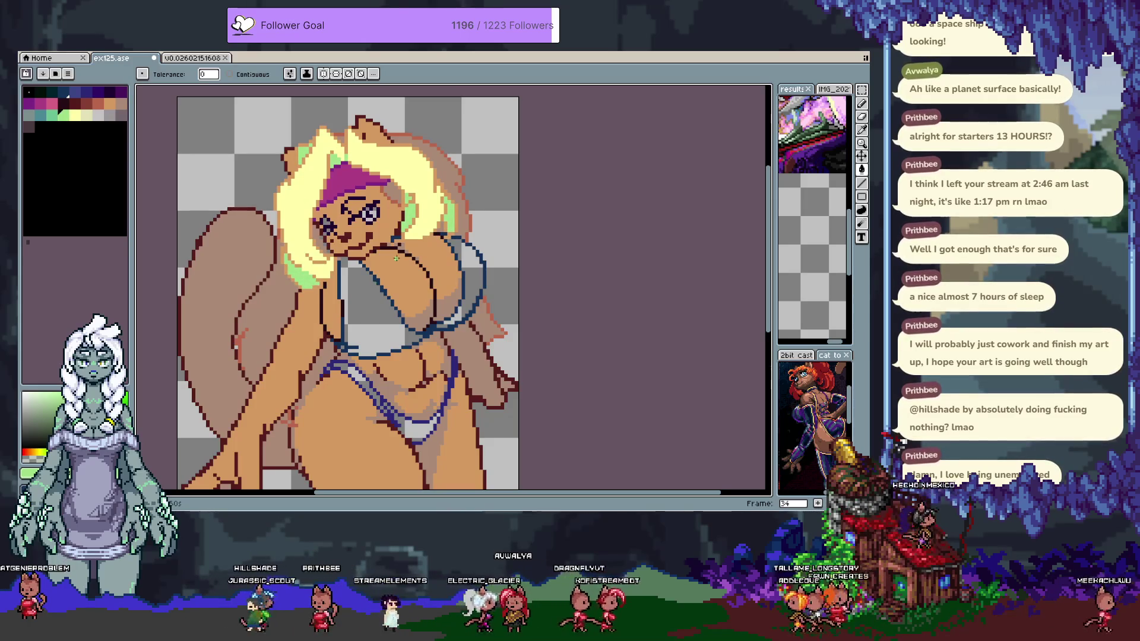
{"action": "left_click", "coordinate": [448, 173]}
{"action": "left_click", "coordinate": [37, 112]}
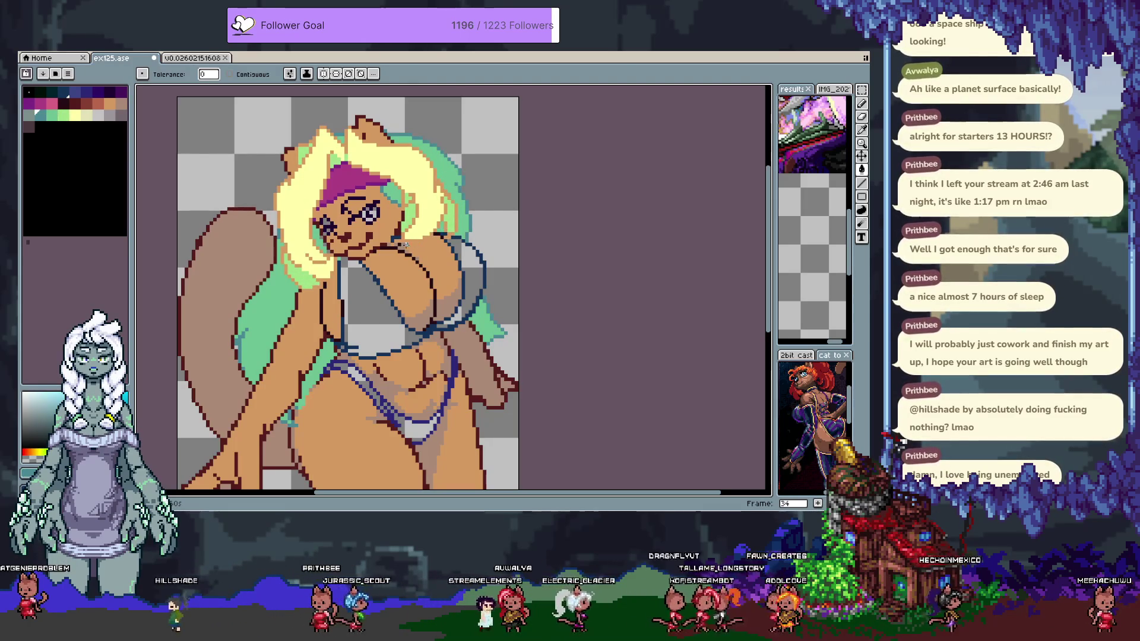
{"action": "key", "text": "v"}
{"action": "key", "text": "ctrl+z"}
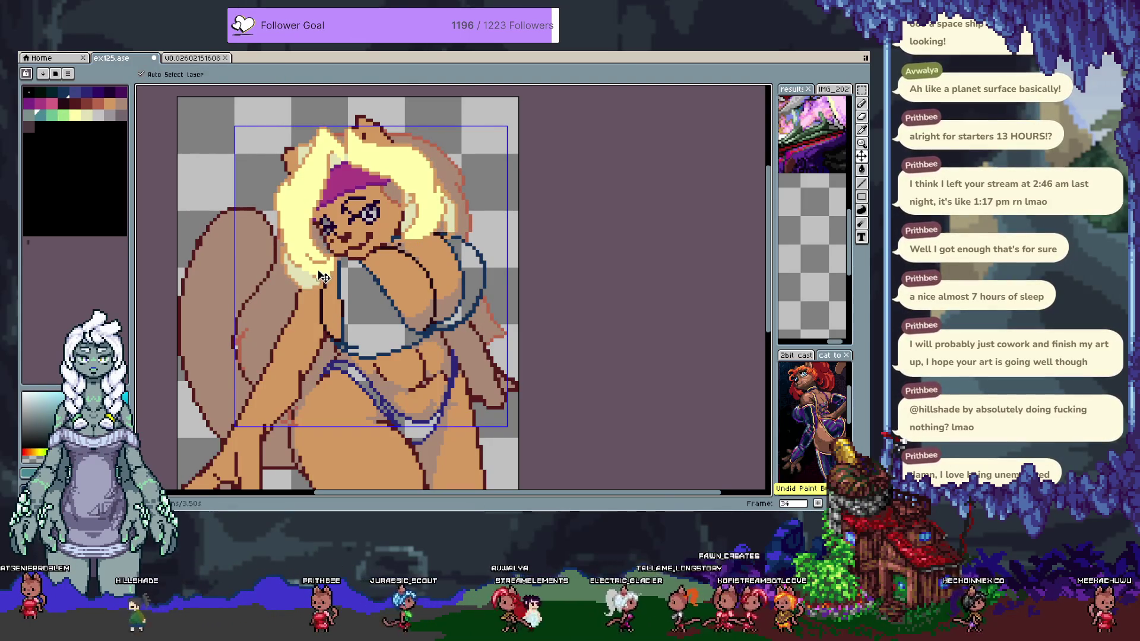
{"action": "key", "text": "ctrl+y"}
{"action": "left_click", "coordinate": [52, 114]}
{"action": "key", "text": "ctrl+z"}
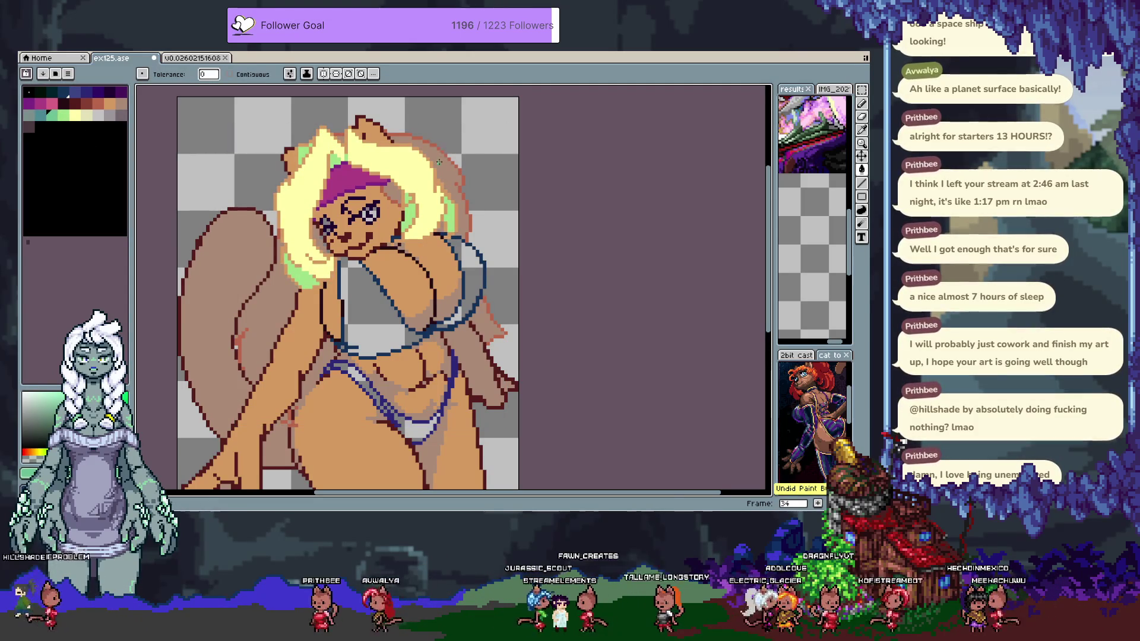
{"action": "left_click", "coordinate": [413, 137]}
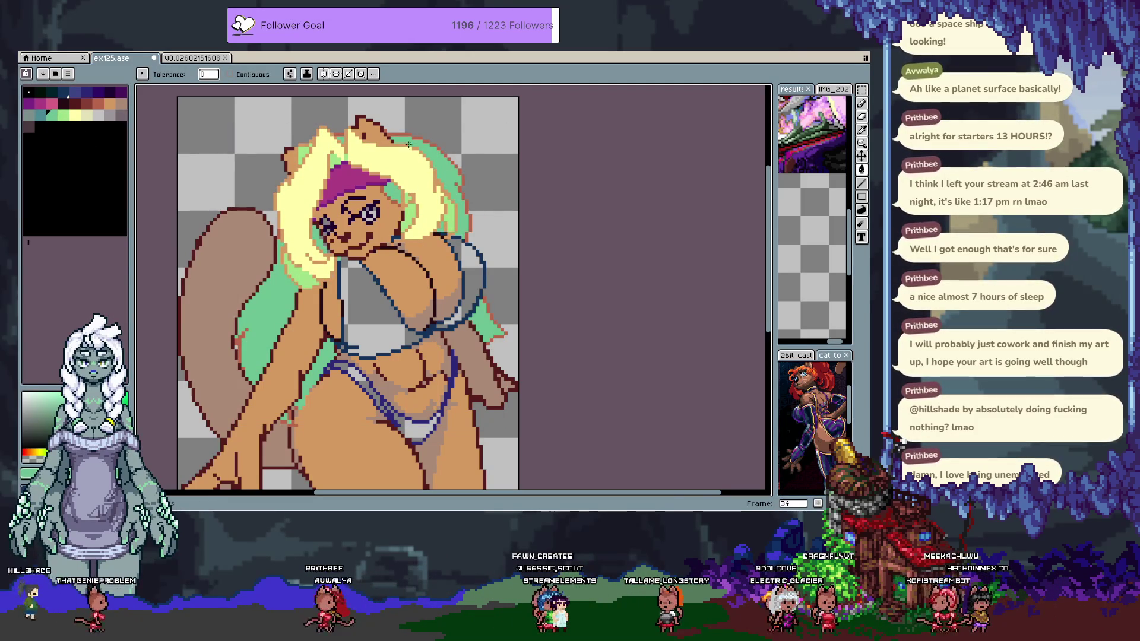
{"action": "left_click", "coordinate": [432, 173]}
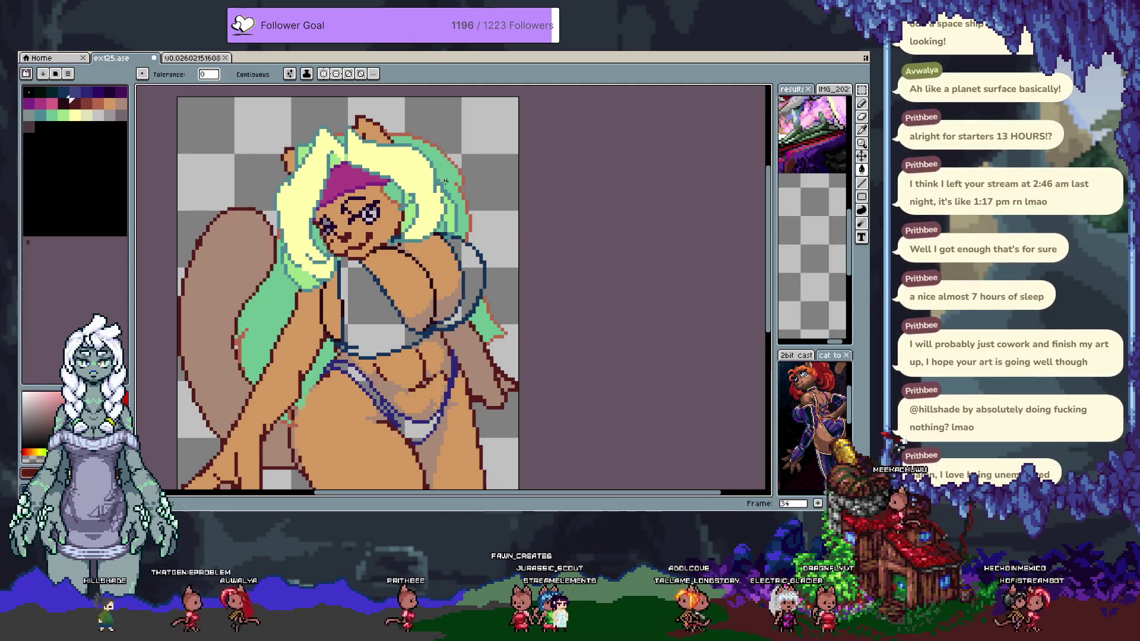
Fill the hair outline, including the remaining orange parts, dark blue and undo the misplaced fills
{"action": "left_click", "coordinate": [463, 189], "text": "alt"}
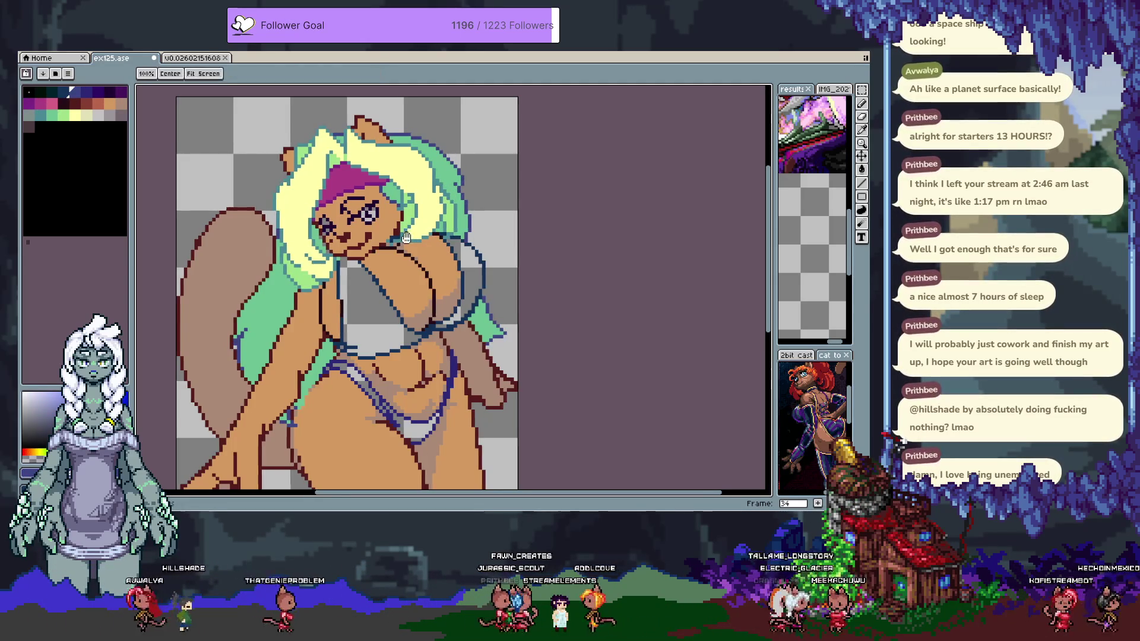
{"action": "scroll", "coordinate": [386, 244], "scroll_direction": "up", "scroll_amount": 1}
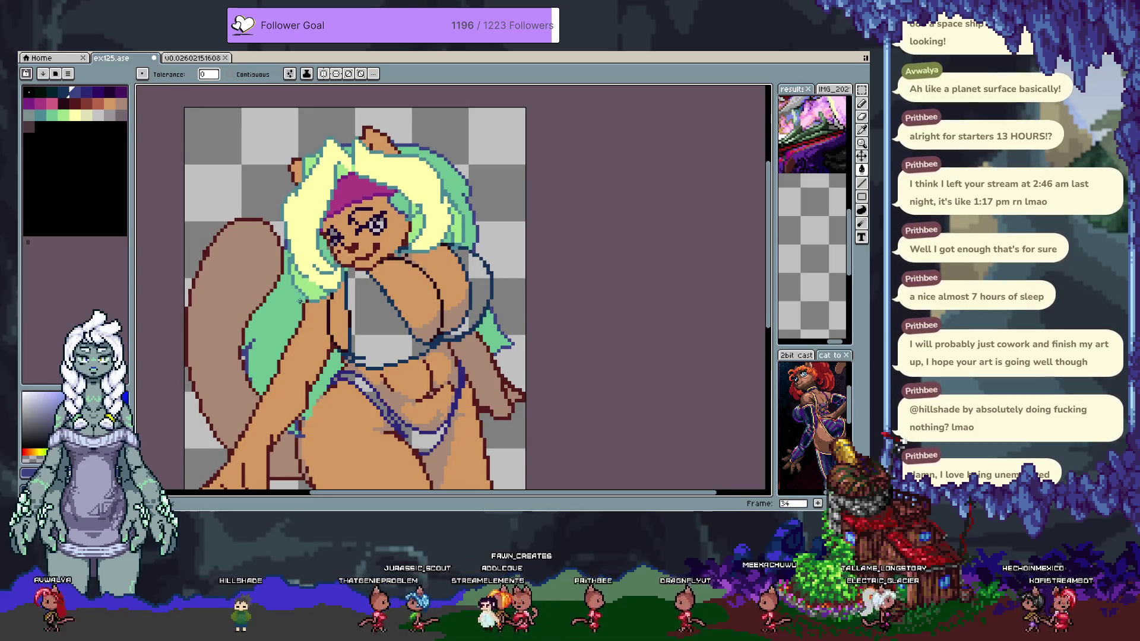
{"action": "left_click", "coordinate": [332, 272]}
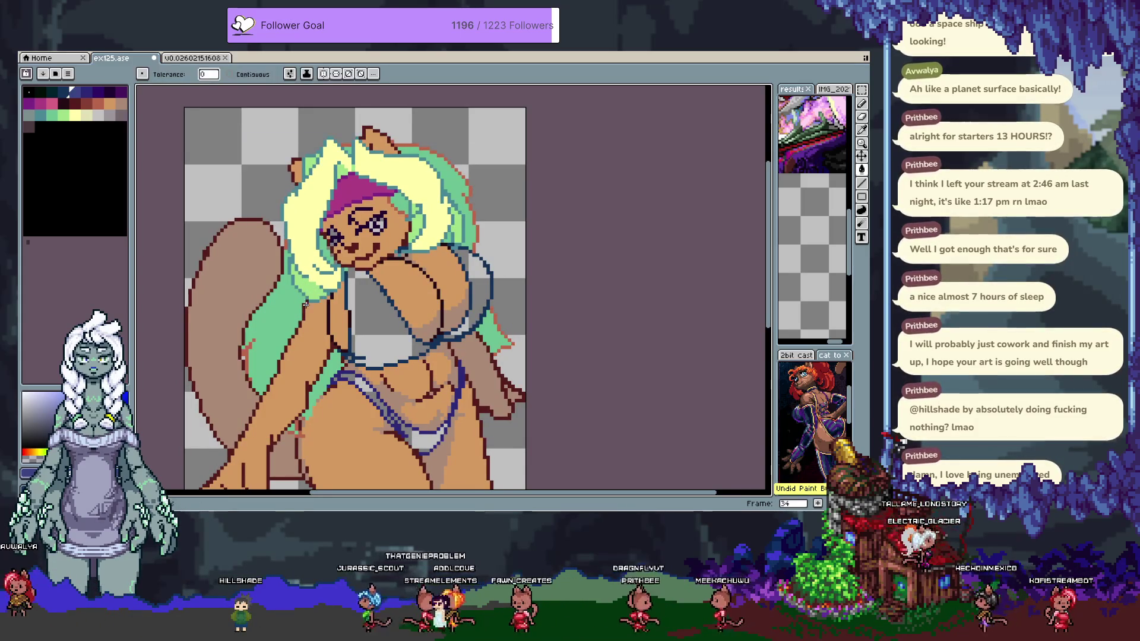
{"action": "left_click", "coordinate": [317, 239]}
{"action": "left_click", "coordinate": [418, 146], "text": "alt"}
{"action": "key", "text": "ctrl+z"}
{"action": "left_click", "coordinate": [318, 238]}
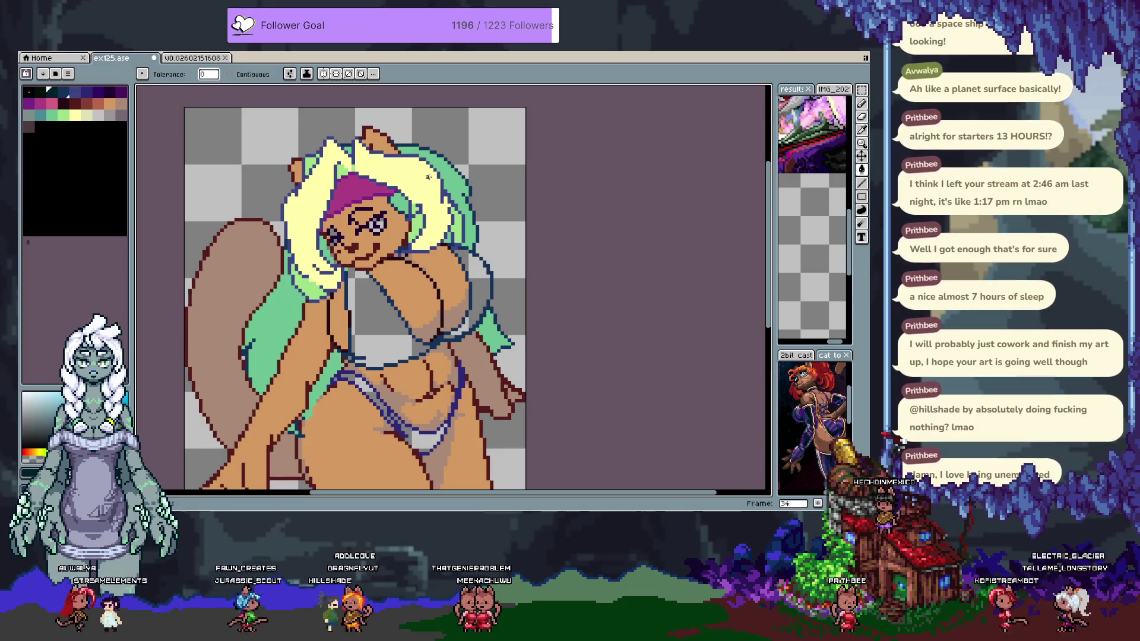
{"action": "left_click", "coordinate": [458, 178]}
{"action": "key", "text": "ctrl+z"}
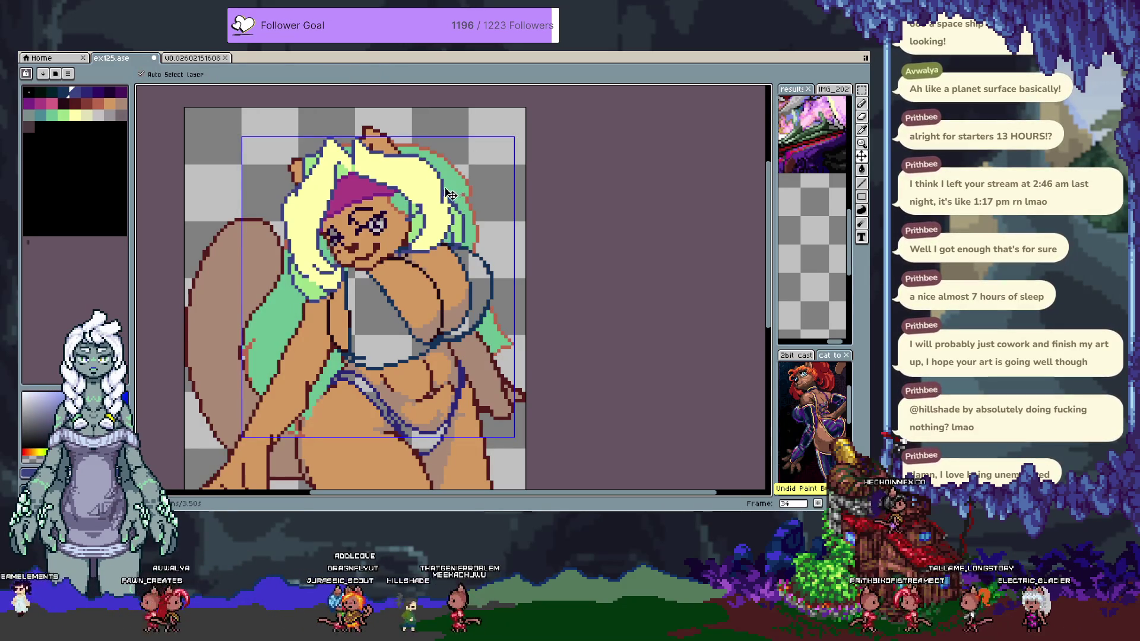
{"action": "key", "text": "ctrl+z"}
{"action": "left_click", "coordinate": [69, 93]}
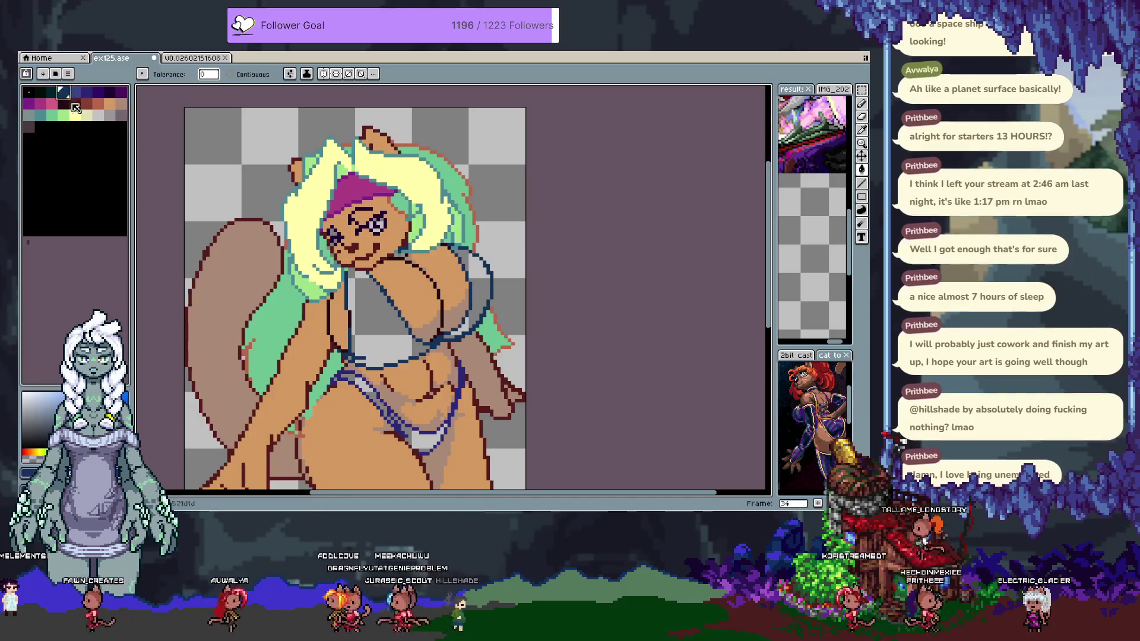
{"action": "left_click", "coordinate": [402, 155]}
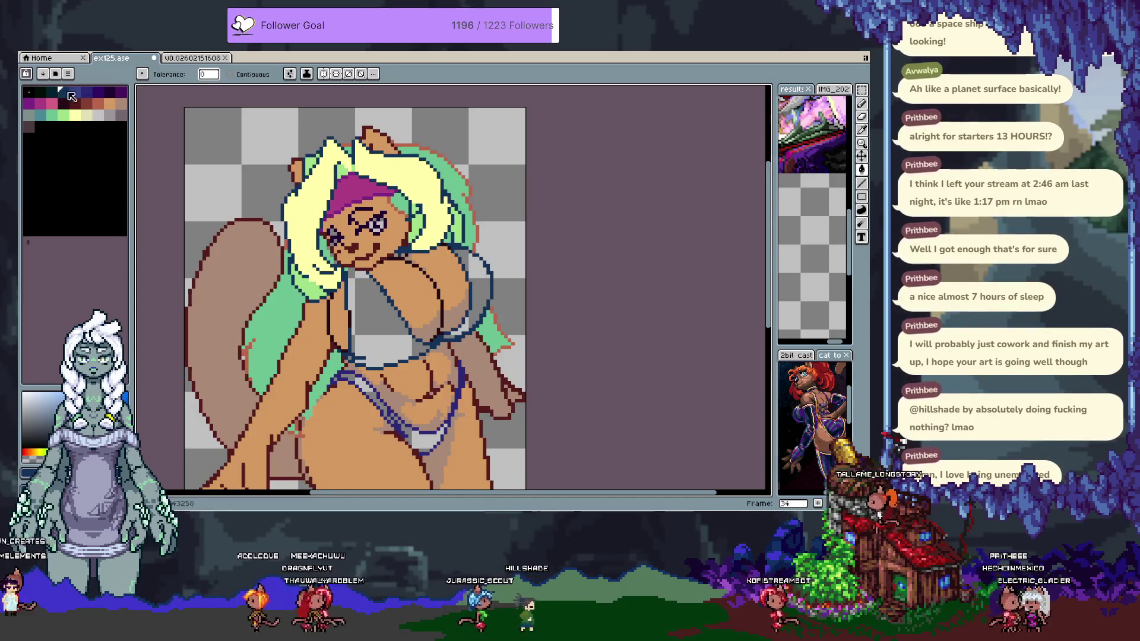
{"action": "left_click", "coordinate": [410, 142]}
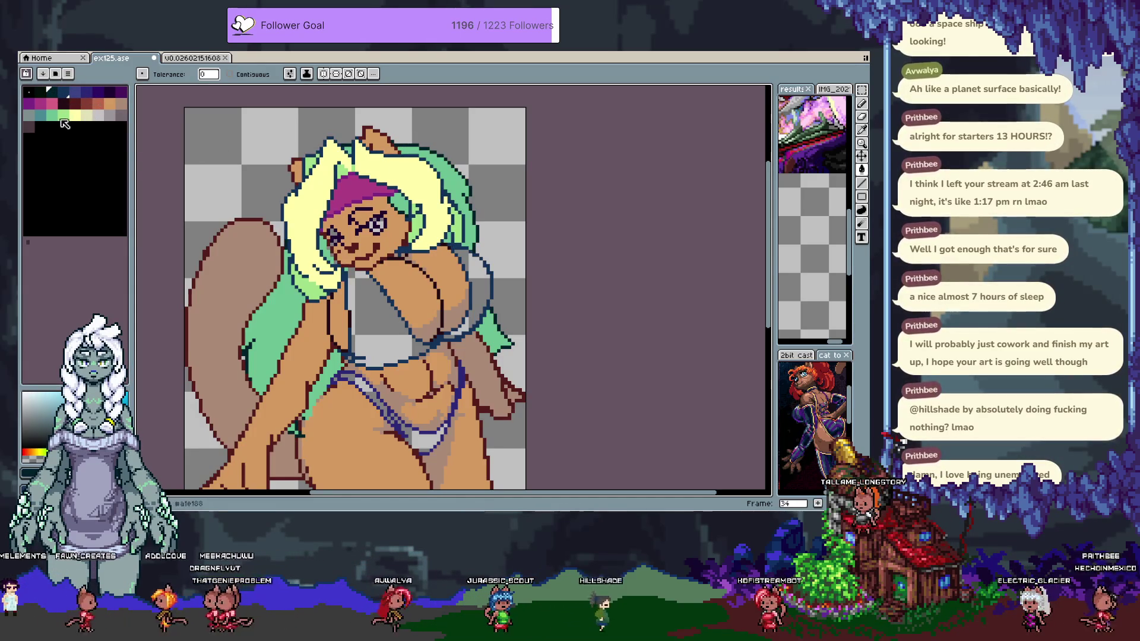
Recolour the leftover light-green hair teal, then sample the dark blue from the lower figure
{"action": "left_click", "coordinate": [41, 114]}
{"action": "left_click", "coordinate": [427, 212]}
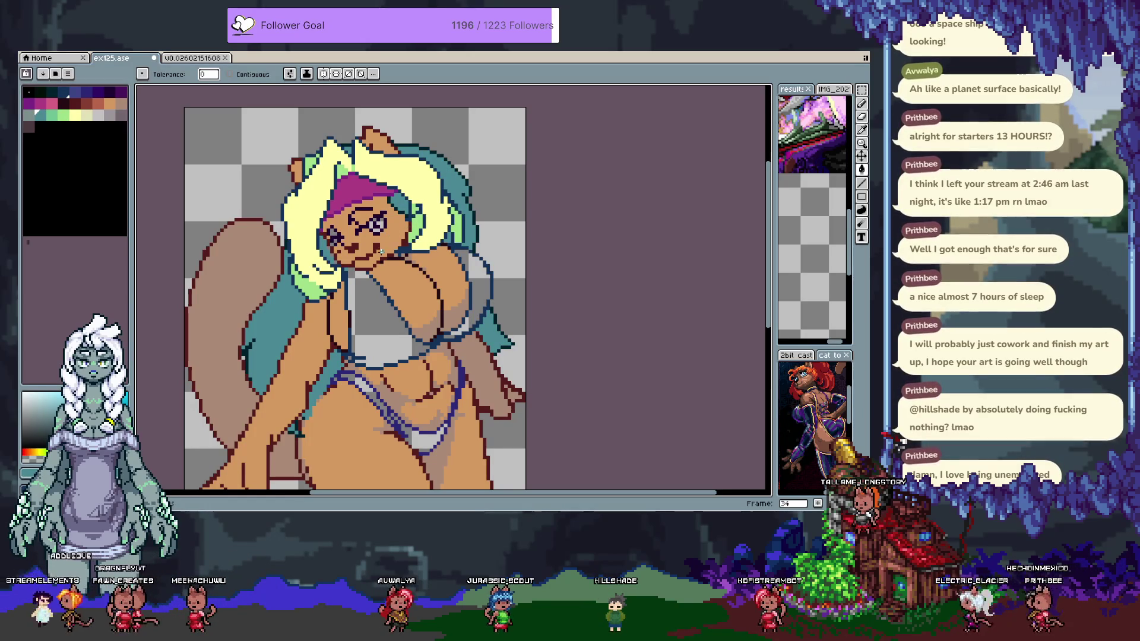
{"action": "left_click_drag", "start_coordinate": [344, 297], "coordinate": [315, 245]}
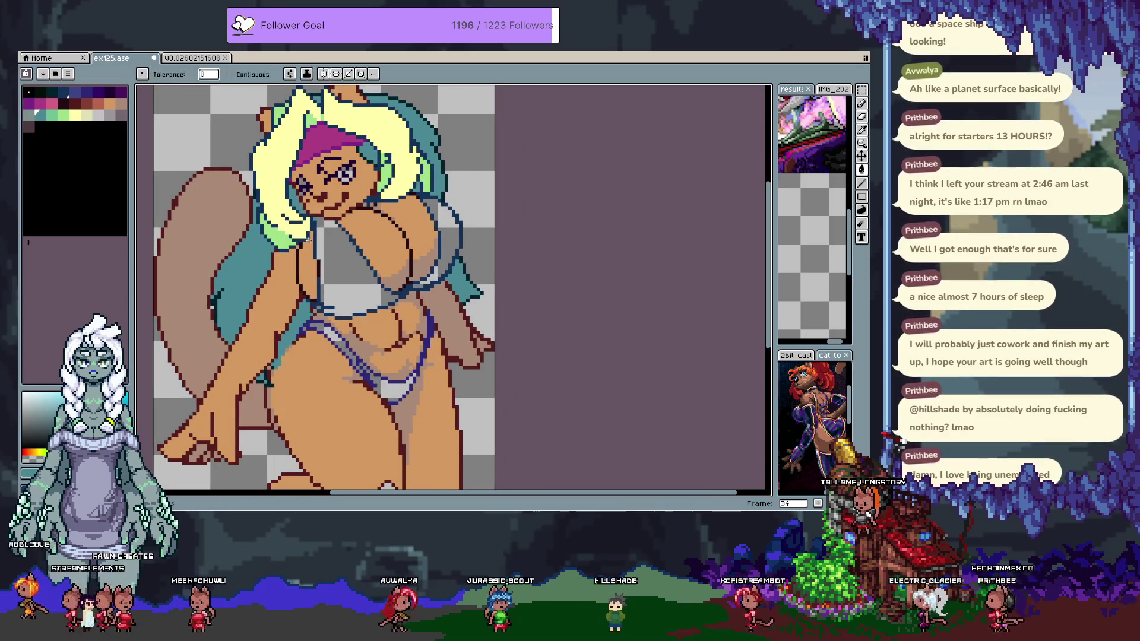
{"action": "key", "text": "v"}
{"action": "left_click_drag", "start_coordinate": [337, 289], "coordinate": [307, 236]}
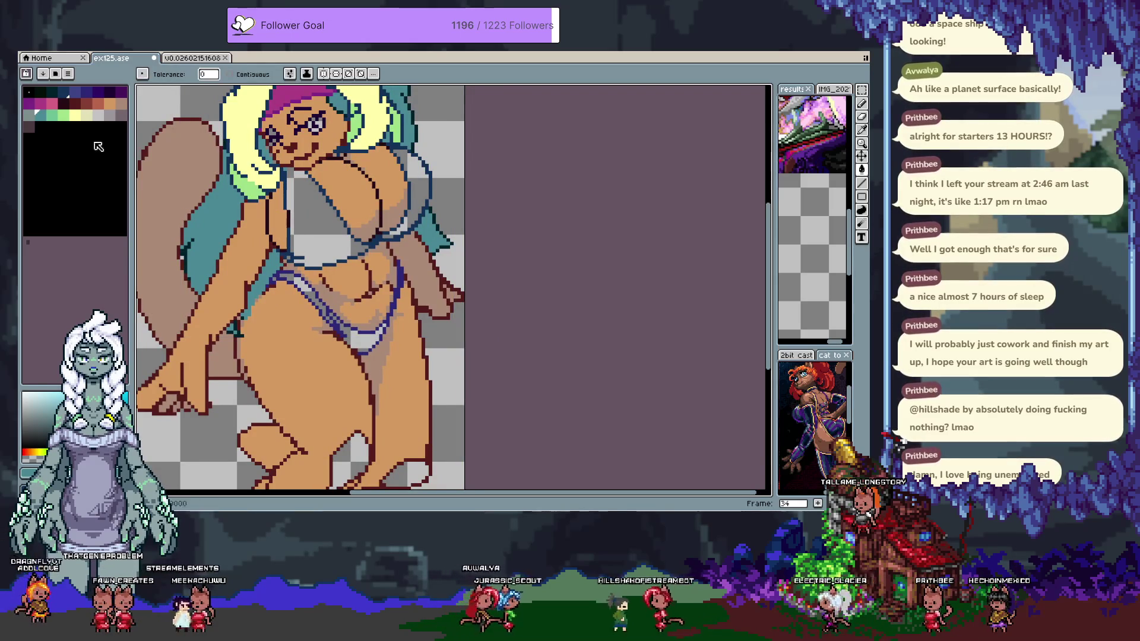
{"action": "key", "text": "i"}
{"action": "left_click", "coordinate": [300, 224]}
Try filling the chest dark teal, undoing the accidental background and chest fills
{"action": "key", "text": "g"}
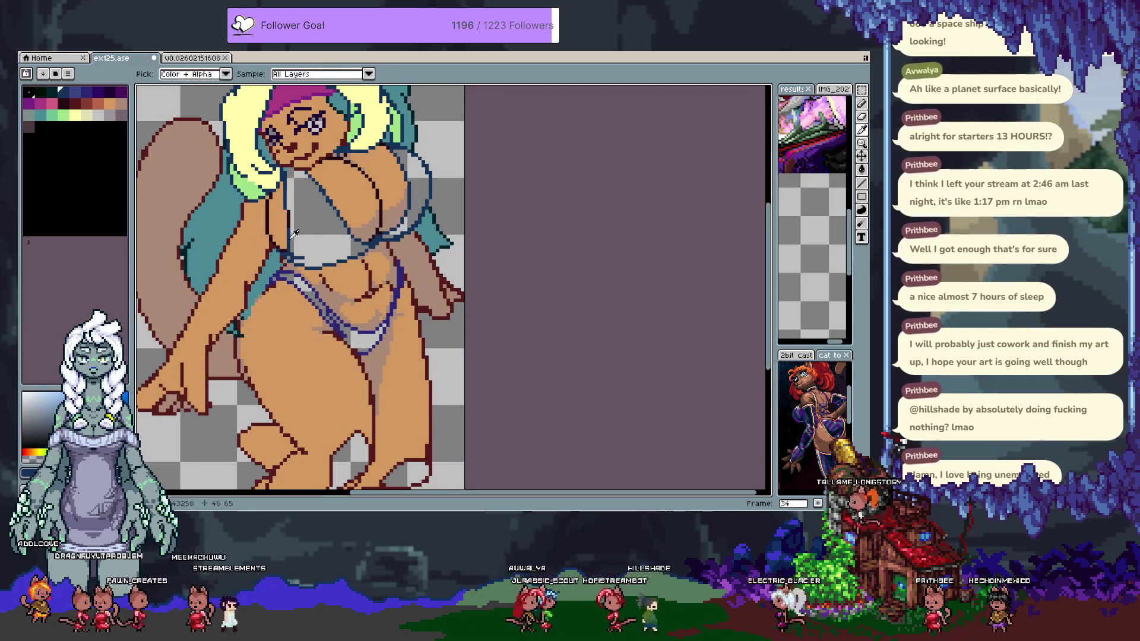
{"action": "left_click", "coordinate": [57, 93]}
{"action": "left_click", "coordinate": [334, 227]}
{"action": "key", "text": "ctrl+z"}
{"action": "key", "text": "v"}
{"action": "key", "text": "g"}
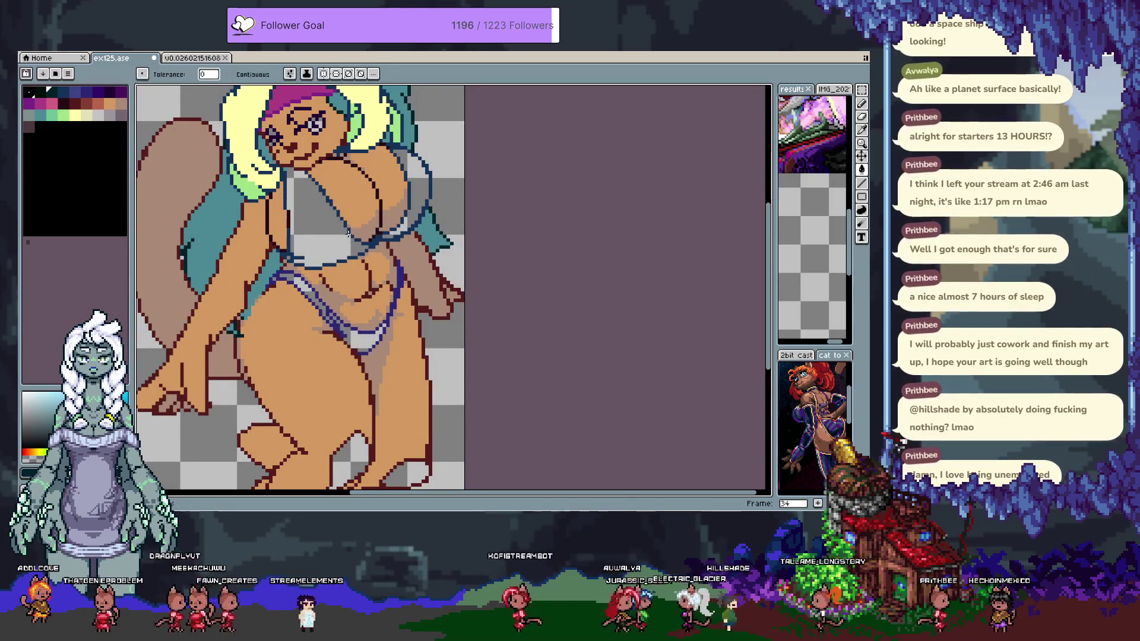
{"action": "left_click", "coordinate": [345, 242]}
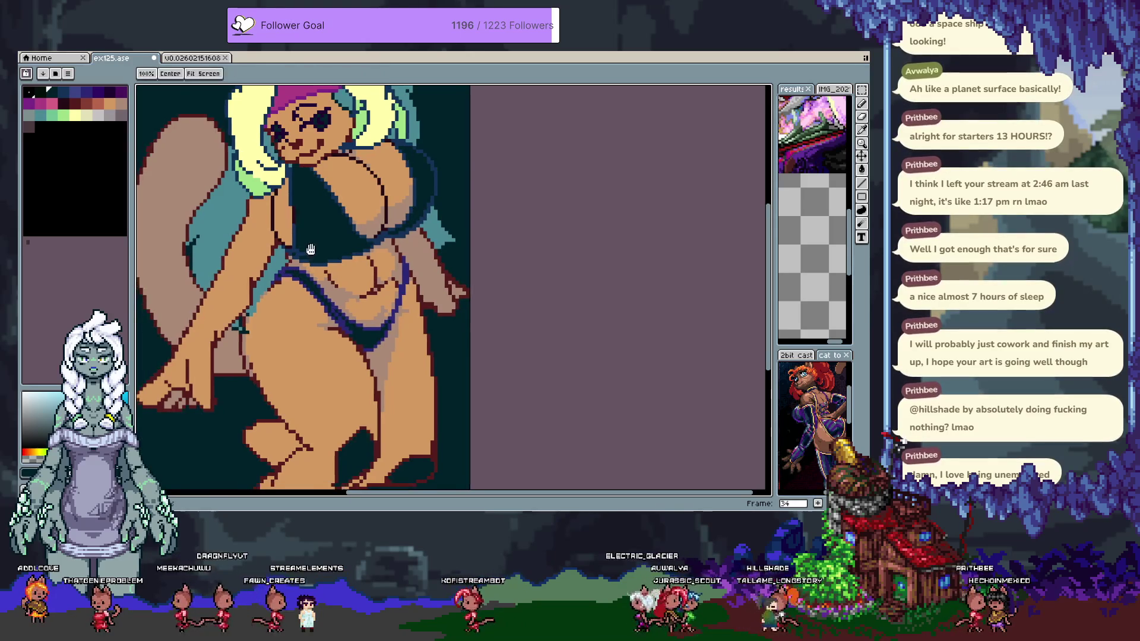
{"action": "key", "text": "ctrl+z"}
{"action": "key", "text": "v"}
{"action": "key", "text": "g"}
{"action": "left_click", "coordinate": [333, 233]}
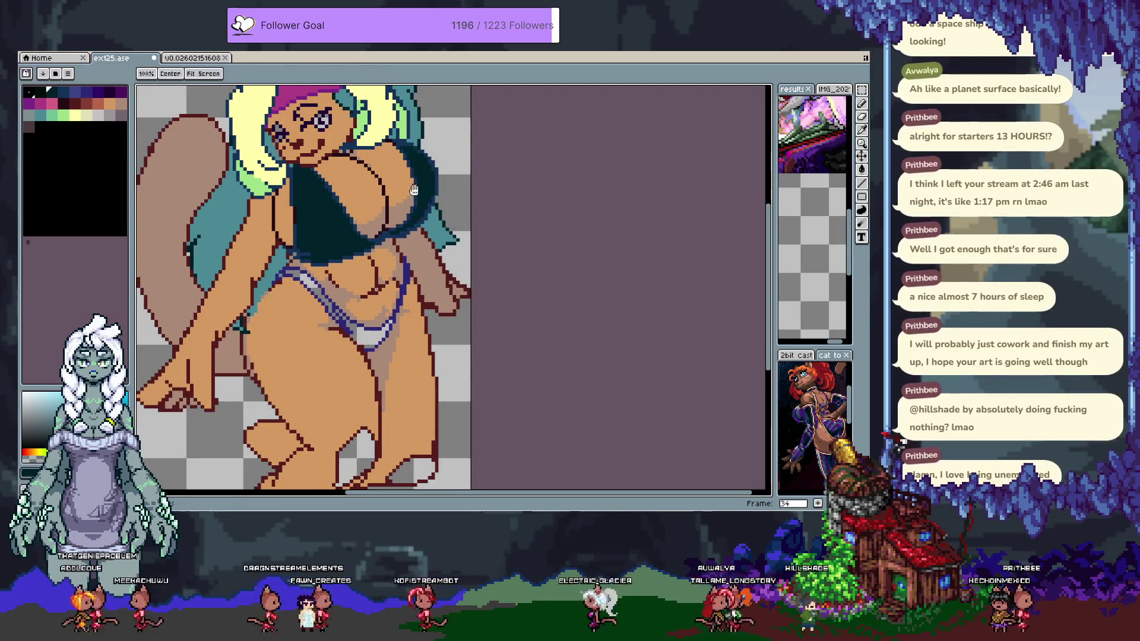
{"action": "scroll", "coordinate": [296, 227], "scroll_direction": "up", "scroll_amount": 2}
{"action": "key", "text": "ctrl+z"}
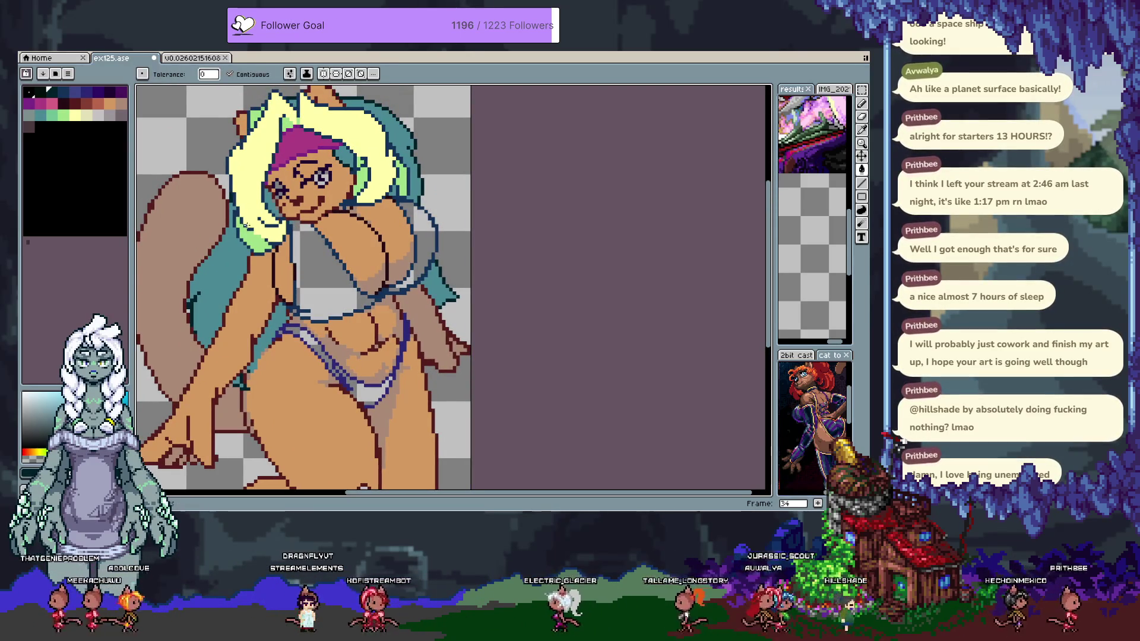
Fill the bikini-top outline, interior and grey ring around the right breast dark green
{"action": "left_click", "coordinate": [343, 268]}
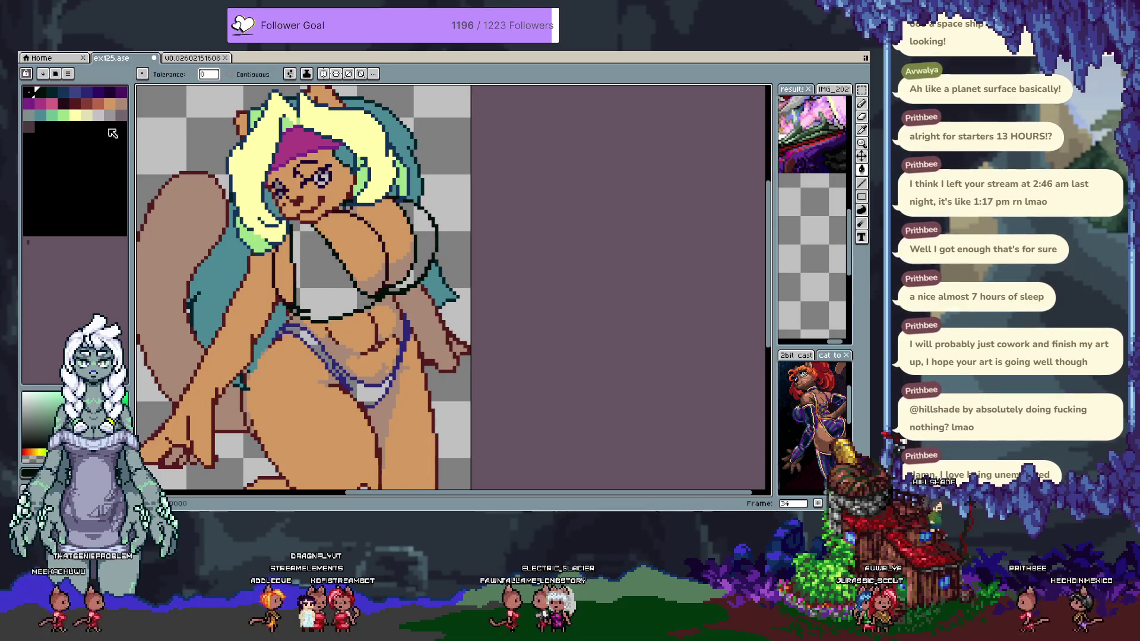
{"action": "left_click", "coordinate": [230, 73]}
{"action": "left_click", "coordinate": [336, 283]}
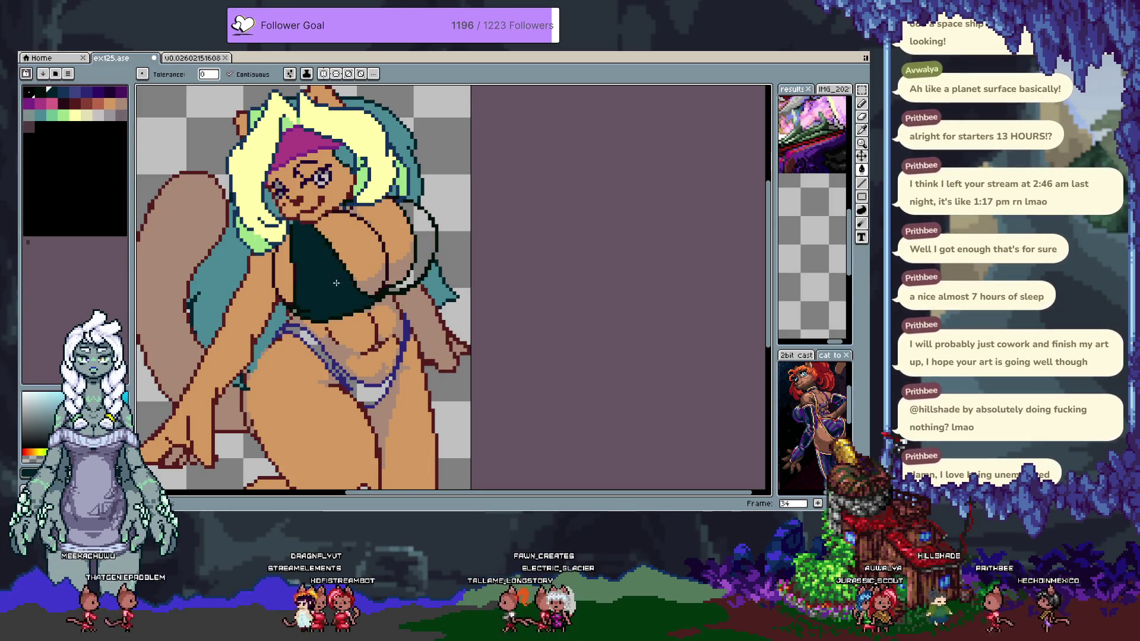
{"action": "left_click", "coordinate": [422, 249]}
{"action": "key", "text": "b"}
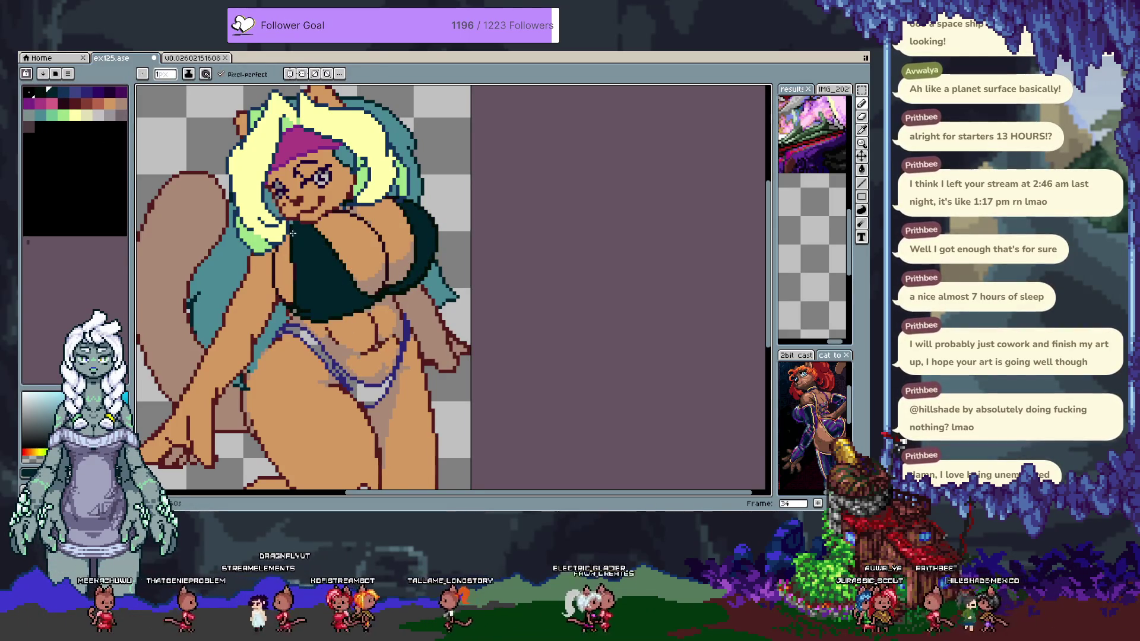
{"action": "left_click", "coordinate": [292, 237], "text": "alt"}
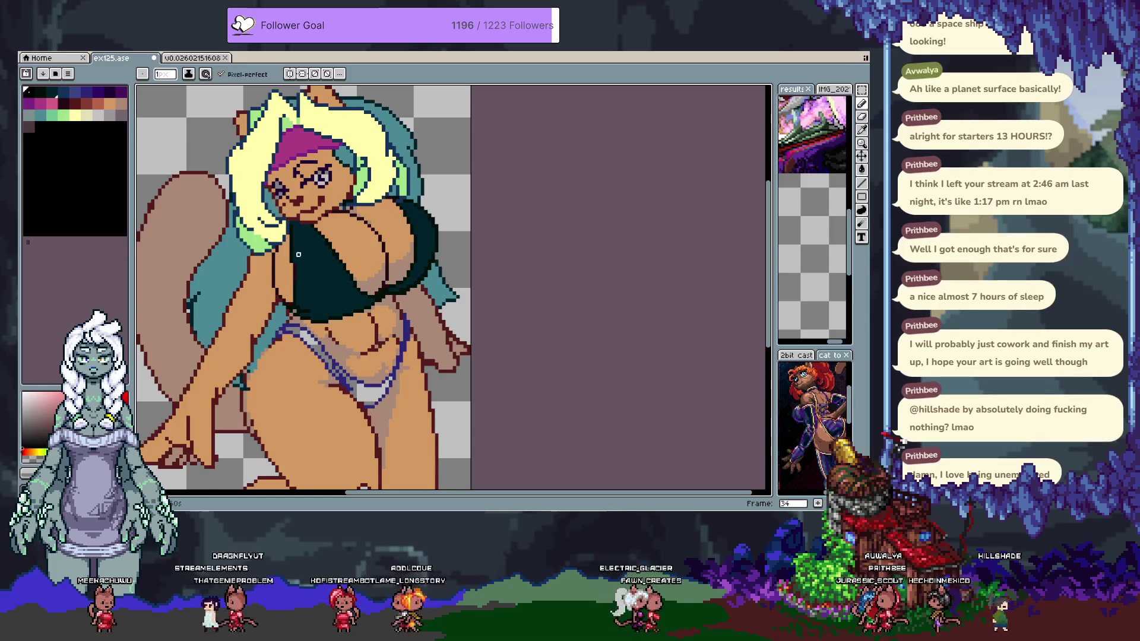
{"action": "key", "text": "v"}
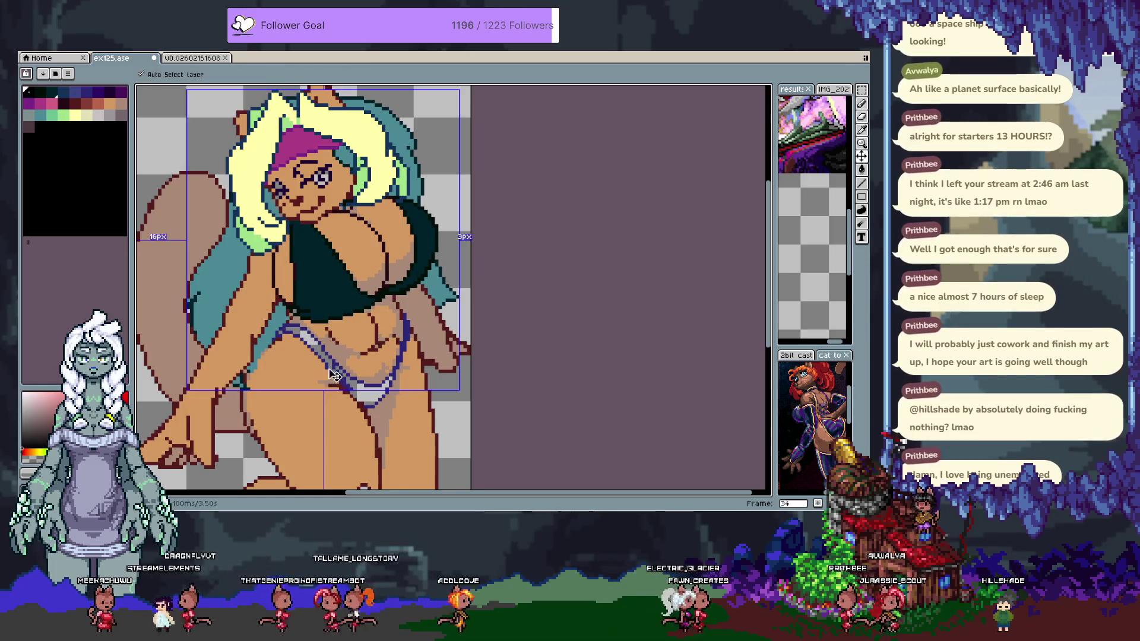
{"action": "key", "text": "b"}
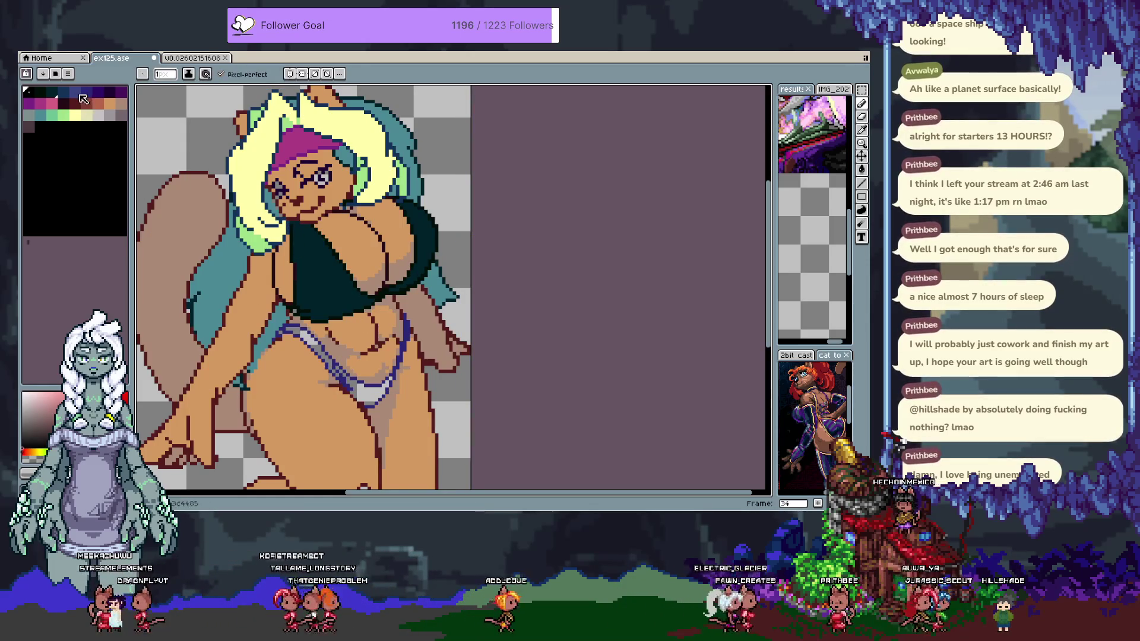
Recolour the bikini-bottom outline dark purple and fill its white interior blue-purple
{"action": "left_click", "coordinate": [83, 90]}
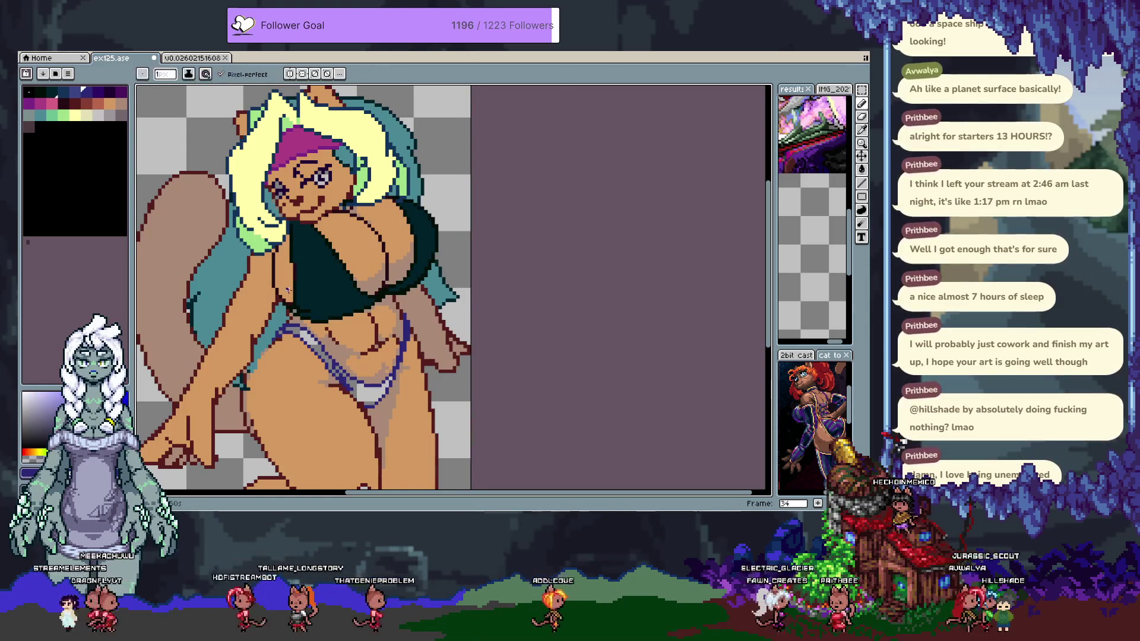
{"action": "left_click", "coordinate": [100, 91]}
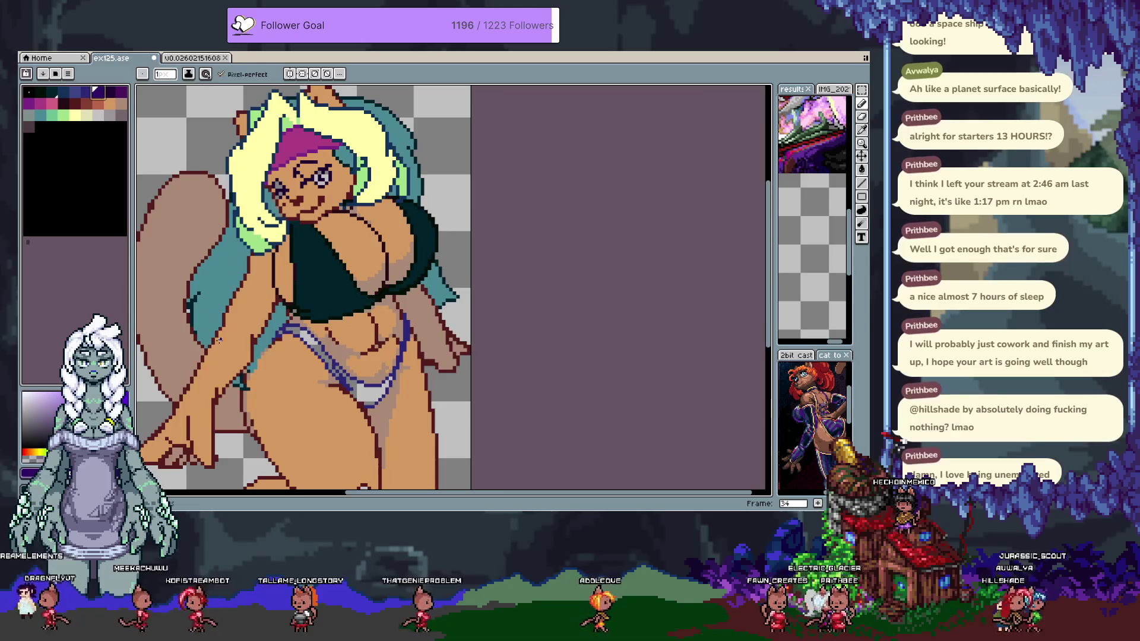
{"action": "scroll", "coordinate": [344, 415], "scroll_direction": "up", "scroll_amount": 3}
{"action": "key", "text": "g"}
{"action": "left_click", "coordinate": [428, 279]}
{"action": "key", "text": "ctrl+z"}
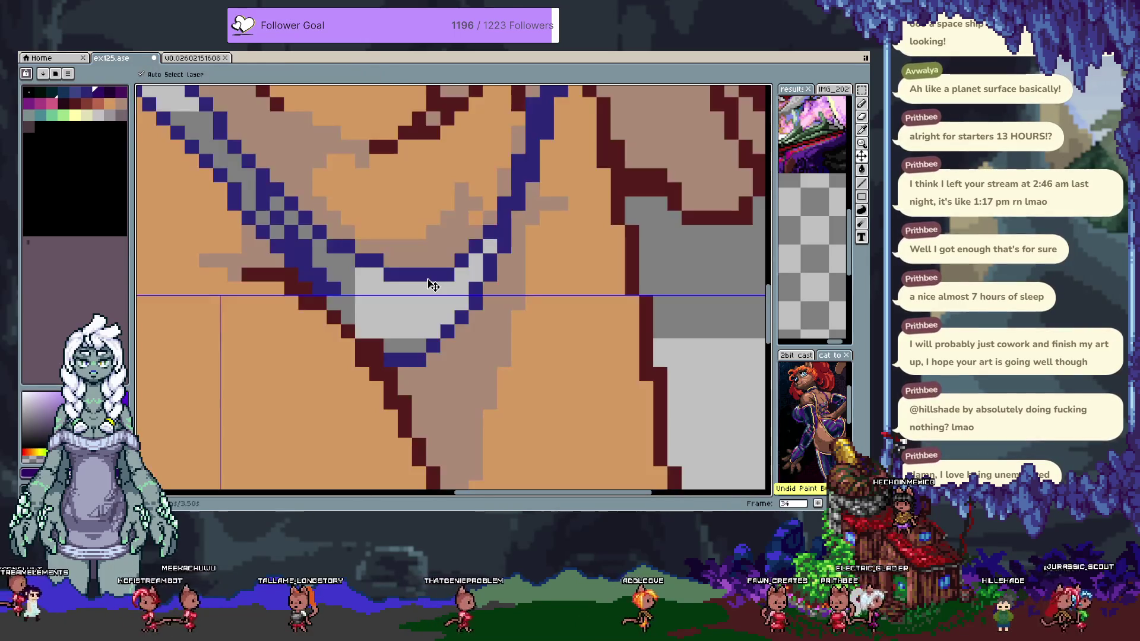
{"action": "scroll", "coordinate": [491, 237], "scroll_direction": "down", "scroll_amount": 2}
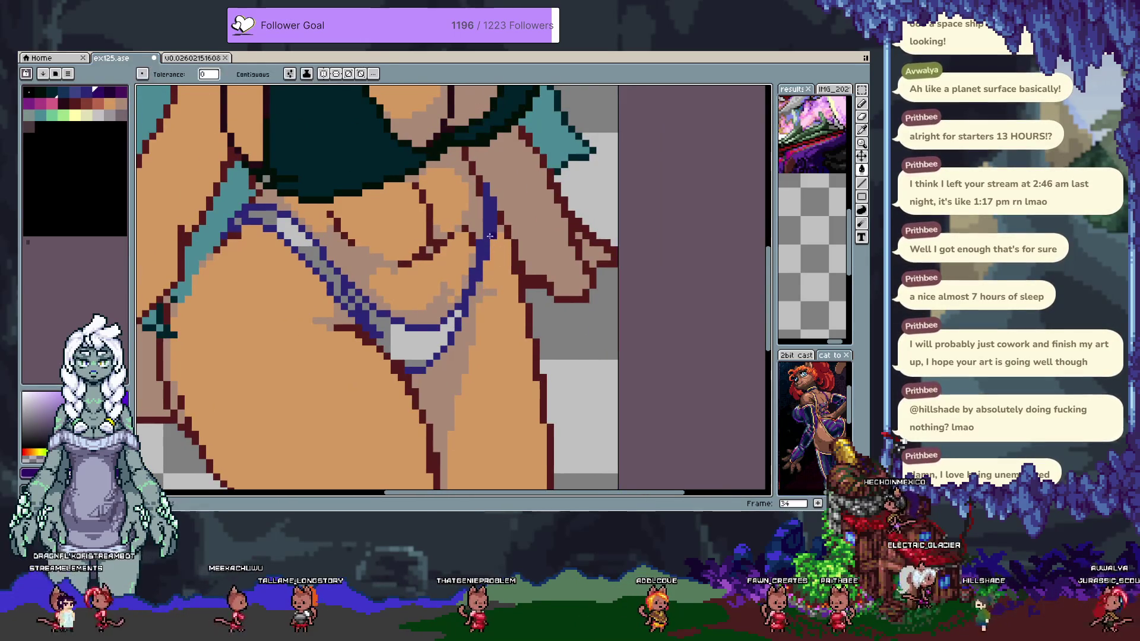
{"action": "left_click", "coordinate": [491, 232]}
{"action": "left_click", "coordinate": [230, 74]}
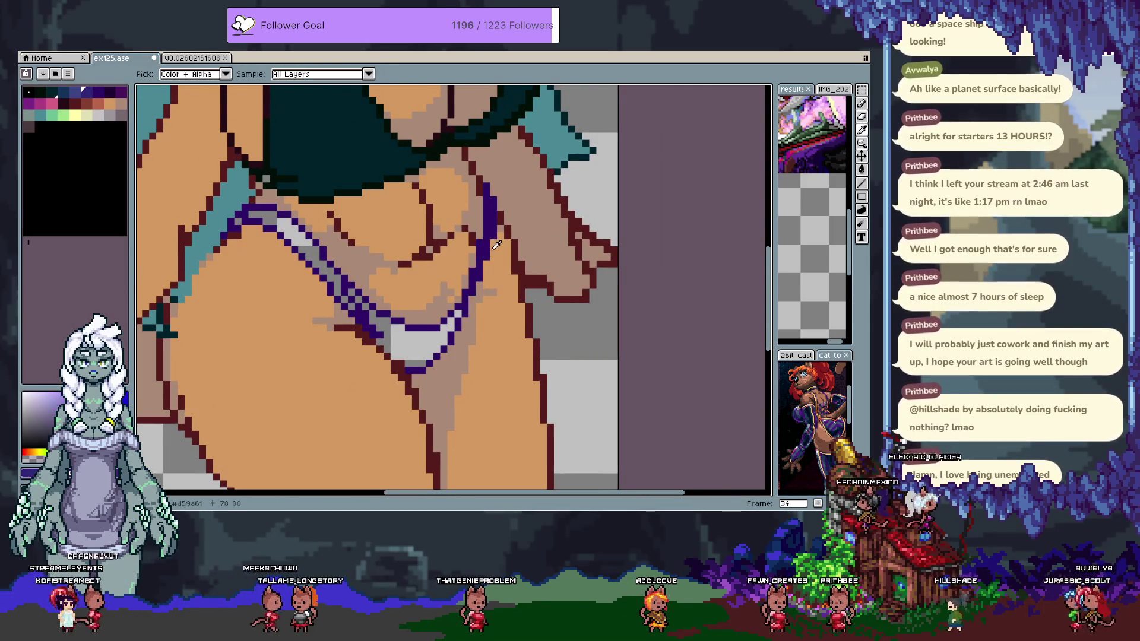
{"action": "left_click", "coordinate": [428, 341]}
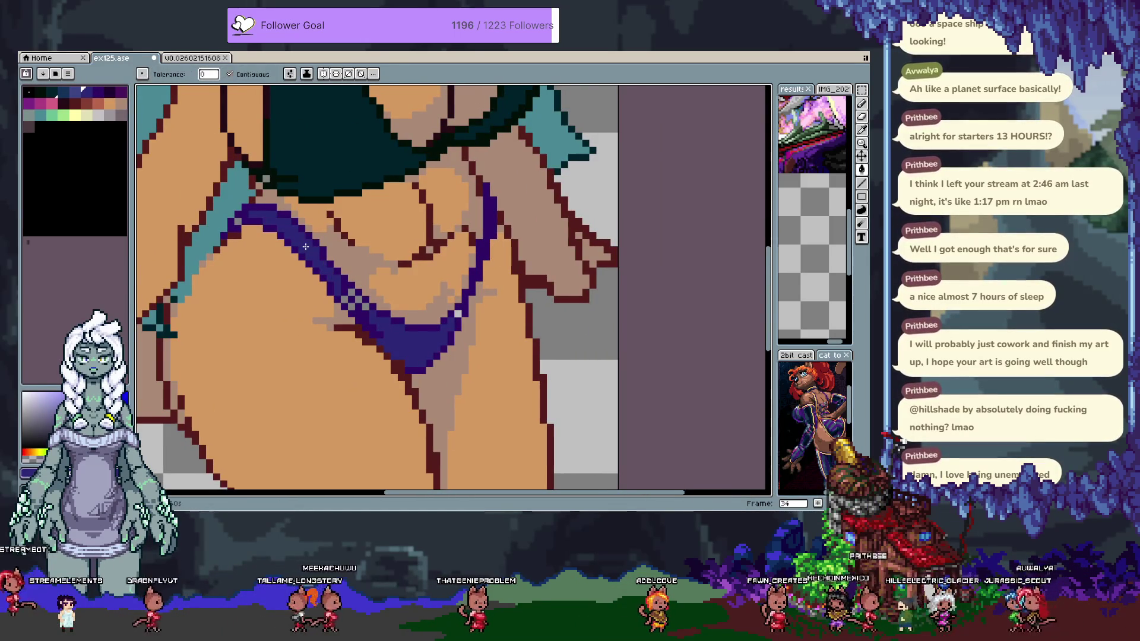
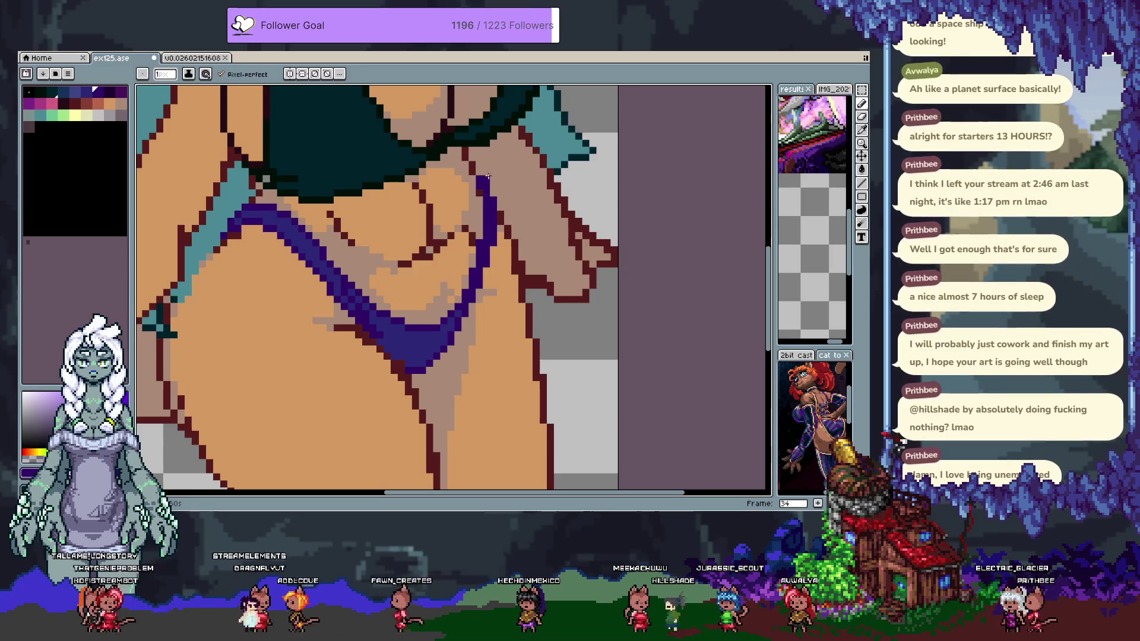
Fill the dark teal bikini top and its dark outlines with the bottoms' dark purple, using a non-contiguous bucket fill
{"action": "left_click", "coordinate": [478, 210], "text": "alt"}
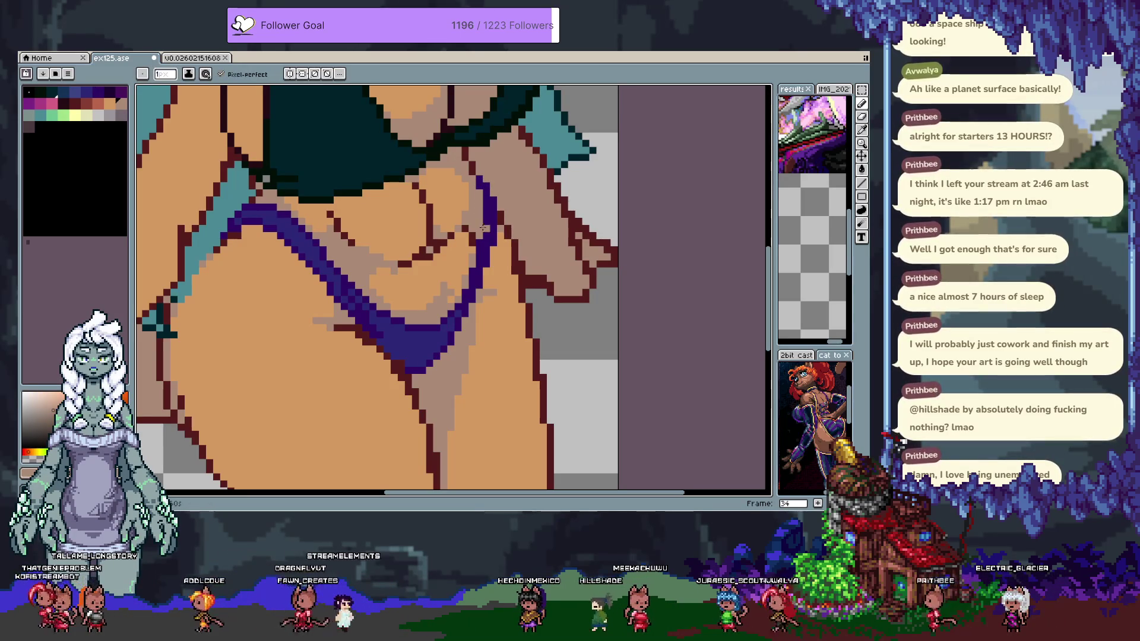
{"action": "left_click_drag", "start_coordinate": [454, 260], "coordinate": [462, 393]}
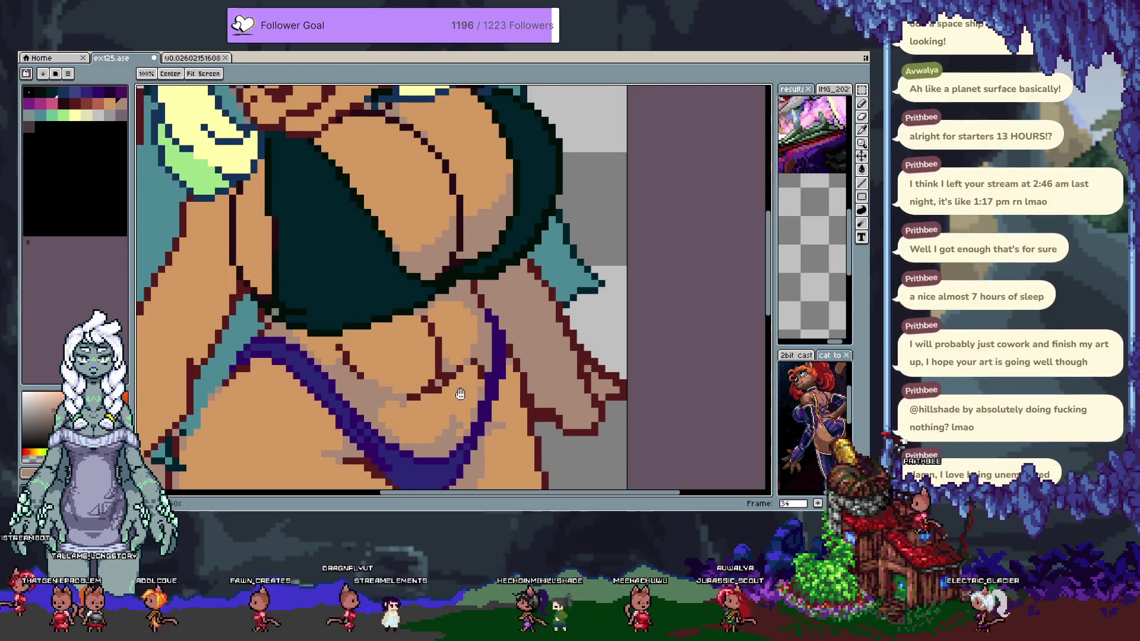
{"action": "left_click", "coordinate": [303, 316], "text": "alt"}
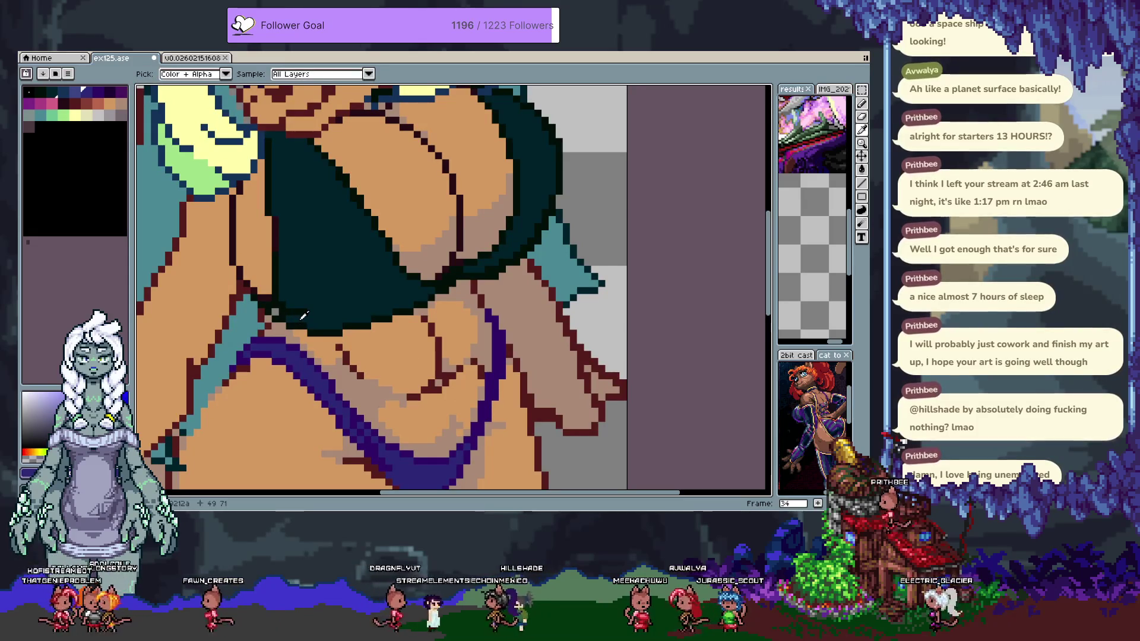
{"action": "key", "text": "Right"}
{"action": "key", "text": "g"}
{"action": "left_click", "coordinate": [334, 264]}
{"action": "key", "text": "ctrl+z"}
{"action": "left_click", "coordinate": [334, 264]}
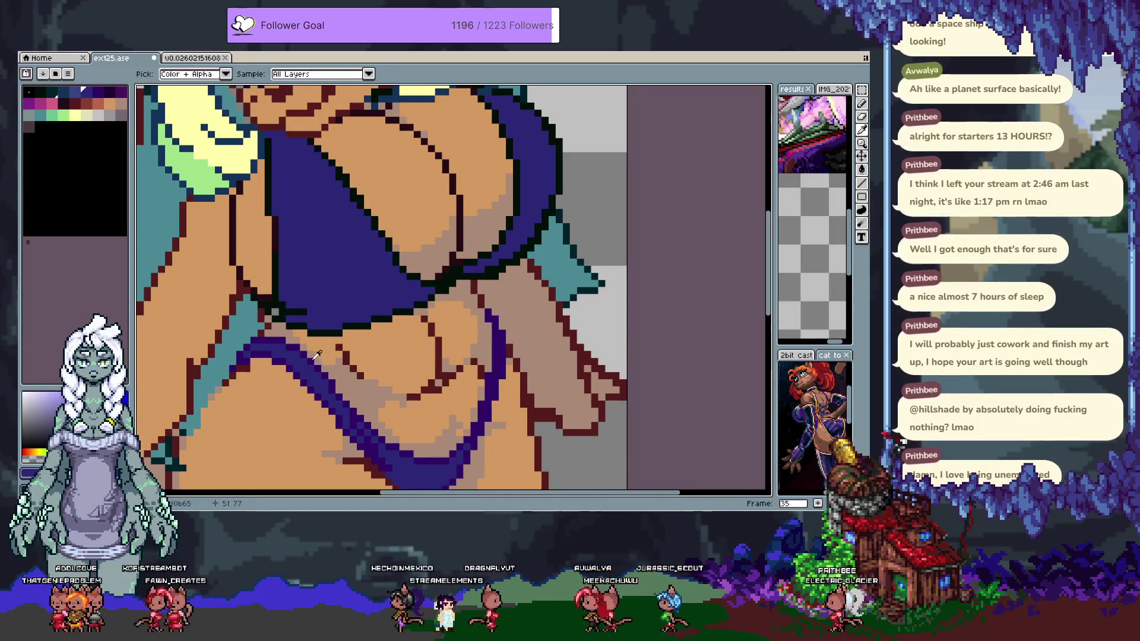
{"action": "left_click", "coordinate": [317, 332]}
{"action": "key", "text": "b"}
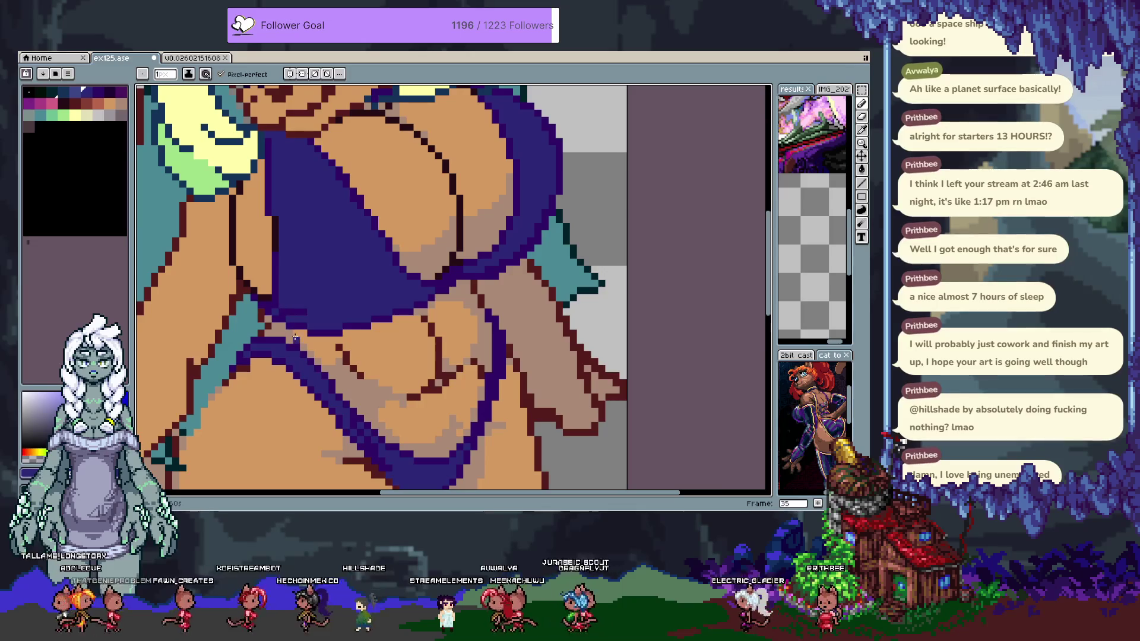
{"action": "scroll", "coordinate": [295, 338], "scroll_direction": "down", "scroll_amount": 3}
{"action": "scroll", "coordinate": [397, 330], "scroll_direction": "up", "scroll_amount": 3}
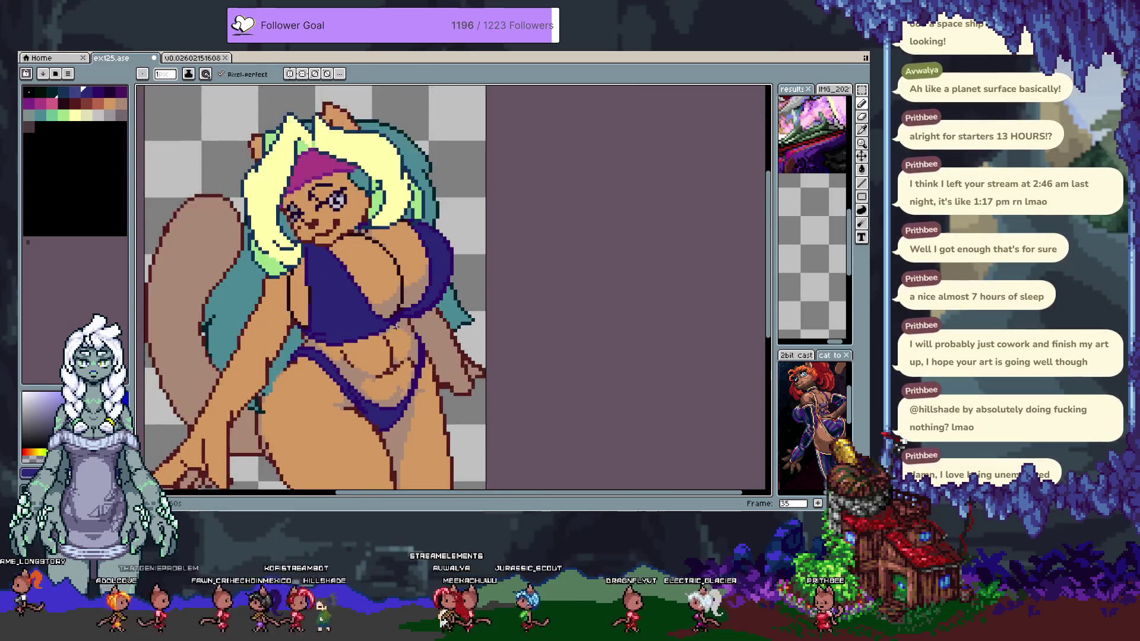
On the next frame, fill the bikini with light grey, undoing a trial grey outline fill
{"action": "left_click", "coordinate": [100, 115]}
{"action": "key", "text": "Tab"}
{"action": "key", "text": "g"}
{"action": "key", "text": "Tab"}
{"action": "key", "text": "Right"}
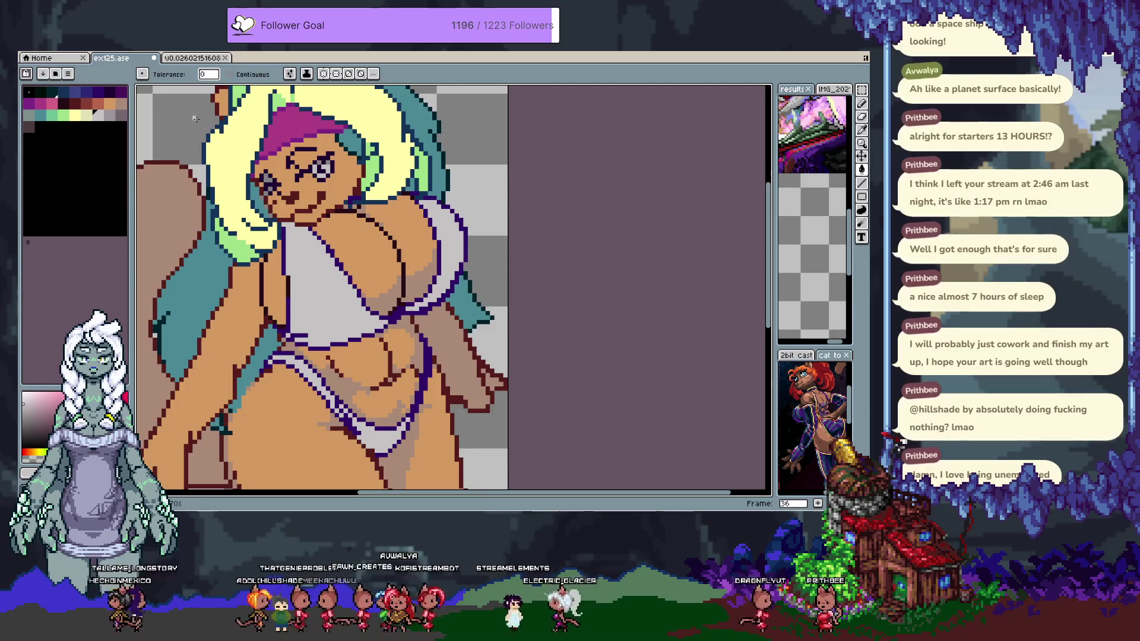
{"action": "left_click", "coordinate": [120, 116]}
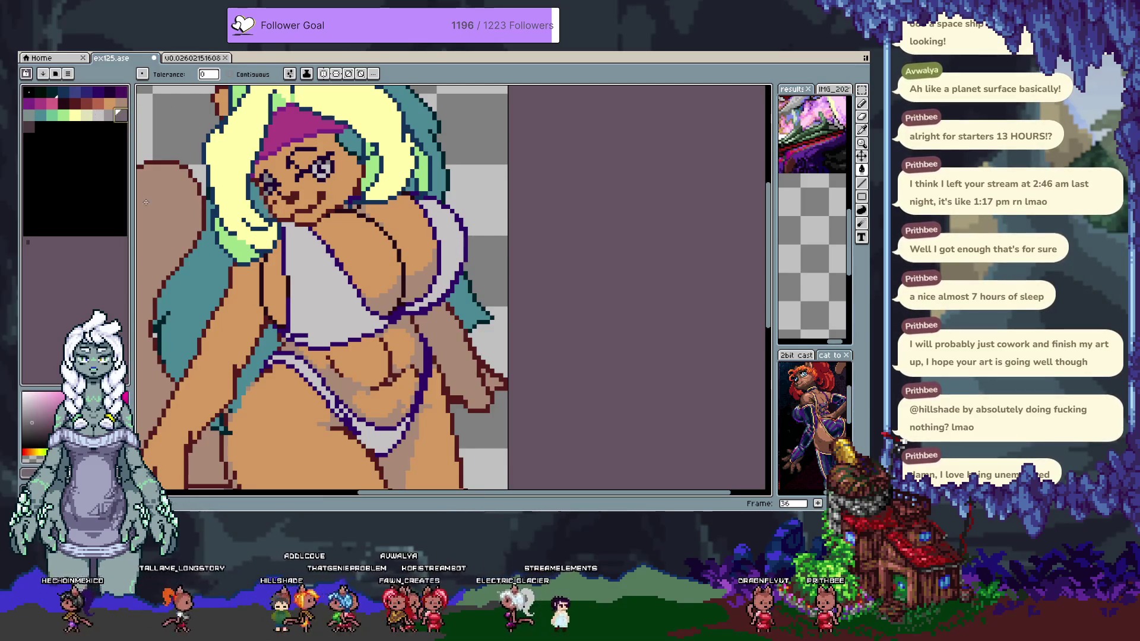
{"action": "left_click", "coordinate": [394, 315]}
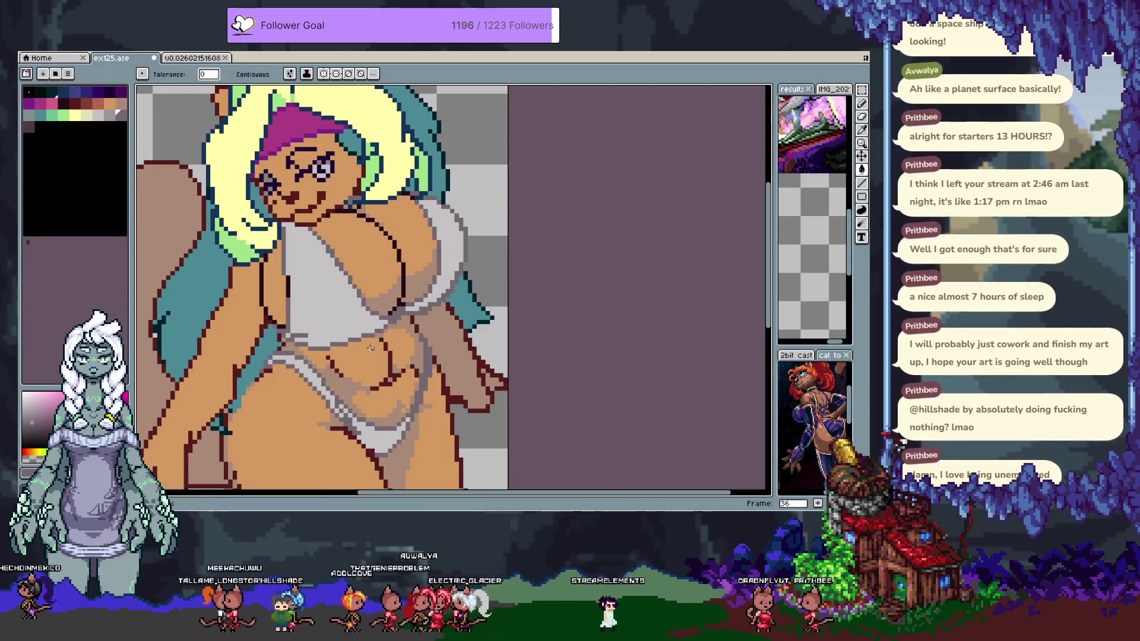
{"action": "key", "text": "ctrl+z"}
Fill the bikini outlines with blue instead of grey
{"action": "left_click", "coordinate": [30, 132]}
{"action": "left_click", "coordinate": [420, 331]}
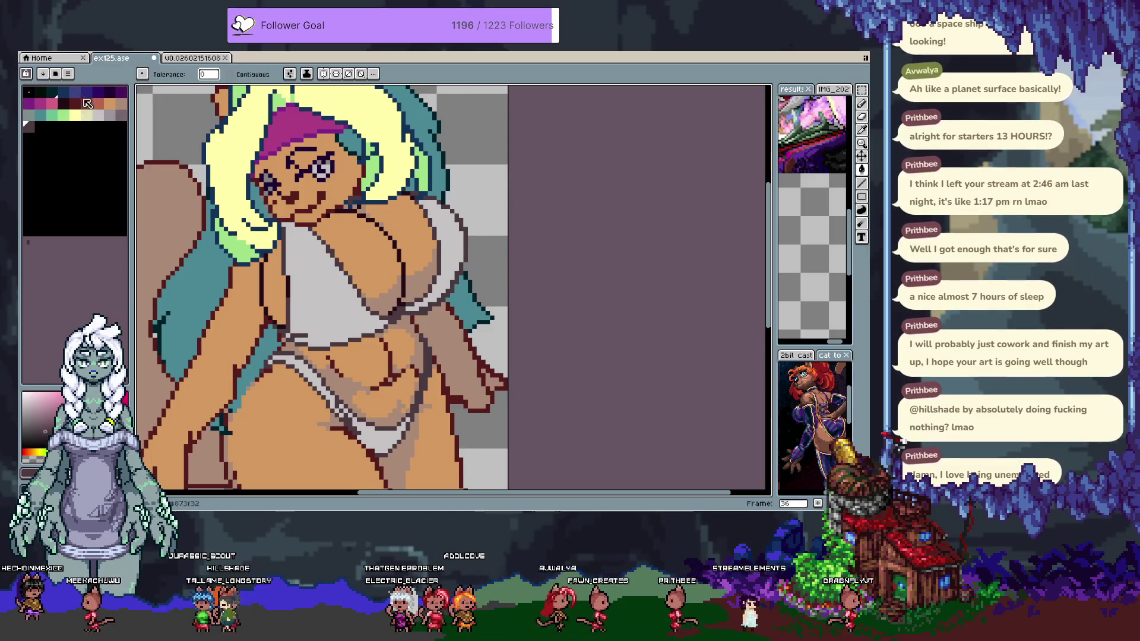
{"action": "key", "text": "ctrl+z"}
{"action": "left_click", "coordinate": [284, 277]}
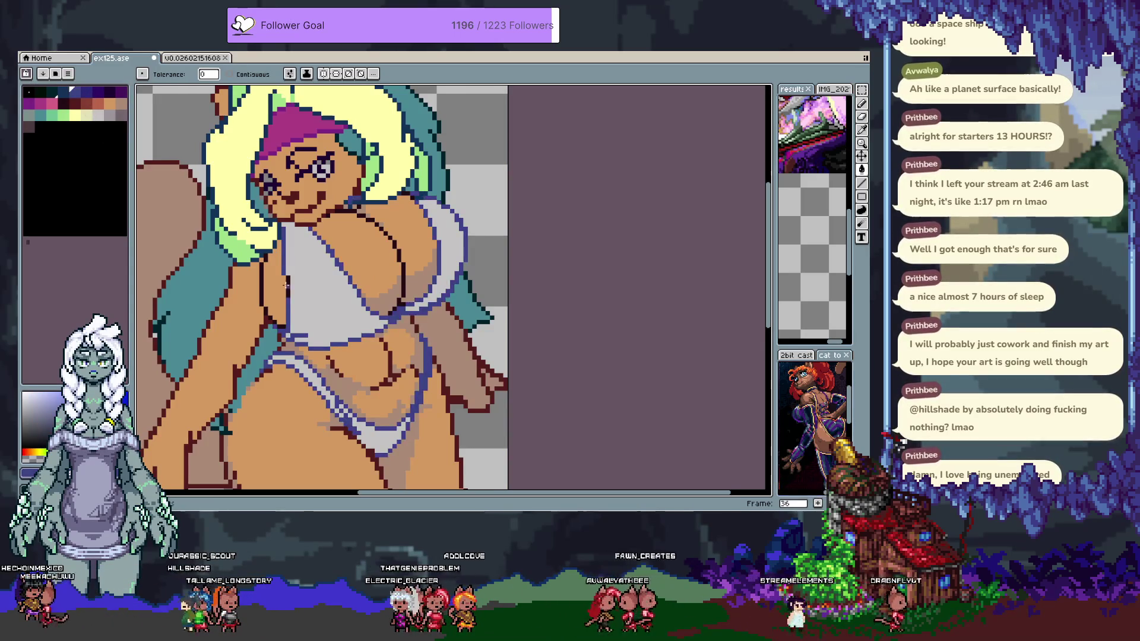
{"action": "key", "text": "ctrl+z"}
{"action": "key", "text": "ctrl+y"}
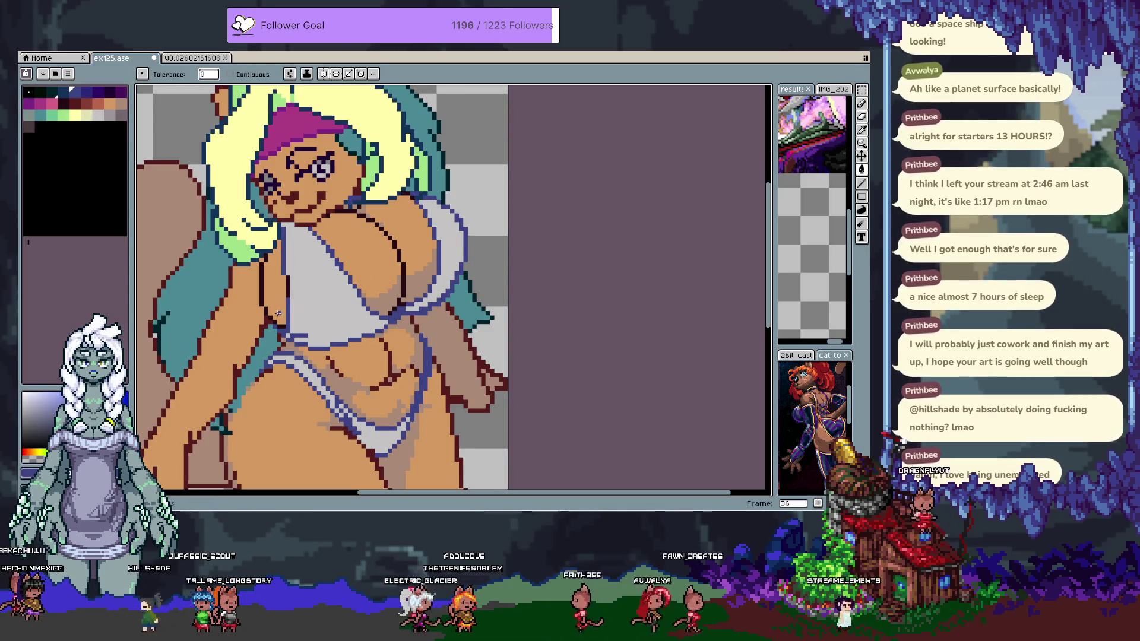
Sample the bikini's grey and select the grey bikini area with the magic wand
{"action": "key", "text": "i"}
{"action": "scroll", "coordinate": [308, 296], "scroll_direction": "down", "scroll_amount": 2}
{"action": "scroll", "coordinate": [279, 273], "scroll_direction": "up", "scroll_amount": 2}
{"action": "left_click", "coordinate": [271, 263]}
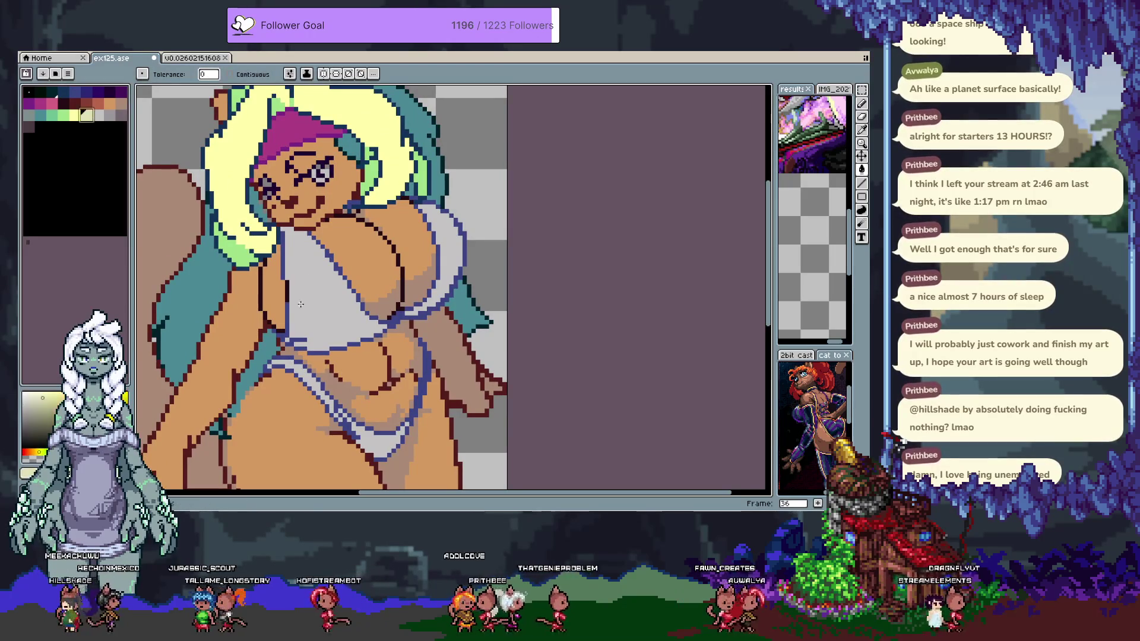
{"action": "key", "text": "w"}
{"action": "left_click", "coordinate": [301, 285]}
{"action": "key", "text": "b"}
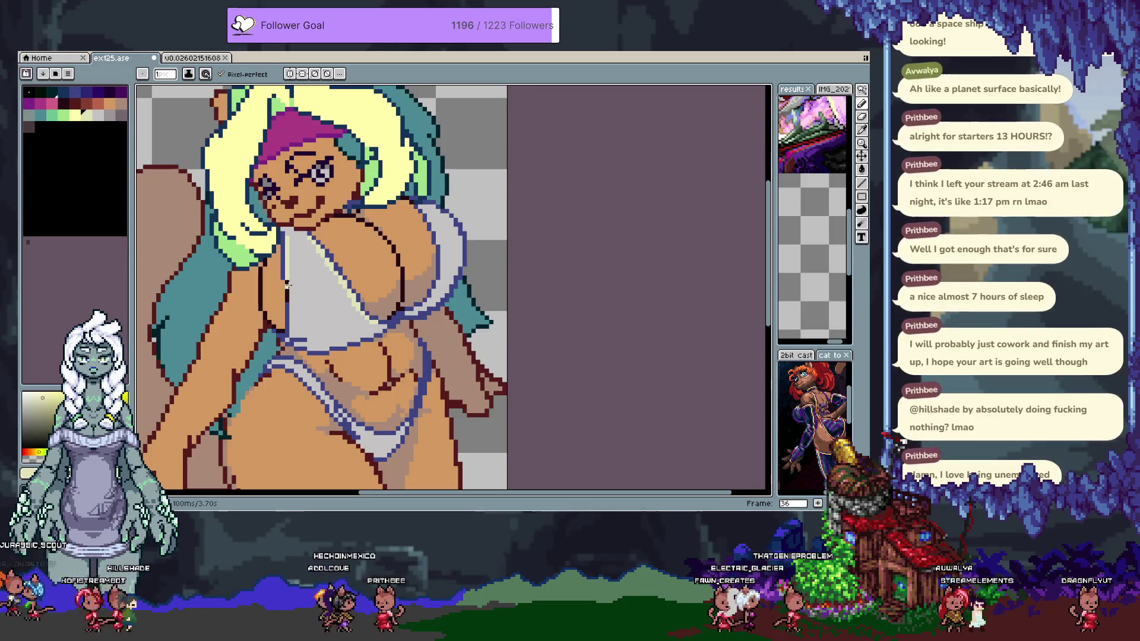
Draw a cream highlight line along the bikini top's left edge
{"action": "left_click_drag", "start_coordinate": [289, 279], "coordinate": [291, 333]}
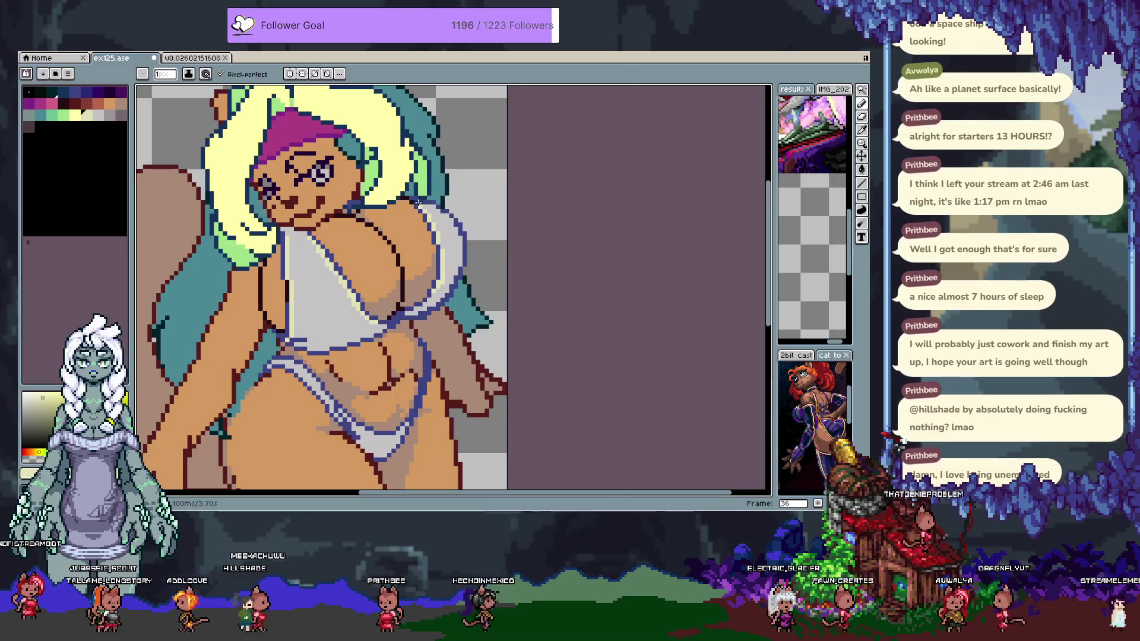
{"action": "key", "text": "v"}
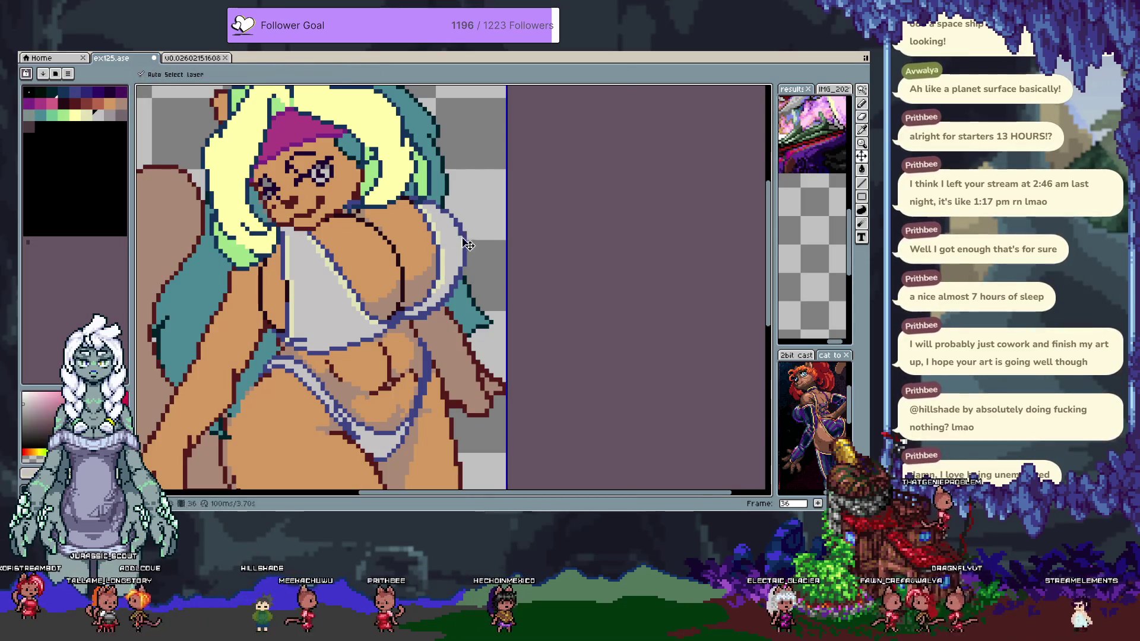
{"action": "key", "text": "b"}
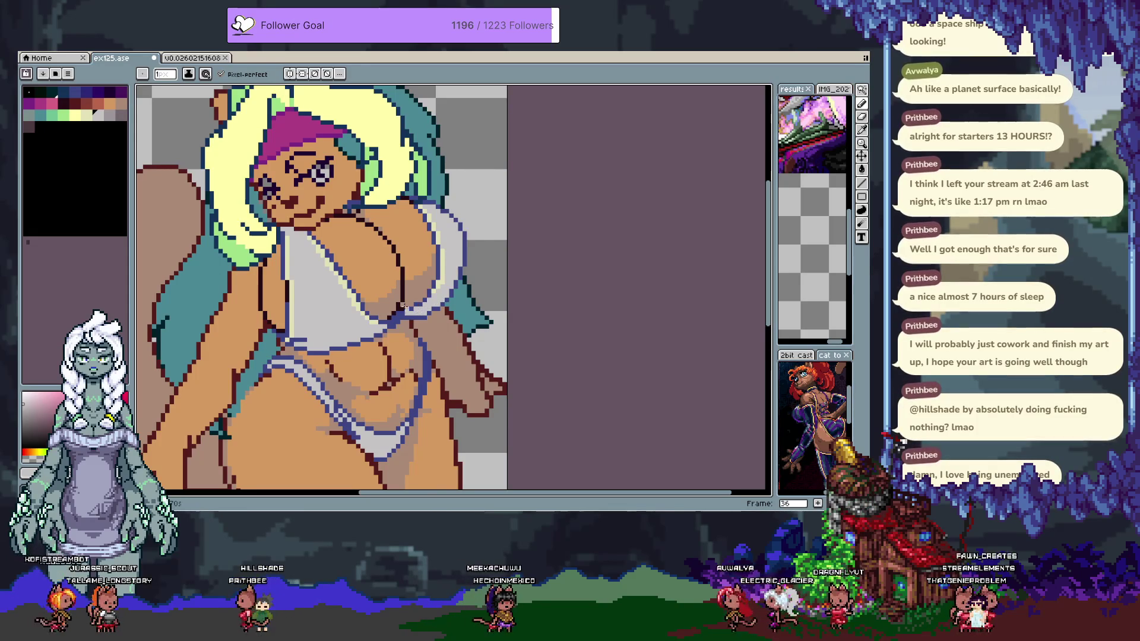
Try several palette colours (dark blue, tan, light grey, light pink) for the top's highlights
{"action": "left_click", "coordinate": [406, 318], "text": "alt"}
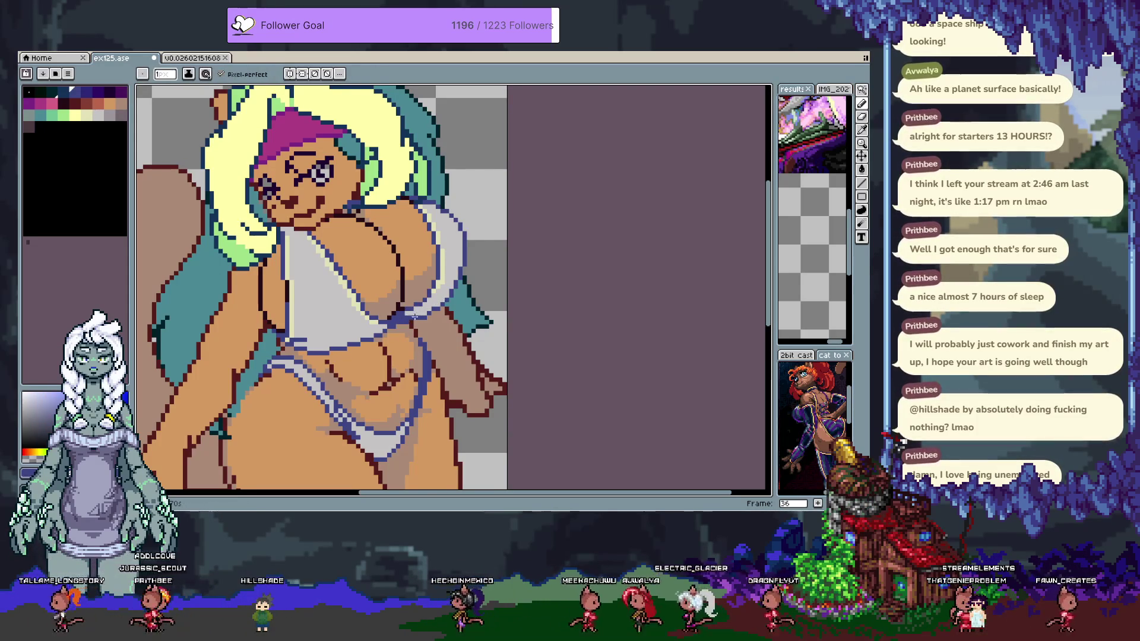
{"action": "left_click", "coordinate": [401, 348], "text": "alt"}
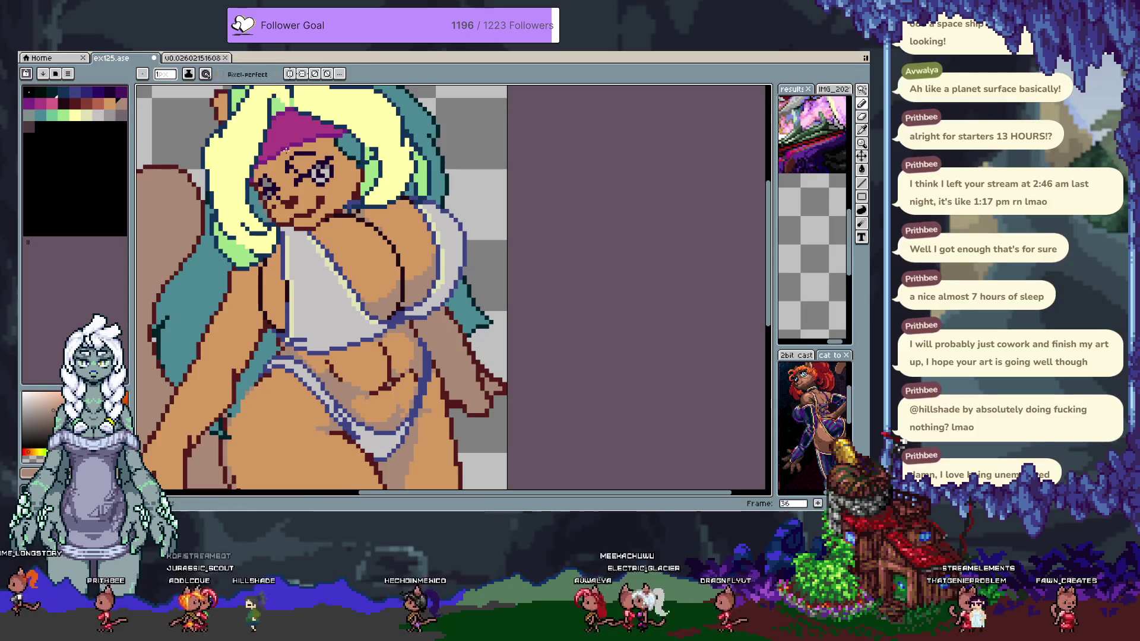
{"action": "left_click", "coordinate": [419, 310], "text": "alt"}
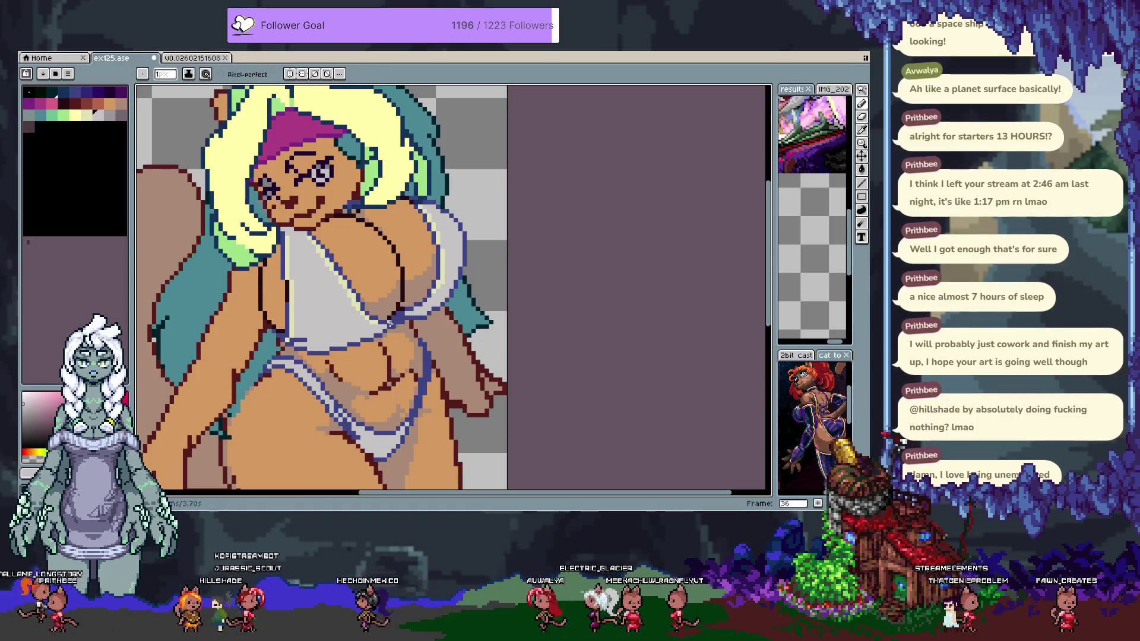
{"action": "left_click", "coordinate": [411, 321], "text": "alt"}
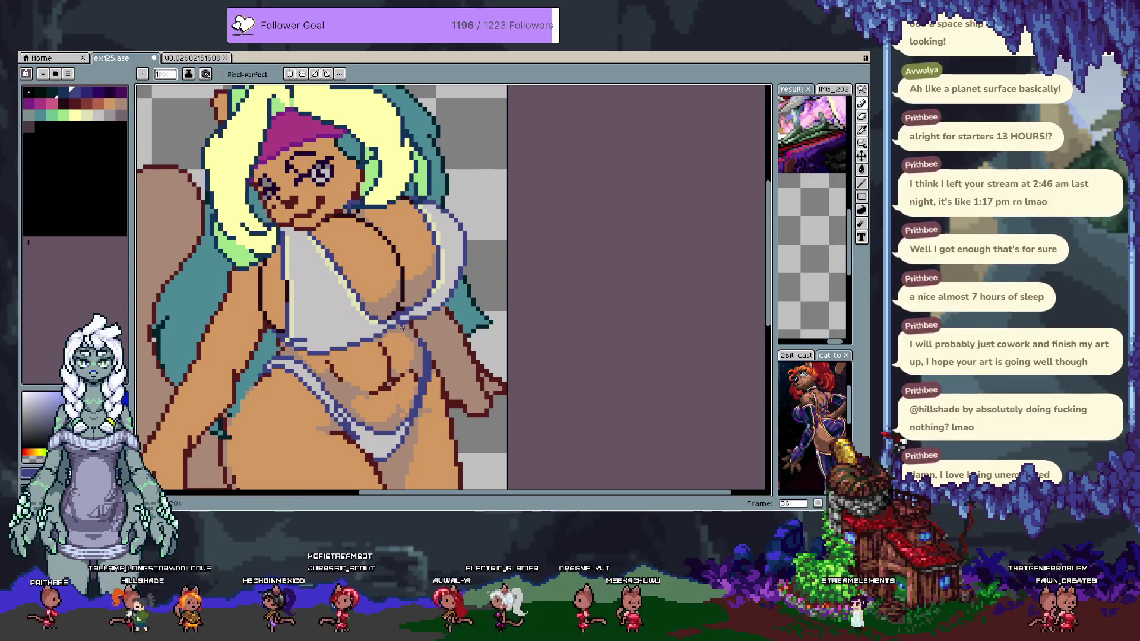
{"action": "left_click", "coordinate": [91, 93]}
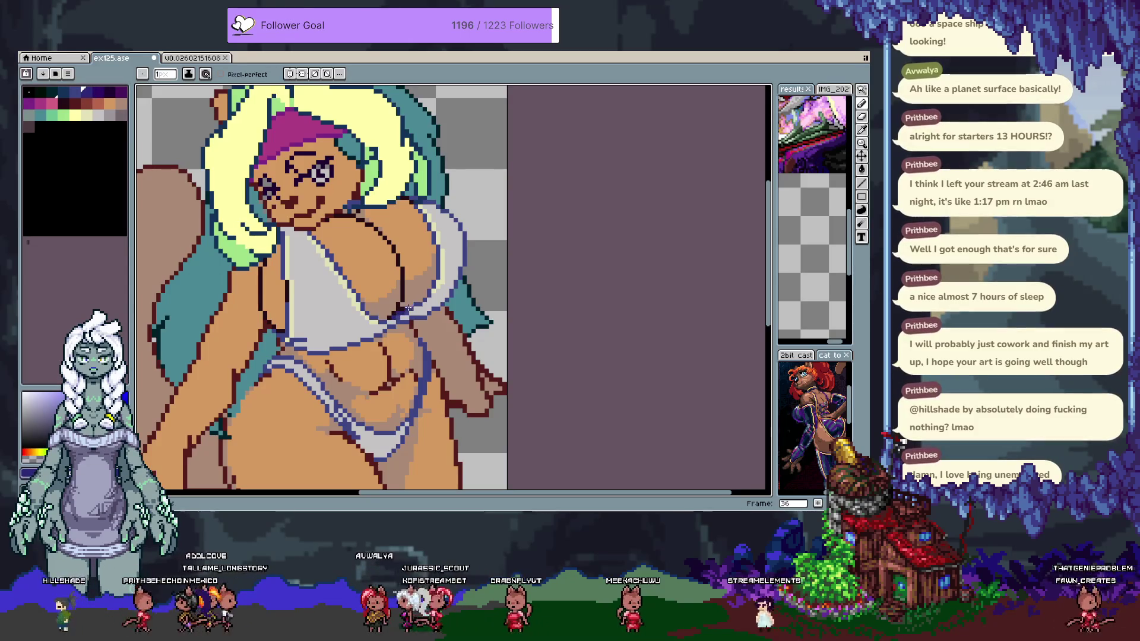
{"action": "left_click", "coordinate": [398, 324], "text": "alt"}
{"action": "left_click", "coordinate": [398, 315], "text": "alt"}
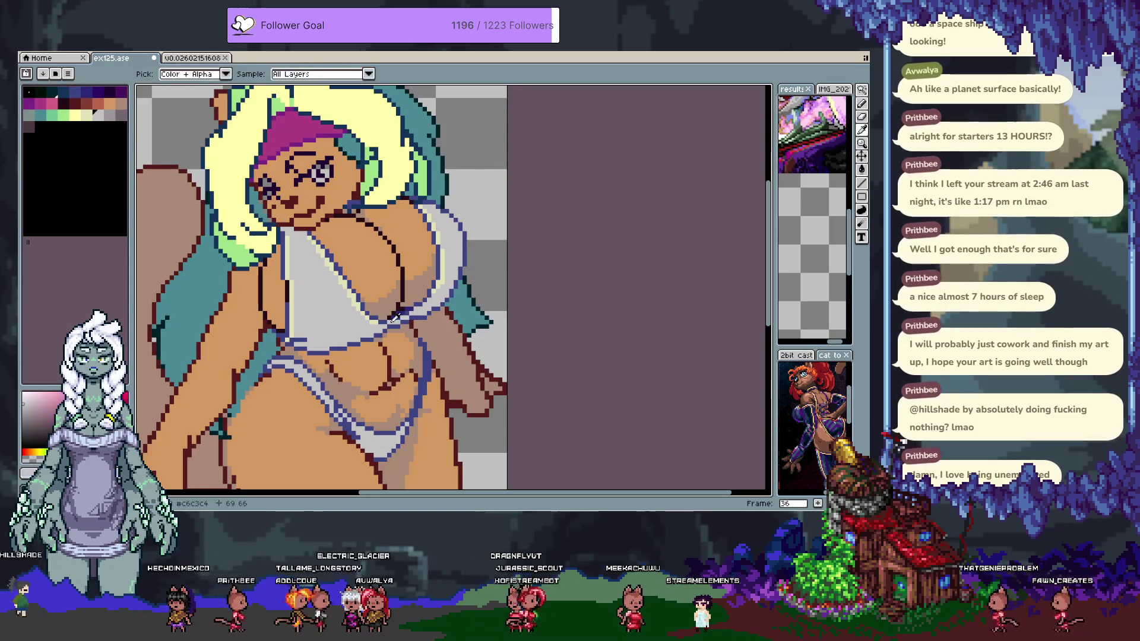
{"action": "left_click", "coordinate": [388, 331], "text": "alt"}
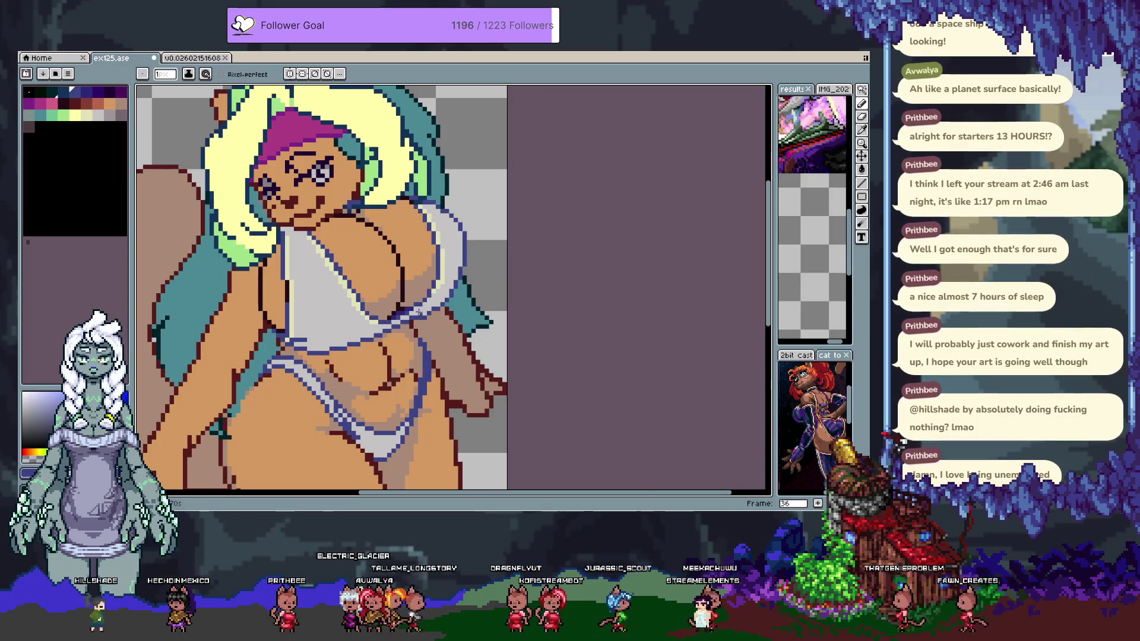
{"action": "left_click", "coordinate": [355, 210], "text": "alt"}
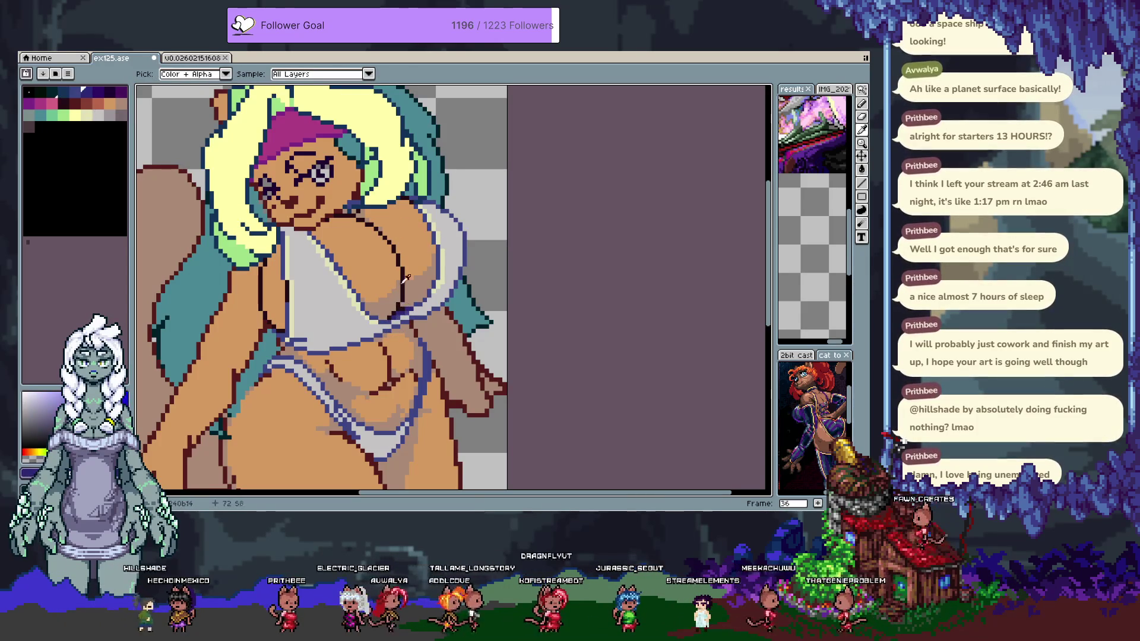
{"action": "left_click", "coordinate": [351, 211], "text": "alt"}
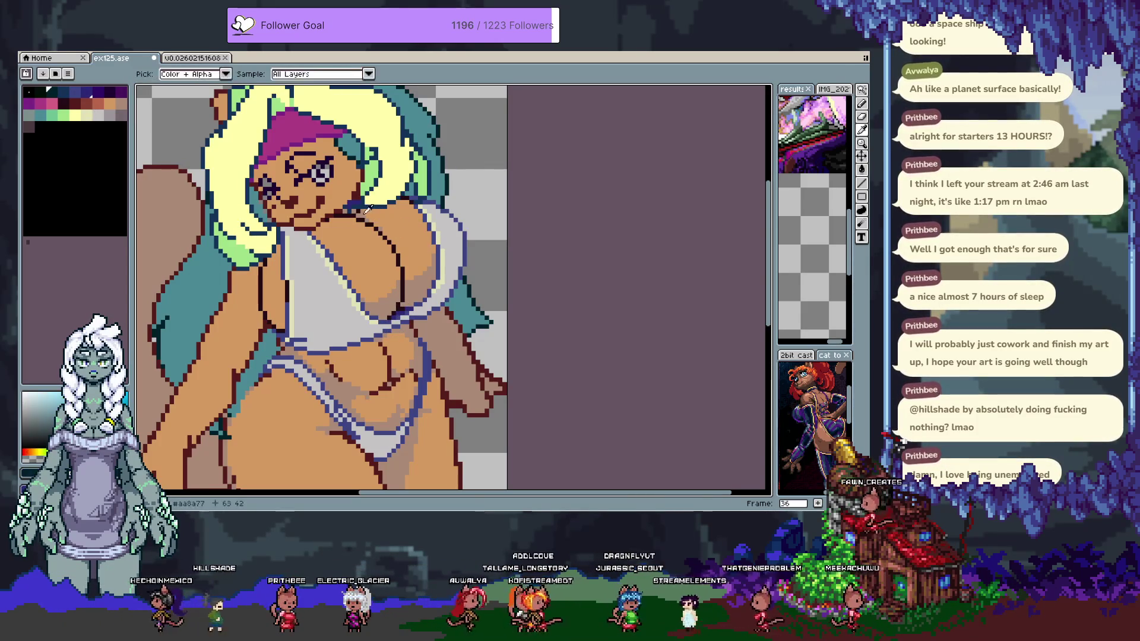
{"action": "key", "text": "Tab"}
{"action": "key", "text": "Tab"}
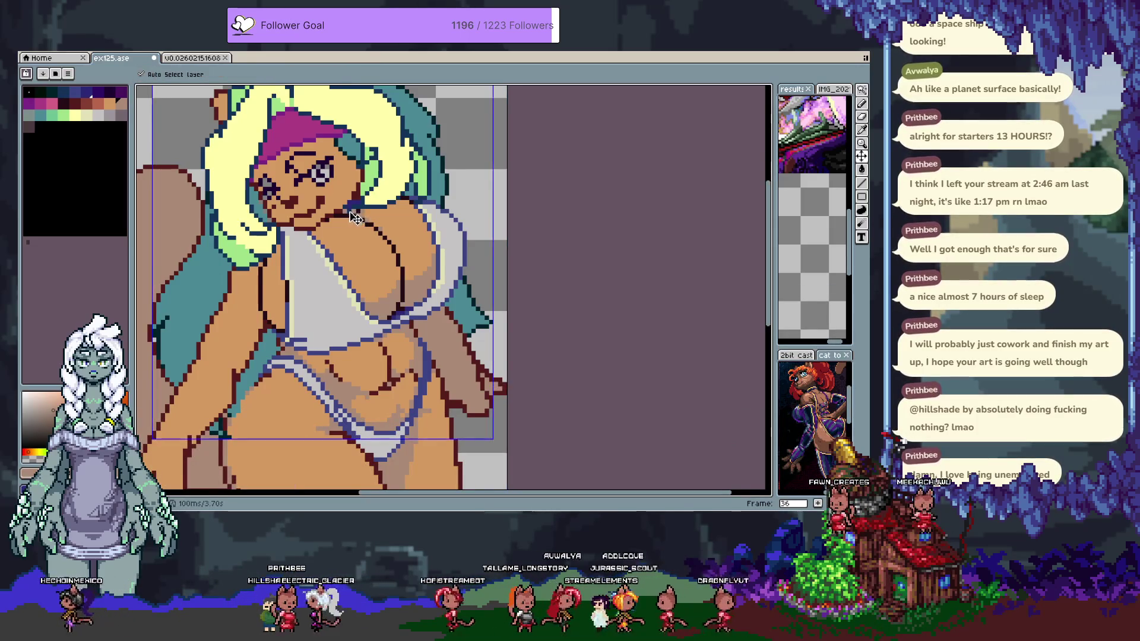
{"action": "left_click", "coordinate": [479, 165], "text": "alt"}
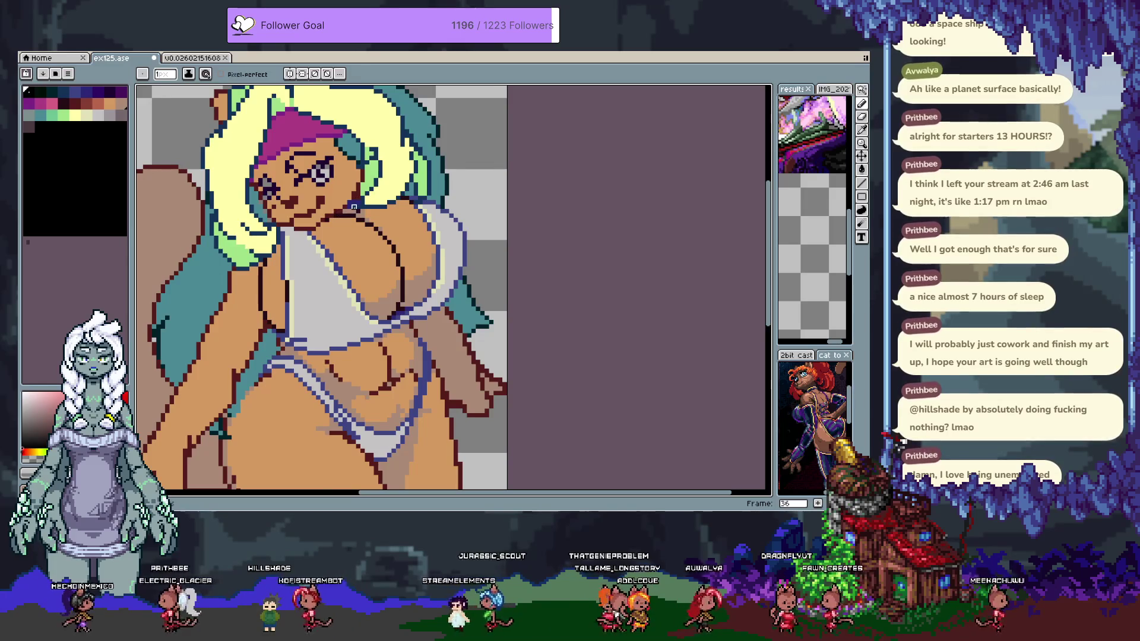
{"action": "left_click", "coordinate": [350, 203], "text": "alt"}
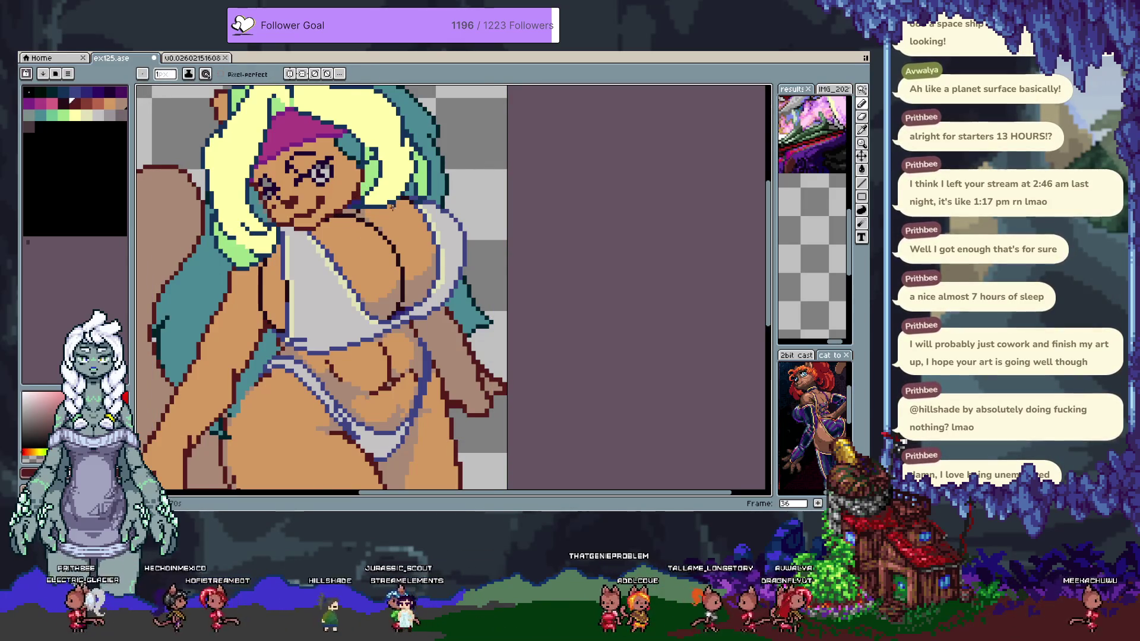
{"action": "left_click", "coordinate": [366, 202], "text": "alt"}
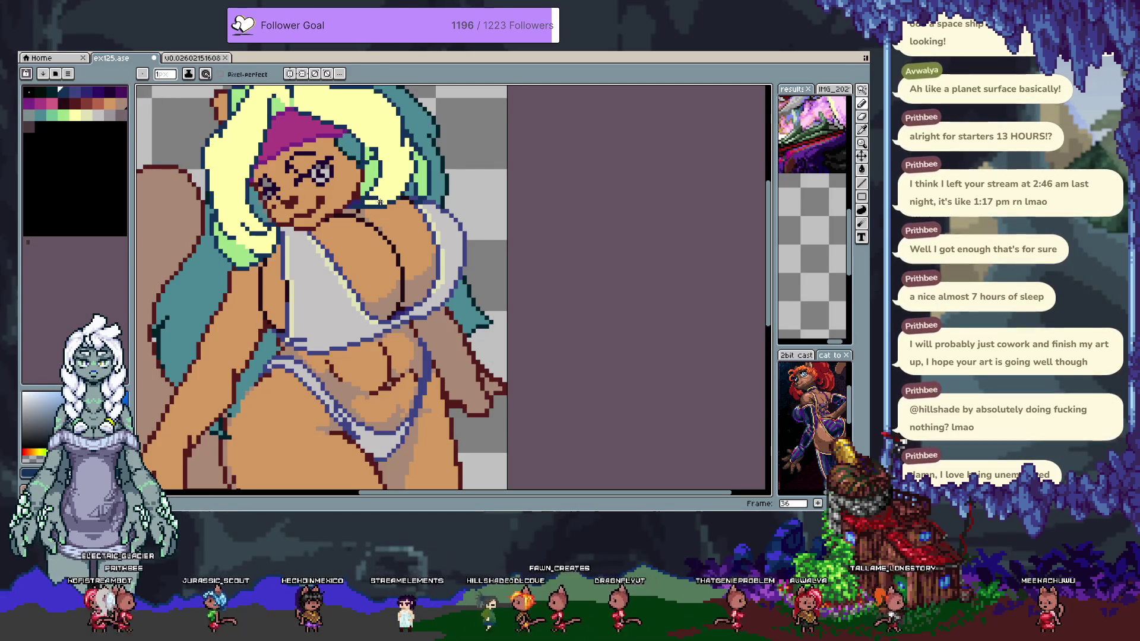
{"action": "left_click", "coordinate": [380, 202], "text": "alt"}
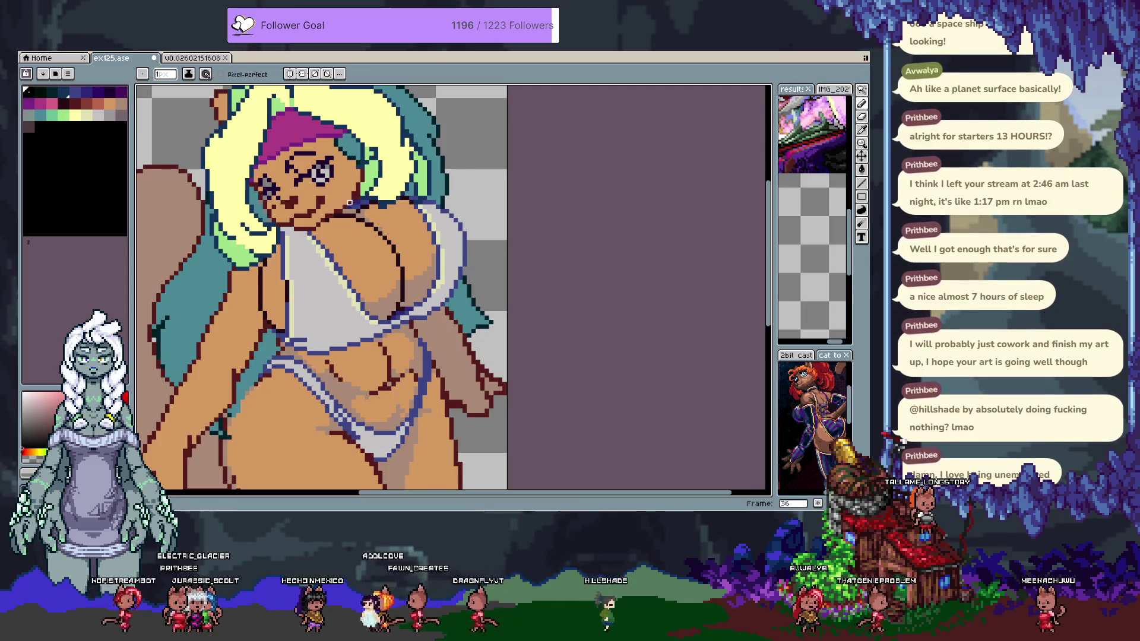
{"action": "left_click", "coordinate": [379, 209], "text": "alt"}
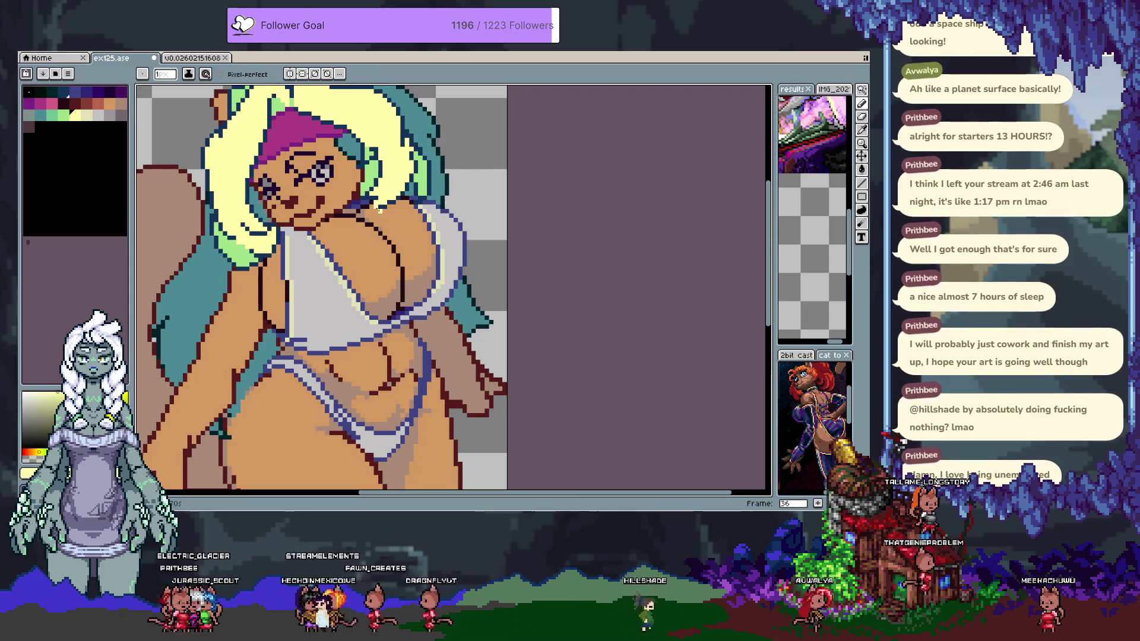
{"action": "left_click", "coordinate": [389, 200], "text": "alt"}
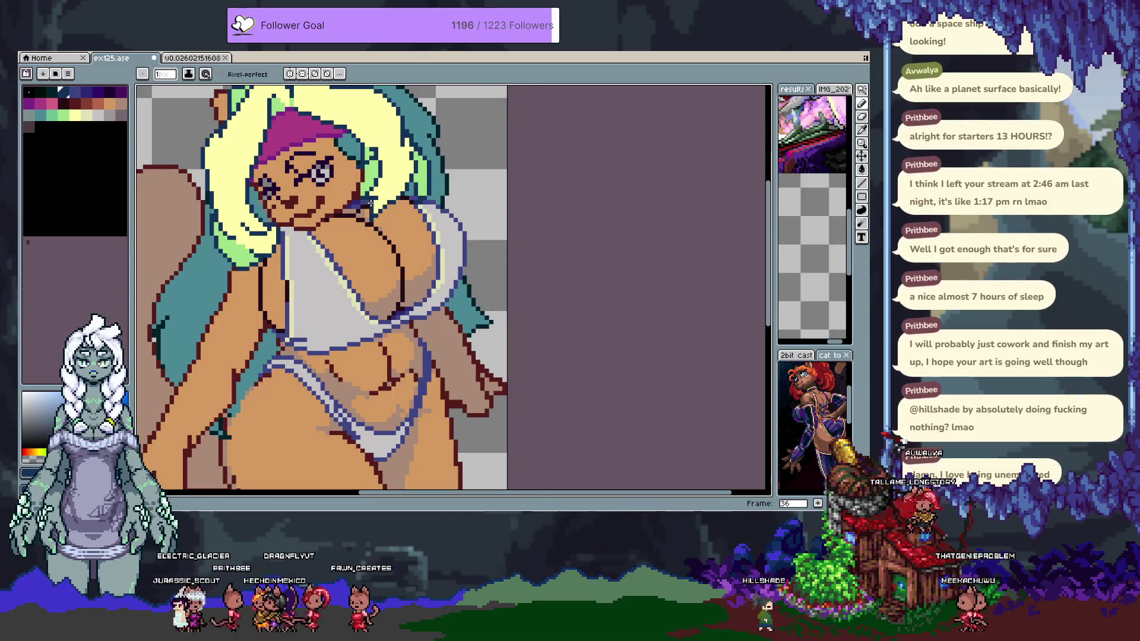
{"action": "key", "text": "ctrl"}
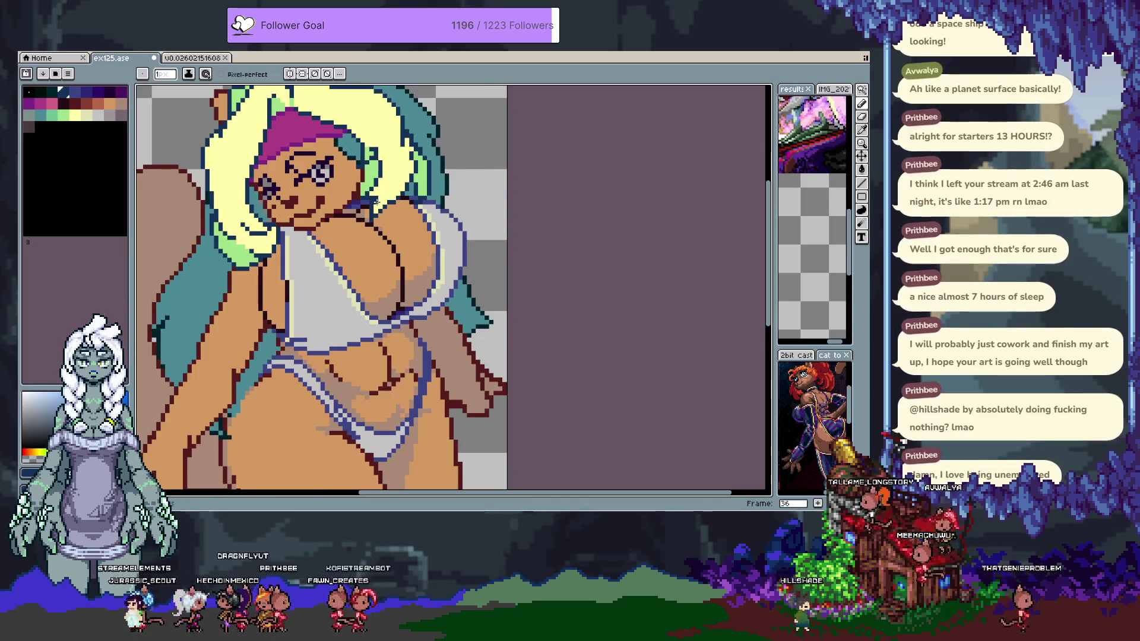
{"action": "left_click", "coordinate": [371, 204], "text": "alt"}
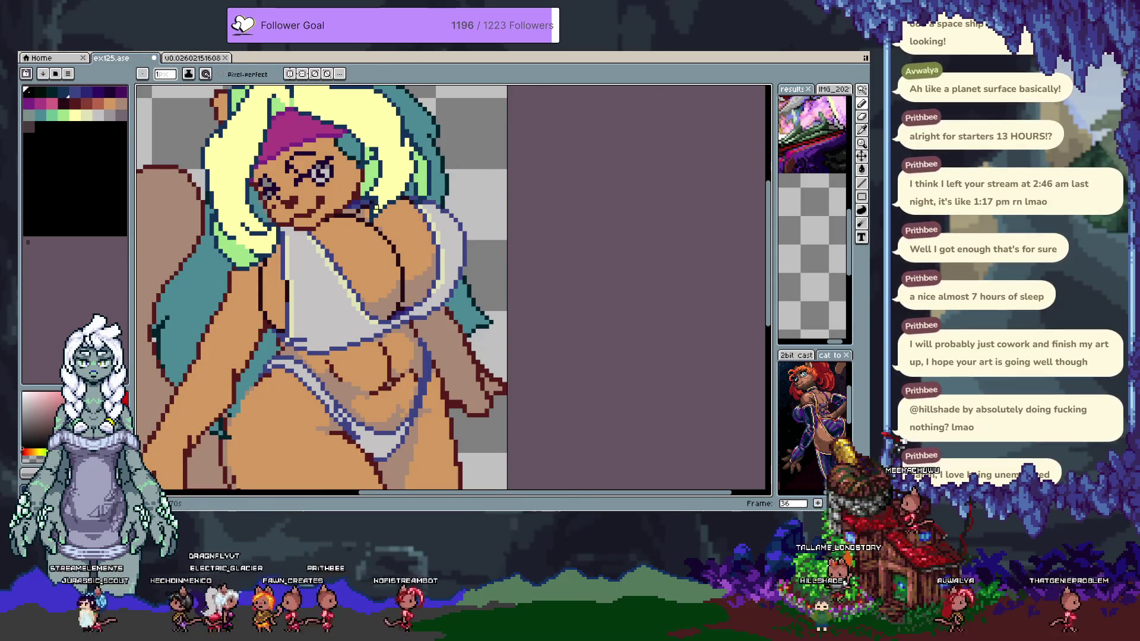
{"action": "left_click", "coordinate": [382, 195], "text": "alt"}
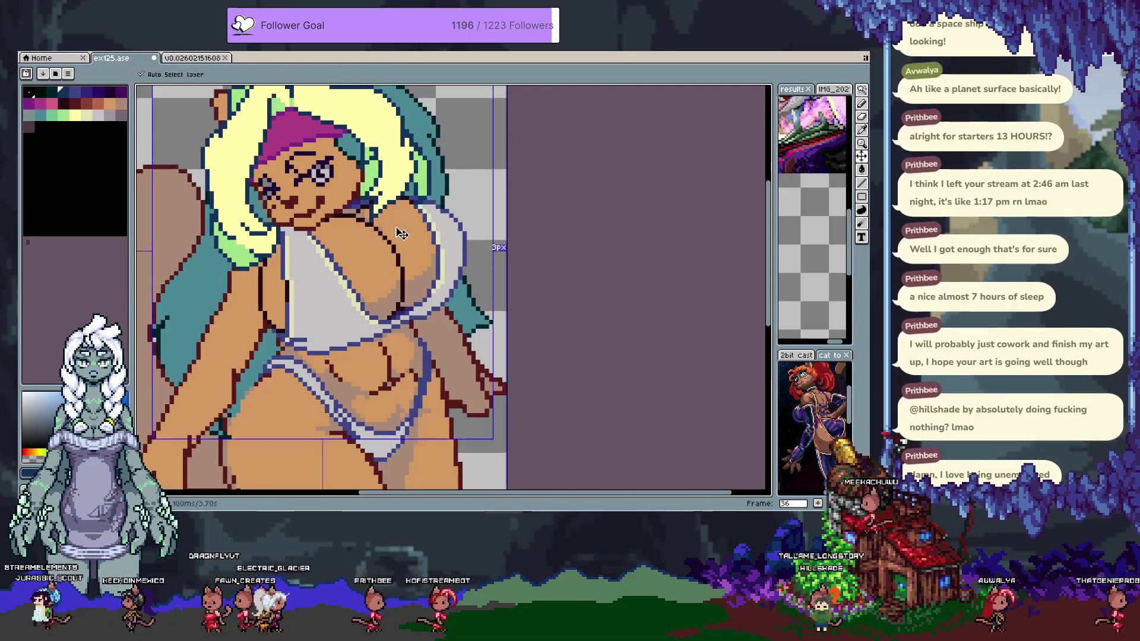
{"action": "left_click_drag", "start_coordinate": [384, 235], "coordinate": [415, 247]}
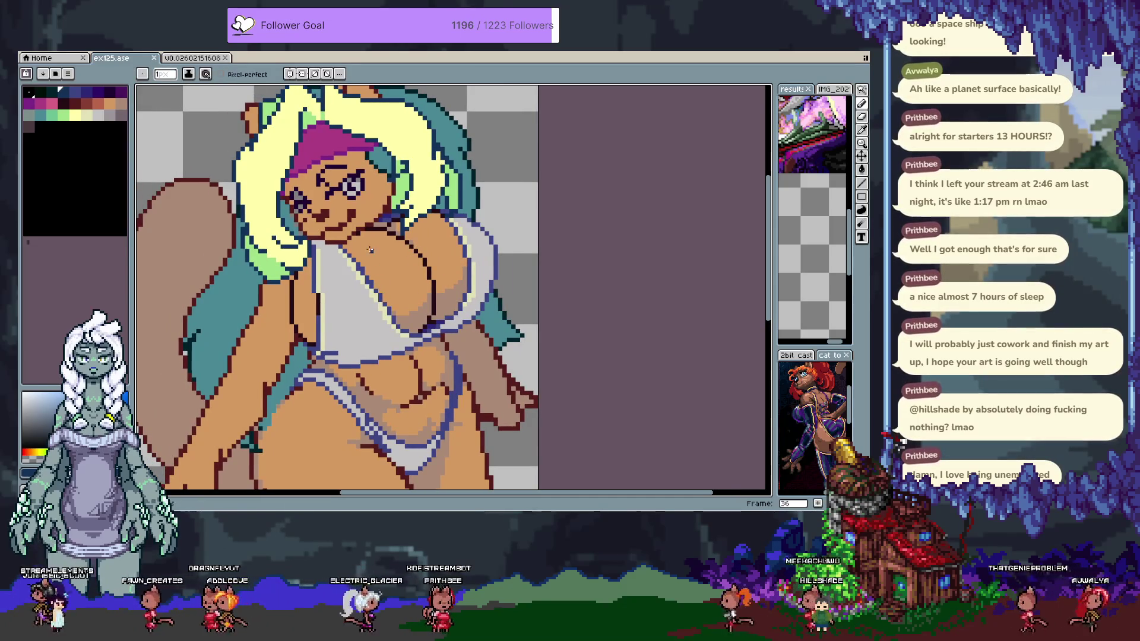
Sample the bikini's light grey and draw shading strokes across the upper top
{"action": "left_click_drag", "start_coordinate": [379, 378], "coordinate": [372, 316]}
{"action": "key", "text": "i"}
{"action": "left_click_drag", "start_coordinate": [327, 190], "coordinate": [343, 223]}
{"action": "left_click", "coordinate": [343, 222]}
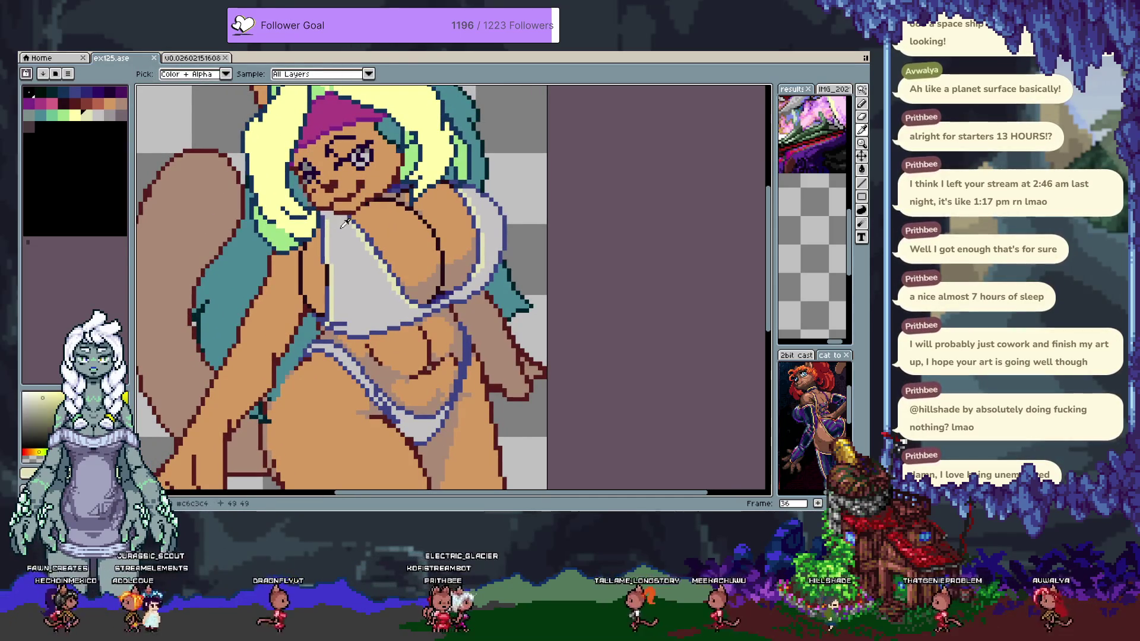
{"action": "key", "text": "b"}
{"action": "left_click_drag", "start_coordinate": [323, 217], "coordinate": [334, 234]}
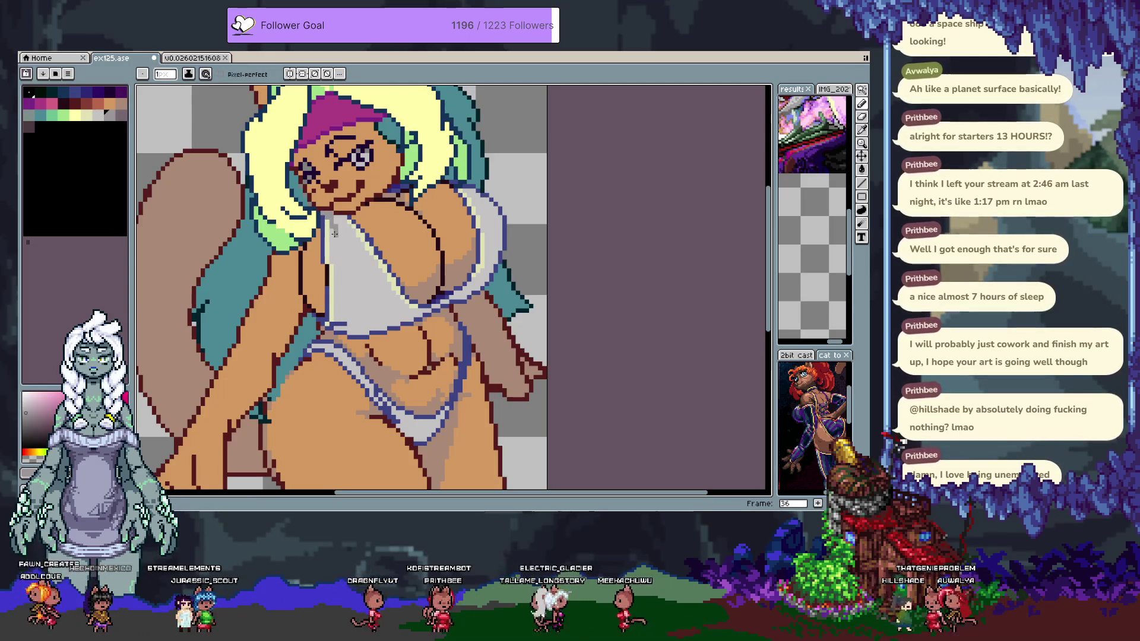
{"action": "left_click_drag", "start_coordinate": [334, 234], "coordinate": [345, 230]}
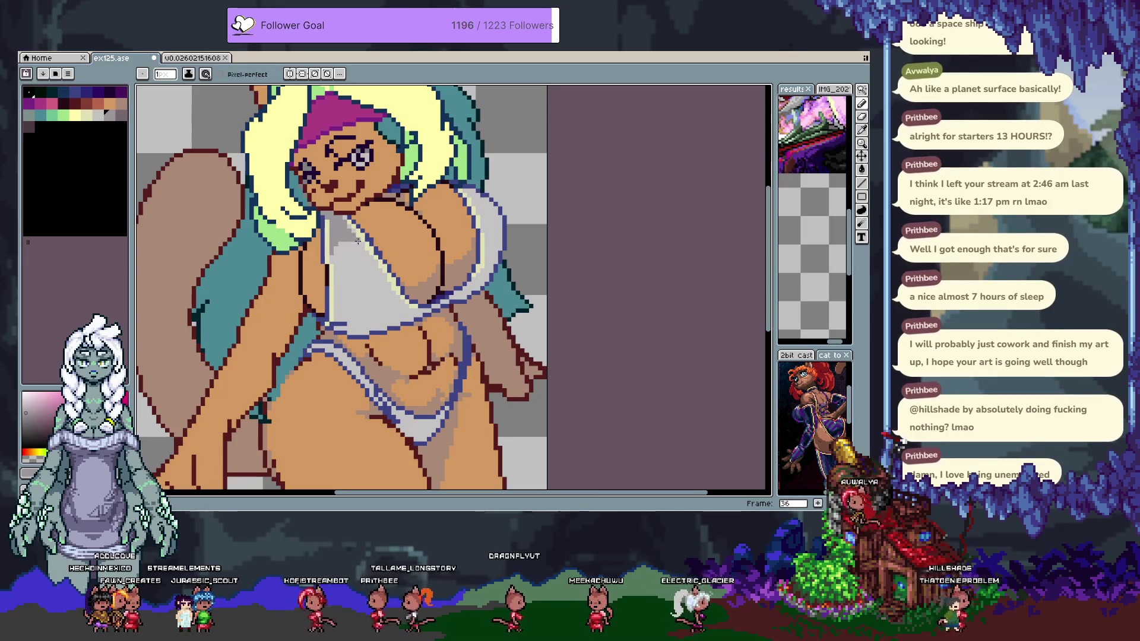
Undo a light grey stroke, redraw a short shading stroke, then undo it again
{"action": "key", "text": "i"}
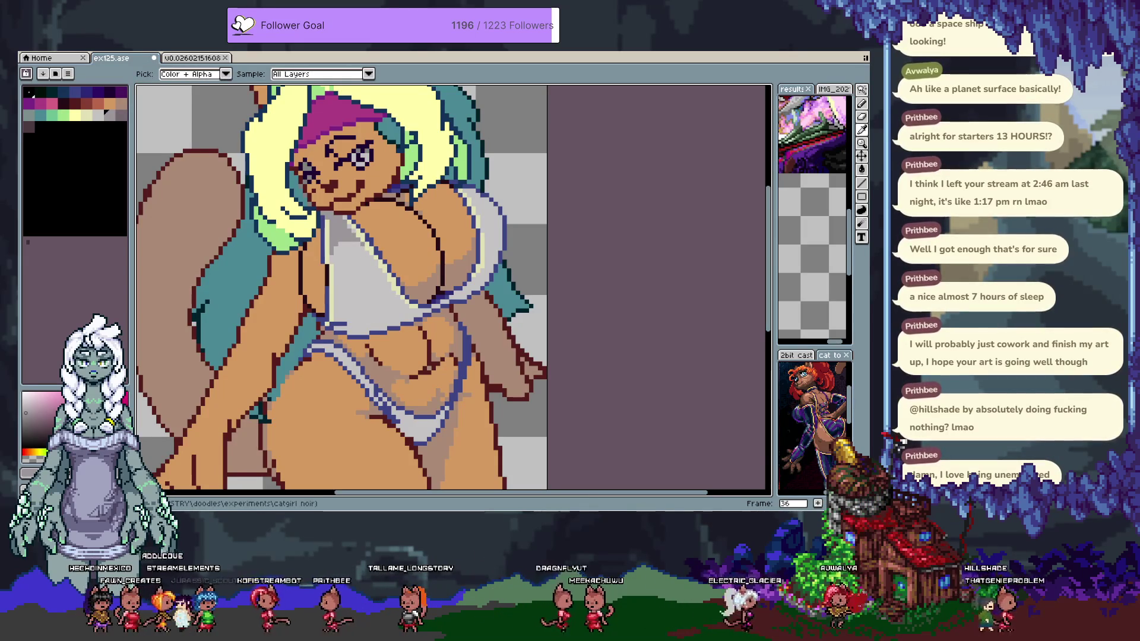
{"action": "key", "text": "b"}
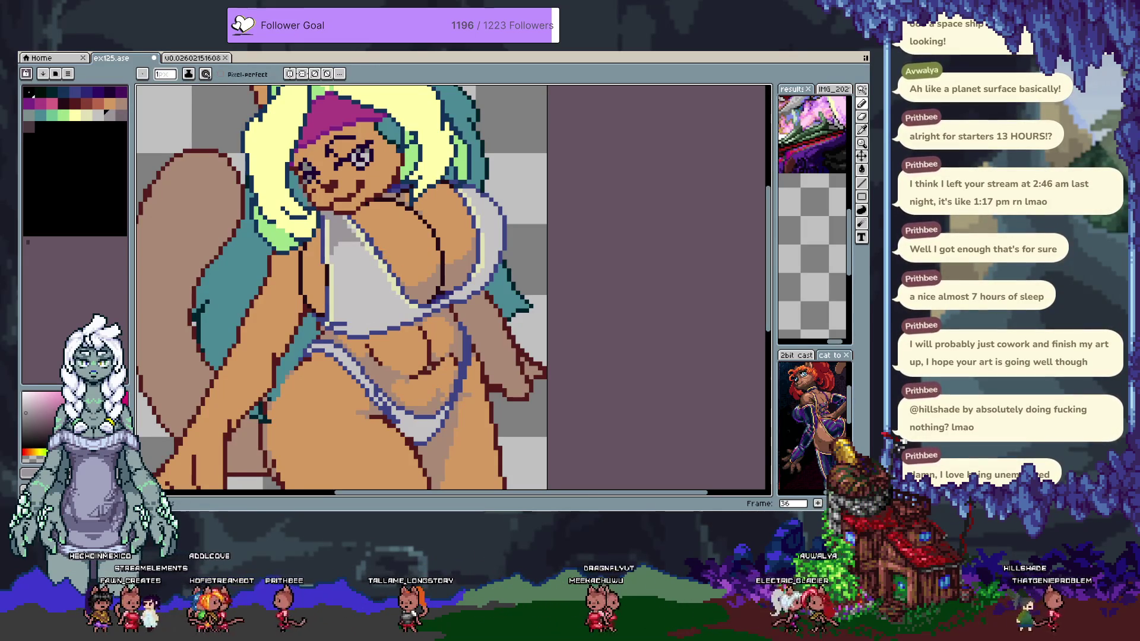
{"action": "key", "text": "ctrl+z"}
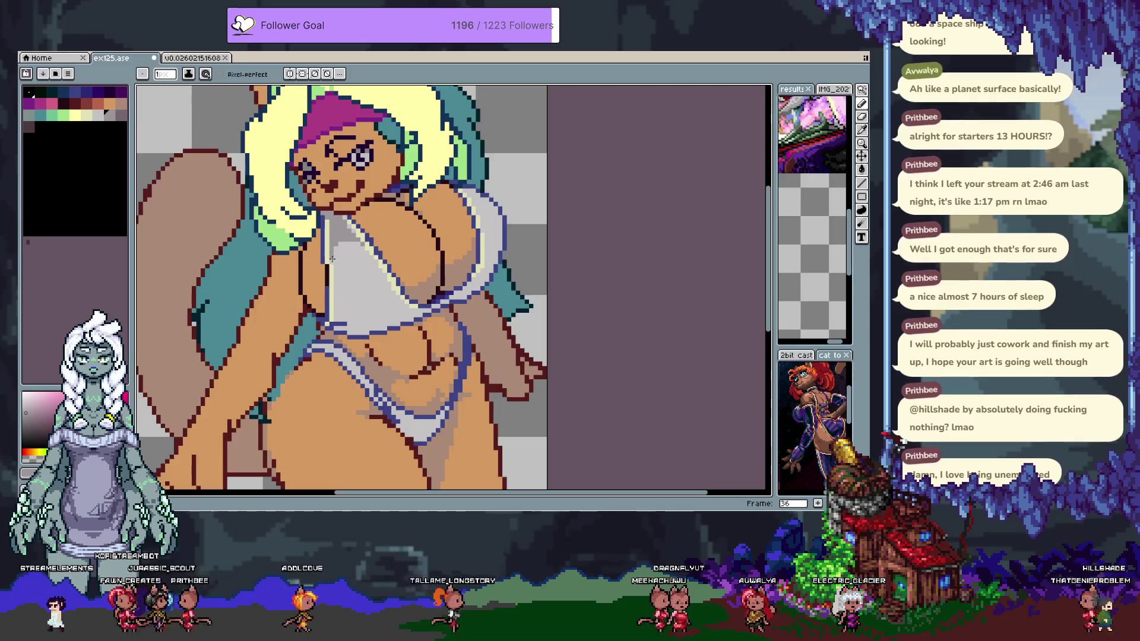
{"action": "left_click_drag", "start_coordinate": [330, 257], "coordinate": [355, 243]}
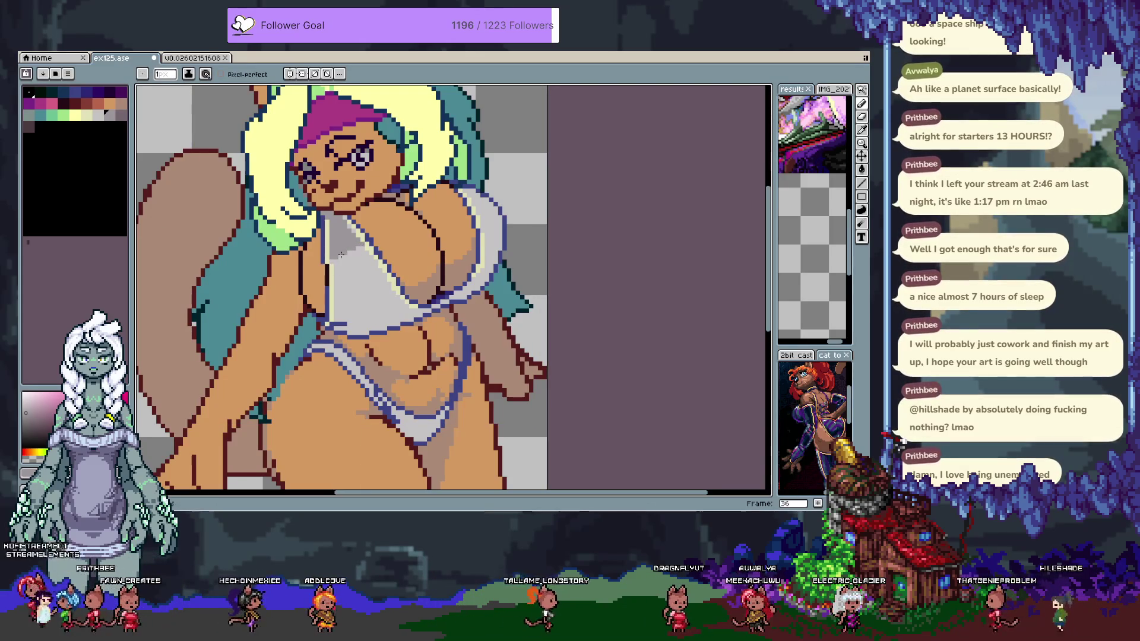
{"action": "key", "text": "ctrl+z"}
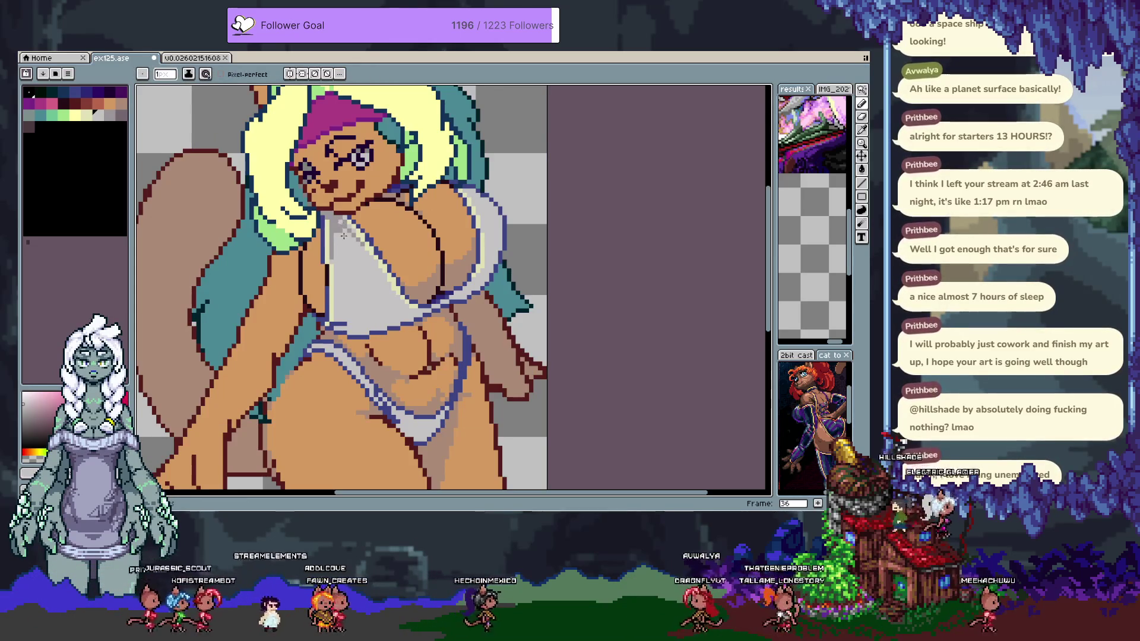
Add grey shading pixels to the top, sampling neighbouring greys, outline blue, skin and cream
{"action": "left_click", "coordinate": [339, 238], "text": "alt"}
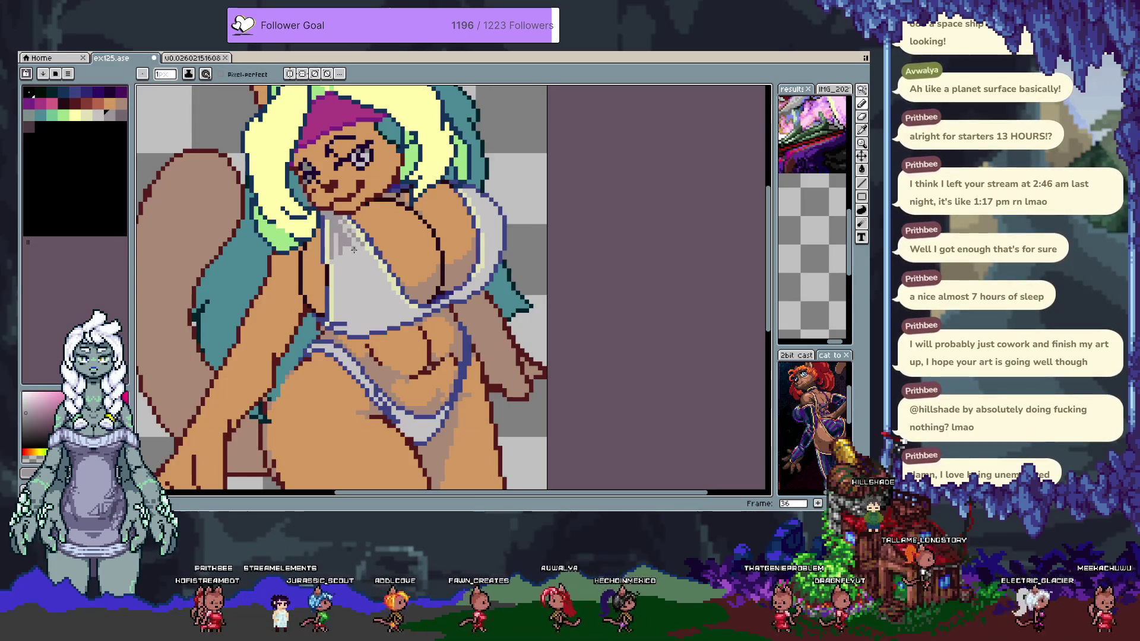
{"action": "left_click", "coordinate": [346, 244], "text": "alt"}
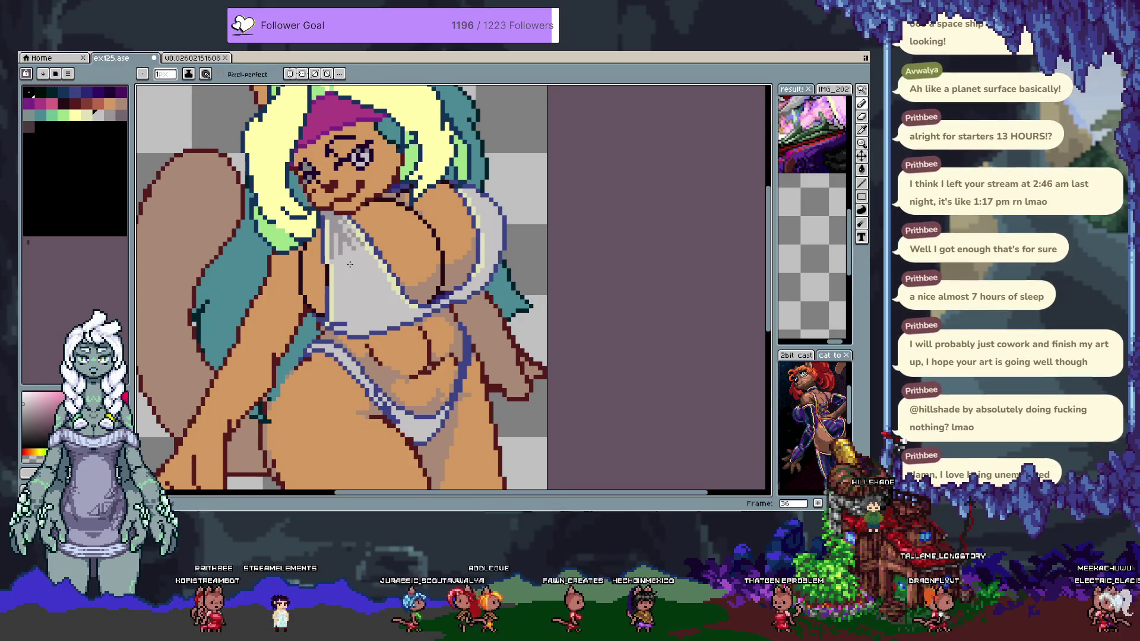
{"action": "left_click", "coordinate": [343, 241], "text": "alt"}
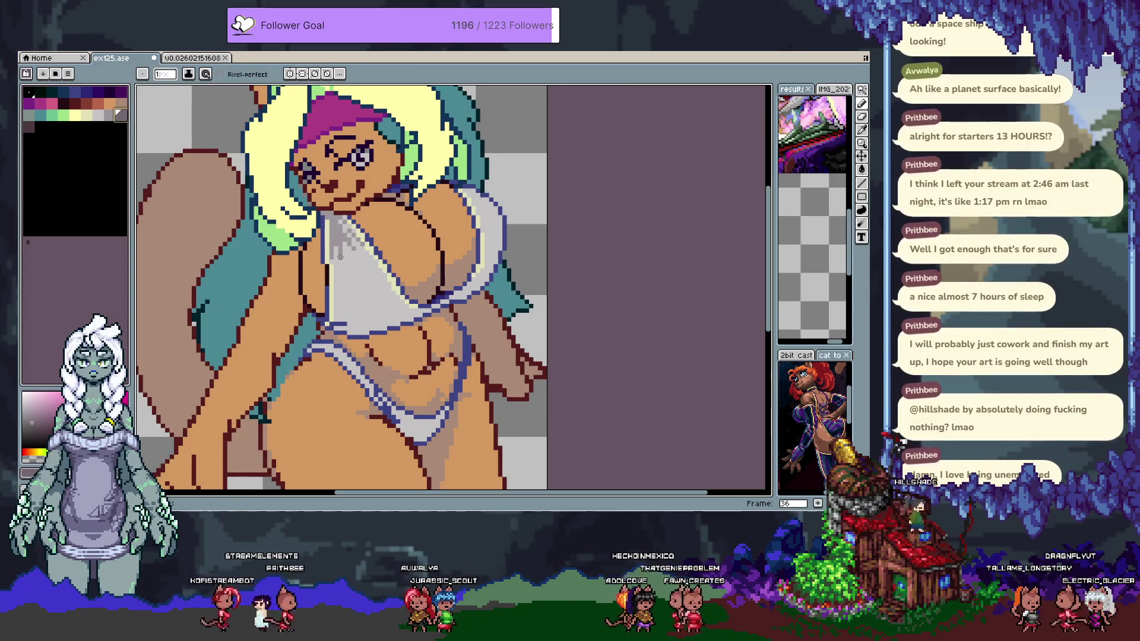
{"action": "left_click", "coordinate": [332, 231]}
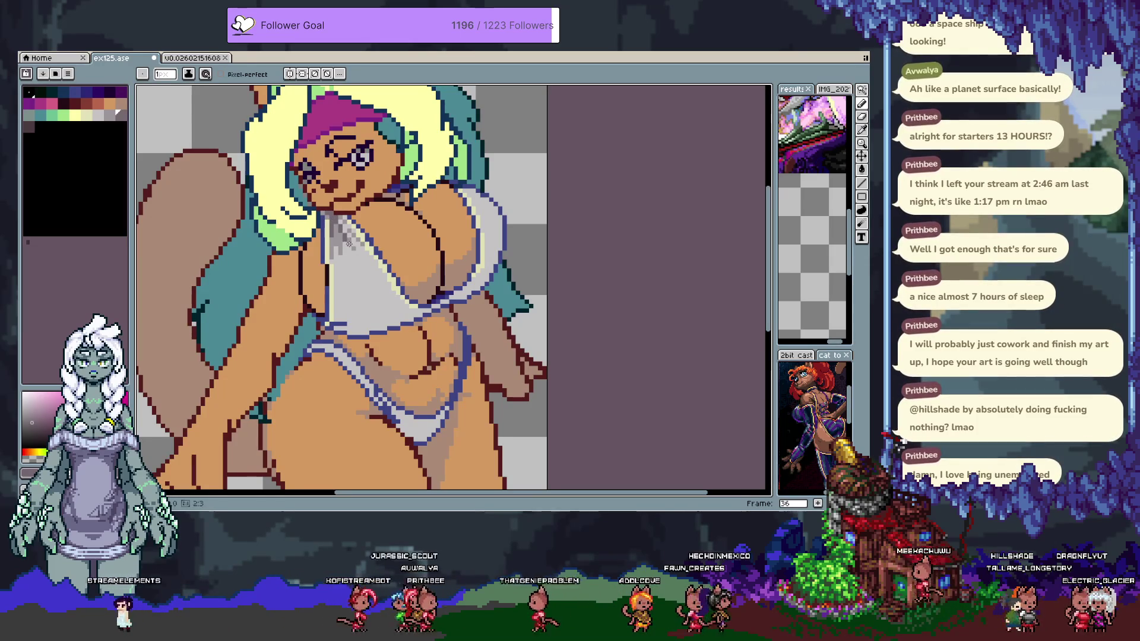
{"action": "key", "text": "ctrl"}
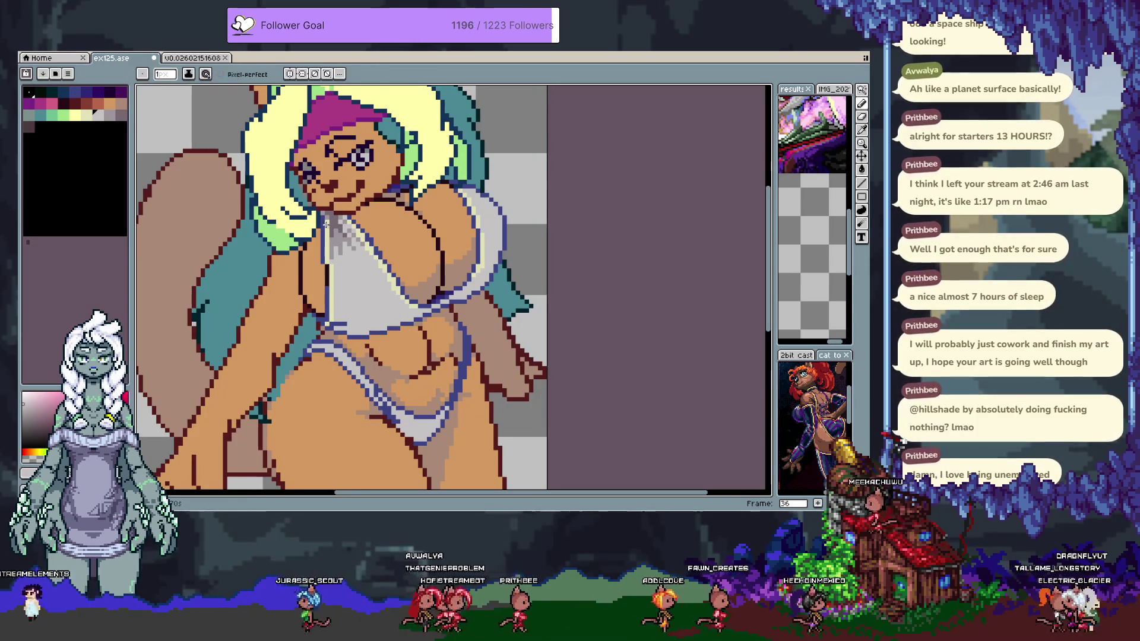
{"action": "left_click", "coordinate": [342, 221], "text": "alt"}
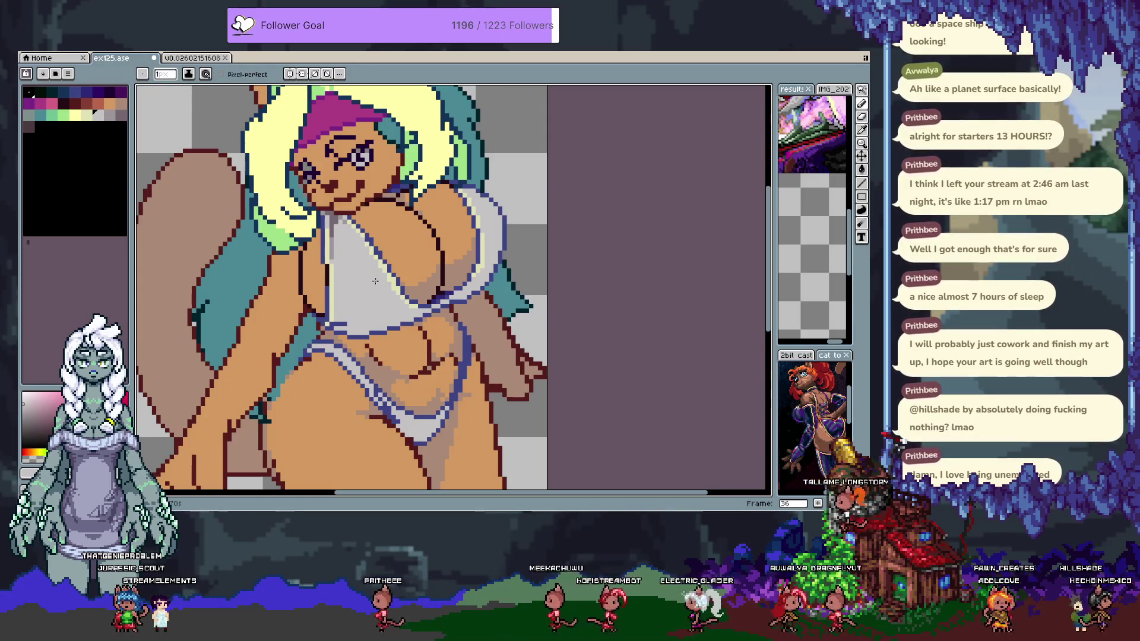
{"action": "left_click", "coordinate": [373, 232], "text": "alt"}
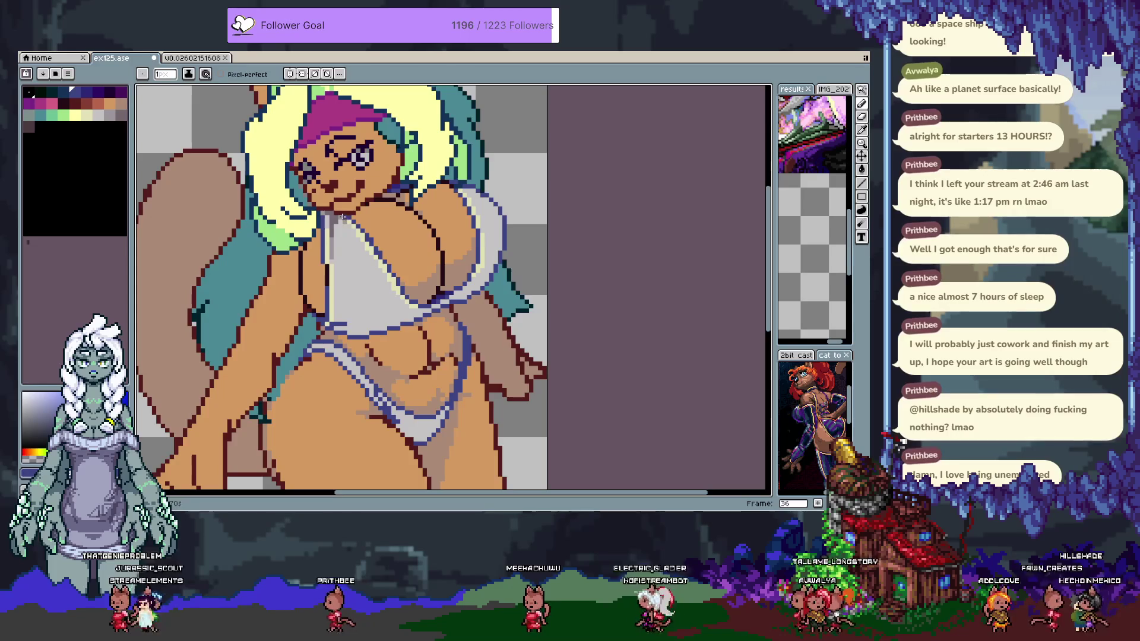
{"action": "left_click", "coordinate": [351, 220], "text": "alt"}
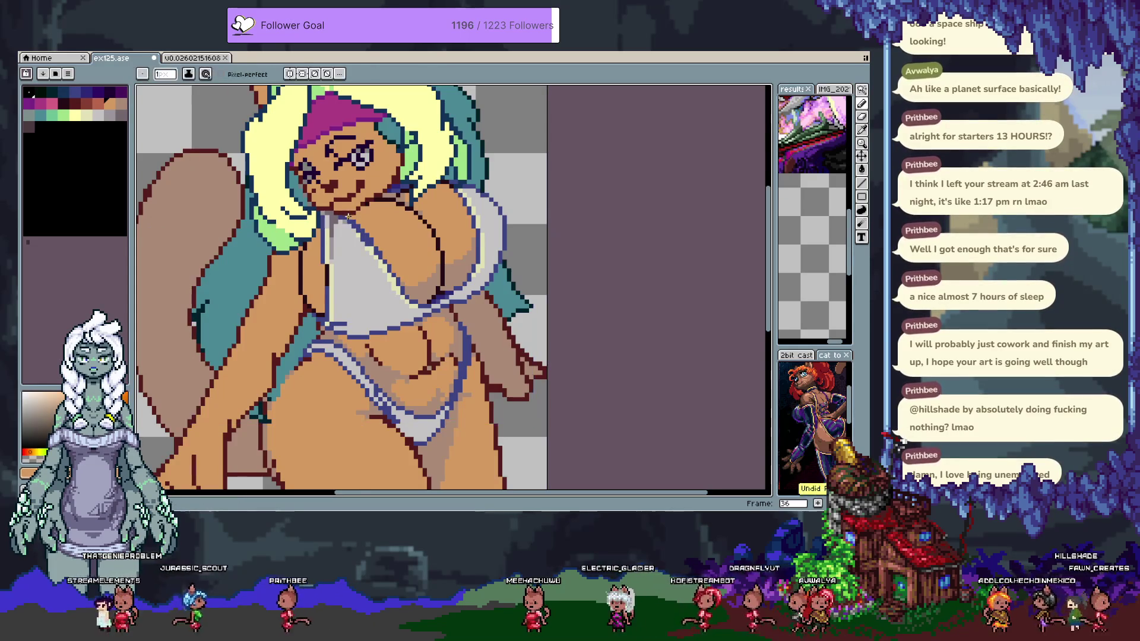
{"action": "left_click", "coordinate": [368, 241], "text": "alt"}
{"action": "left_click", "coordinate": [380, 251], "text": "alt"}
{"action": "left_click", "coordinate": [378, 264], "text": "alt"}
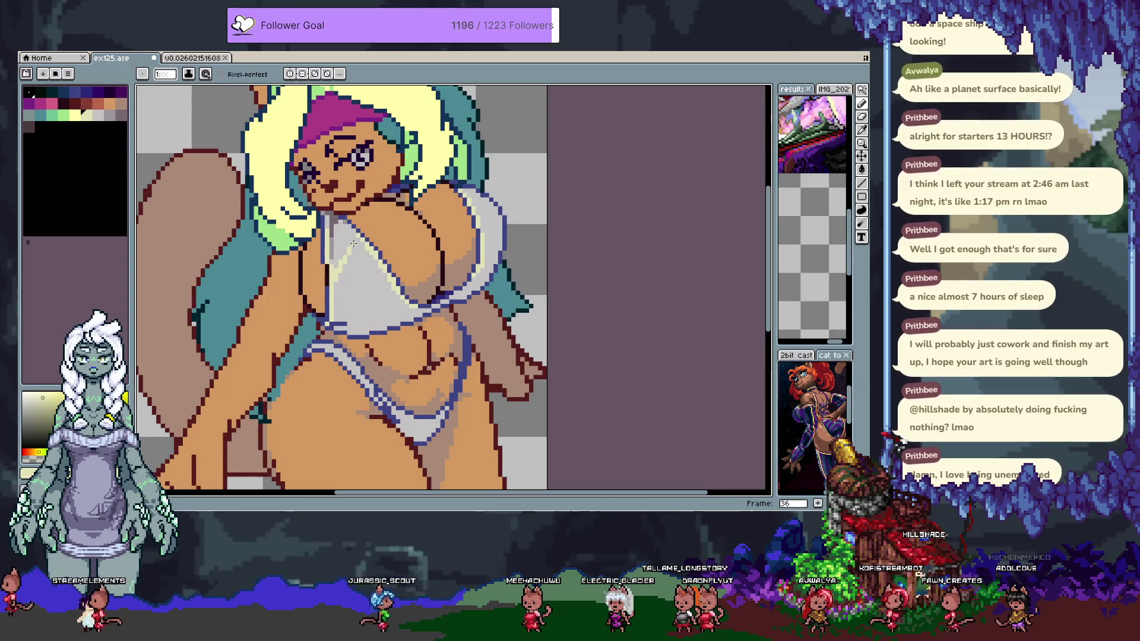
{"action": "key", "text": "ctrl+z"}
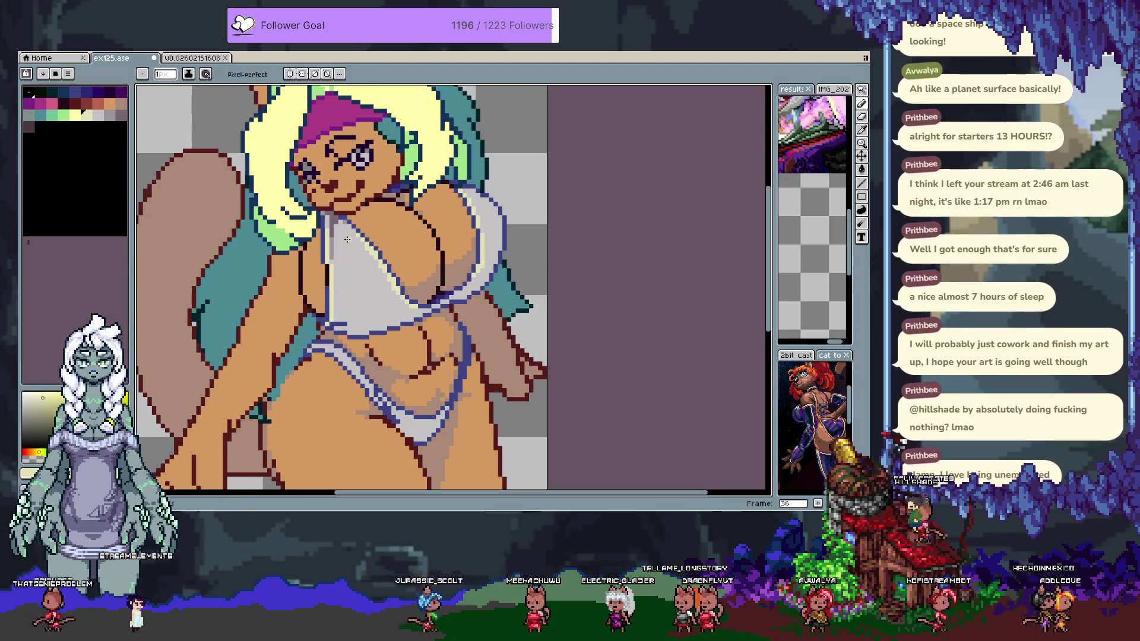
Sample further grey shades from the top to refine its shading
{"action": "left_click", "coordinate": [337, 226], "text": "alt"}
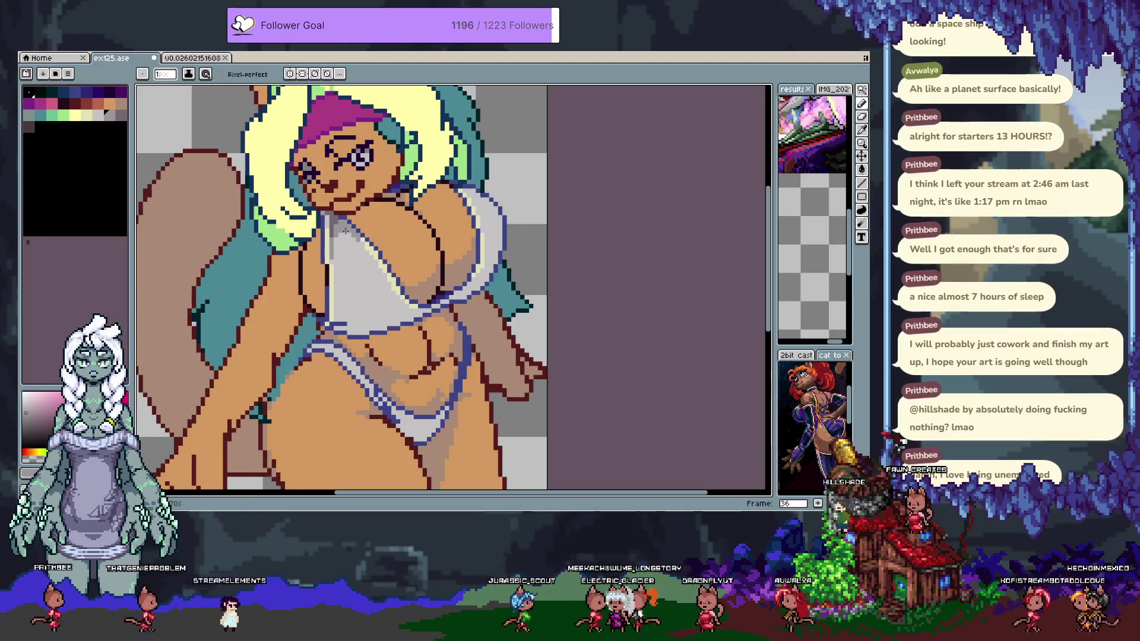
{"action": "left_click", "coordinate": [357, 238], "text": "alt"}
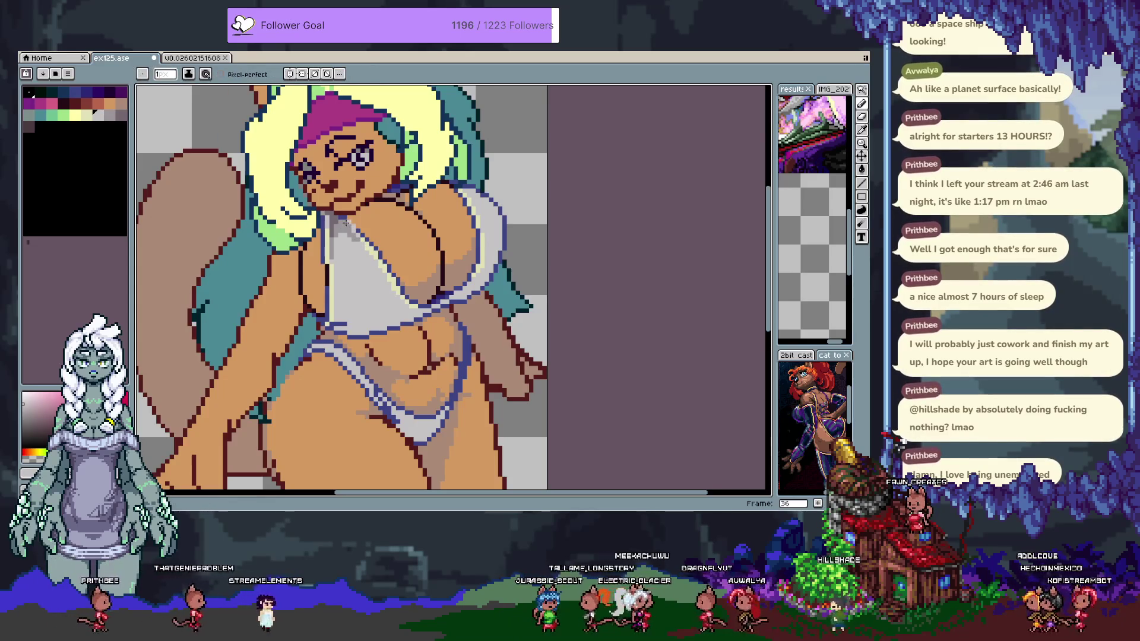
{"action": "left_click", "coordinate": [346, 226], "text": "alt"}
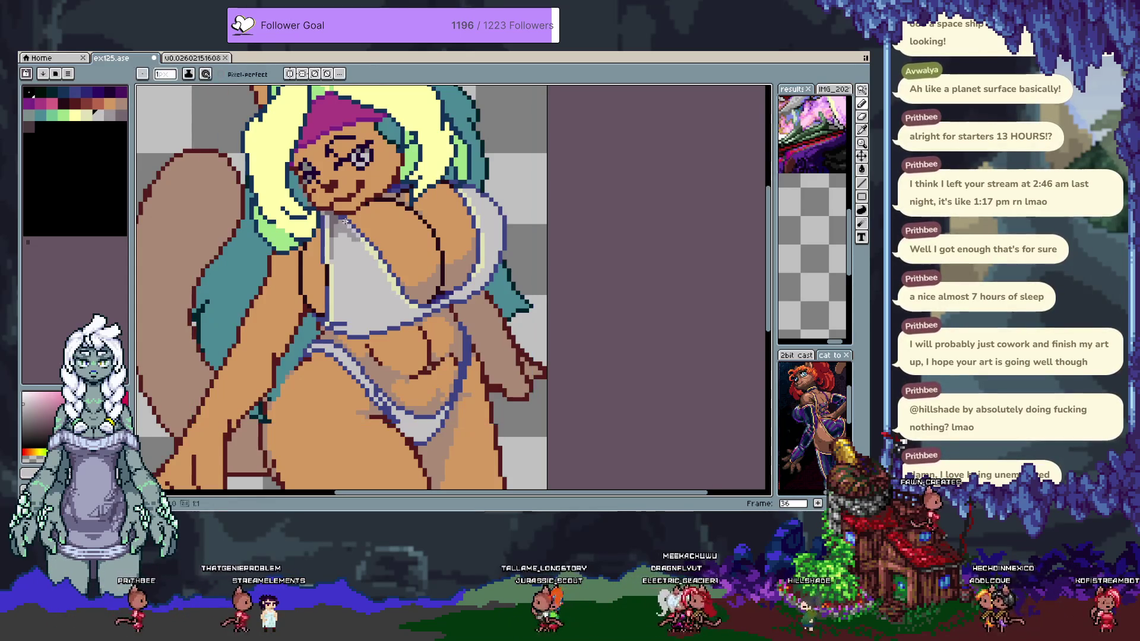
{"action": "left_click", "coordinate": [348, 241], "text": "alt"}
{"action": "left_click", "coordinate": [352, 250], "text": "alt"}
{"action": "left_click", "coordinate": [334, 238], "text": "alt"}
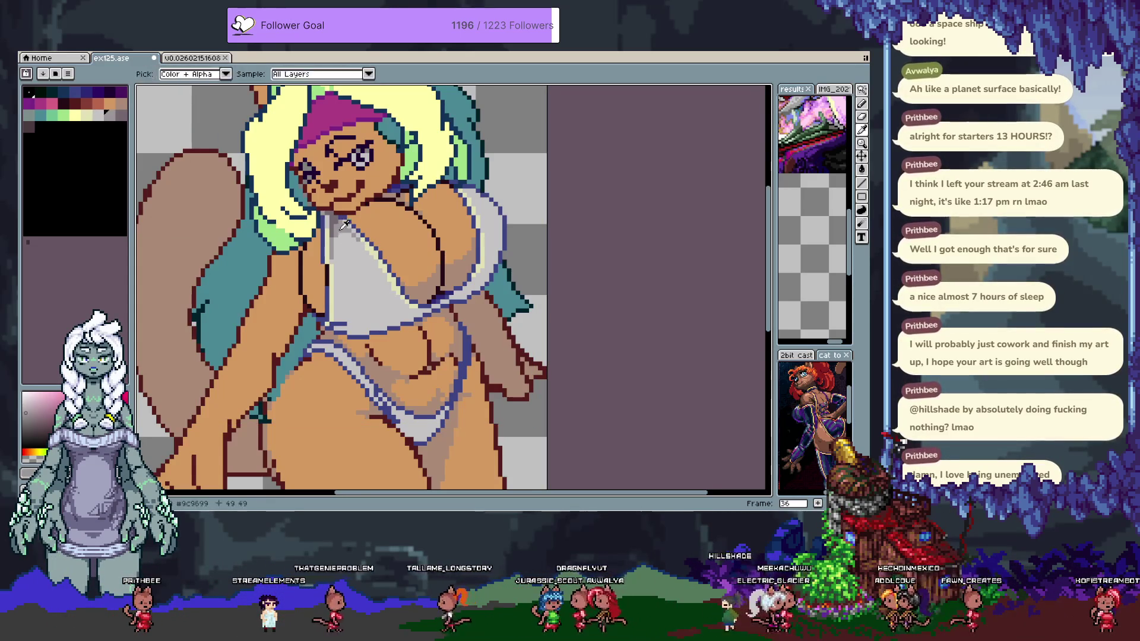
{"action": "left_click", "coordinate": [340, 246], "text": "alt"}
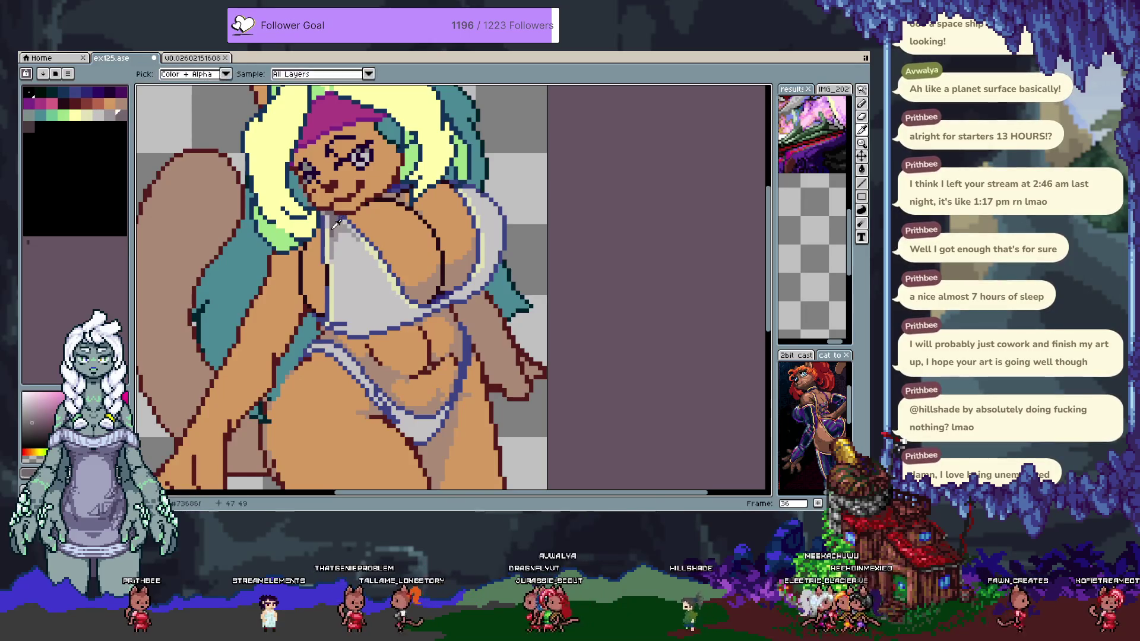
{"action": "left_click", "coordinate": [336, 226], "text": "alt"}
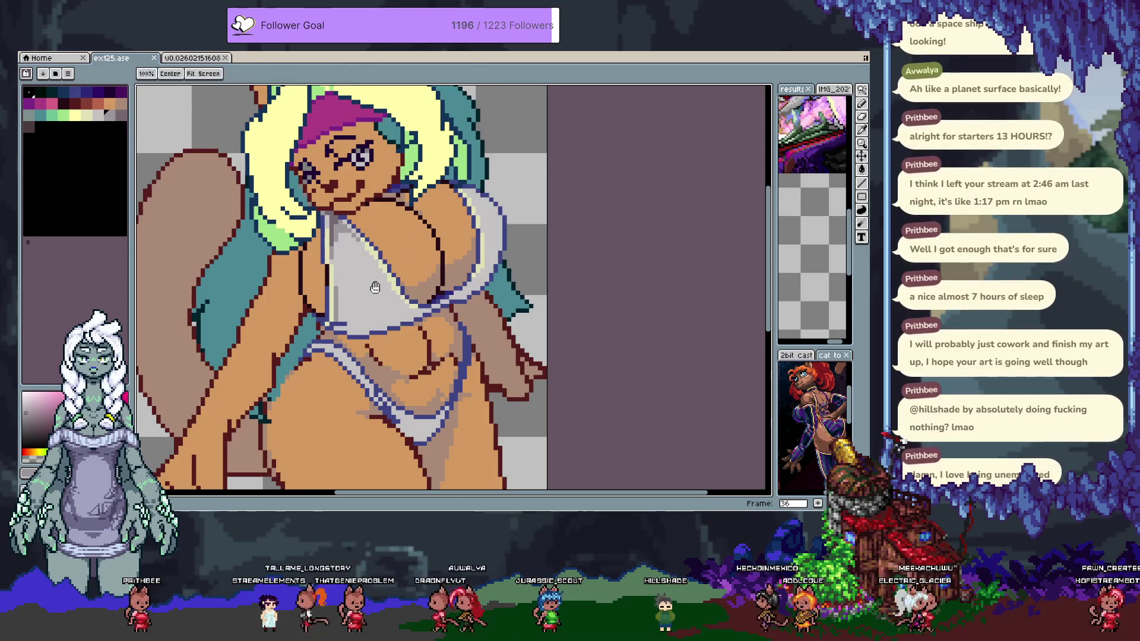
Sample the light grey and paint a shading pixel on the top, undoing a mistaken pixel
{"action": "left_click_drag", "start_coordinate": [364, 266], "coordinate": [356, 322]}
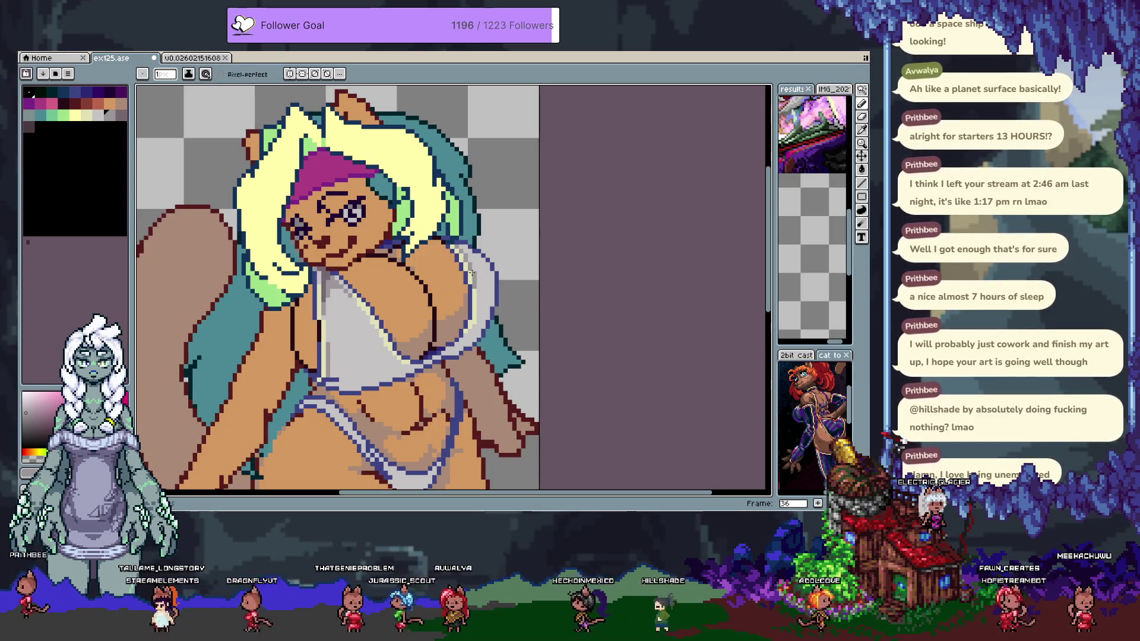
{"action": "left_click", "coordinate": [444, 243], "text": "alt"}
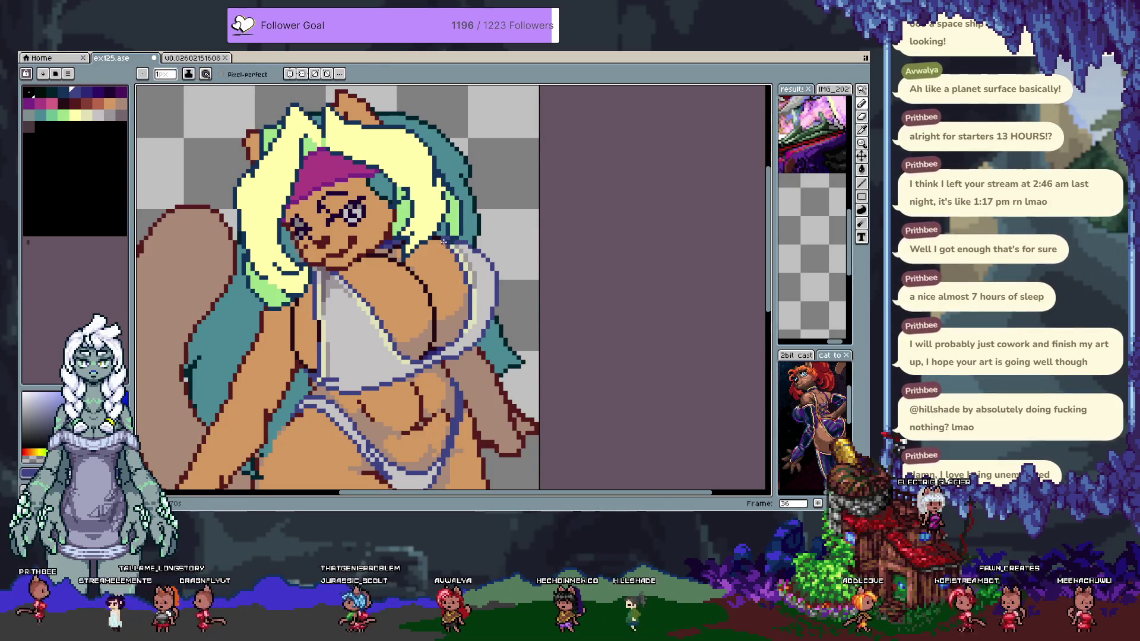
{"action": "left_click", "coordinate": [452, 246], "text": "alt"}
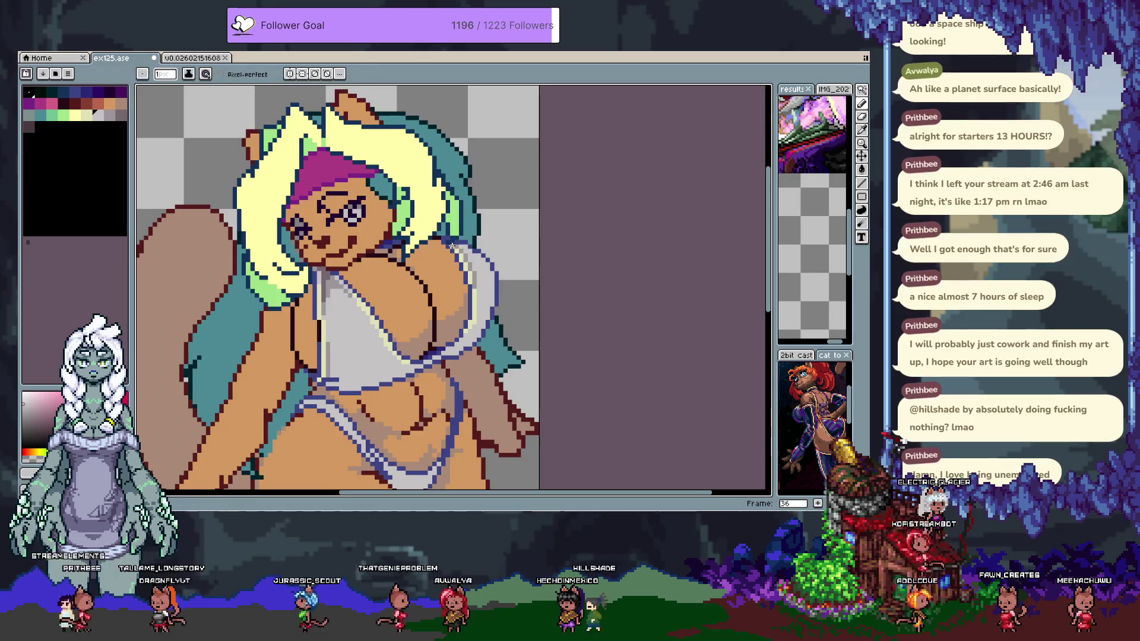
{"action": "left_click", "coordinate": [463, 247], "text": "alt"}
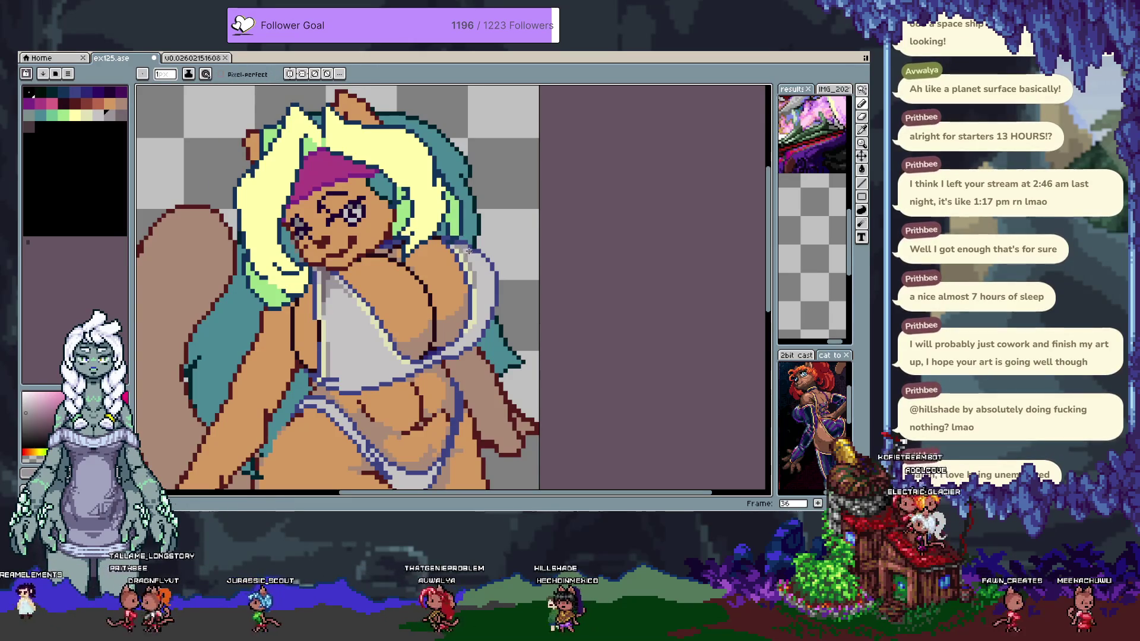
{"action": "left_click", "coordinate": [481, 250], "text": "alt"}
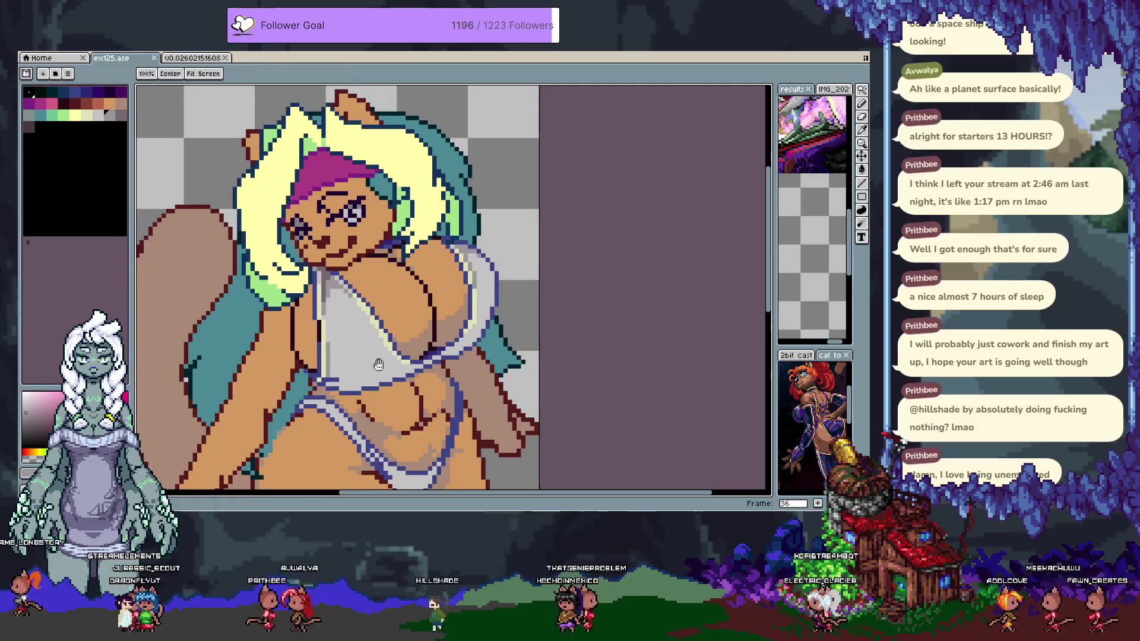
{"action": "scroll", "coordinate": [345, 313], "scroll_direction": "down", "scroll_amount": 2}
{"action": "left_click", "coordinate": [353, 321]}
{"action": "left_click", "coordinate": [355, 327], "text": "alt"}
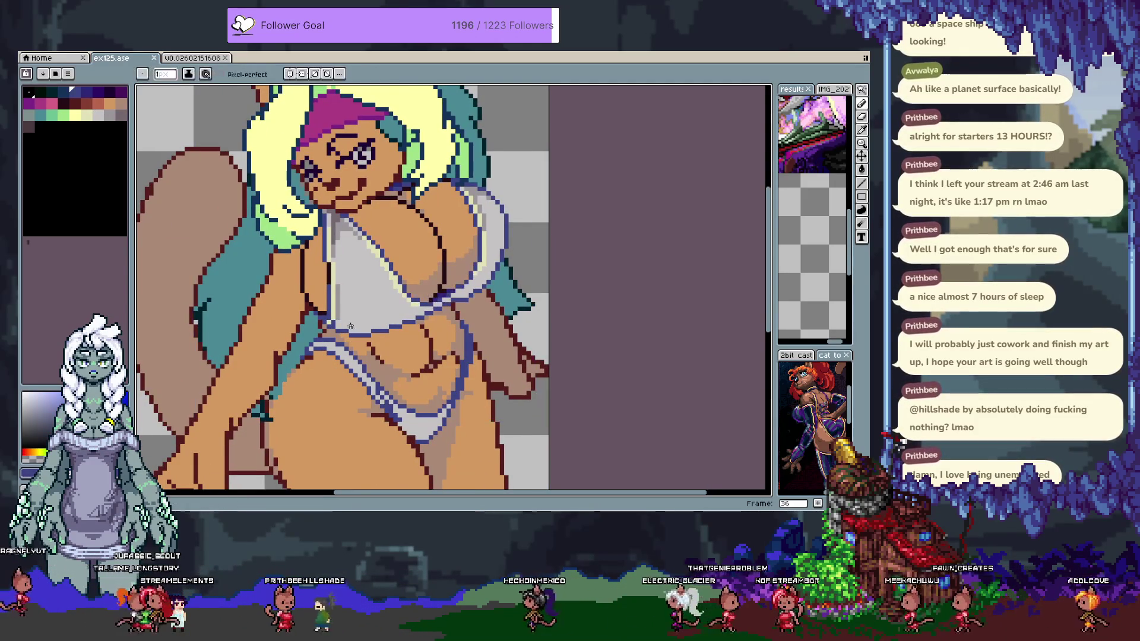
{"action": "key", "text": "ctrl+z"}
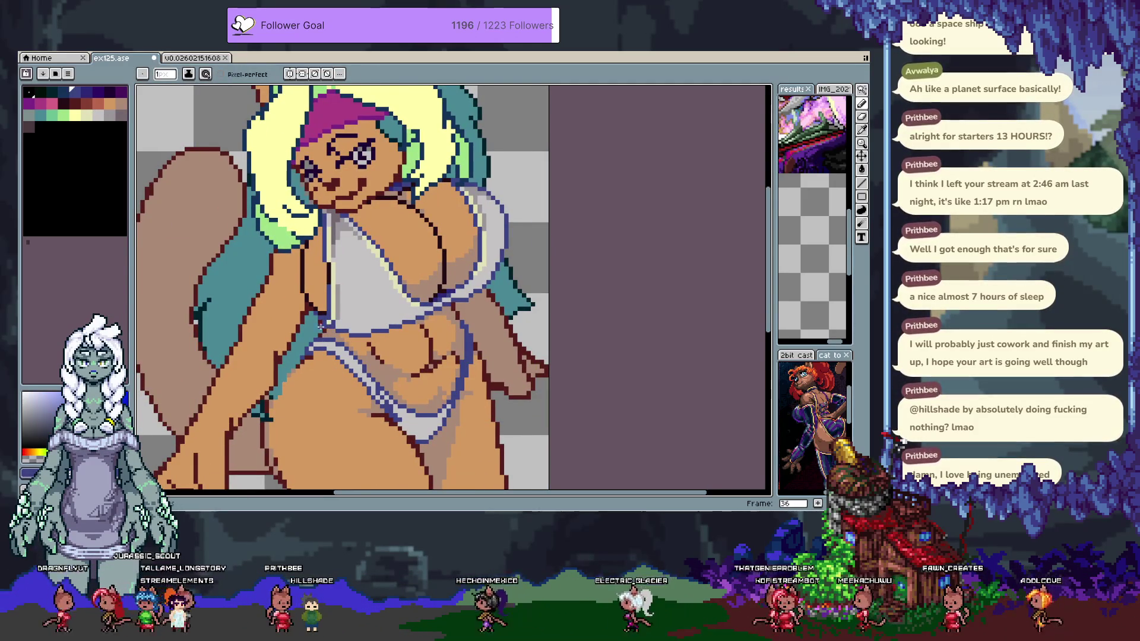
Paint more light grey (#c6c3c4) pixels on the bra and save the file
{"action": "left_click", "coordinate": [323, 323], "text": "alt"}
{"action": "left_click", "coordinate": [323, 321]}
{"action": "left_click", "coordinate": [330, 323], "text": "alt"}
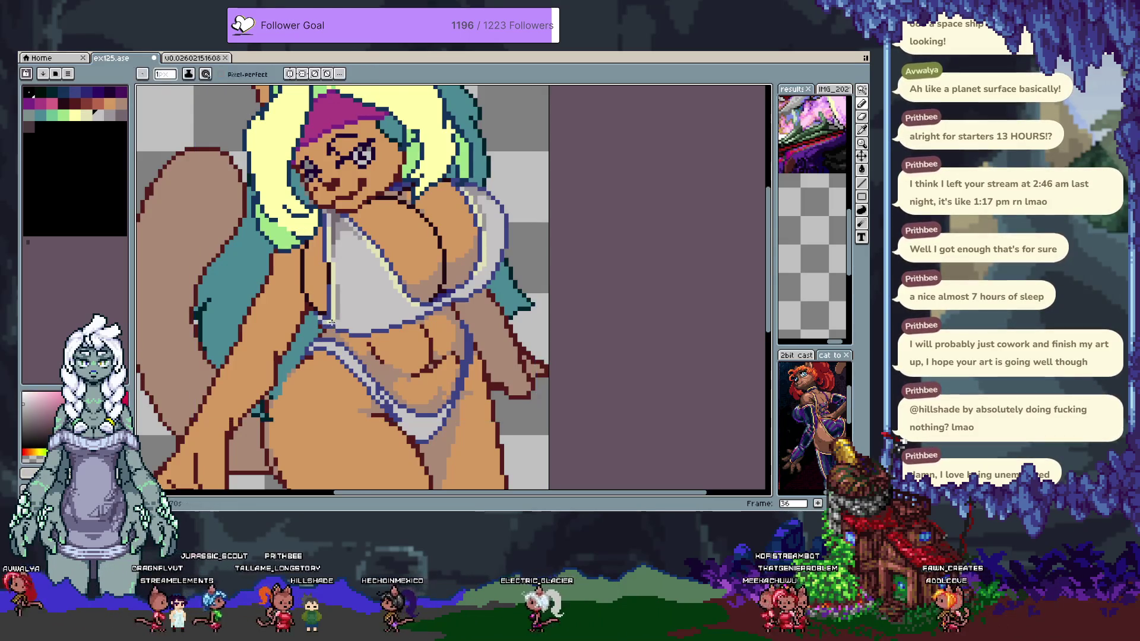
{"action": "left_click", "coordinate": [342, 321], "text": "alt"}
{"action": "left_click", "coordinate": [332, 324], "text": "alt"}
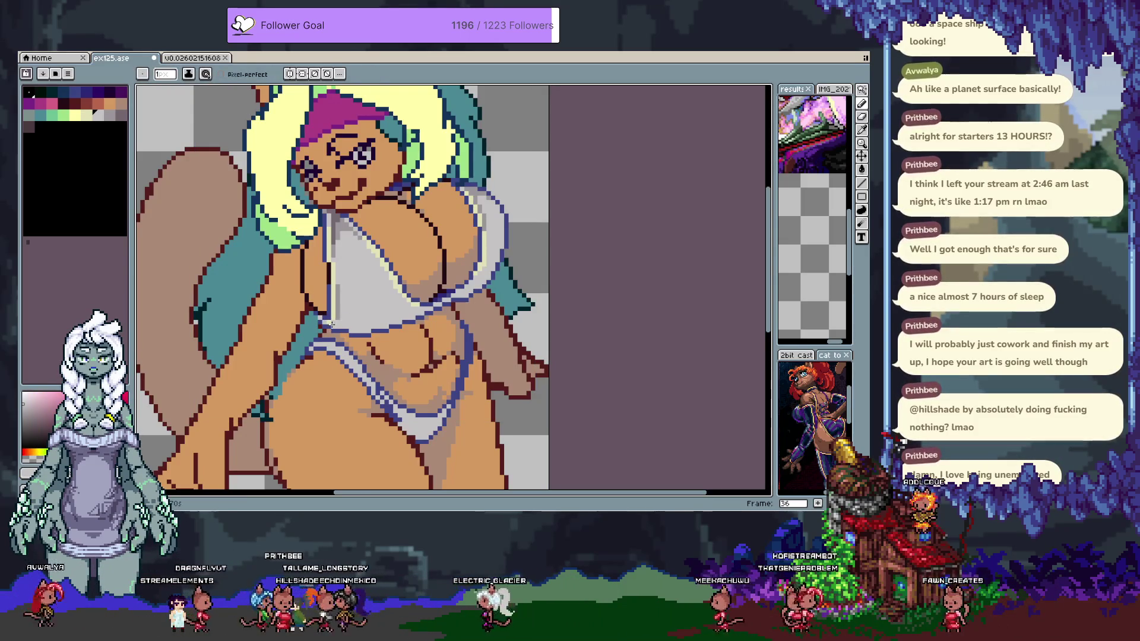
{"action": "left_click", "coordinate": [337, 337], "text": "alt"}
{"action": "key", "text": "ctrl+s"}
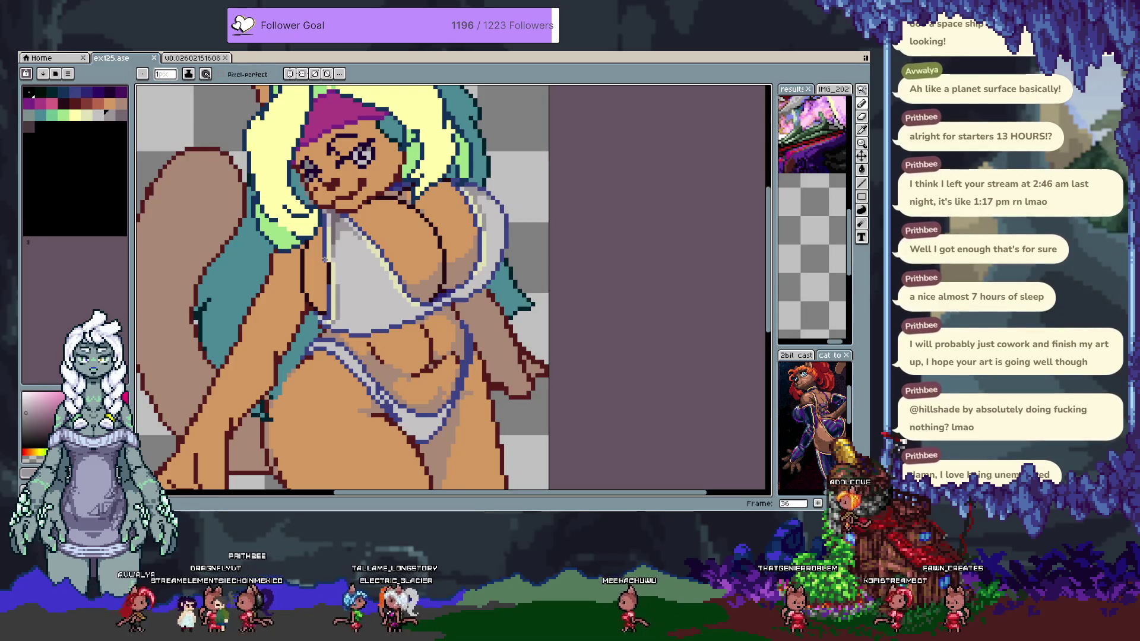
Add darker shade and dark blue outline pixels to the bra, then save again
{"action": "left_click", "coordinate": [328, 321], "text": "alt"}
{"action": "left_click", "coordinate": [327, 321]}
{"action": "left_click", "coordinate": [322, 319], "text": "alt"}
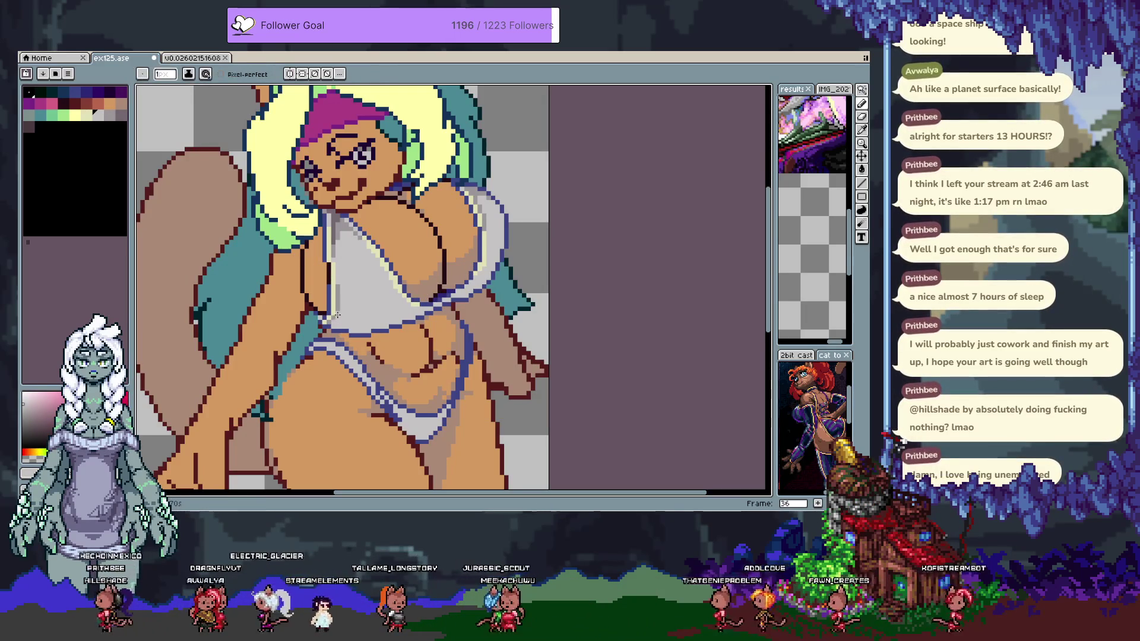
{"action": "left_click", "coordinate": [324, 321], "text": "alt"}
{"action": "left_click", "coordinate": [324, 320], "text": "alt"}
{"action": "left_click", "coordinate": [325, 320], "text": "alt"}
{"action": "left_click", "coordinate": [315, 317], "text": "alt"}
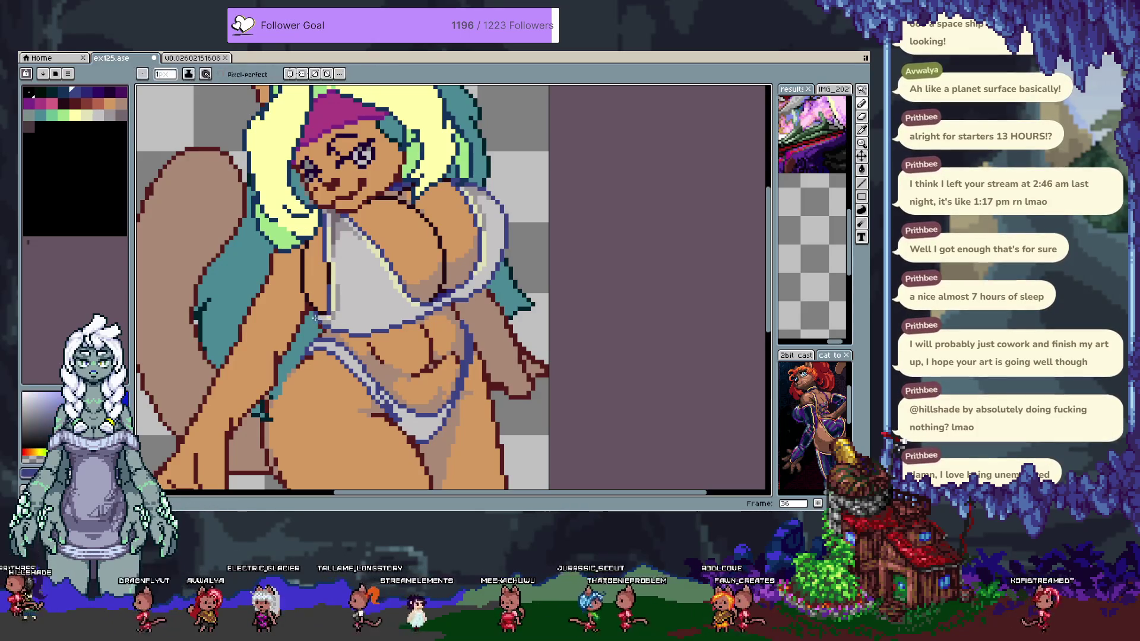
{"action": "key", "text": "ctrl+s"}
{"action": "scroll", "coordinate": [379, 326], "scroll_direction": "down", "scroll_amount": 3}
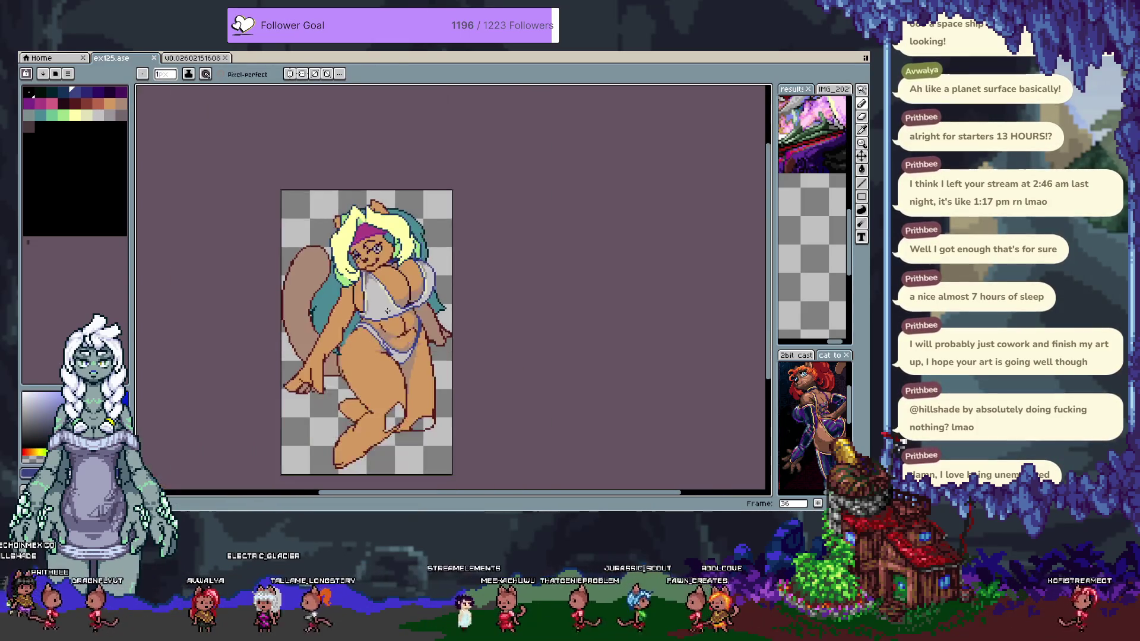
Paint two cream pixels along the bikini top's edge with the pencil
{"action": "scroll", "coordinate": [387, 310], "scroll_direction": "up", "scroll_amount": 5}
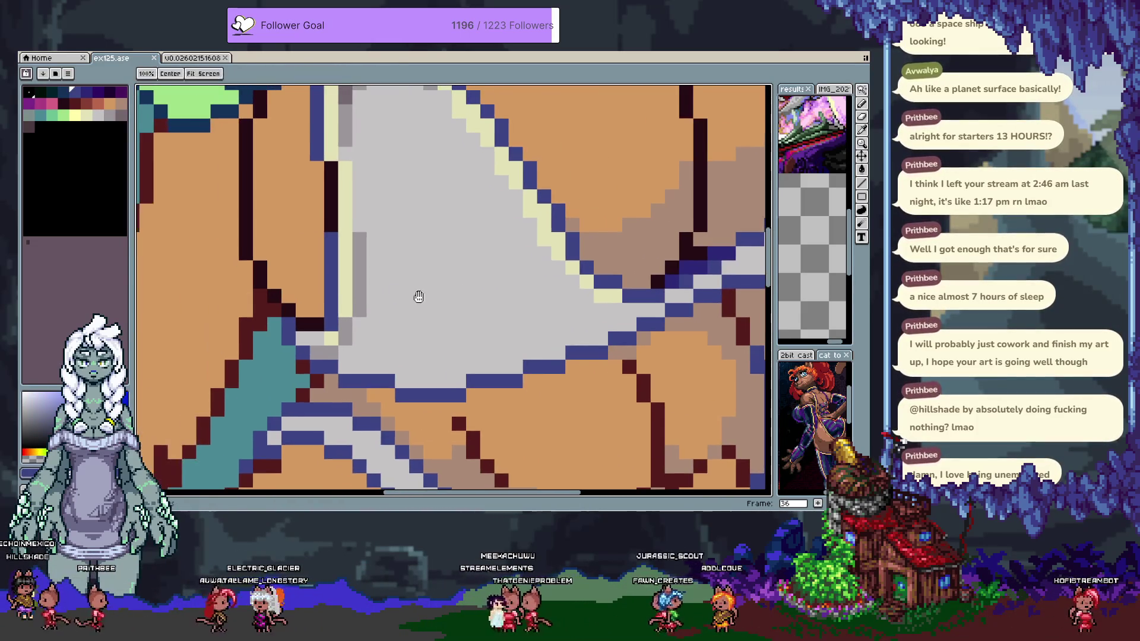
{"action": "key", "text": "b"}
{"action": "left_click", "coordinate": [345, 309], "text": "alt"}
{"action": "left_click", "coordinate": [332, 309]}
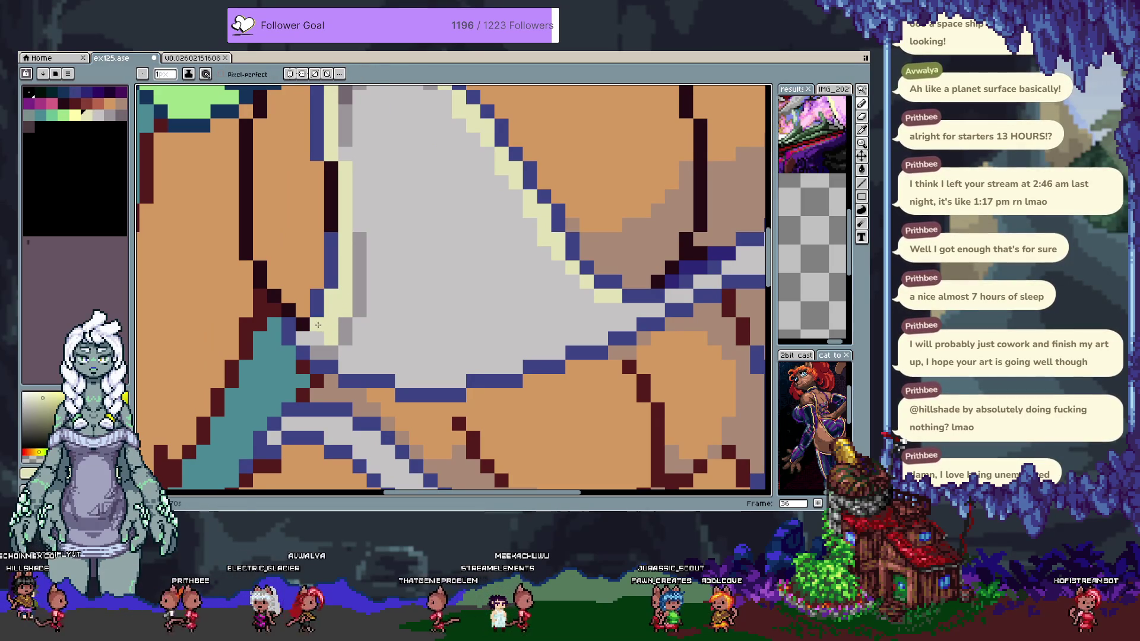
Recolour the cream edge pixels grey and darken a light grey pixel in the top's centre
{"action": "left_click", "coordinate": [311, 314], "text": "alt"}
{"action": "left_click", "coordinate": [314, 341], "text": "alt"}
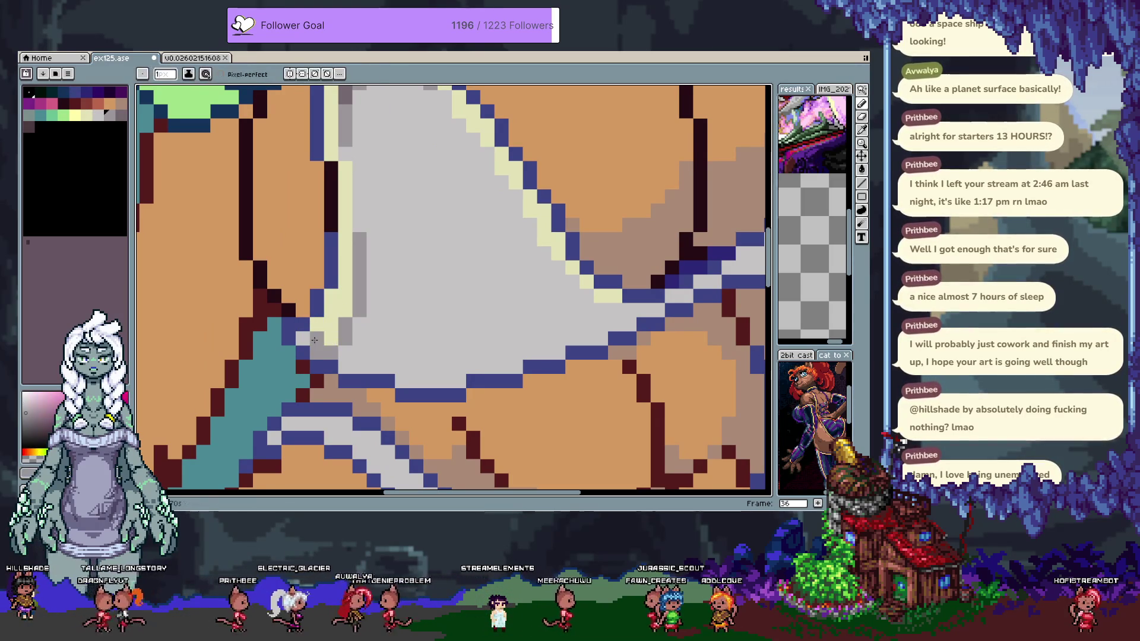
{"action": "left_click", "coordinate": [346, 310]}
{"action": "left_click", "coordinate": [359, 297], "text": "alt"}
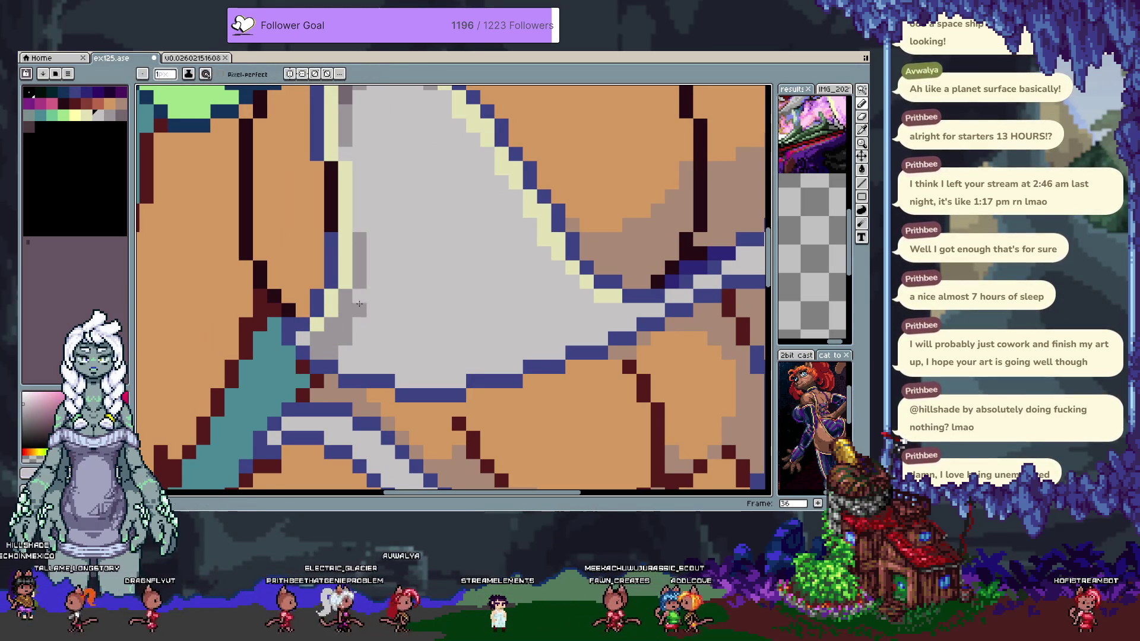
{"action": "left_click", "coordinate": [315, 349], "text": "alt"}
{"action": "left_click", "coordinate": [346, 358]}
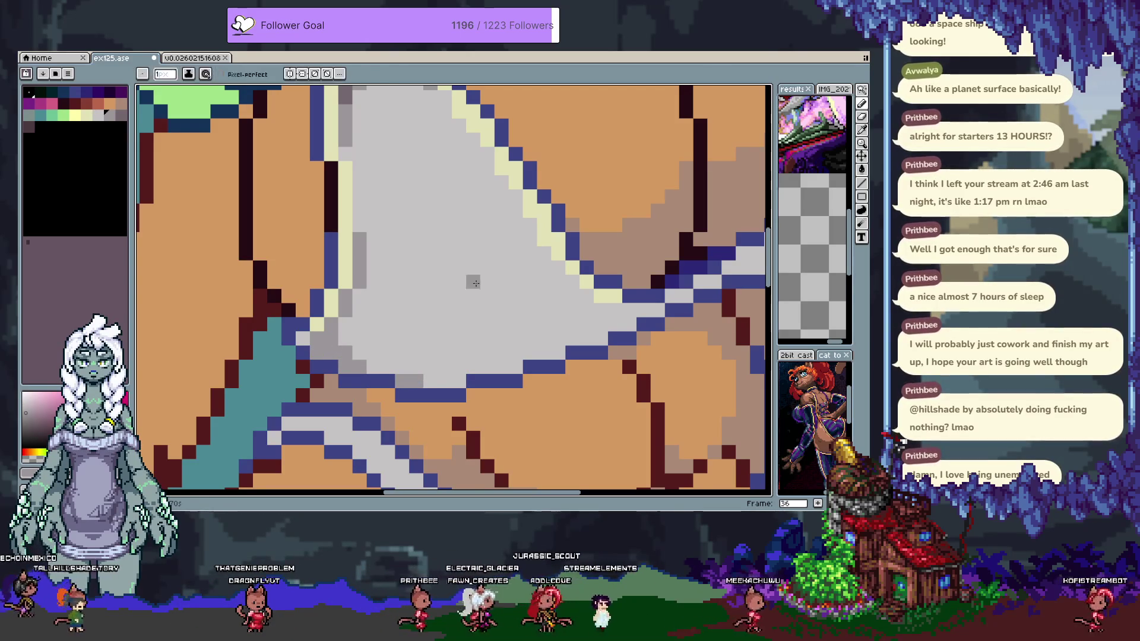
{"action": "scroll", "coordinate": [479, 321], "scroll_direction": "down", "scroll_amount": 3}
{"action": "scroll", "coordinate": [479, 296], "scroll_direction": "right", "scroll_amount": 3}
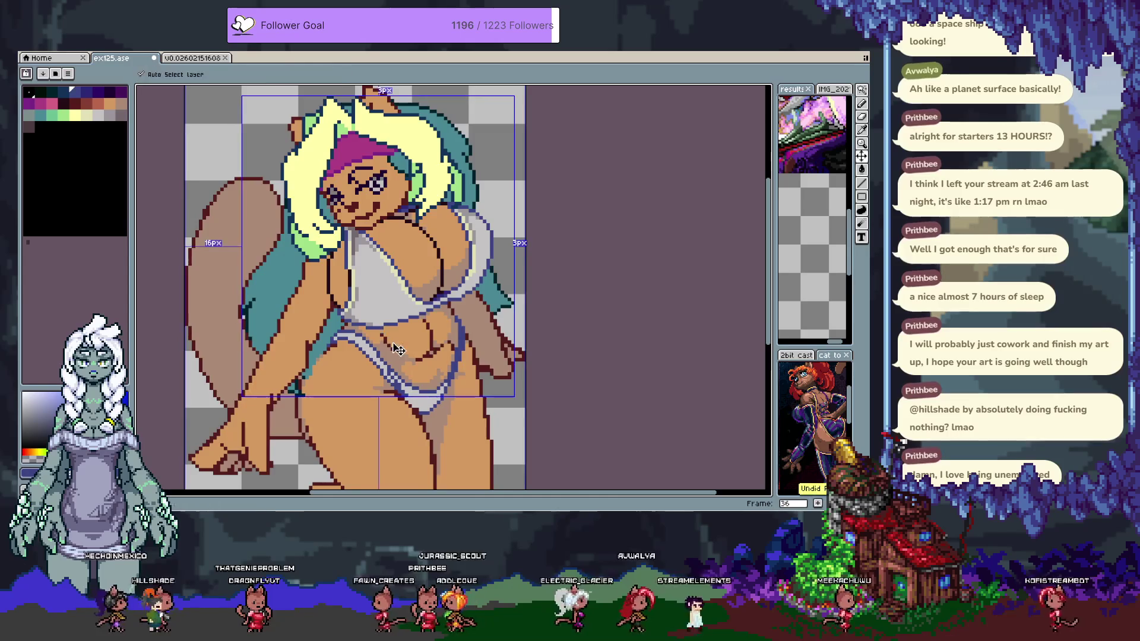
Sample colours from the bikini edge and torso
{"action": "scroll", "coordinate": [417, 330], "scroll_direction": "up", "scroll_amount": 1}
{"action": "scroll", "coordinate": [337, 340], "scroll_direction": "right", "scroll_amount": 2}
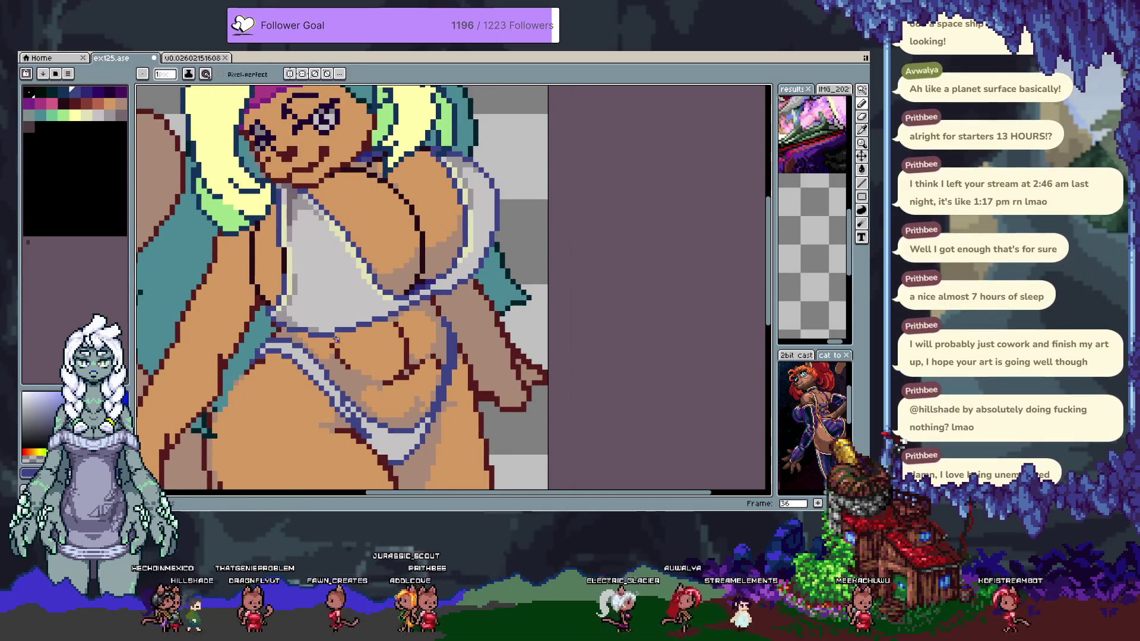
{"action": "left_click", "coordinate": [338, 327], "text": "alt"}
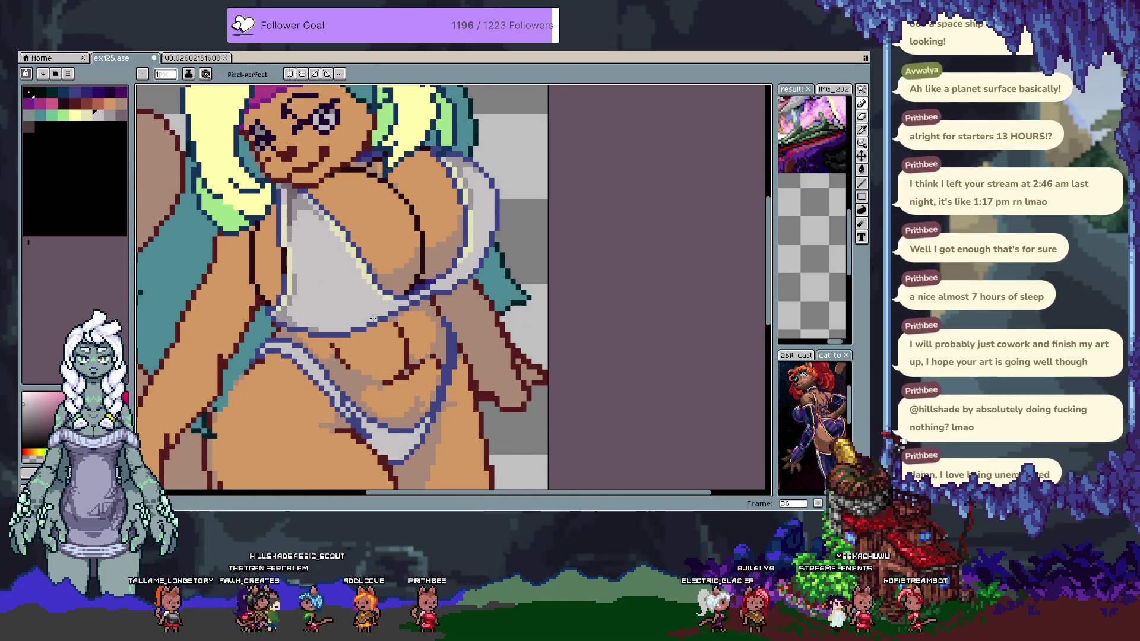
{"action": "key", "text": "alt"}
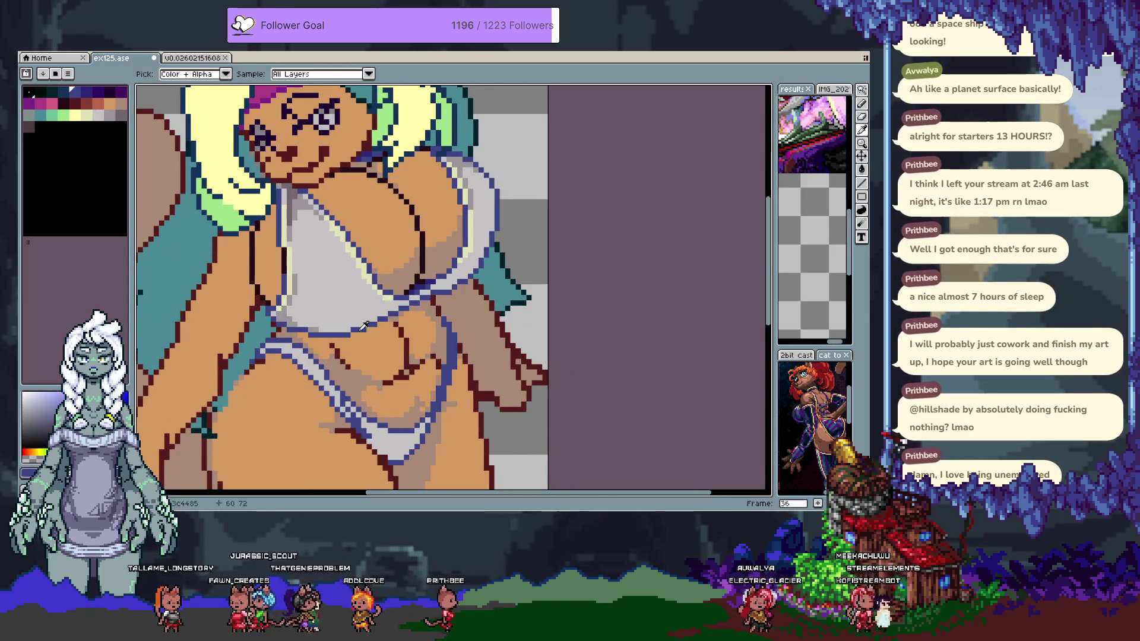
{"action": "left_click", "coordinate": [364, 326], "text": "alt"}
{"action": "left_click", "coordinate": [304, 334], "text": "alt"}
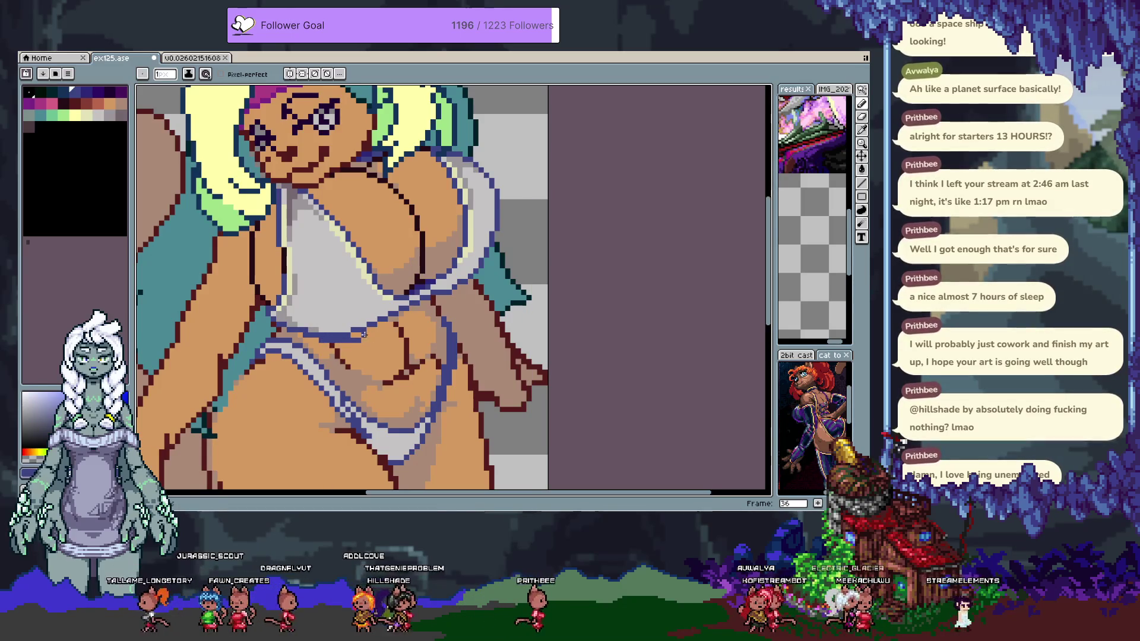
{"action": "left_click", "coordinate": [399, 311], "text": "alt"}
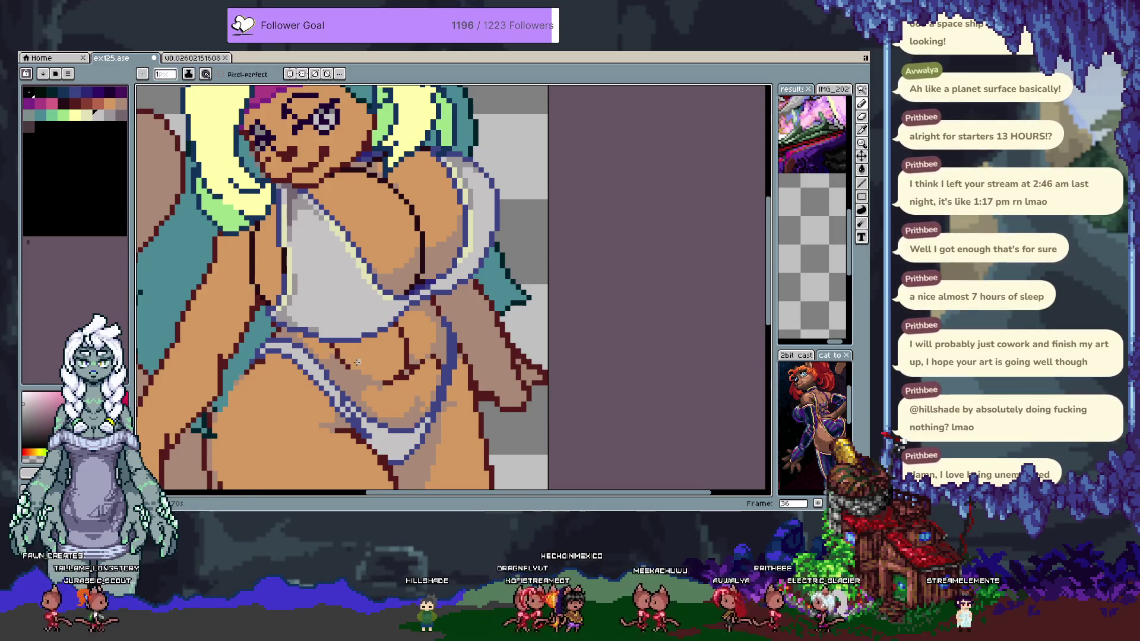
{"action": "key", "text": "alt"}
{"action": "left_click", "coordinate": [303, 329], "text": "alt"}
Pan toward the chest, bring up the timeline and toggle layer visibility to view Layer 2 alone
{"action": "scroll", "coordinate": [315, 335], "scroll_direction": "down", "scroll_amount": 1}
{"action": "scroll", "coordinate": [312, 329], "scroll_direction": "up", "scroll_amount": 1}
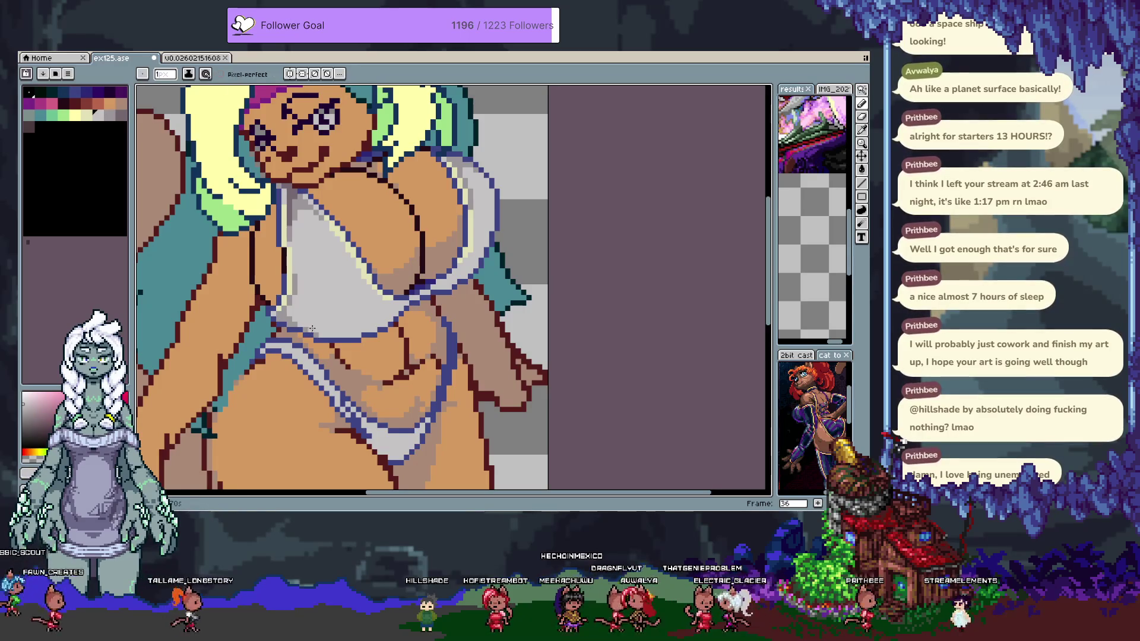
{"action": "scroll", "coordinate": [332, 324], "scroll_direction": "down", "scroll_amount": 1}
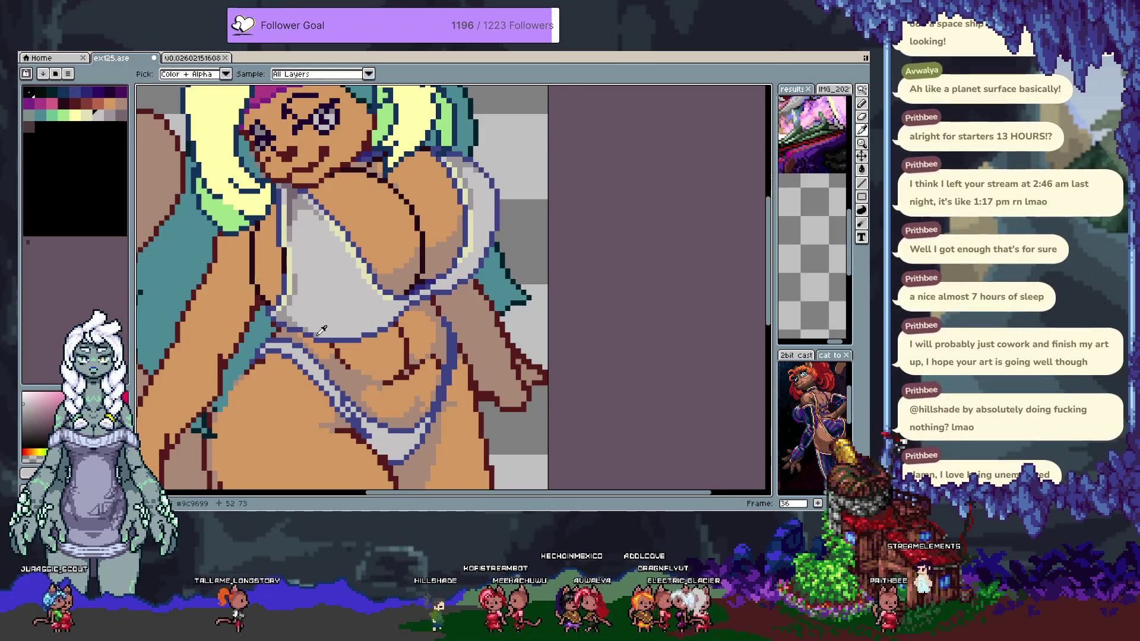
{"action": "scroll", "coordinate": [357, 337], "scroll_direction": "up", "scroll_amount": 1}
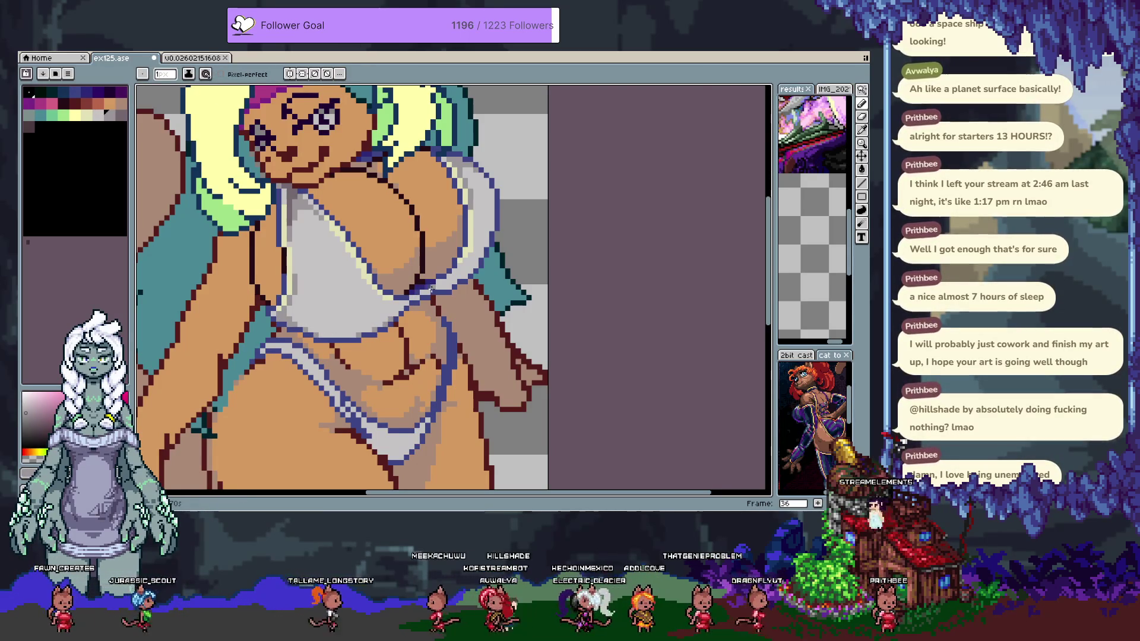
{"action": "scroll", "coordinate": [452, 305], "scroll_direction": "down", "scroll_amount": 2}
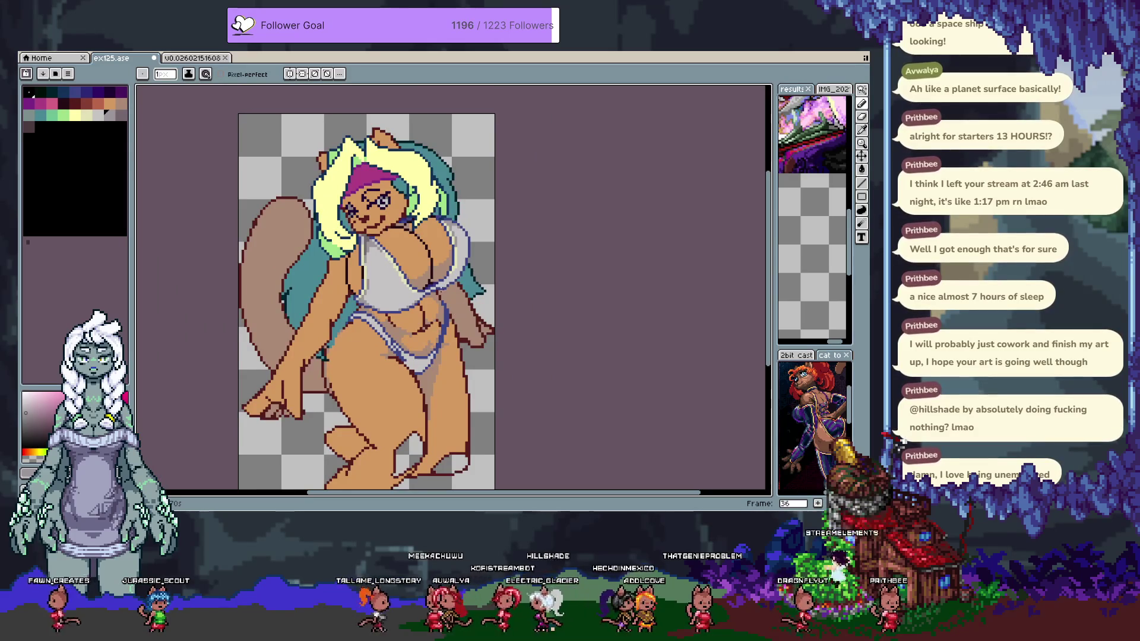
{"action": "scroll", "coordinate": [475, 226], "scroll_direction": "up", "scroll_amount": 3}
{"action": "left_click_drag", "start_coordinate": [430, 213], "coordinate": [403, 189]}
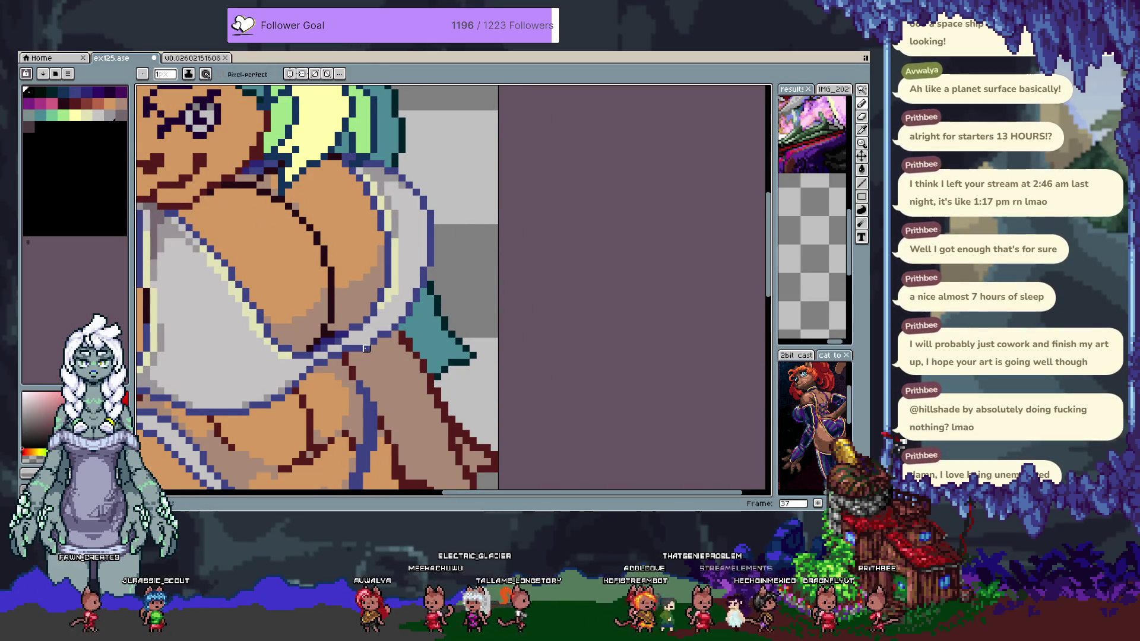
{"action": "key", "text": "Tab"}
{"action": "left_click", "coordinate": [143, 450]}
{"action": "left_click", "coordinate": [143, 451]}
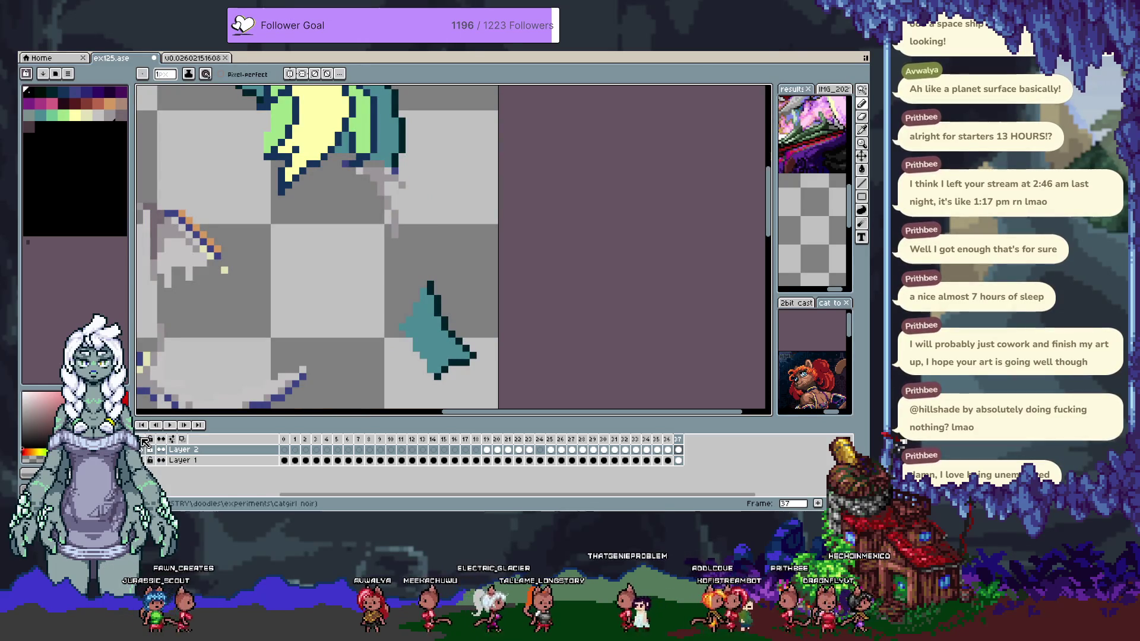
{"action": "scroll", "coordinate": [371, 301], "scroll_direction": "down", "scroll_amount": 2}
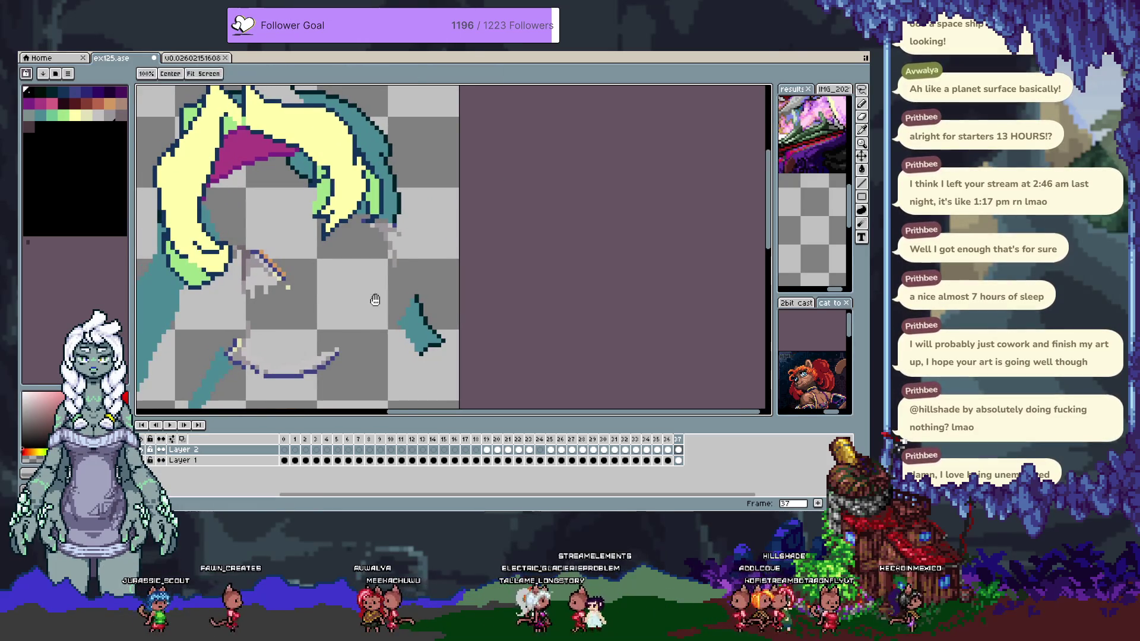